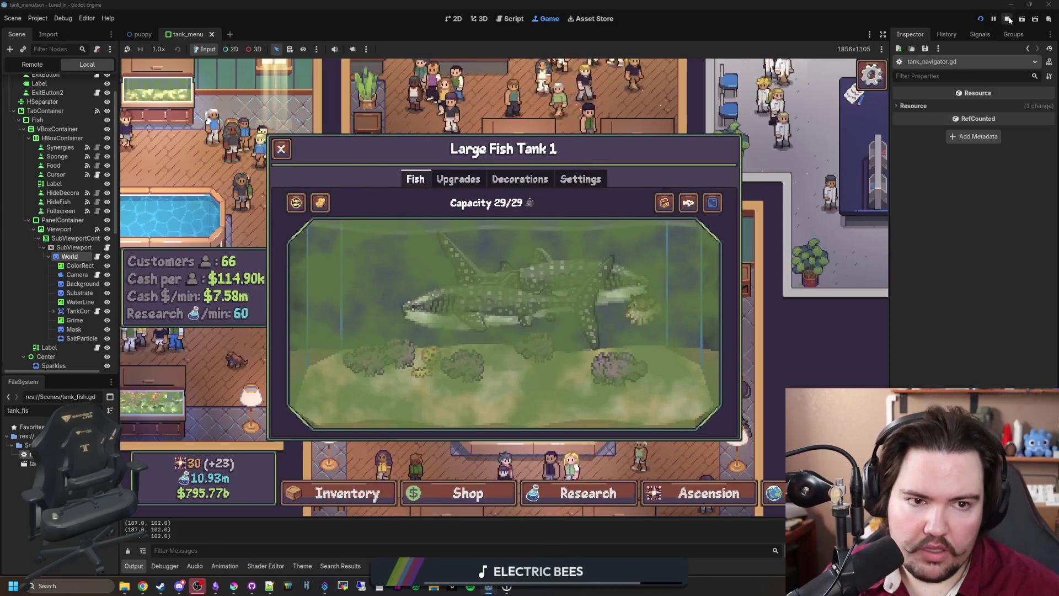
Stop the game, change FishLimitMax to Vector2(123, 54) in global.gd, save, and relaunch
{"action": "key", "text": "F8"}
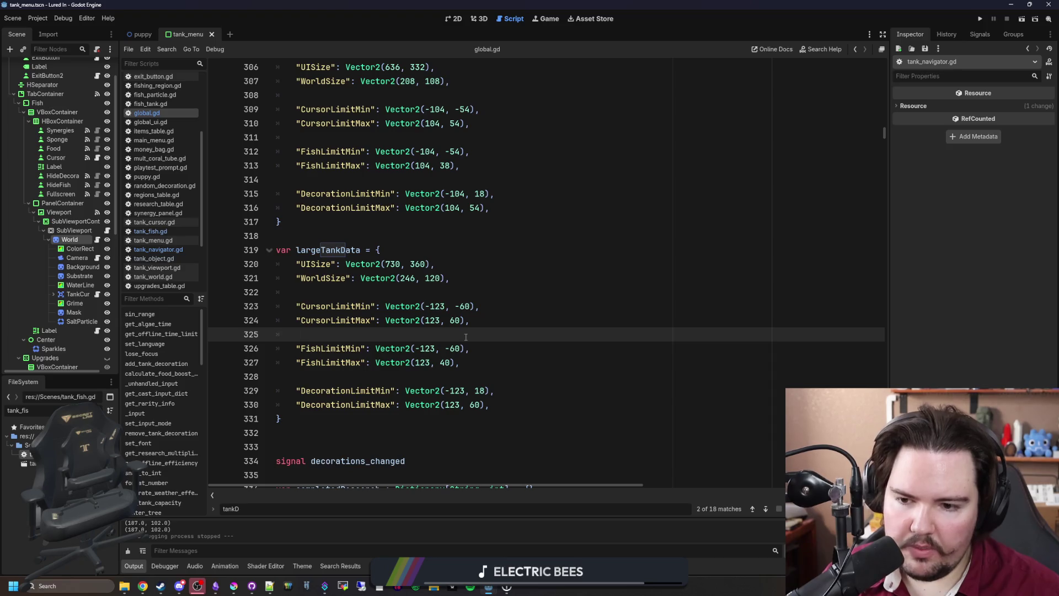
{"action": "left_click", "coordinate": [451, 363]}
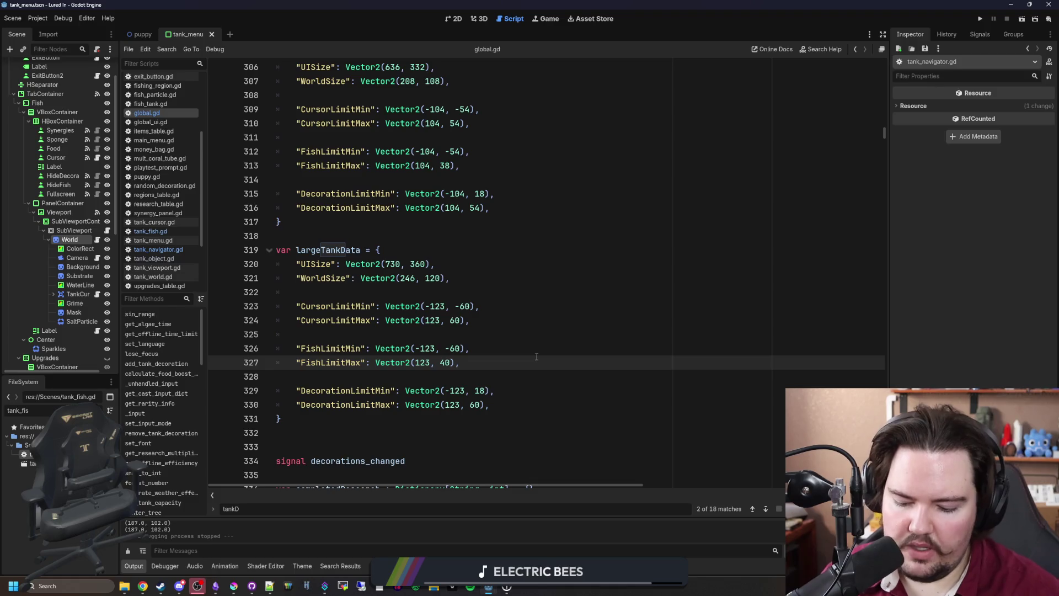
{"action": "type", "text": "54"}
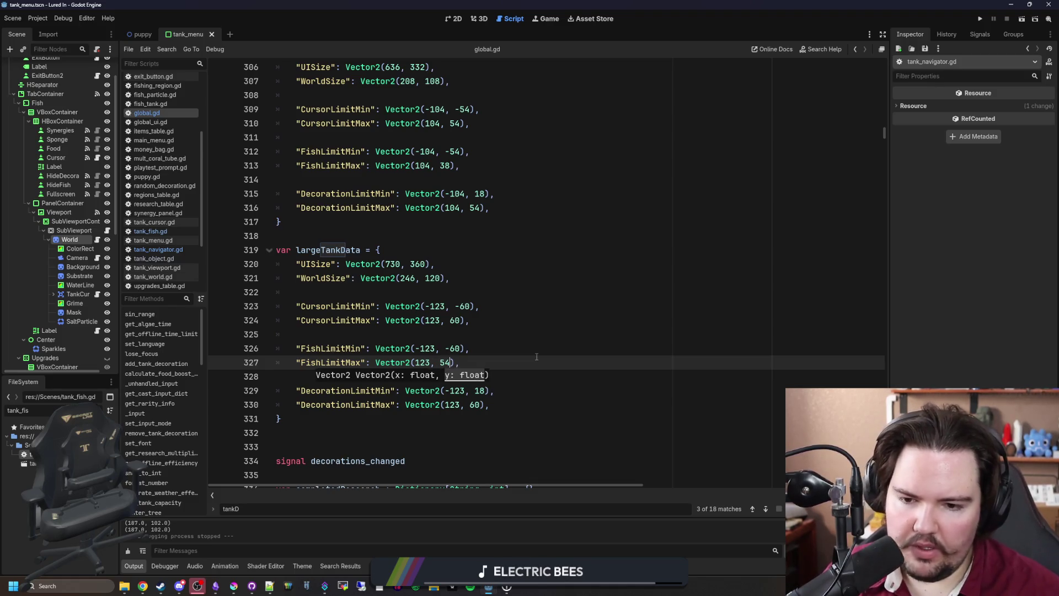
{"action": "key", "text": "End"}
{"action": "key", "text": "ctrl+s"}
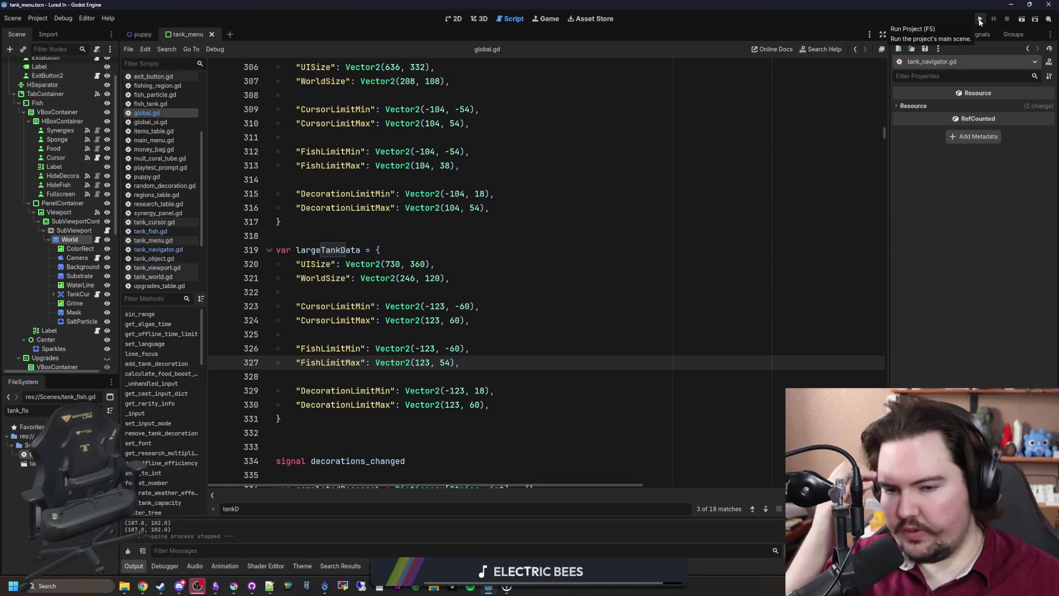
{"action": "left_click", "coordinate": [980, 20]}
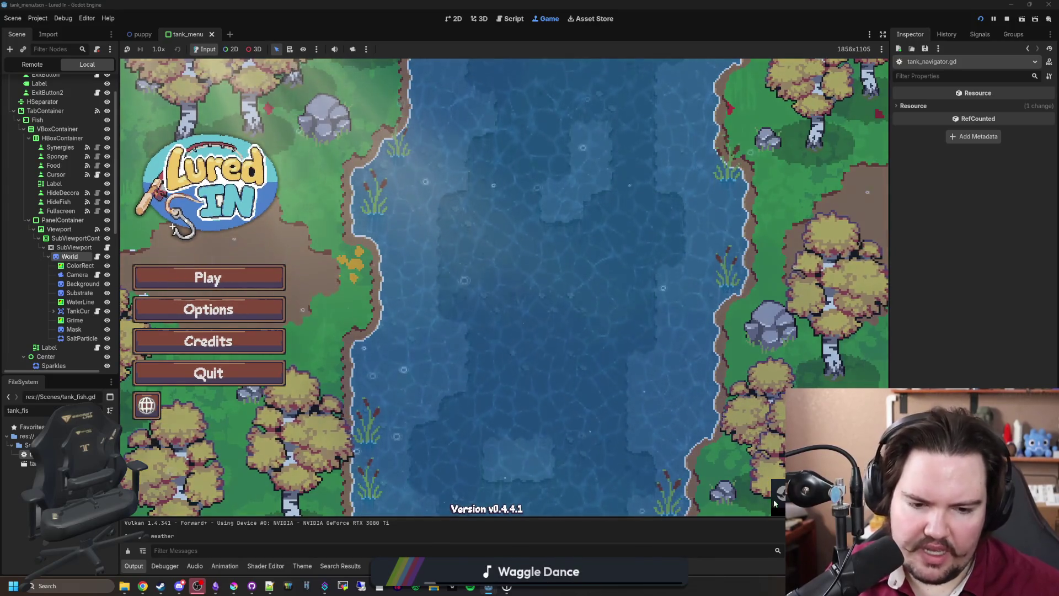
{"action": "left_click", "coordinate": [264, 283]}
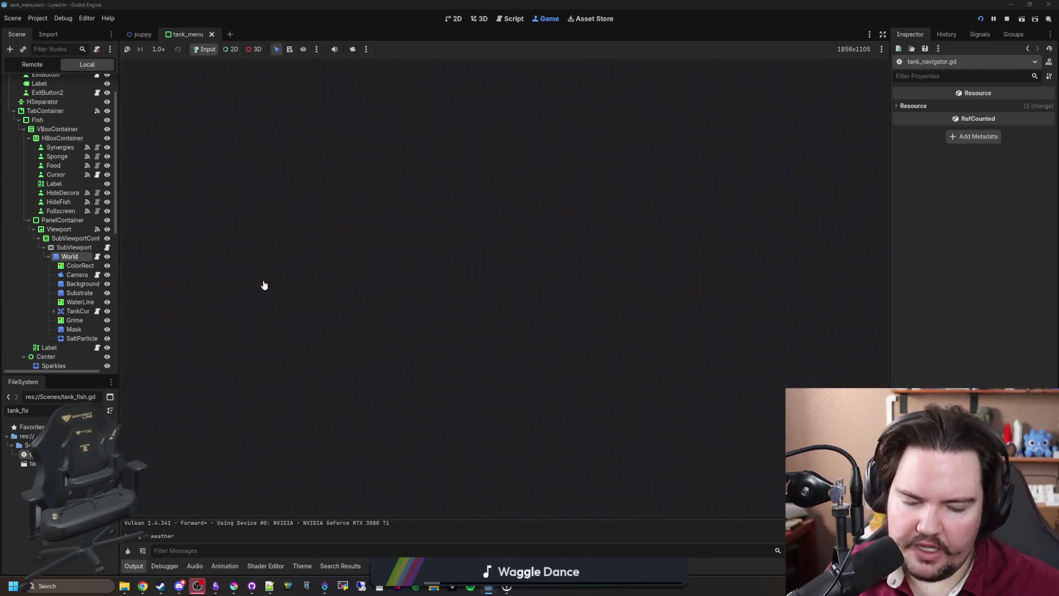
{"action": "left_click", "coordinate": [441, 338]}
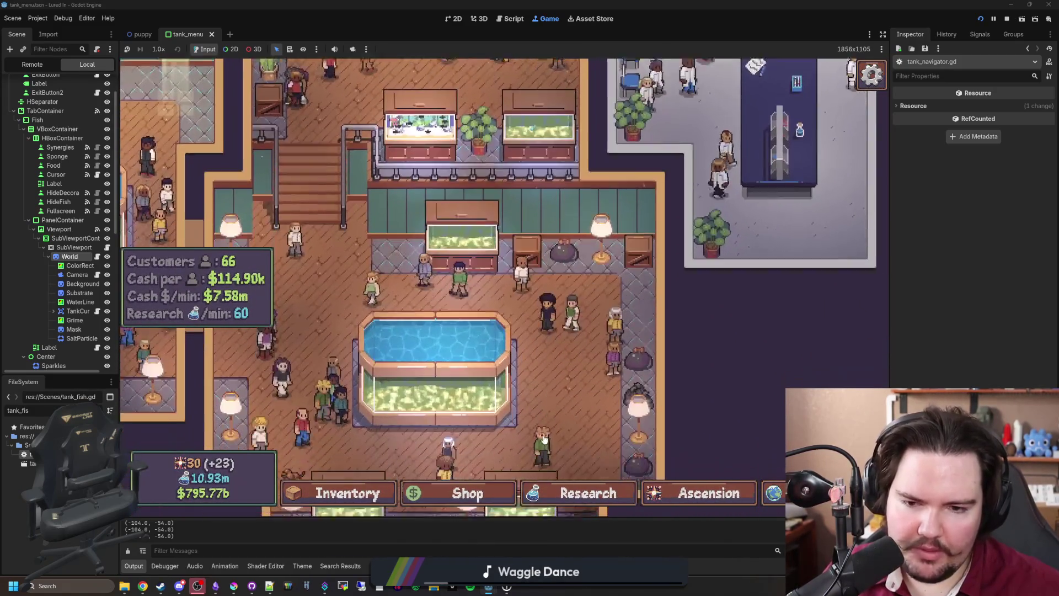
{"action": "scroll", "coordinate": [543, 438], "scroll_direction": "down", "scroll_amount": 3}
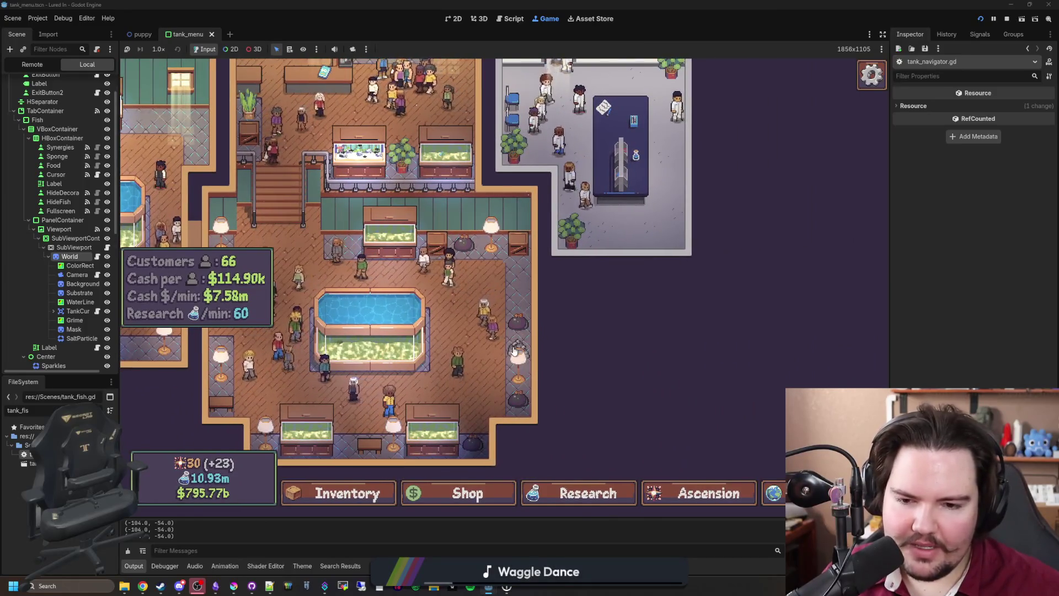
{"action": "left_click", "coordinate": [514, 351]}
{"action": "left_click", "coordinate": [610, 257]}
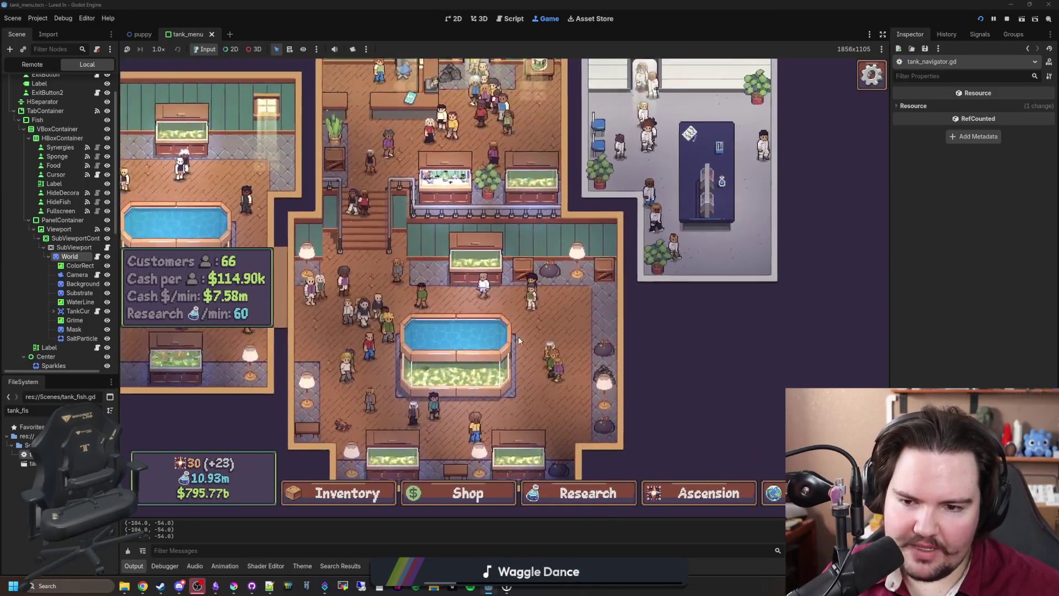
{"action": "left_click", "coordinate": [518, 340]}
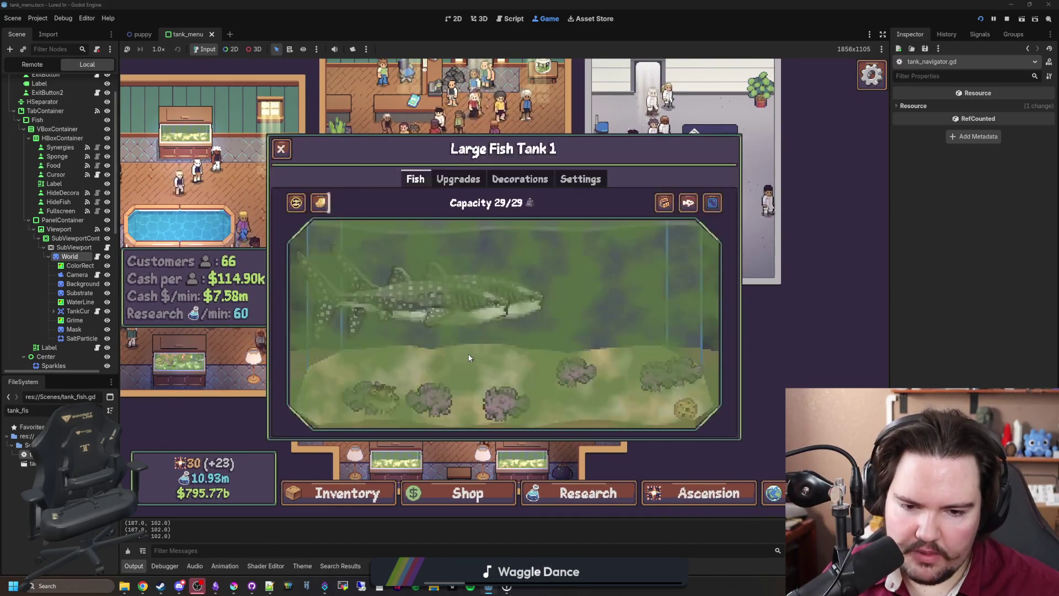
{"action": "left_click", "coordinate": [470, 358]}
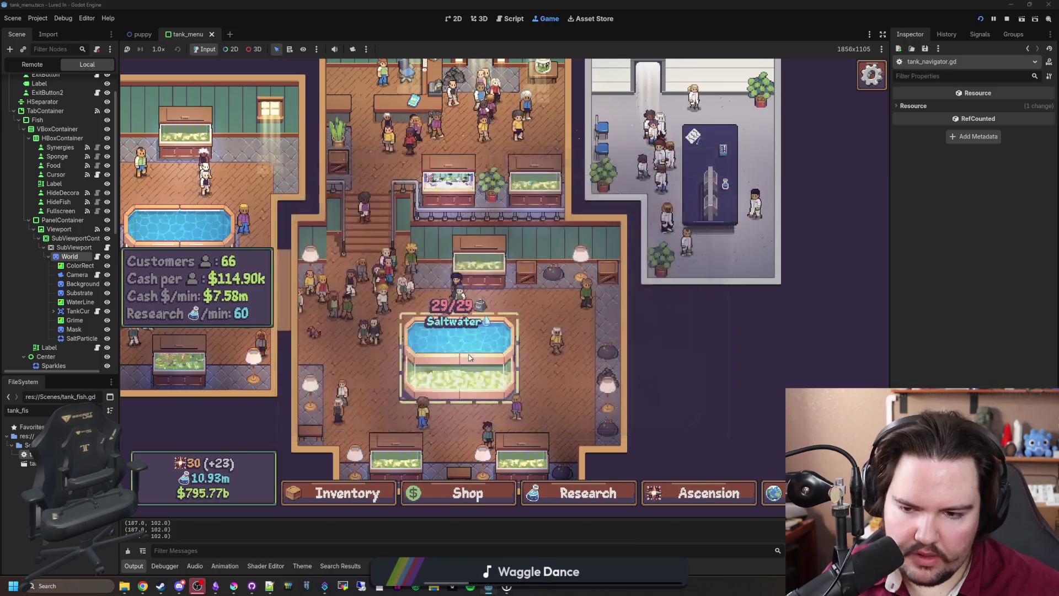
{"action": "left_click", "coordinate": [469, 358]}
{"action": "left_click", "coordinate": [470, 358]}
{"action": "left_click", "coordinate": [469, 358]}
{"action": "left_click", "coordinate": [469, 358]}
{"action": "left_click", "coordinate": [469, 358]}
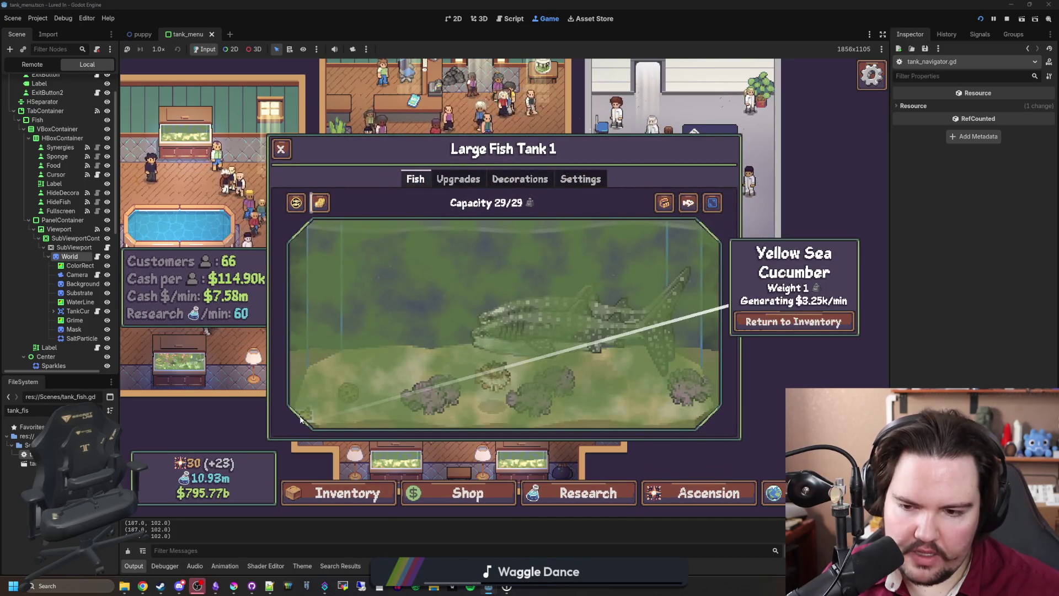
{"action": "mouse_move", "coordinate": [302, 419]}
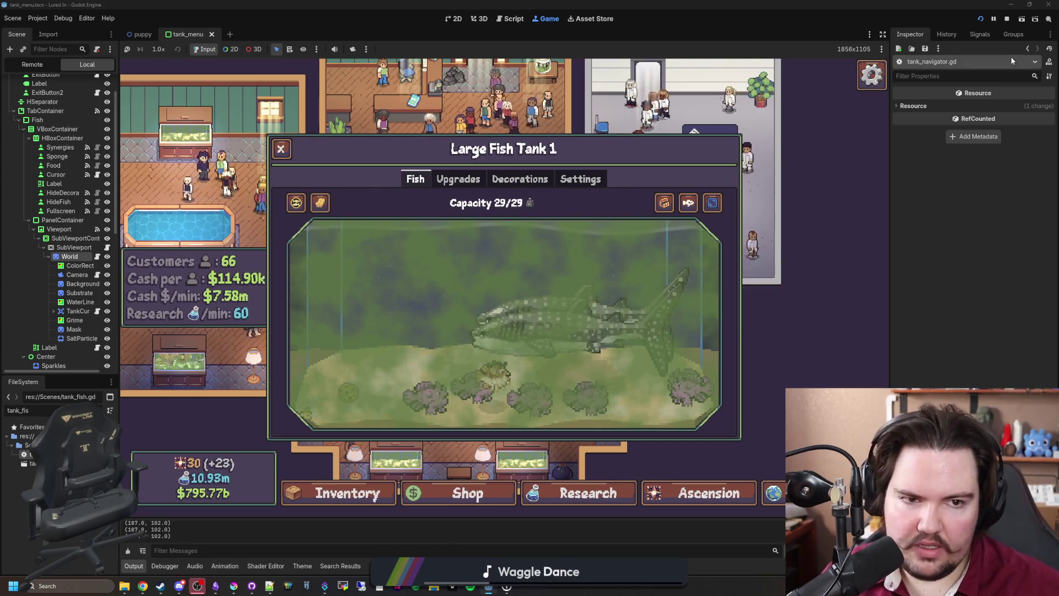
{"action": "left_click", "coordinate": [1006, 20]}
{"action": "left_click", "coordinate": [502, 340]}
{"action": "key", "text": "ctrl+s"}
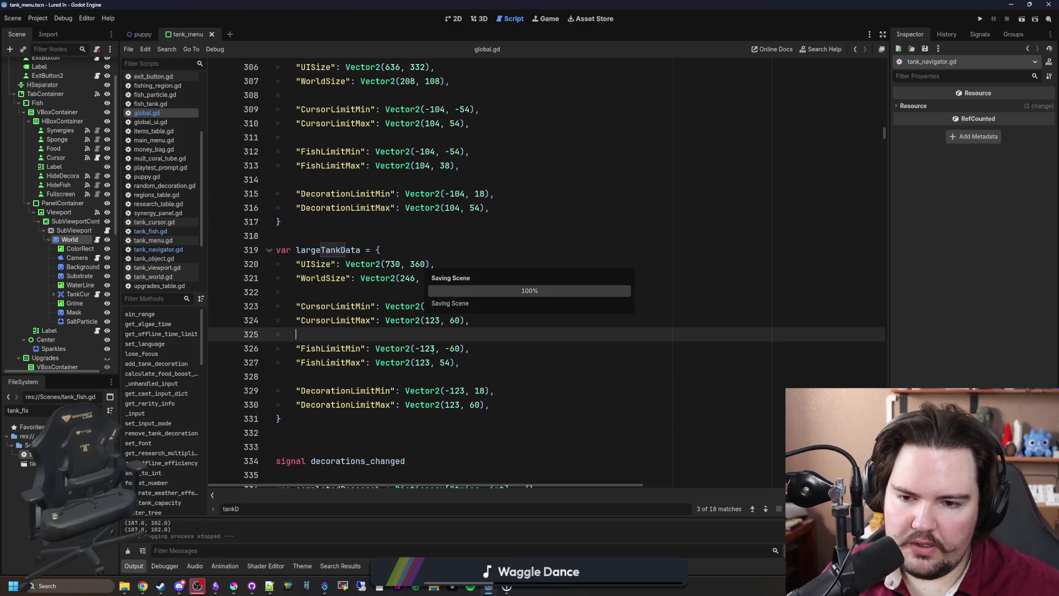
Set FishLimitMin to (-118, -60), adjust FishLimitMax's x value, and save global.gd
{"action": "left_click", "coordinate": [435, 348]}
{"action": "type", "text": "18"}
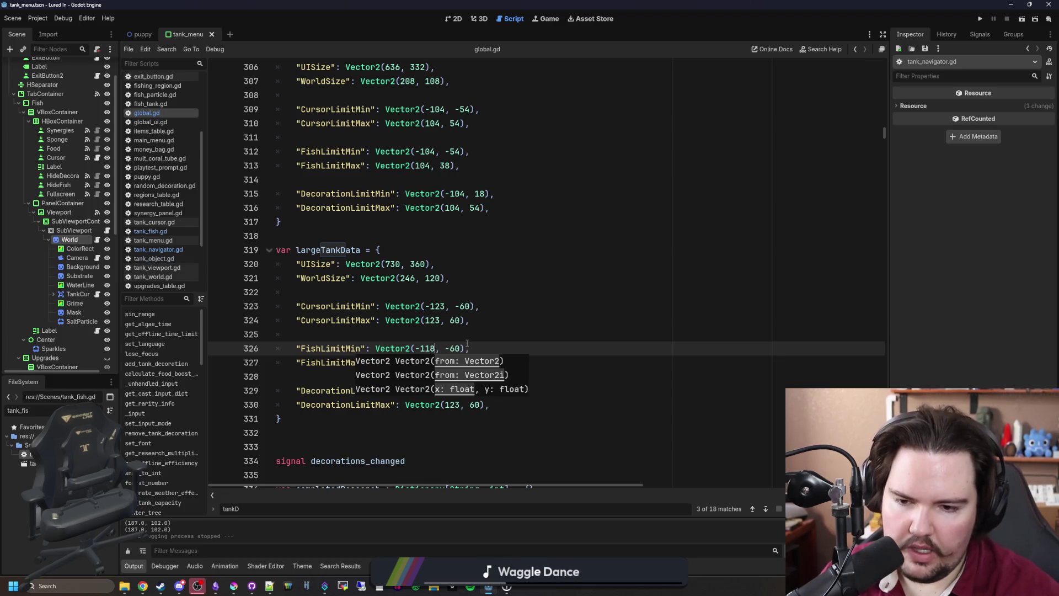
{"action": "left_click", "coordinate": [465, 348]}
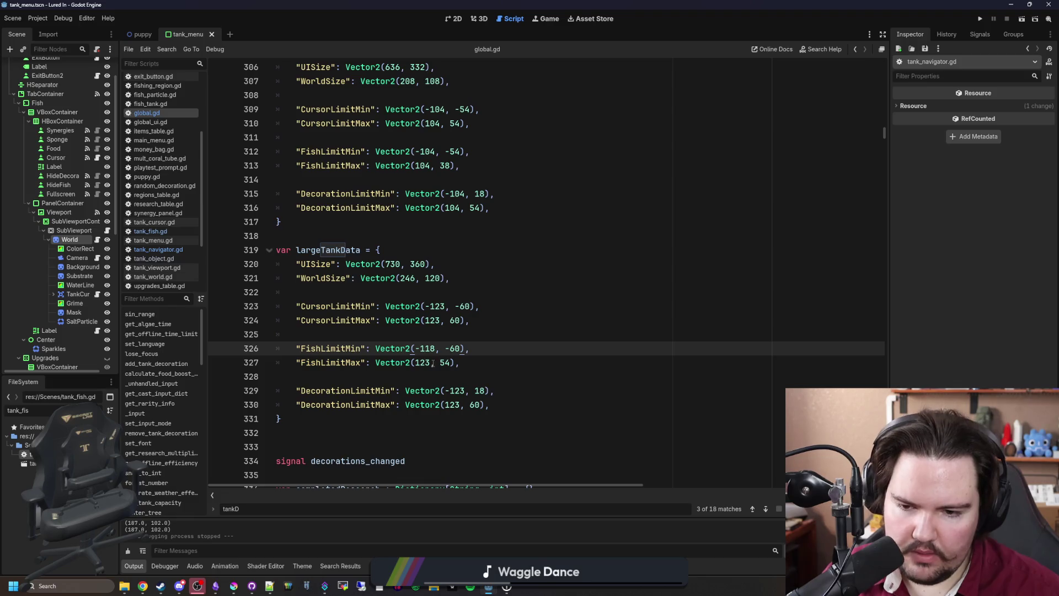
{"action": "left_click", "coordinate": [429, 363]}
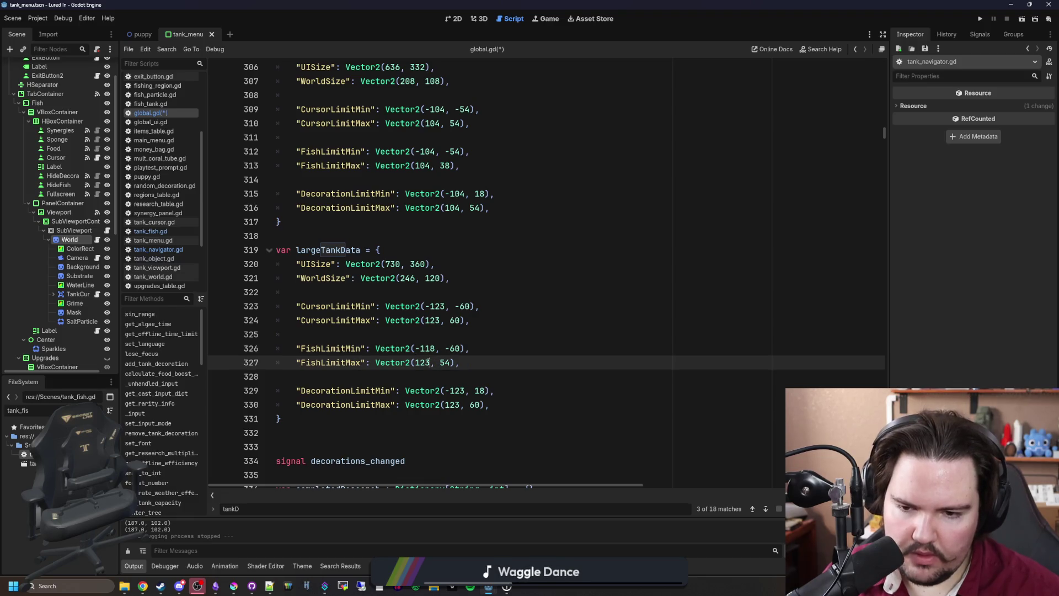
{"action": "type", "text": "8"}
{"action": "left_click", "coordinate": [479, 351]}
{"action": "key", "text": "ctrl+s"}
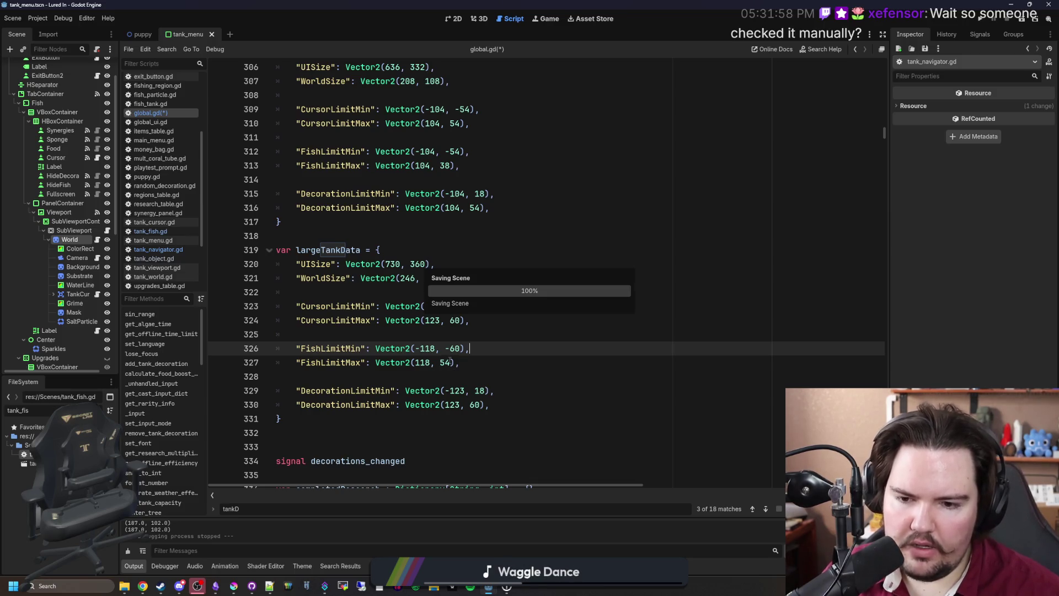
Set FishLimitMax to (118, 52), save, and relaunch the game
{"action": "left_click", "coordinate": [450, 362]}
{"action": "type", "text": "2"}
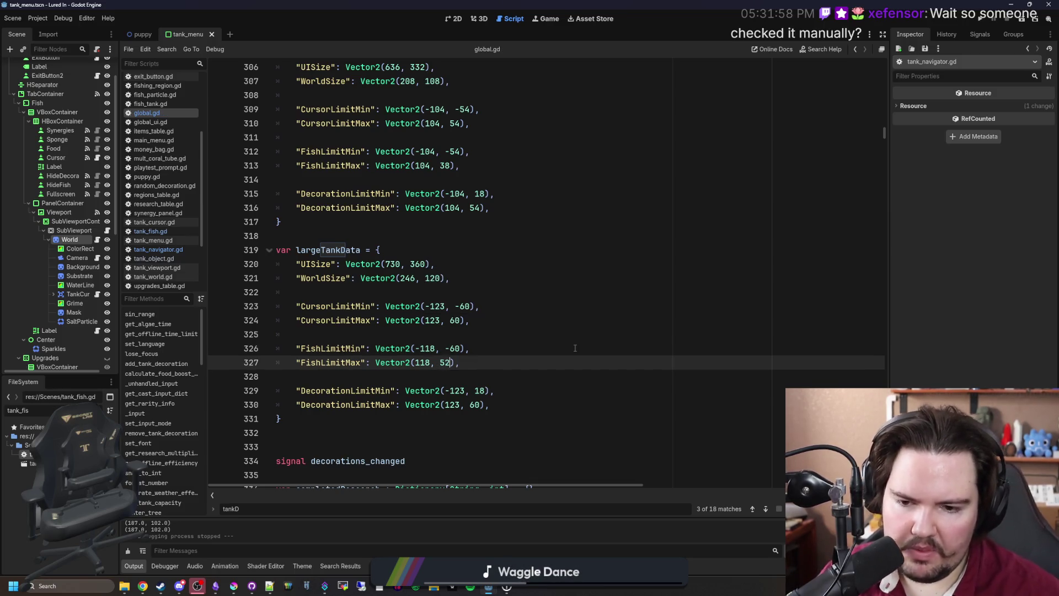
{"action": "left_click", "coordinate": [574, 348]}
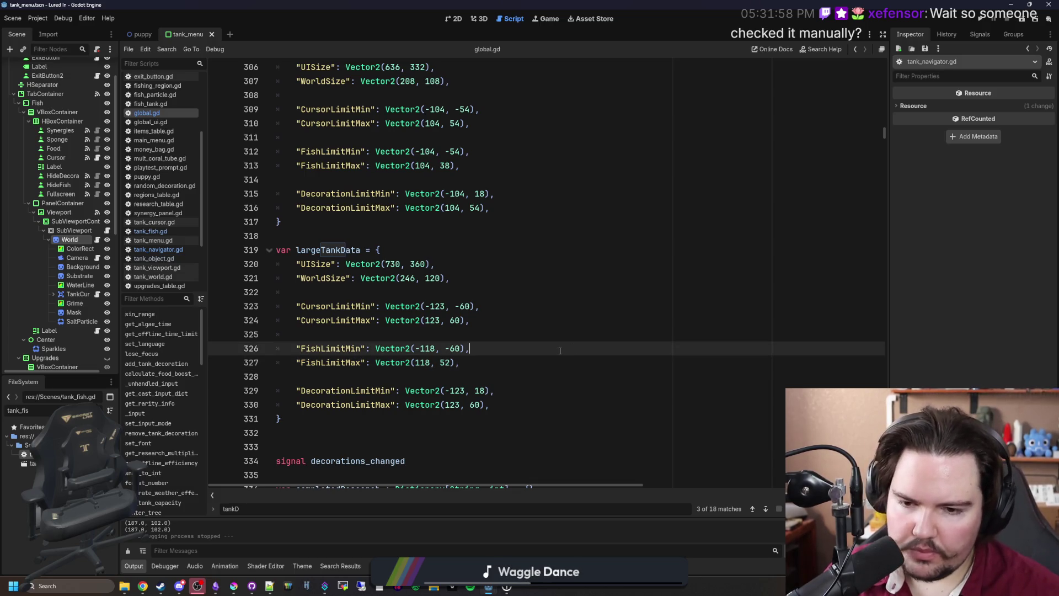
{"action": "key", "text": "ctrl+s"}
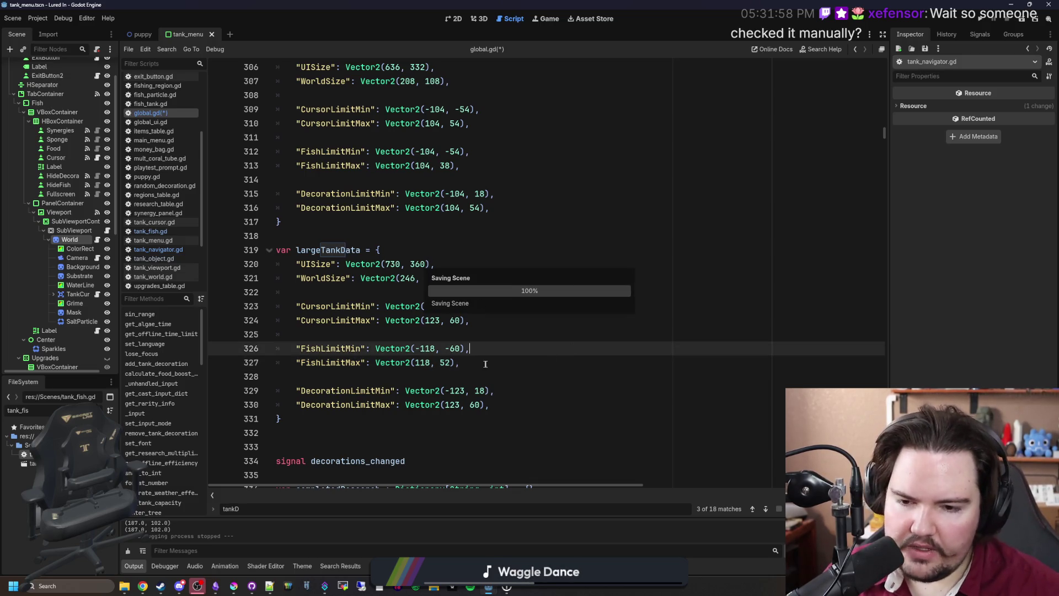
{"action": "left_click", "coordinate": [981, 20]}
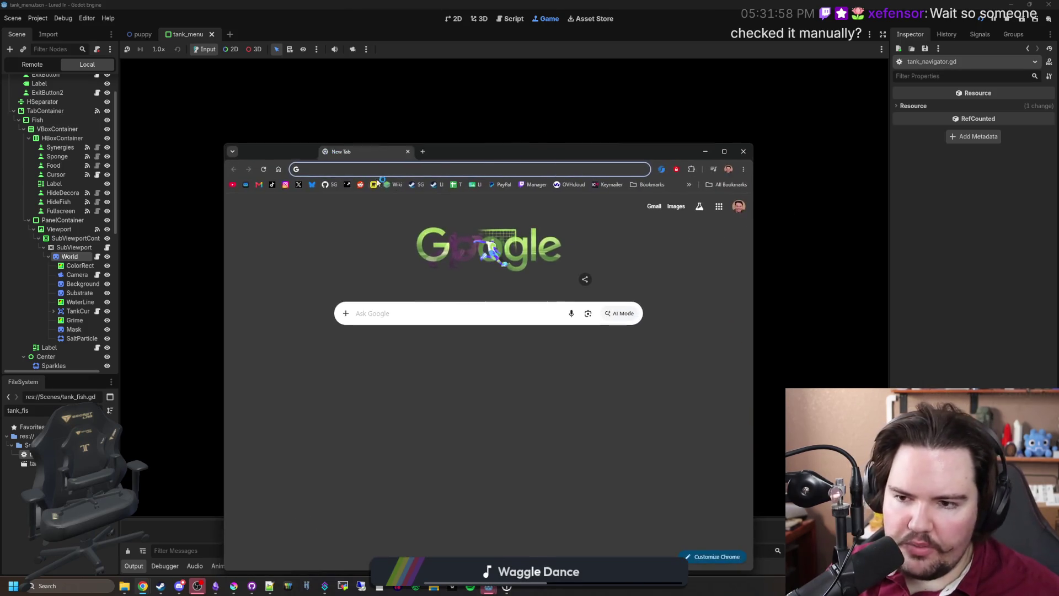
Open the Lured In Steamworks app admin page and scroll to the build review notes
{"action": "left_click", "coordinate": [349, 184]}
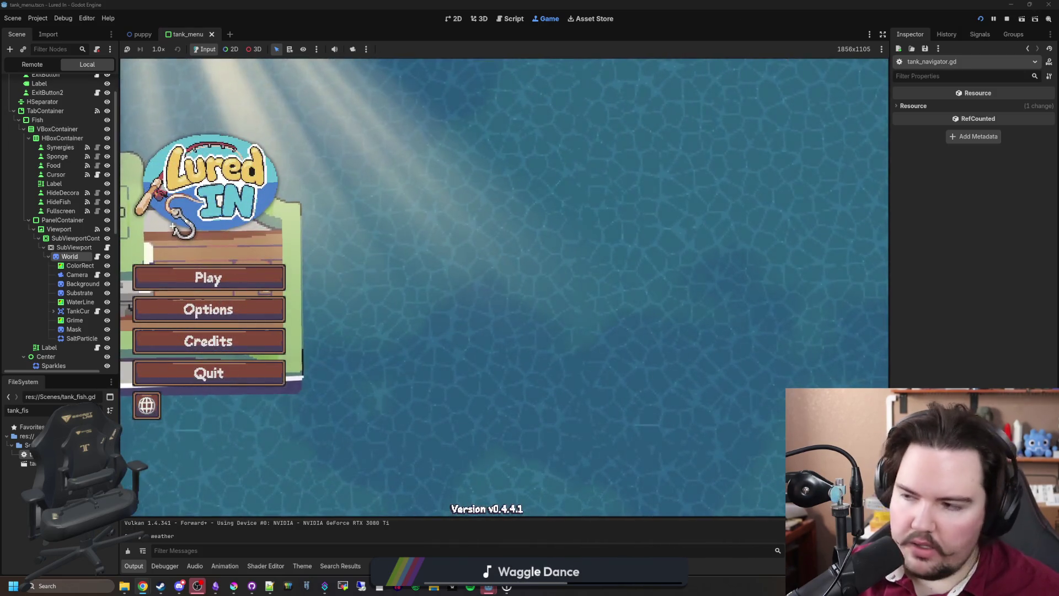
{"action": "key", "text": "alt+Tab"}
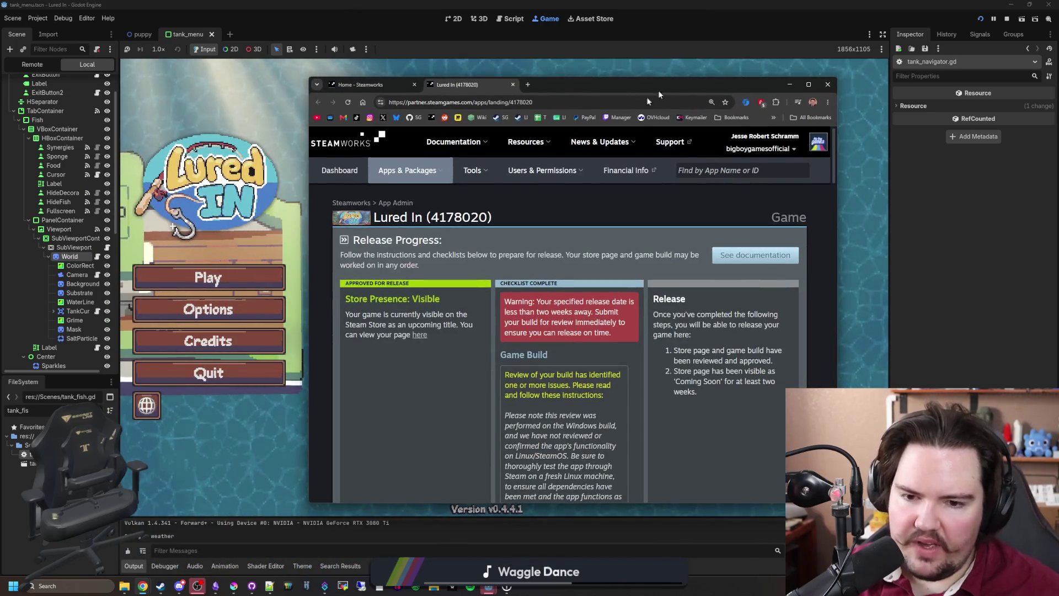
{"action": "scroll", "coordinate": [513, 337], "scroll_direction": "down", "scroll_amount": 2}
{"action": "scroll", "coordinate": [587, 305], "scroll_direction": "down", "scroll_amount": 1}
{"action": "left_click_drag", "start_coordinate": [510, 249], "coordinate": [593, 331]}
{"action": "scroll", "coordinate": [574, 331], "scroll_direction": "down", "scroll_amount": 3}
{"action": "left_click", "coordinate": [557, 334]}
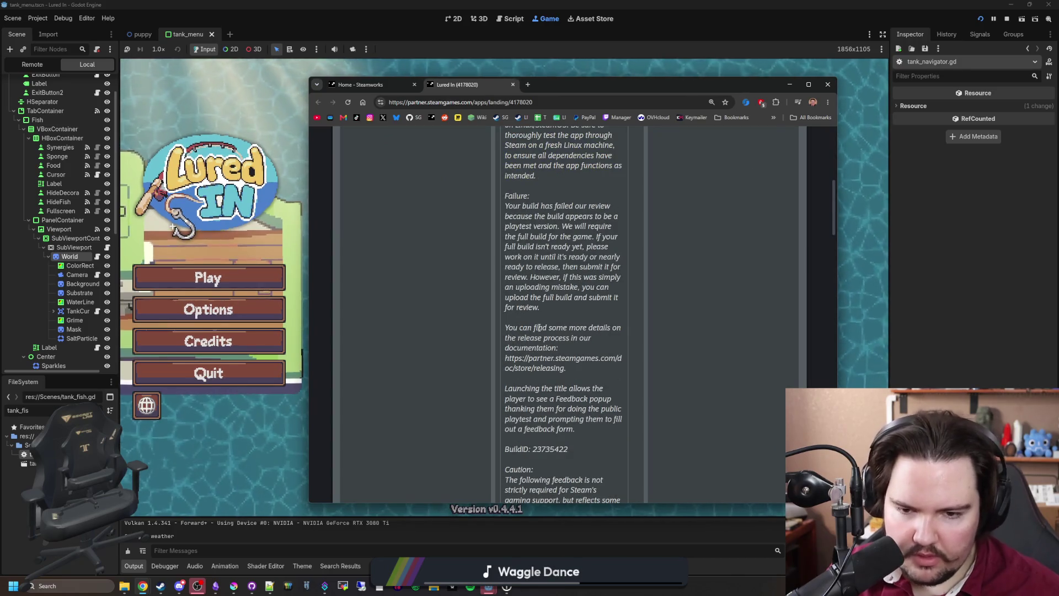
{"action": "scroll", "coordinate": [525, 393], "scroll_direction": "up", "scroll_amount": 2}
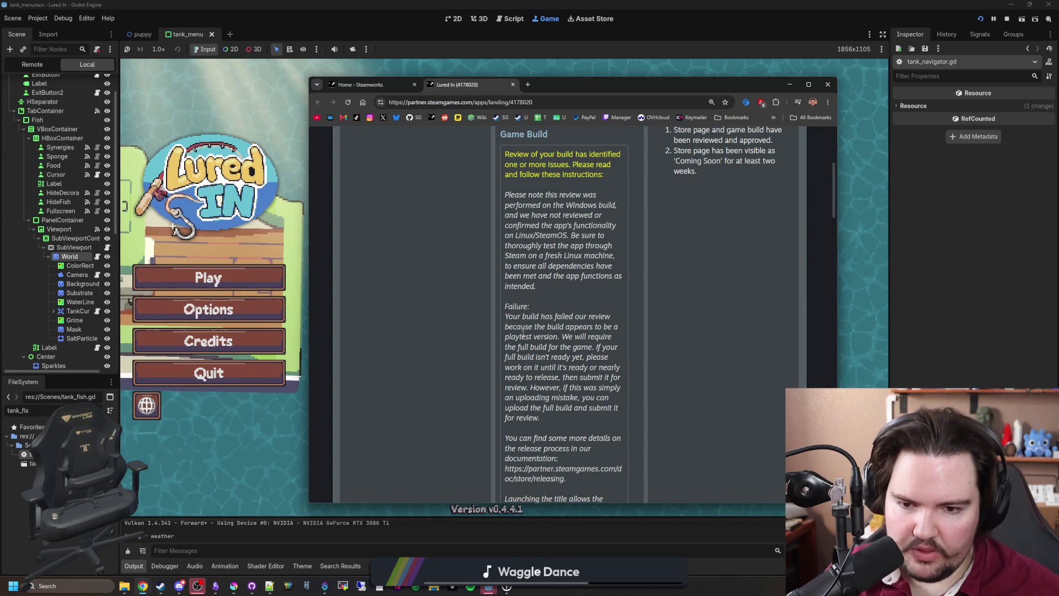
Read through the review notes, including the feedback popup remark, then return to the running game
{"action": "mouse_move", "coordinate": [562, 337]}
{"action": "left_mouse_down"}
{"action": "mouse_move", "coordinate": [586, 359]}
{"action": "mouse_move", "coordinate": [583, 379]}
{"action": "left_mouse_up"}
{"action": "left_click", "coordinate": [577, 378]}
{"action": "scroll", "coordinate": [577, 376], "scroll_direction": "down", "scroll_amount": 4}
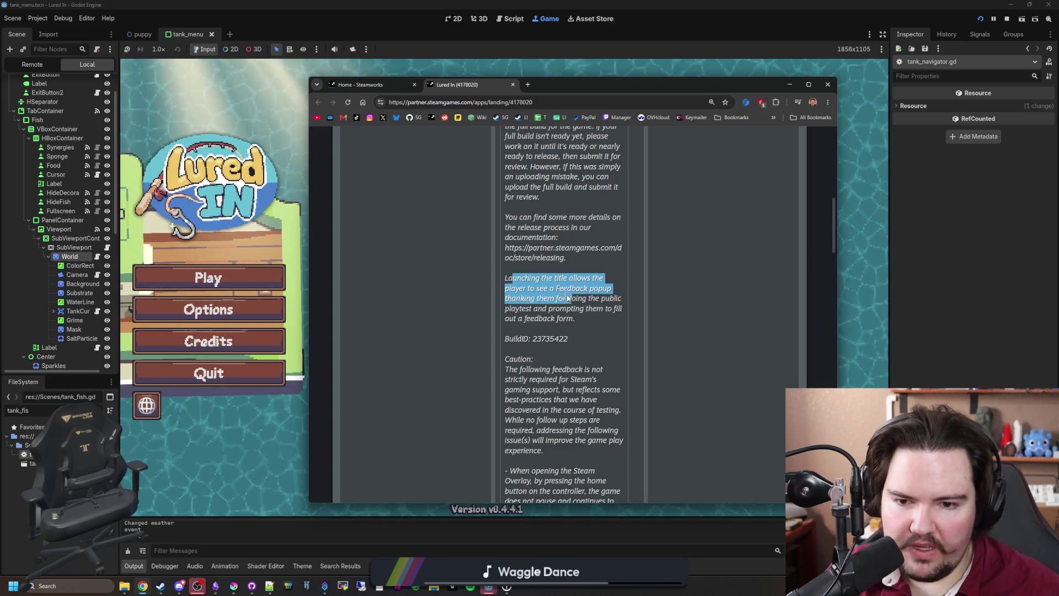
{"action": "mouse_move", "coordinate": [560, 311]}
{"action": "left_mouse_down"}
{"action": "mouse_move", "coordinate": [624, 305]}
{"action": "mouse_move", "coordinate": [538, 319]}
{"action": "left_mouse_up"}
{"action": "left_click", "coordinate": [538, 318]}
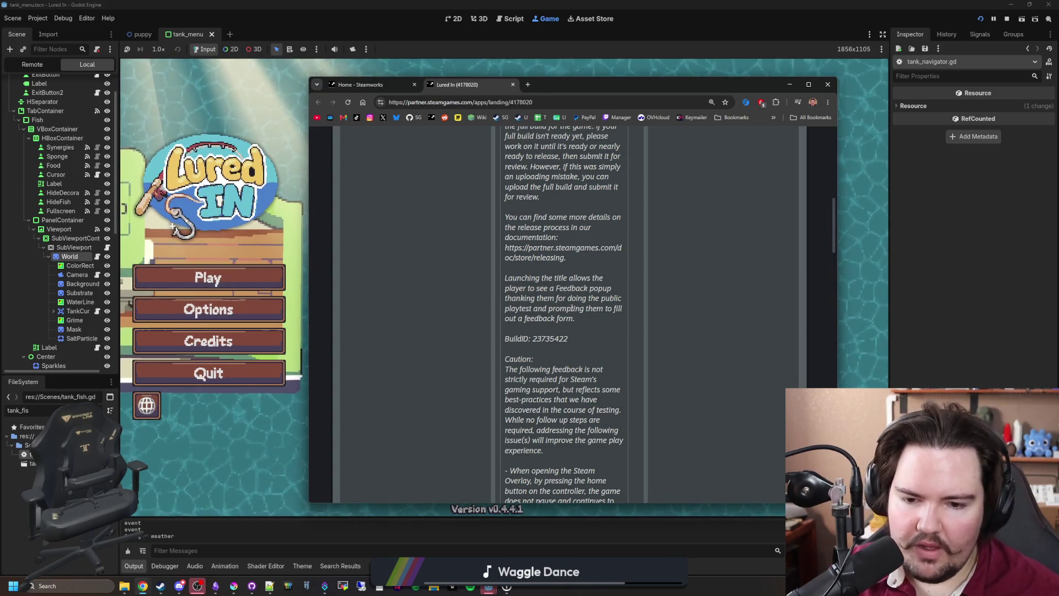
{"action": "scroll", "coordinate": [572, 309], "scroll_direction": "down", "scroll_amount": 10}
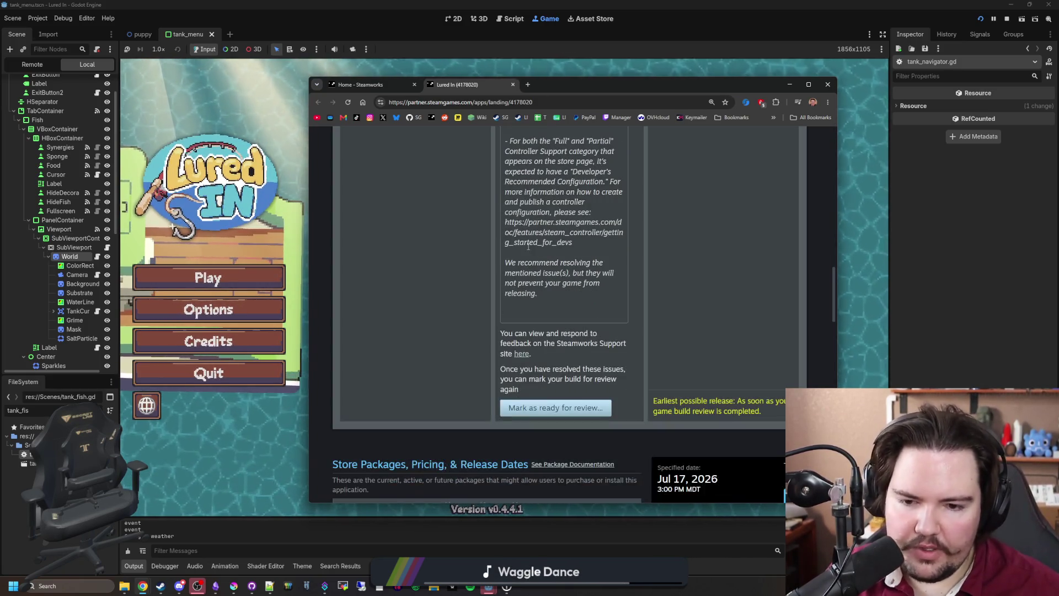
{"action": "scroll", "coordinate": [527, 246], "scroll_direction": "down", "scroll_amount": 2}
{"action": "scroll", "coordinate": [514, 271], "scroll_direction": "down", "scroll_amount": 1}
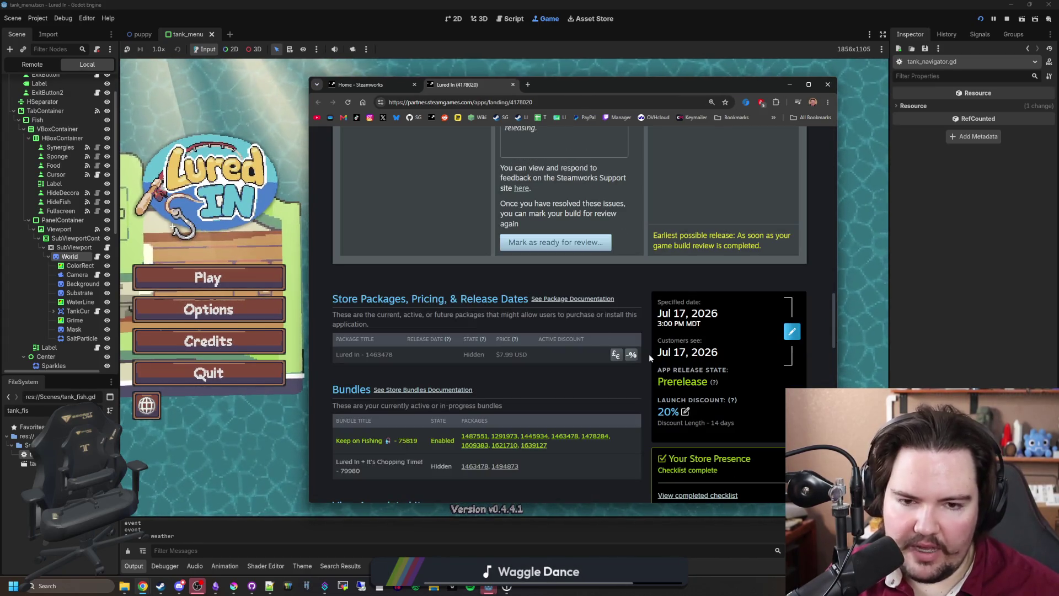
{"action": "scroll", "coordinate": [649, 358], "scroll_direction": "up", "scroll_amount": 5}
{"action": "scroll", "coordinate": [649, 358], "scroll_direction": "up", "scroll_amount": 10}
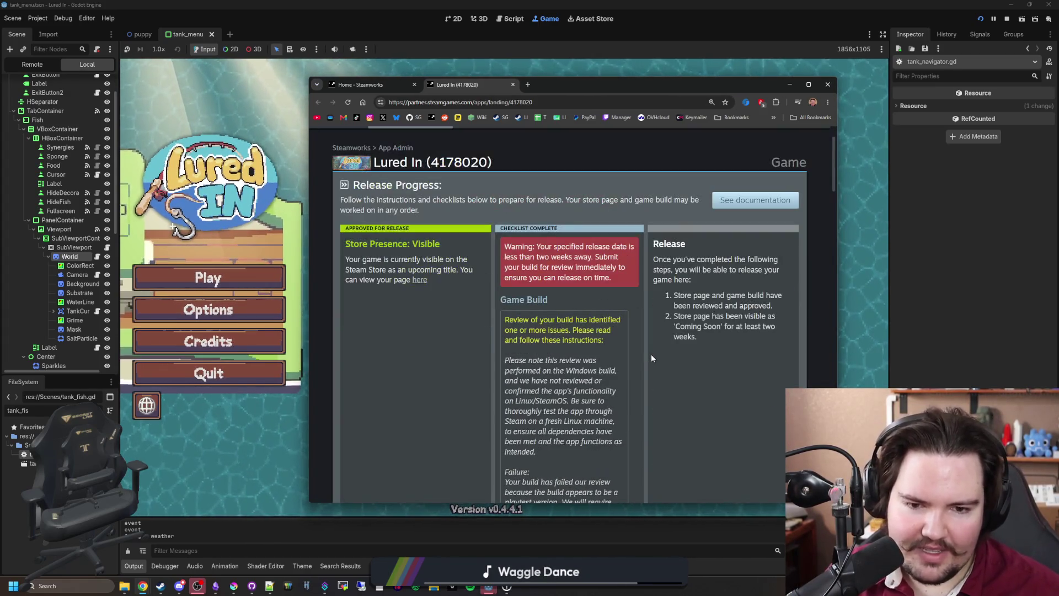
{"action": "scroll", "coordinate": [602, 278], "scroll_direction": "down", "scroll_amount": 12}
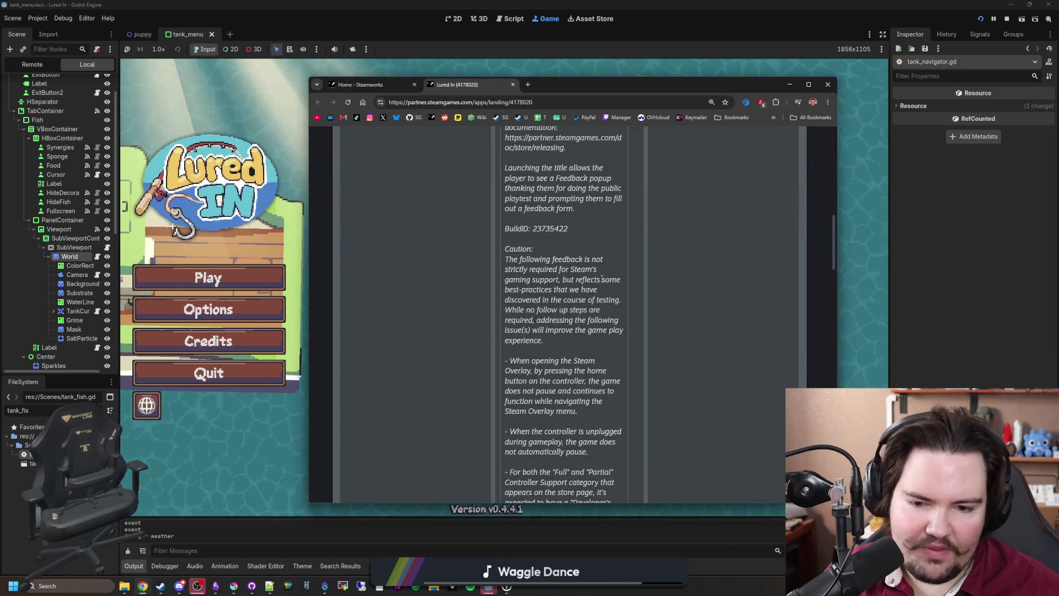
{"action": "scroll", "coordinate": [600, 280], "scroll_direction": "up", "scroll_amount": 10}
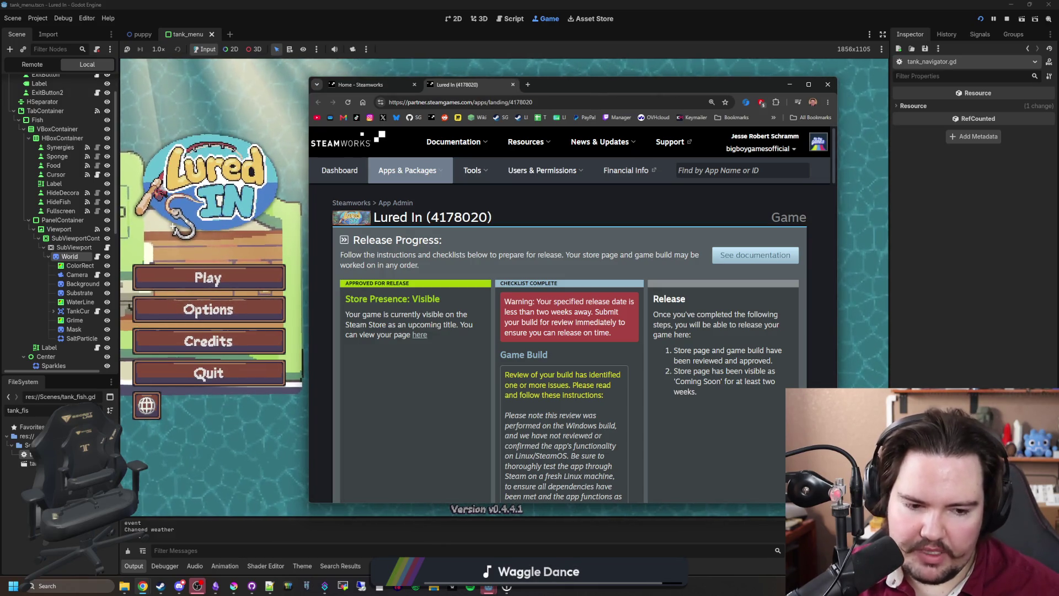
{"action": "left_click", "coordinate": [940, 354]}
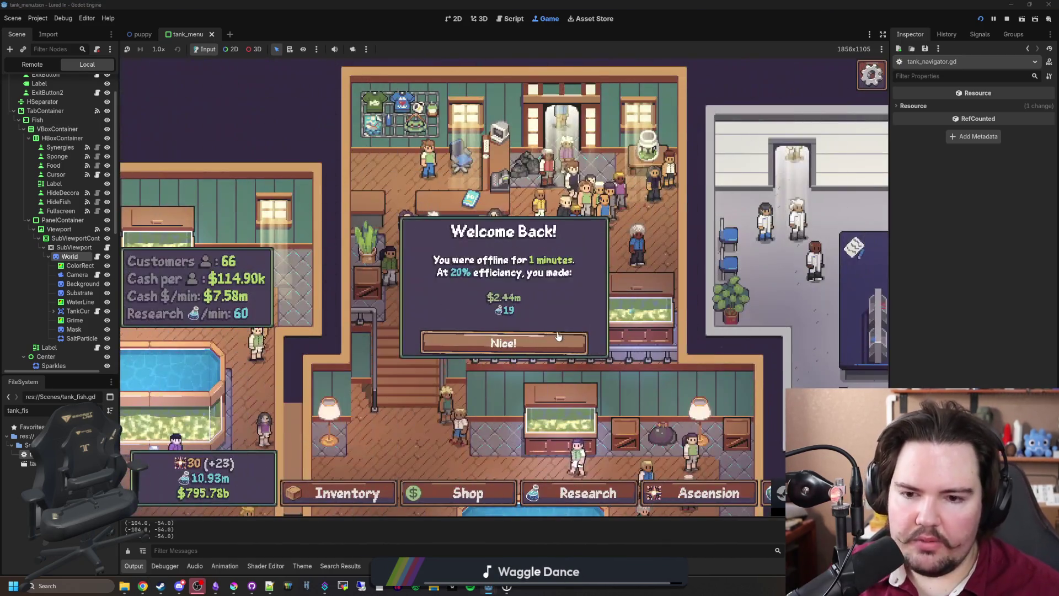
Dismiss the welcome-back message and repeatedly open Large Fish Tank 1 to watch its fish
{"action": "left_click", "coordinate": [513, 338]}
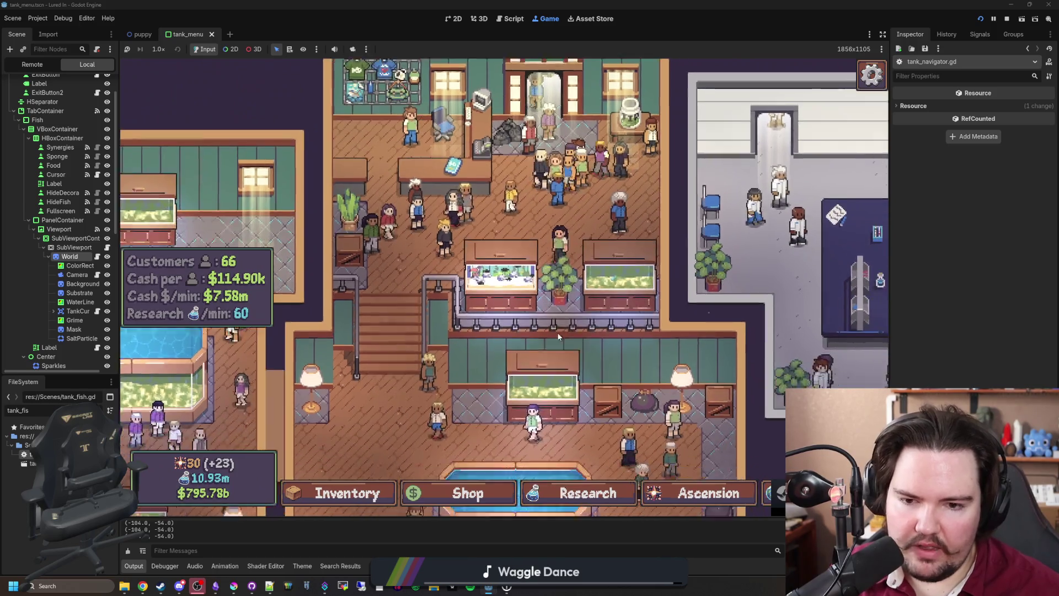
{"action": "left_click", "coordinate": [543, 383]}
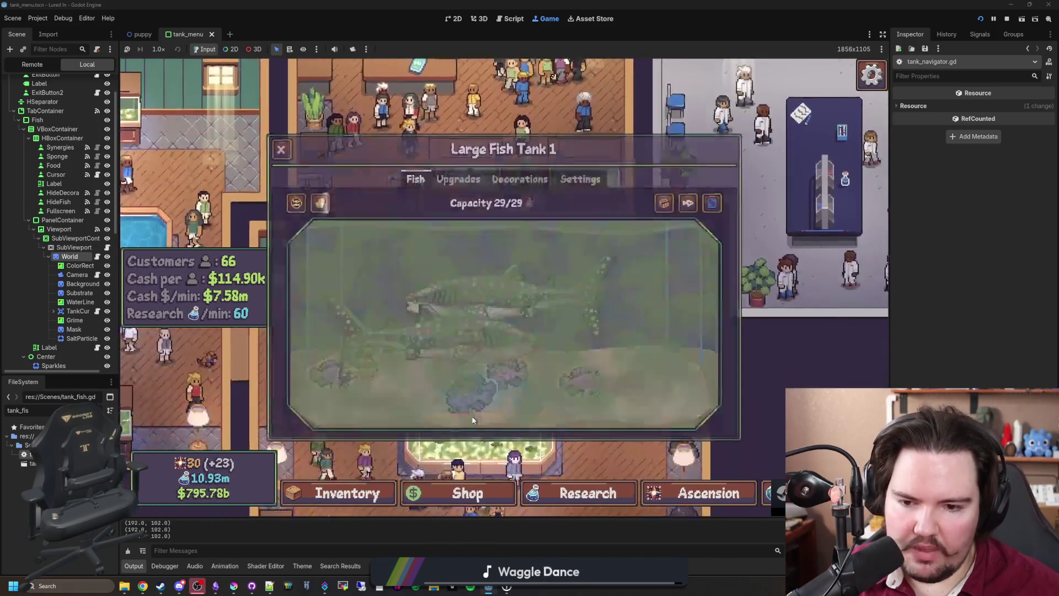
{"action": "key", "text": "Escape"}
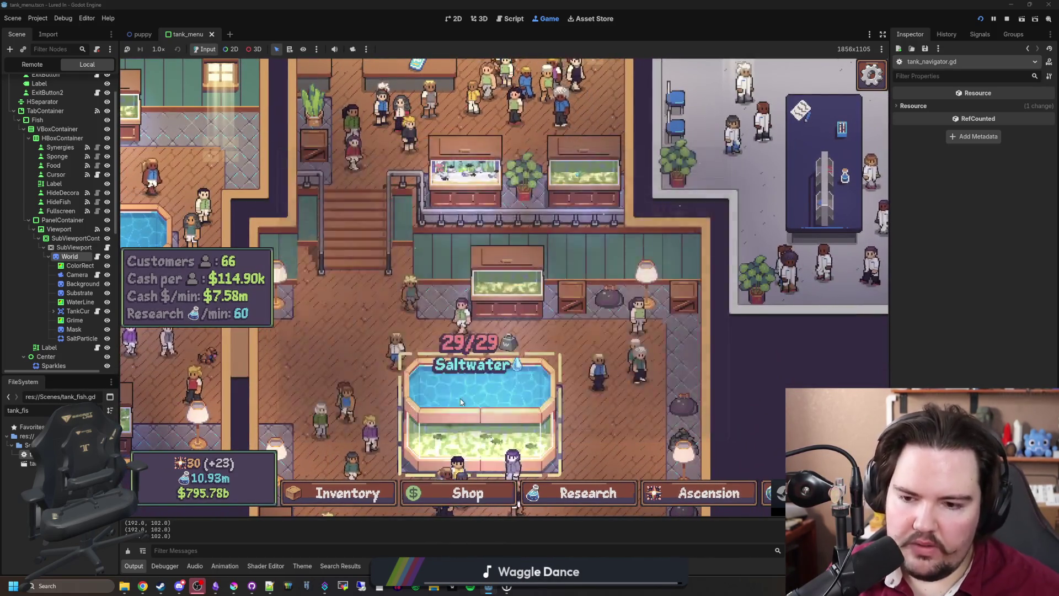
{"action": "left_click", "coordinate": [461, 401]}
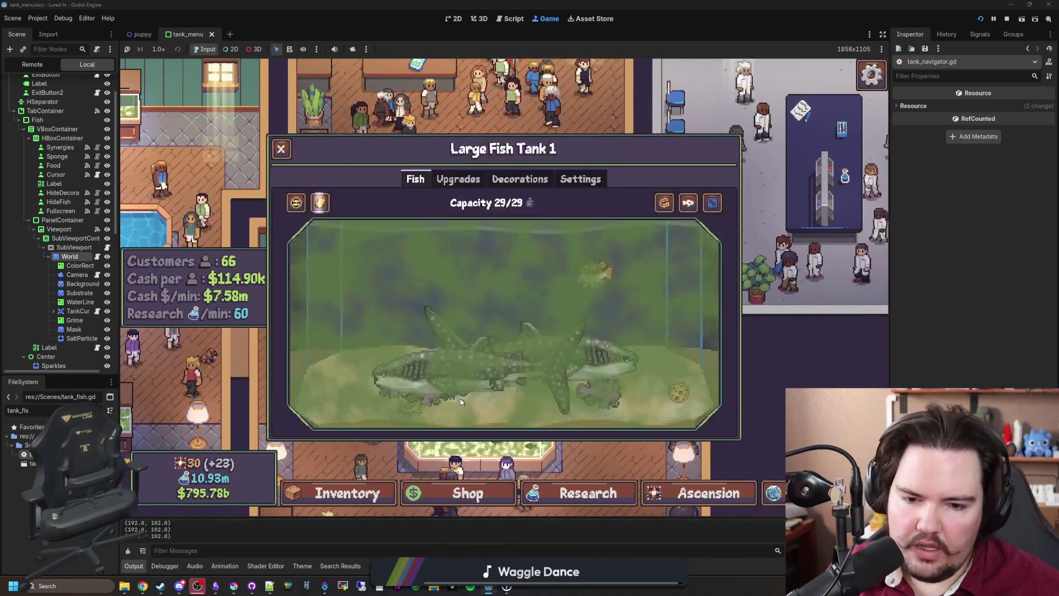
{"action": "key", "text": "Escape"}
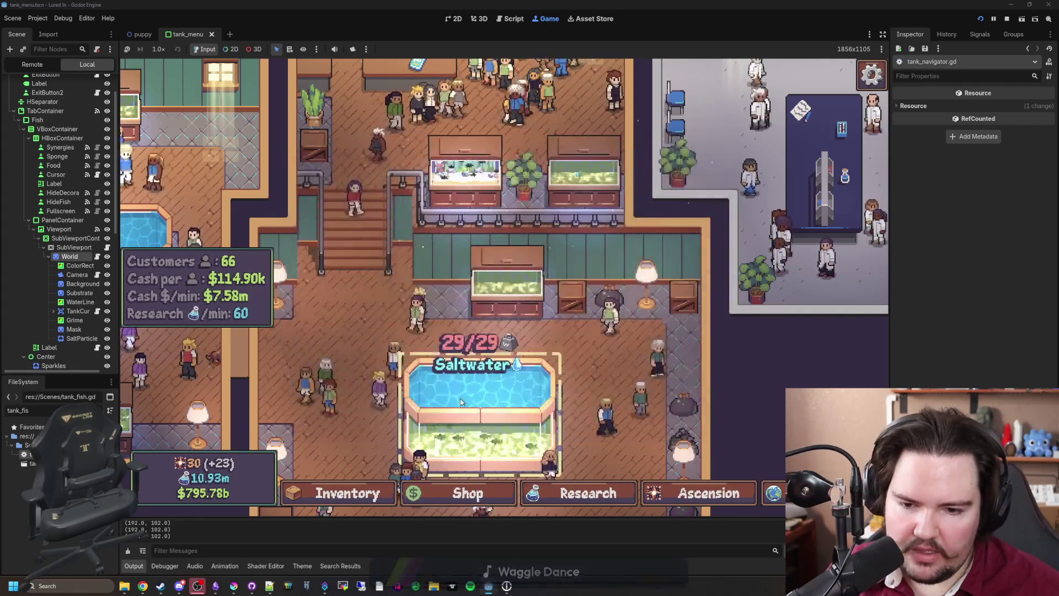
{"action": "left_click", "coordinate": [461, 401]}
{"action": "key", "text": "Escape"}
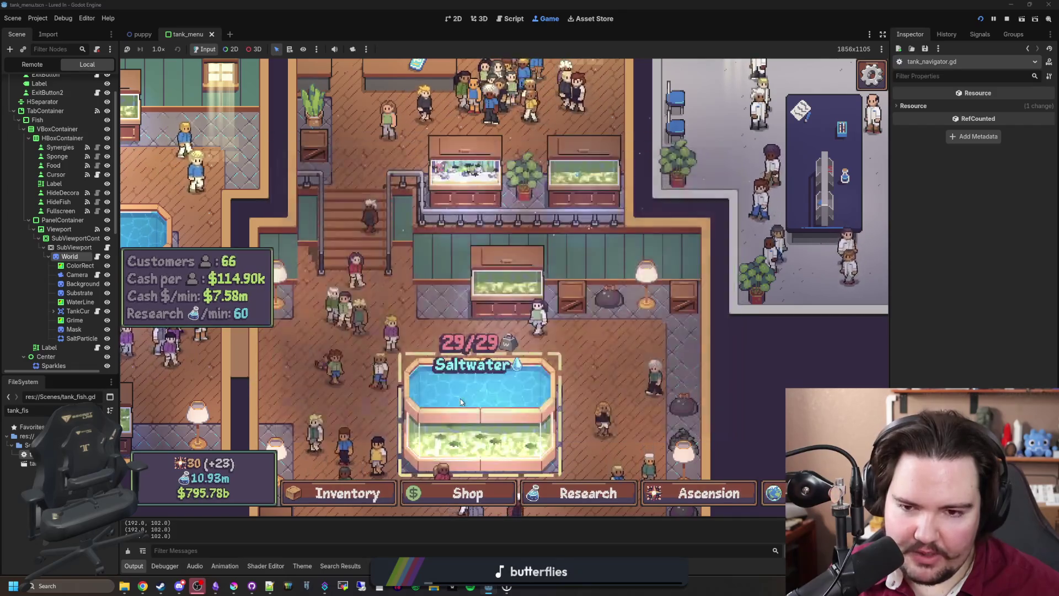
Scrub the green grime off Large Fish Tank 1's glass with the sponge
{"action": "left_click", "coordinate": [460, 398]}
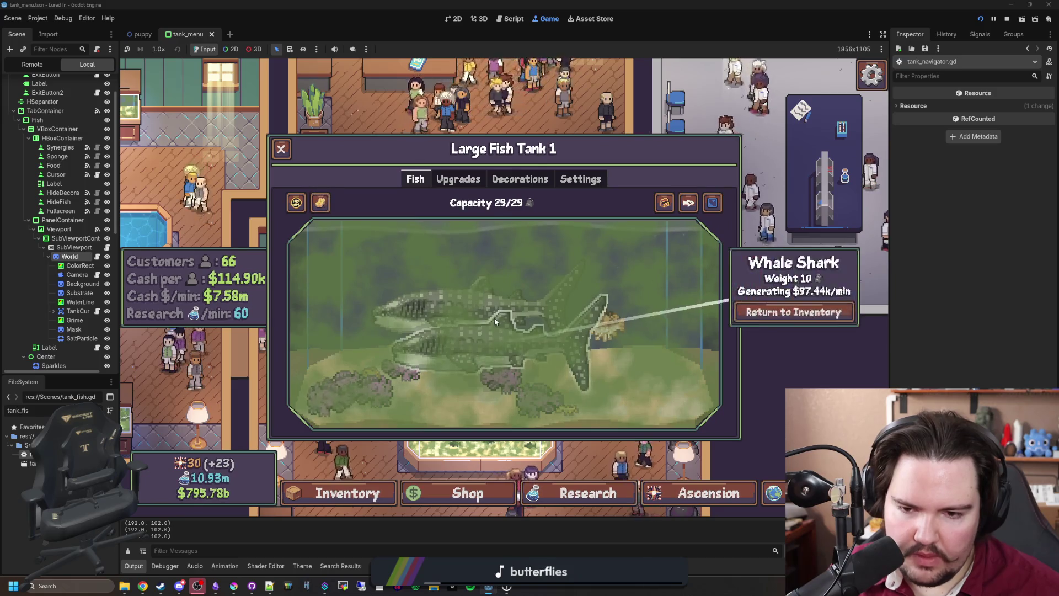
{"action": "mouse_move", "coordinate": [460, 297]}
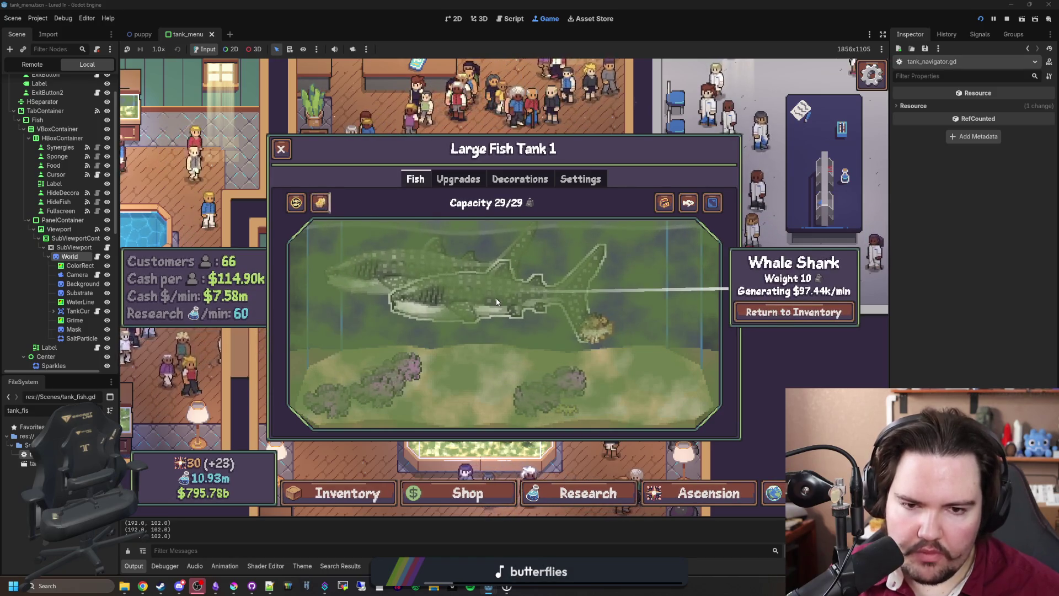
{"action": "key", "text": "Escape"}
{"action": "left_click", "coordinate": [499, 392]}
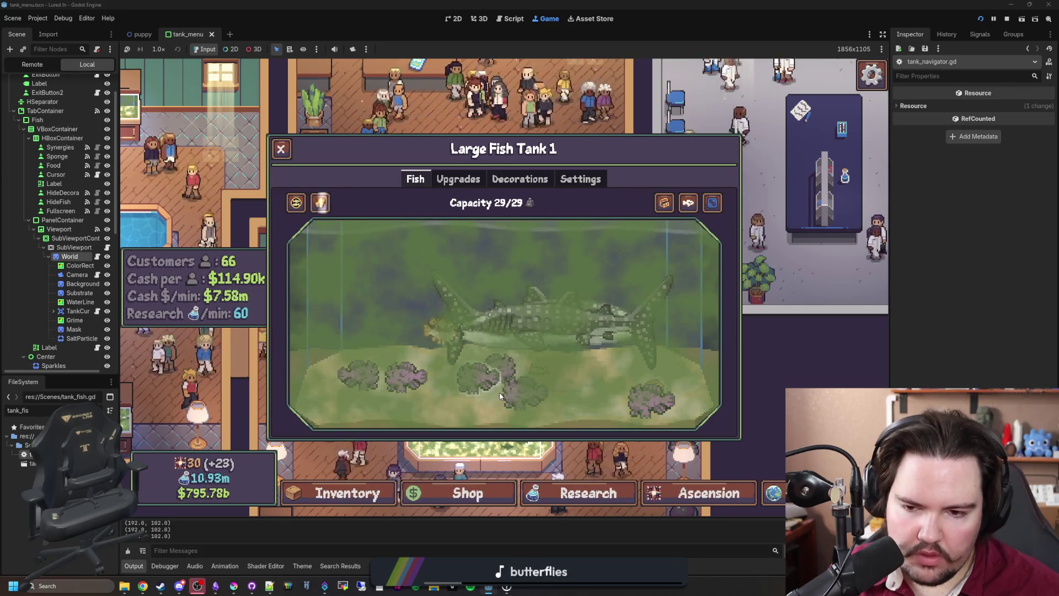
{"action": "left_click", "coordinate": [320, 203]}
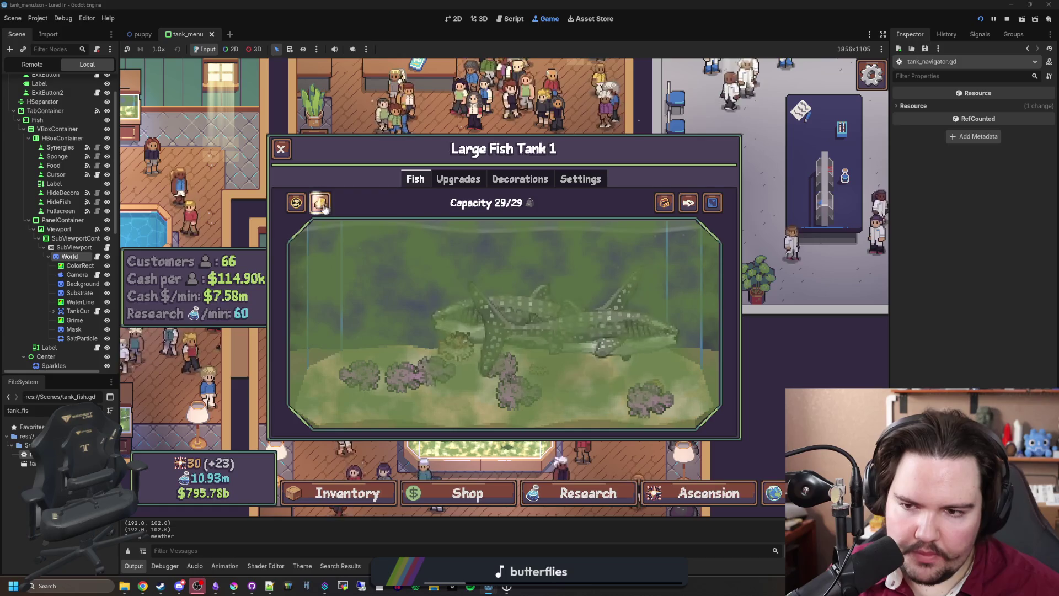
{"action": "mouse_move", "coordinate": [647, 210]}
{"action": "left_mouse_down"}
{"action": "mouse_move", "coordinate": [607, 259]}
{"action": "mouse_move", "coordinate": [541, 231]}
{"action": "mouse_move", "coordinate": [333, 284]}
{"action": "mouse_move", "coordinate": [356, 257]}
{"action": "mouse_move", "coordinate": [769, 348]}
{"action": "mouse_move", "coordinate": [312, 318]}
{"action": "mouse_move", "coordinate": [590, 330]}
{"action": "mouse_move", "coordinate": [696, 358]}
{"action": "left_mouse_up"}
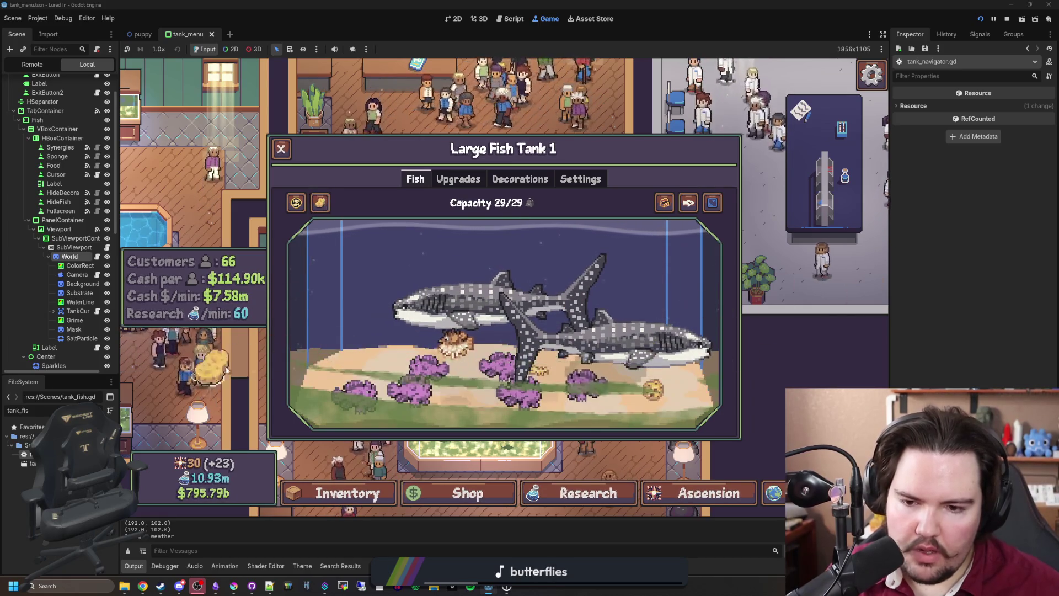
{"action": "key", "text": "Escape"}
Compare Fish Tank 1 with Large Fish Tank 1, then stop the game and save
{"action": "left_click", "coordinate": [501, 329]}
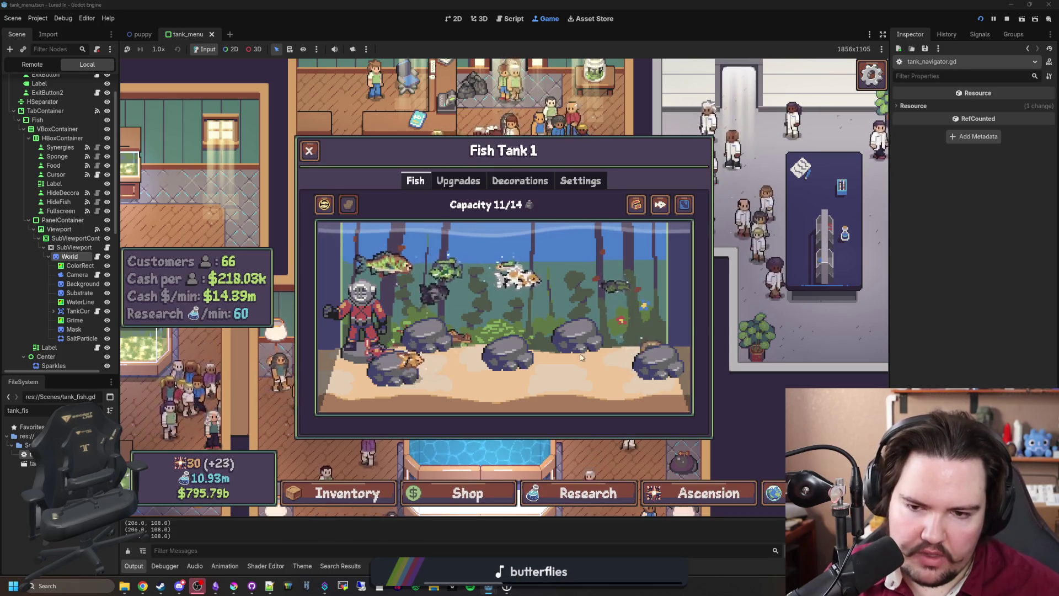
{"action": "key", "text": "Right"}
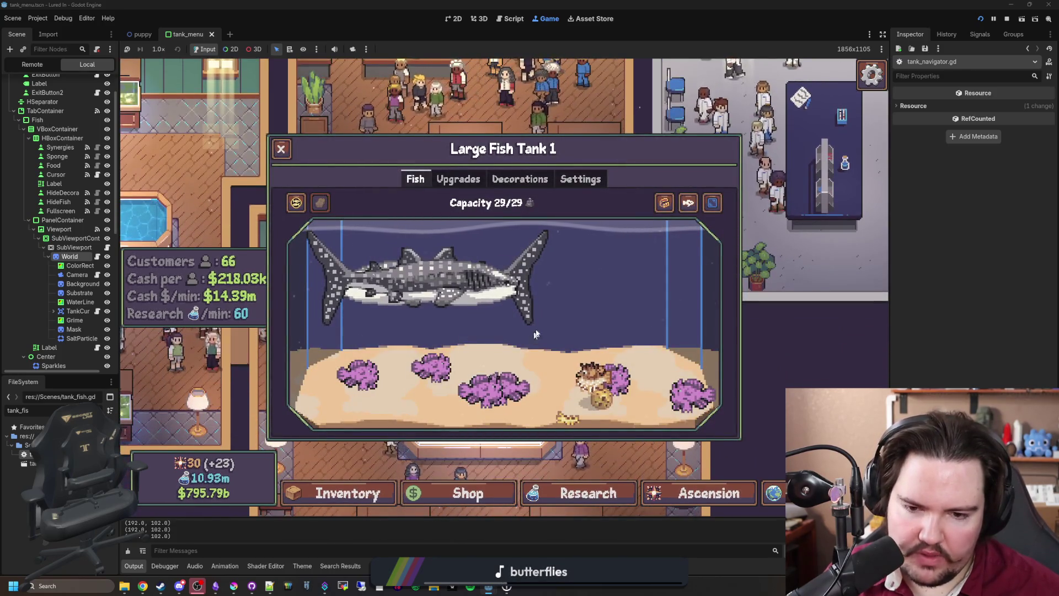
{"action": "key", "text": "Left"}
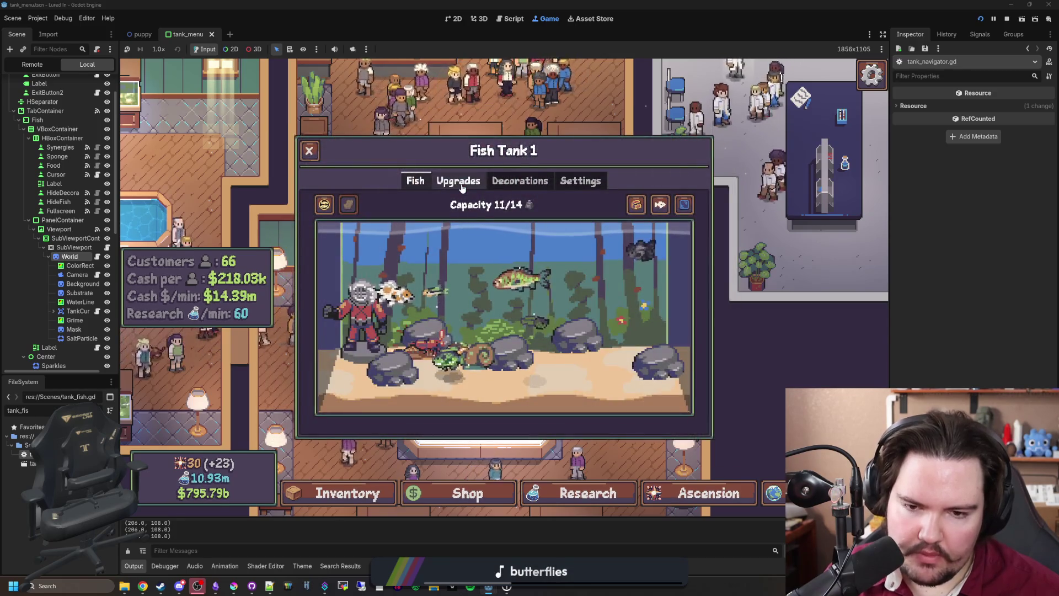
{"action": "key", "text": "Escape"}
{"action": "key", "text": "F8"}
{"action": "key", "text": "ctrl+s"}
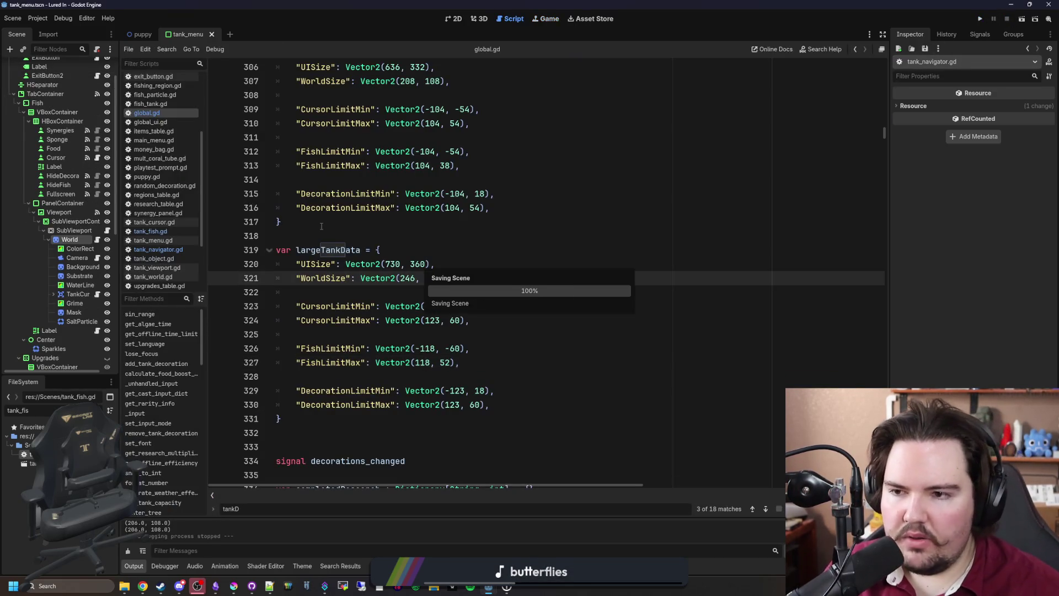
{"action": "left_click", "coordinate": [177, 251]}
{"action": "left_click", "coordinate": [457, 237]}
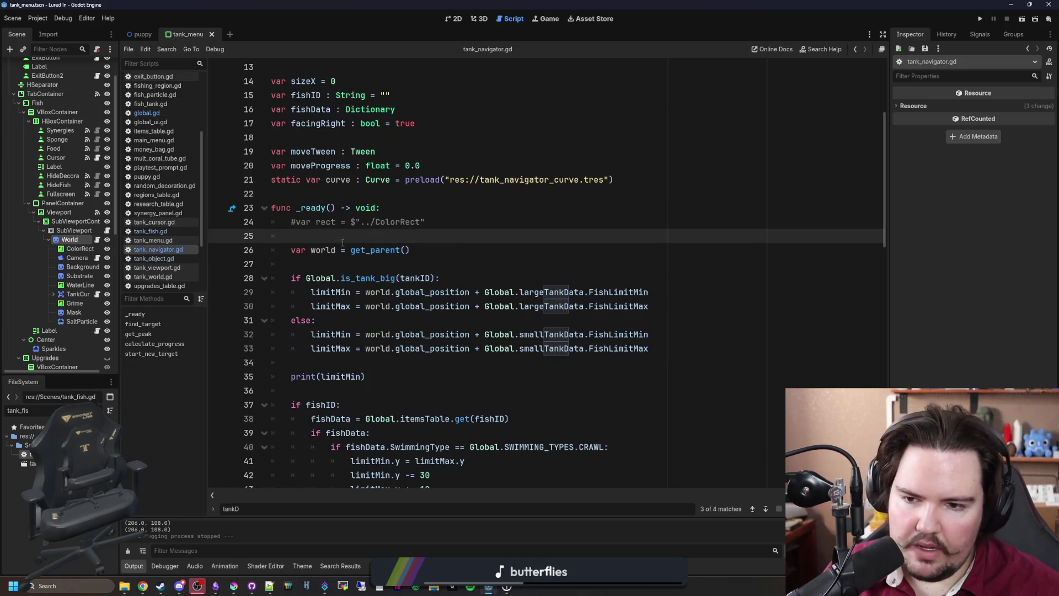
{"action": "left_click_drag", "start_coordinate": [343, 242], "coordinate": [380, 208]}
{"action": "key", "text": "BackSpace"}
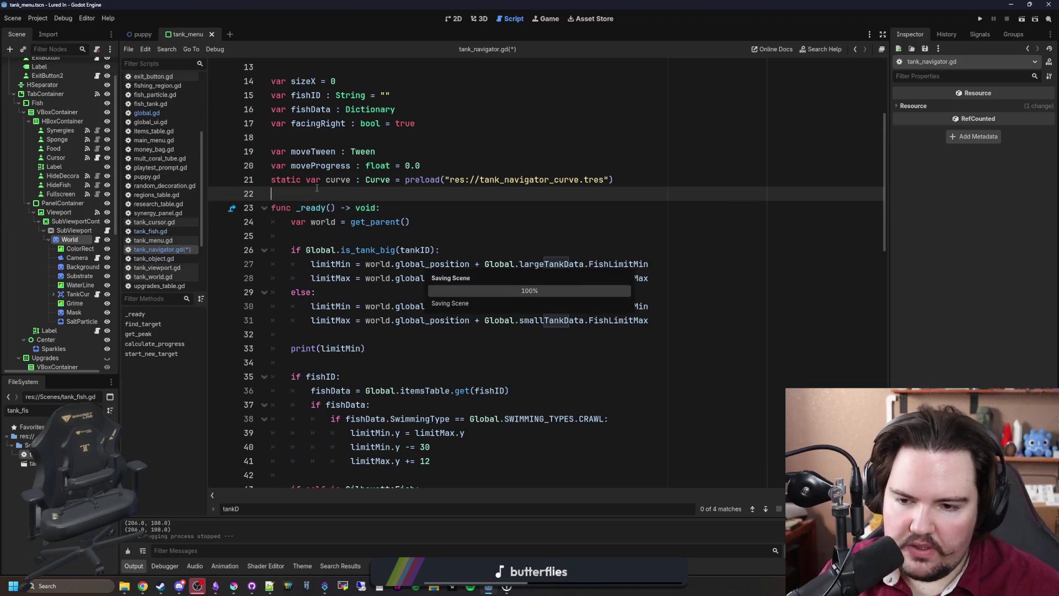
{"action": "left_click_drag", "start_coordinate": [396, 349], "coordinate": [386, 333]}
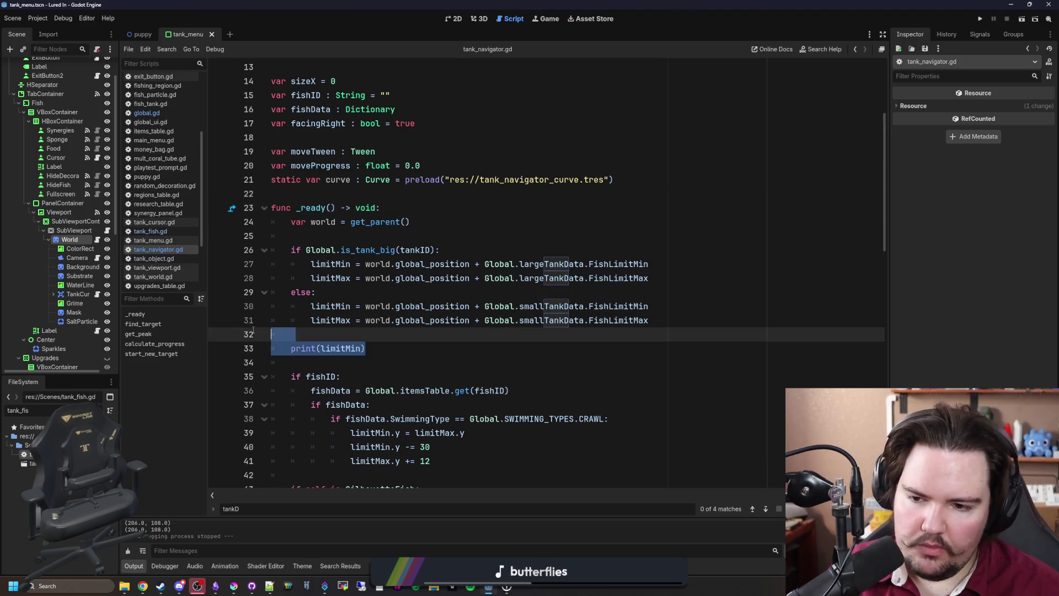
{"action": "key", "text": "BackSpace"}
{"action": "left_click", "coordinate": [361, 291]}
{"action": "key", "text": "ctrl+s"}
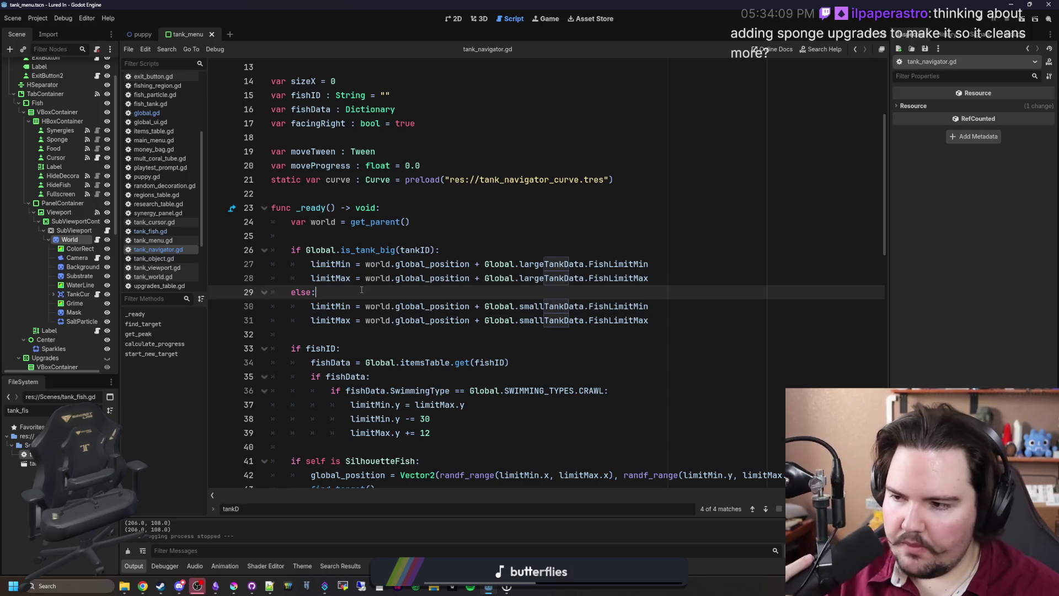
{"action": "scroll", "coordinate": [374, 286], "scroll_direction": "down", "scroll_amount": 4}
{"action": "scroll", "coordinate": [373, 286], "scroll_direction": "down", "scroll_amount": 3}
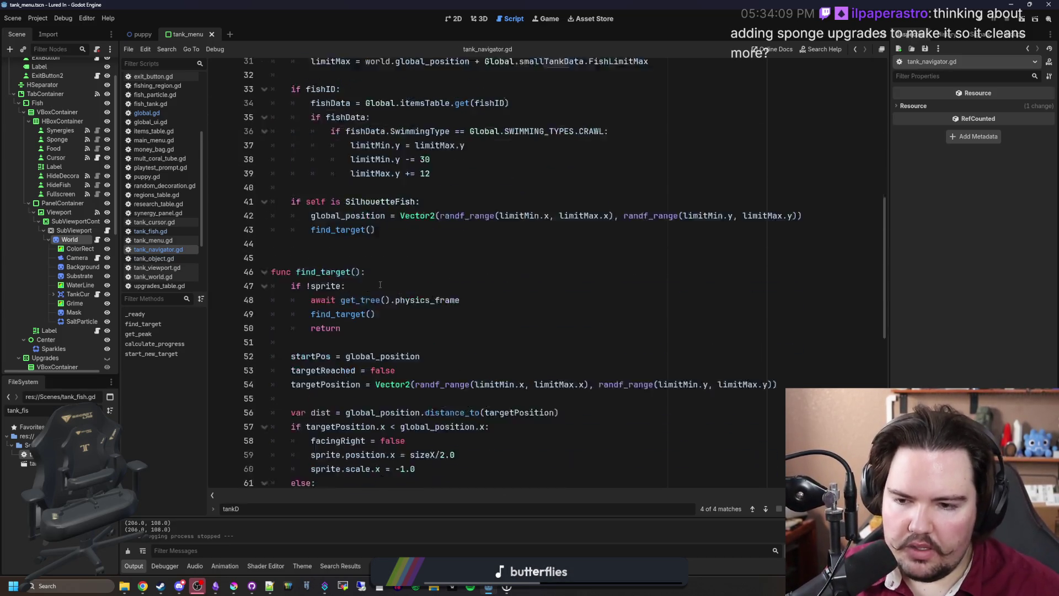
{"action": "left_click", "coordinate": [323, 221]}
{"action": "key", "text": "ctrl+s"}
{"action": "scroll", "coordinate": [324, 221], "scroll_direction": "down", "scroll_amount": 1}
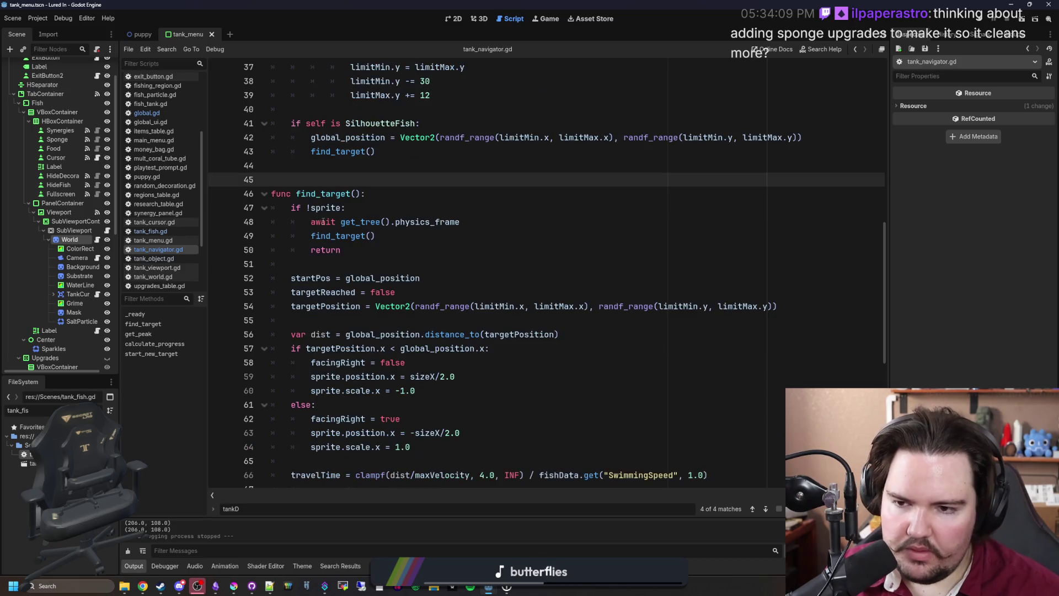
{"action": "scroll", "coordinate": [350, 270], "scroll_direction": "down", "scroll_amount": 3}
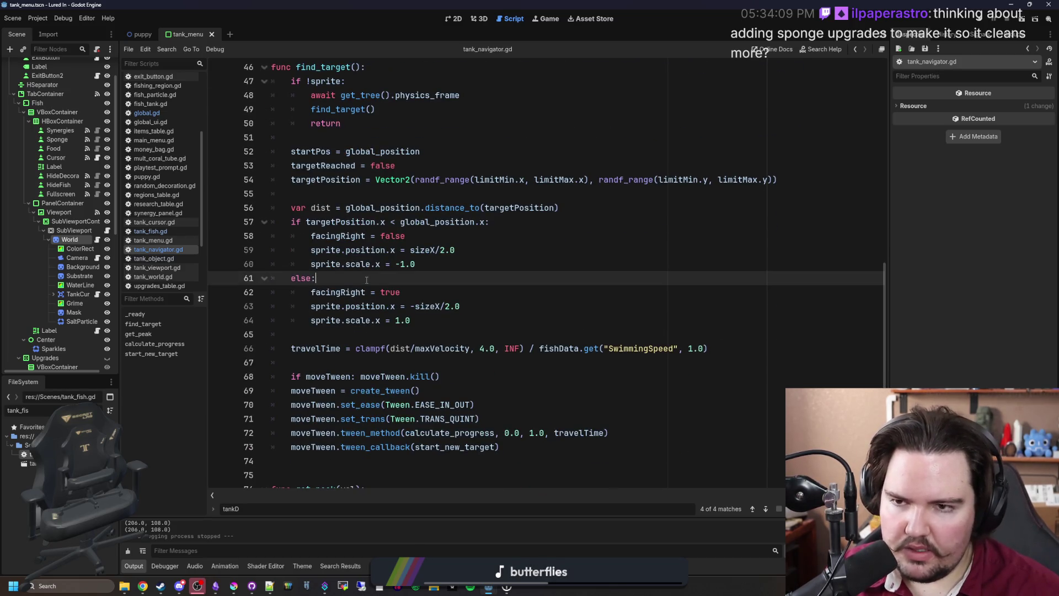
{"action": "scroll", "coordinate": [366, 280], "scroll_direction": "down", "scroll_amount": 6}
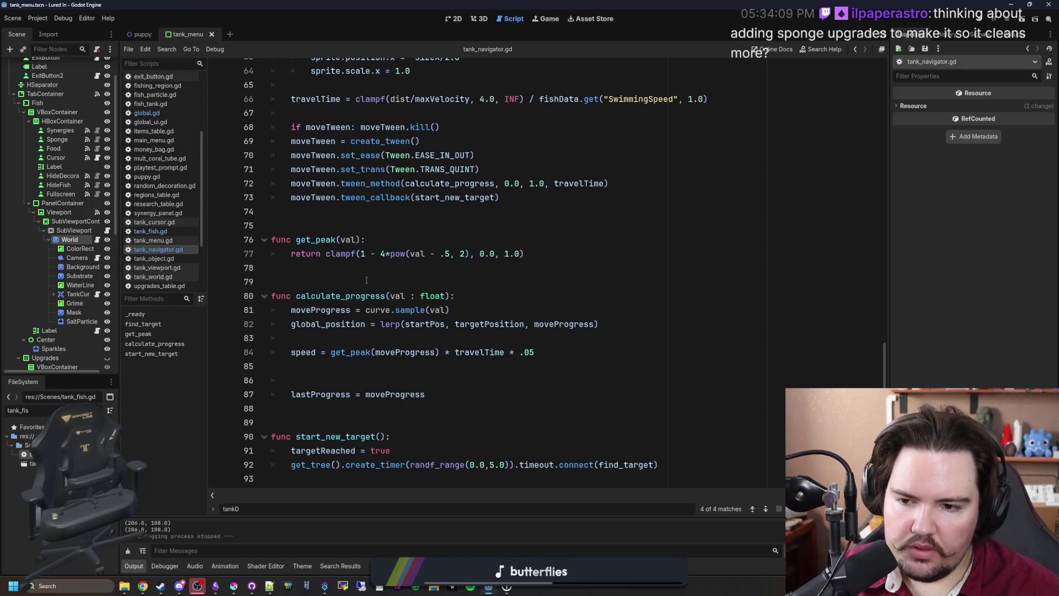
{"action": "left_click", "coordinate": [366, 280]}
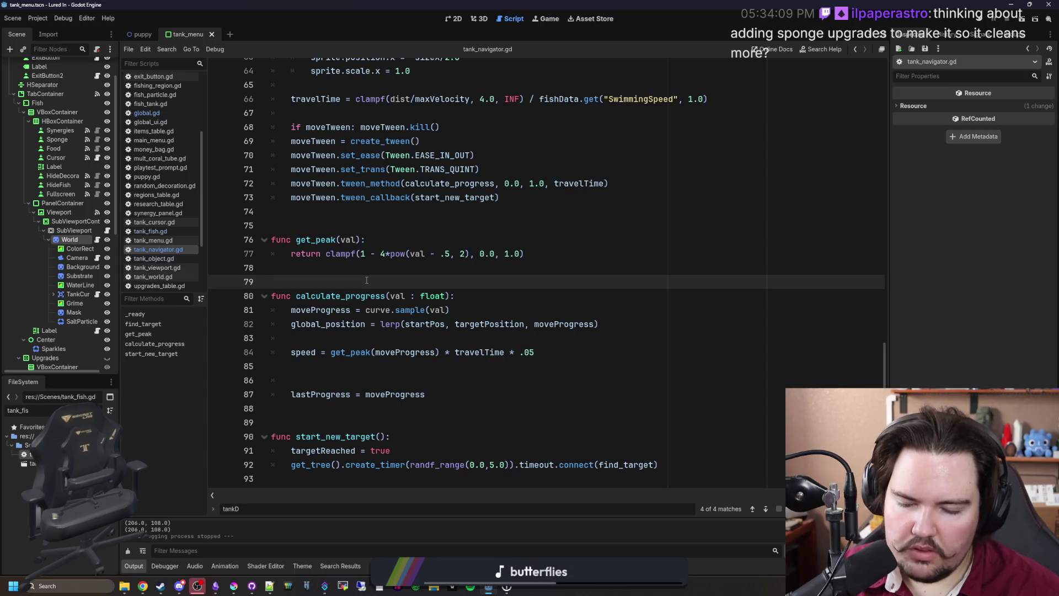
{"action": "left_click", "coordinate": [328, 376]}
{"action": "key", "text": "BackSpace"}
{"action": "key", "text": "BackSpace"}
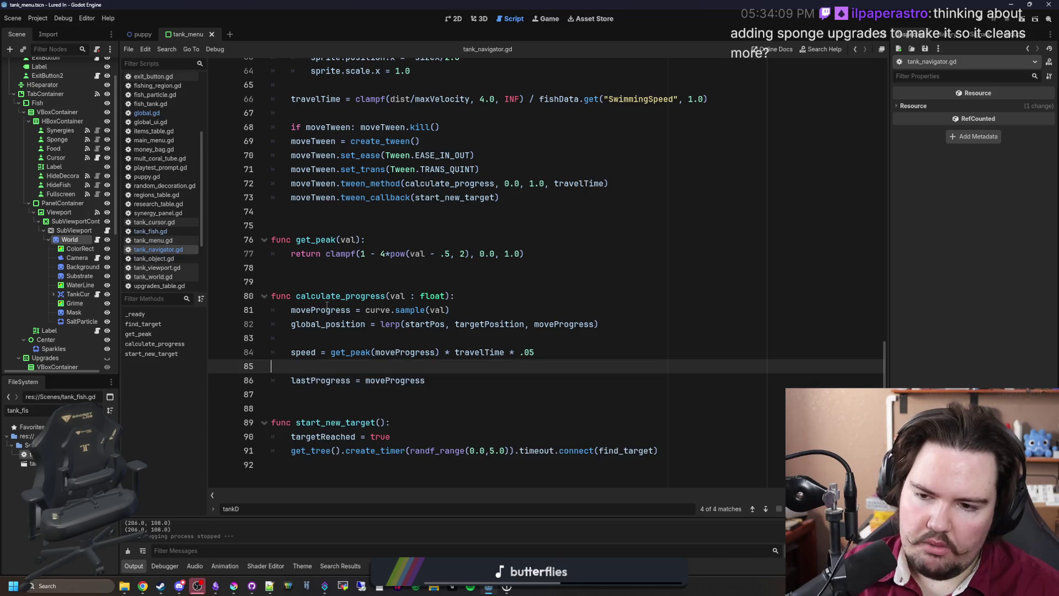
{"action": "left_click", "coordinate": [352, 276]}
{"action": "key", "text": "ctrl+s"}
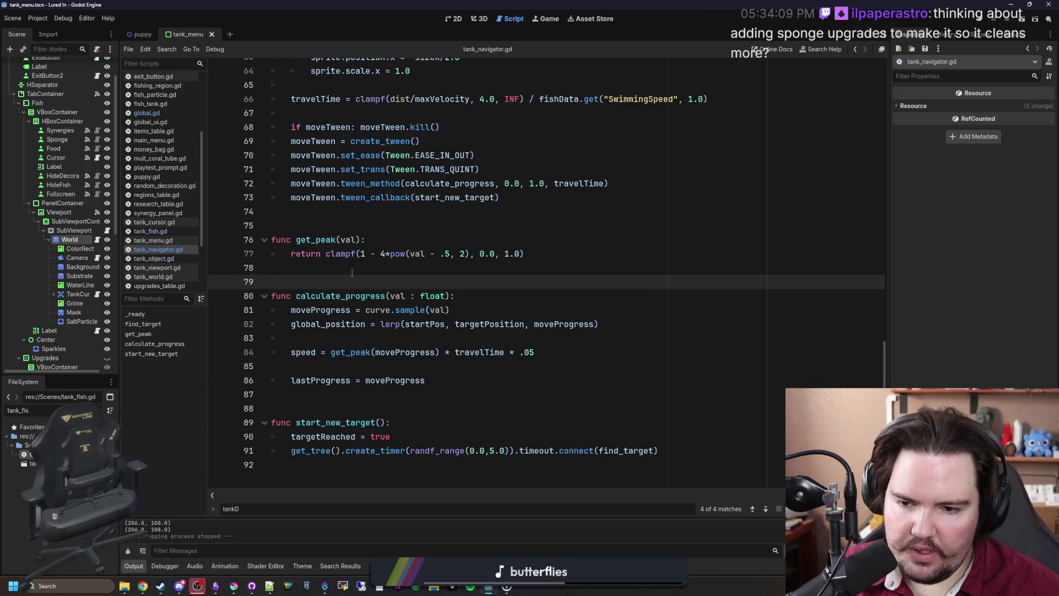
{"action": "double_click", "coordinate": [402, 351]}
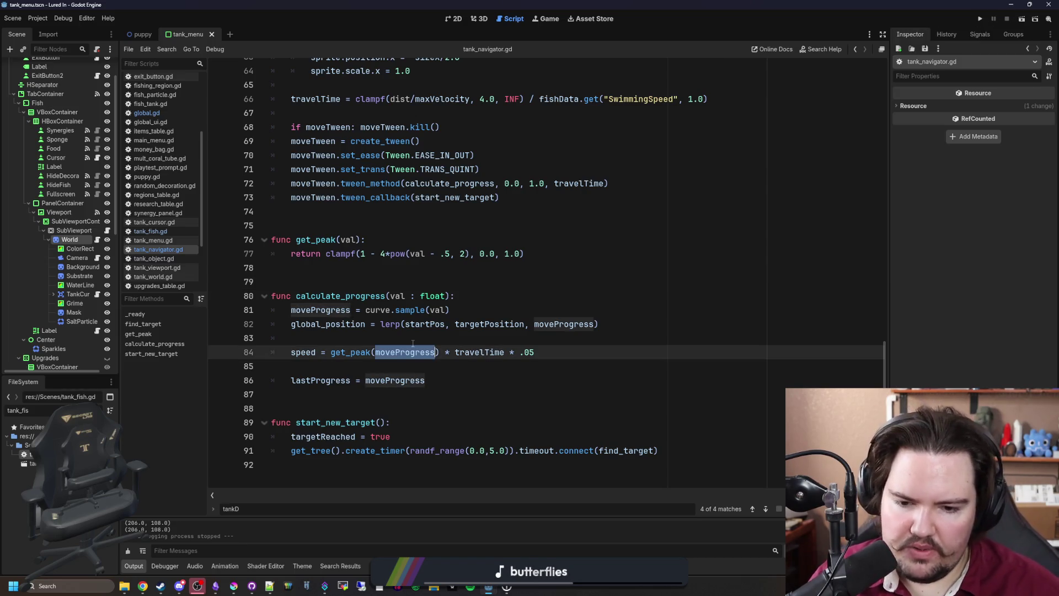
{"action": "left_click", "coordinate": [642, 451], "text": "ctrl"}
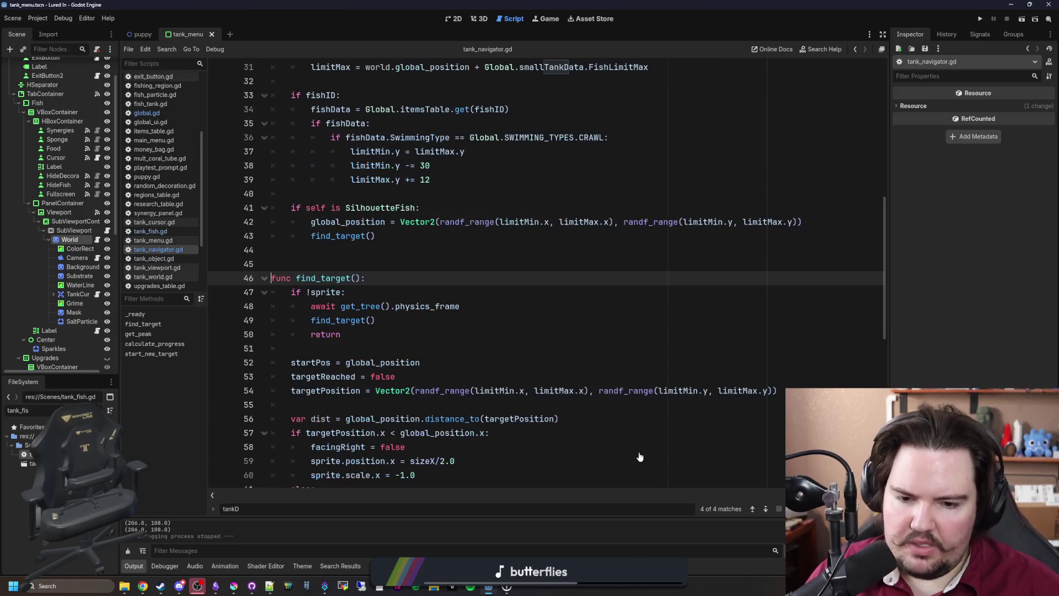
{"action": "scroll", "coordinate": [453, 293], "scroll_direction": "down", "scroll_amount": 1}
{"action": "scroll", "coordinate": [454, 293], "scroll_direction": "down", "scroll_amount": 3}
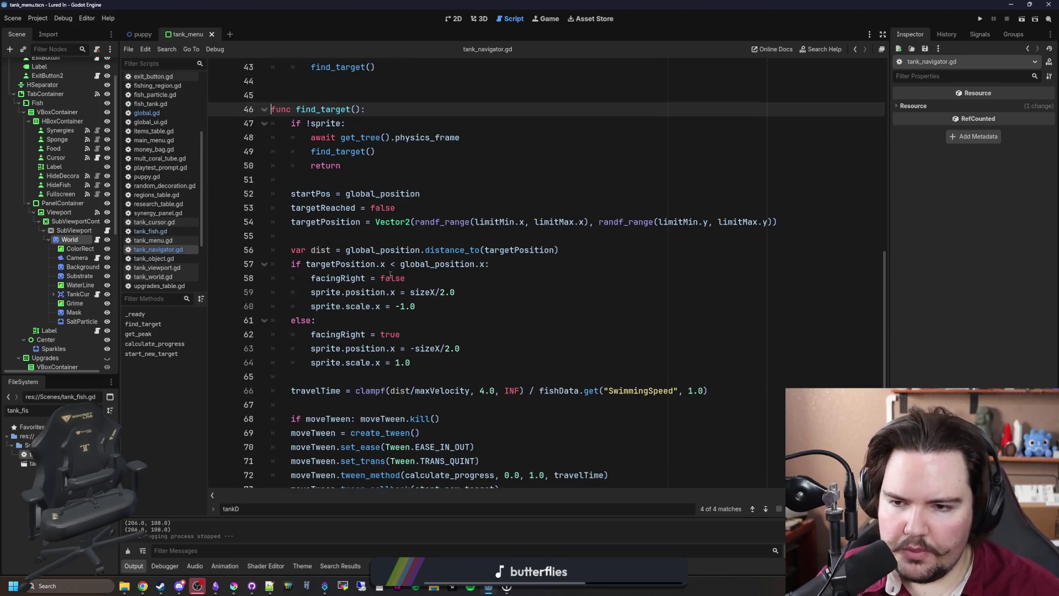
{"action": "scroll", "coordinate": [390, 275], "scroll_direction": "down", "scroll_amount": 2}
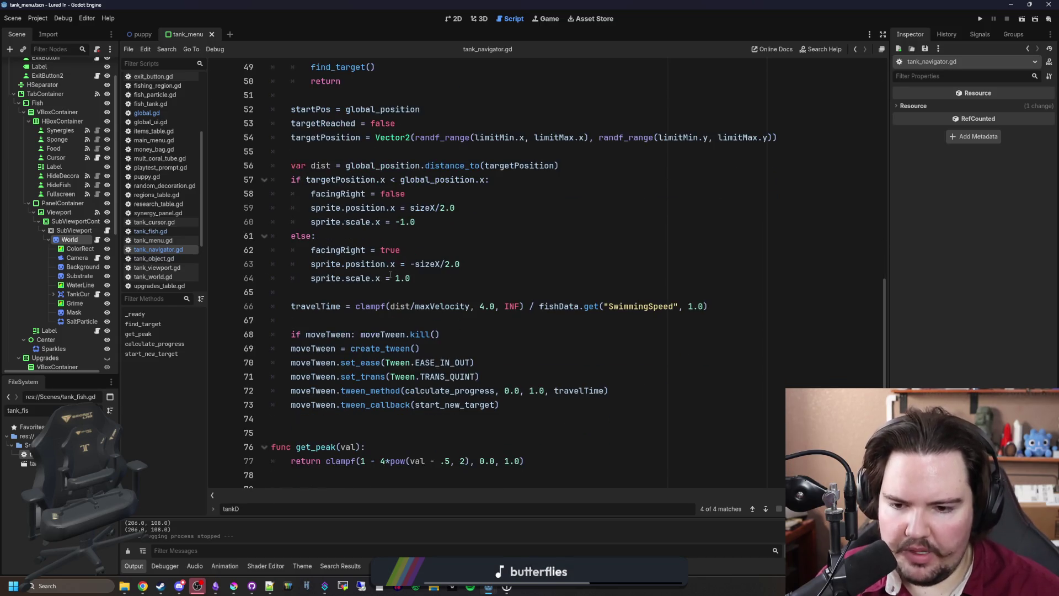
{"action": "mouse_move", "coordinate": [473, 387]}
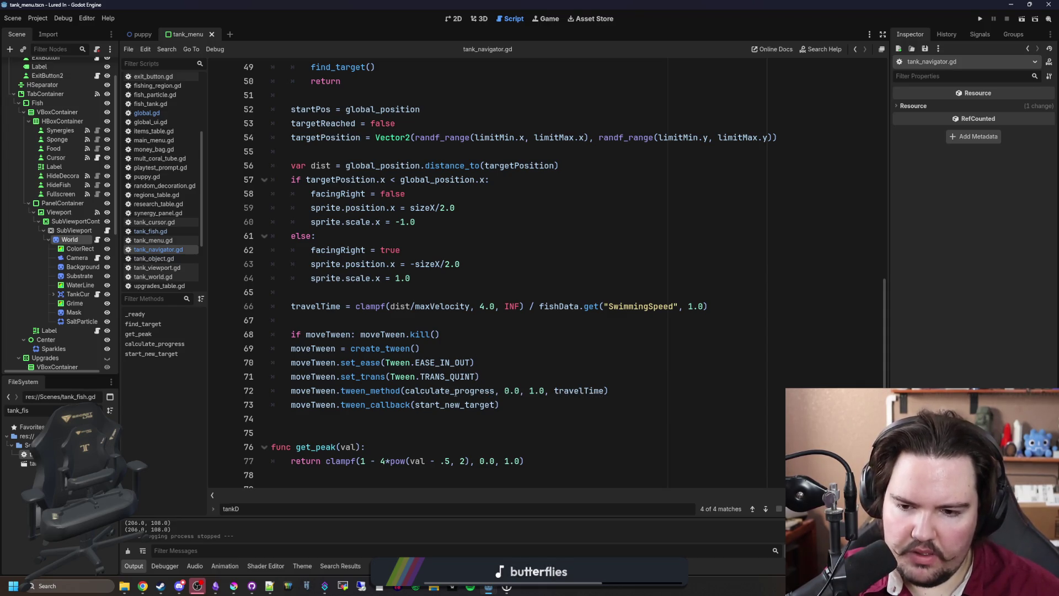
{"action": "scroll", "coordinate": [455, 393], "scroll_direction": "down", "scroll_amount": 3}
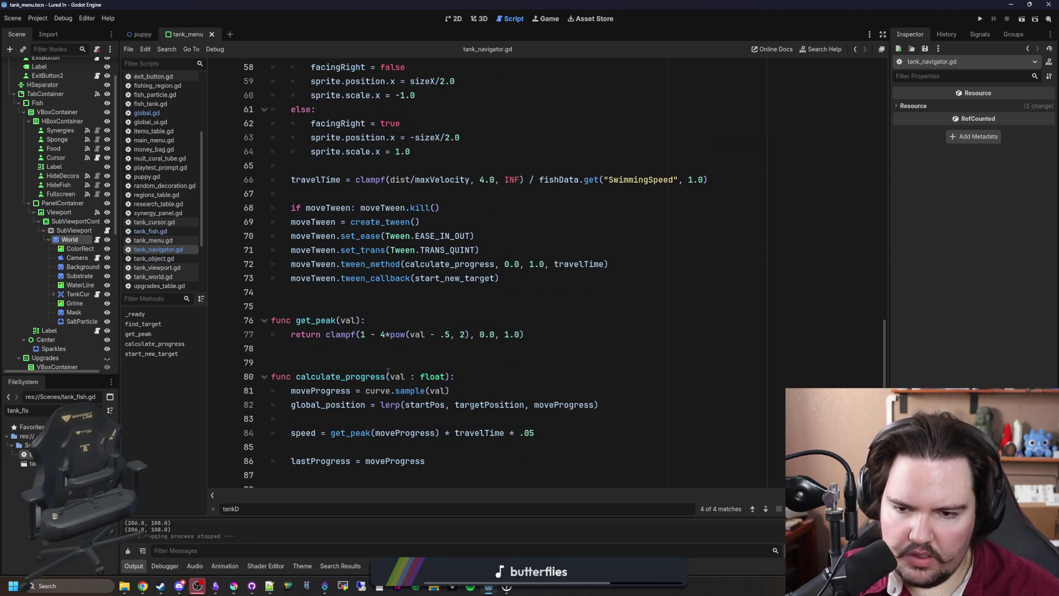
{"action": "scroll", "coordinate": [426, 361], "scroll_direction": "up", "scroll_amount": 2}
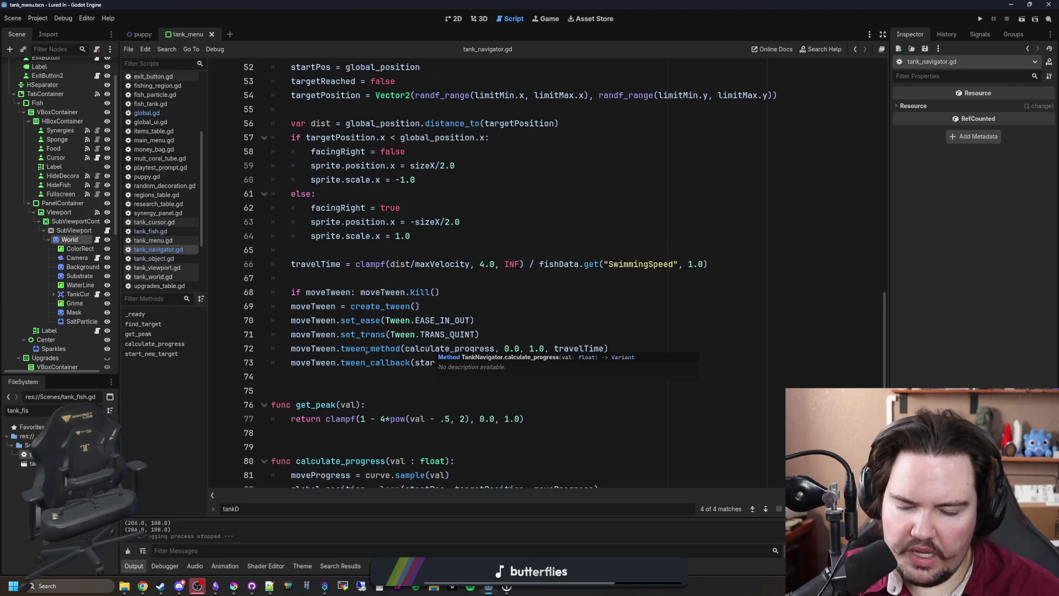
{"action": "mouse_move", "coordinate": [367, 351]}
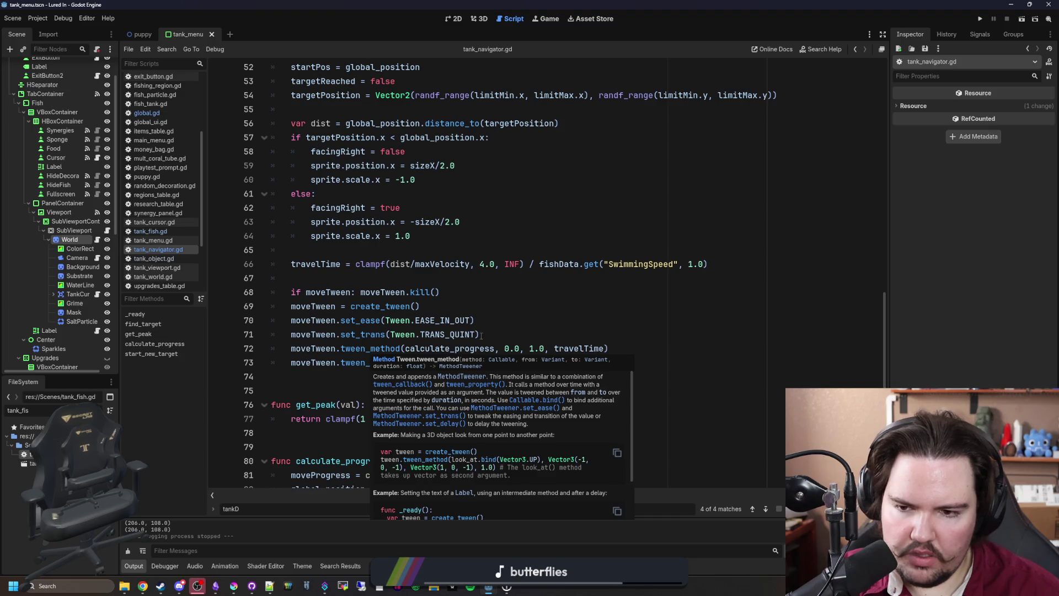
{"action": "scroll", "coordinate": [485, 335], "scroll_direction": "up", "scroll_amount": 3}
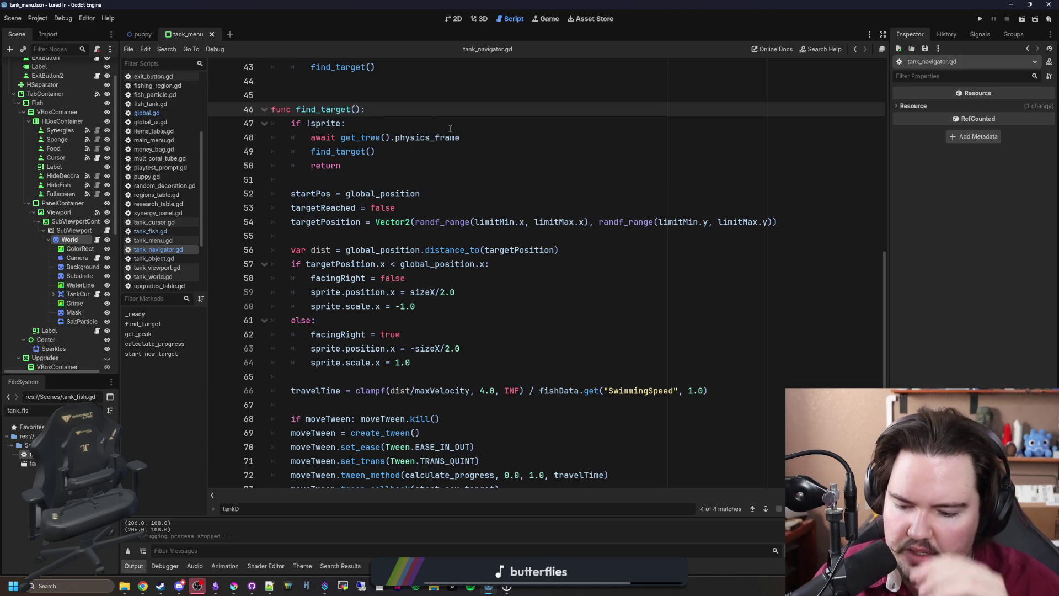
Add the parameter overrideProgress : float = 0.0 to find_target
{"action": "type", "text": "c"}
{"action": "key", "text": "BackSpace"}
{"action": "type", "text": "overrid"}
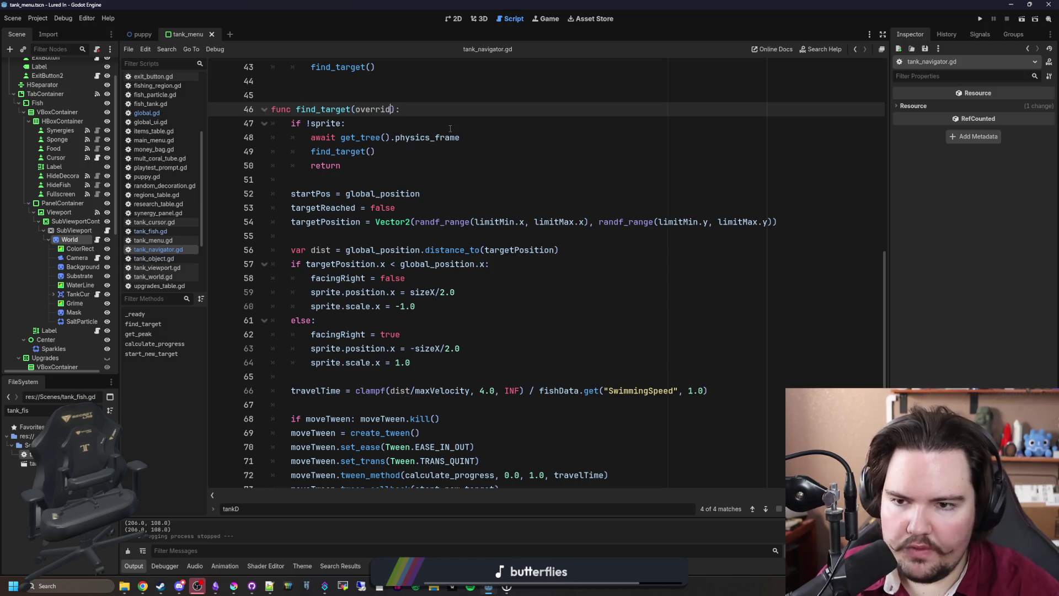
{"action": "type", "text": "eProgre"}
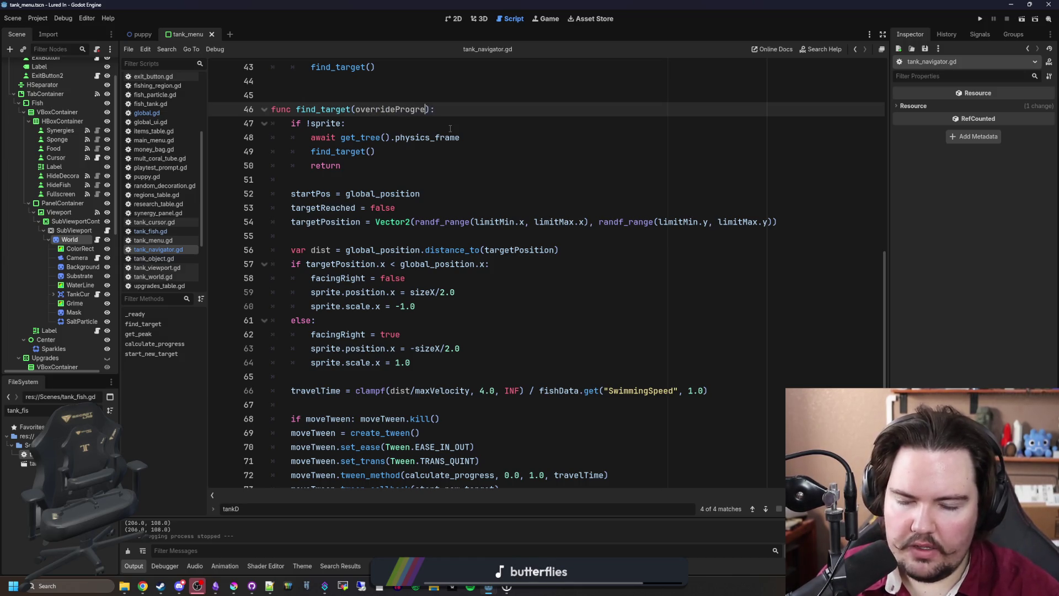
{"action": "type", "text": "ss : float"}
{"action": "key", "text": "Escape"}
{"action": "scroll", "coordinate": [498, 366], "scroll_direction": "down", "scroll_amount": 3}
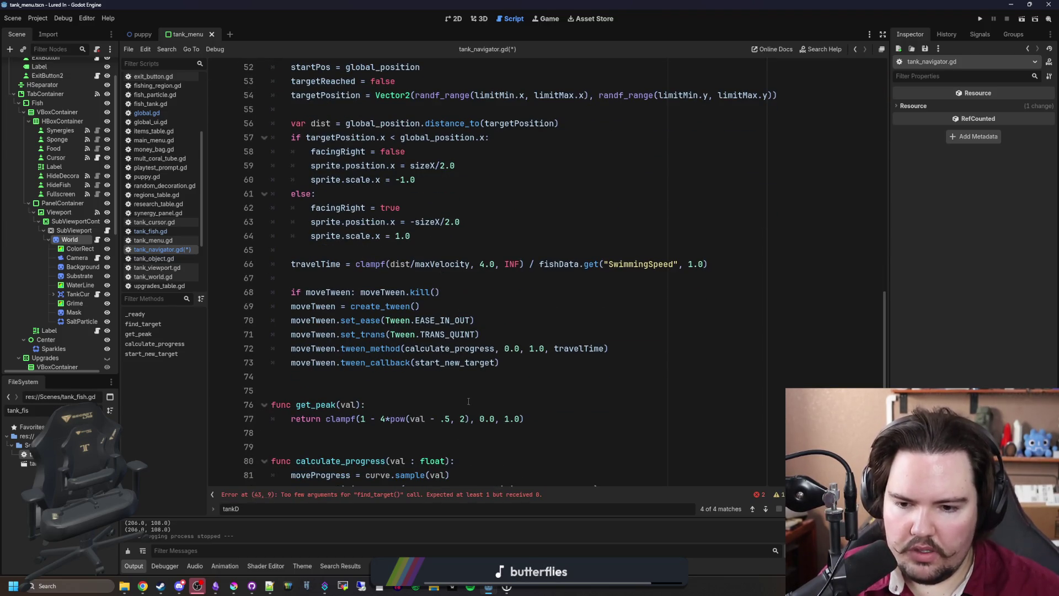
{"action": "scroll", "coordinate": [468, 401], "scroll_direction": "up", "scroll_amount": 2}
{"action": "left_click", "coordinate": [475, 67]}
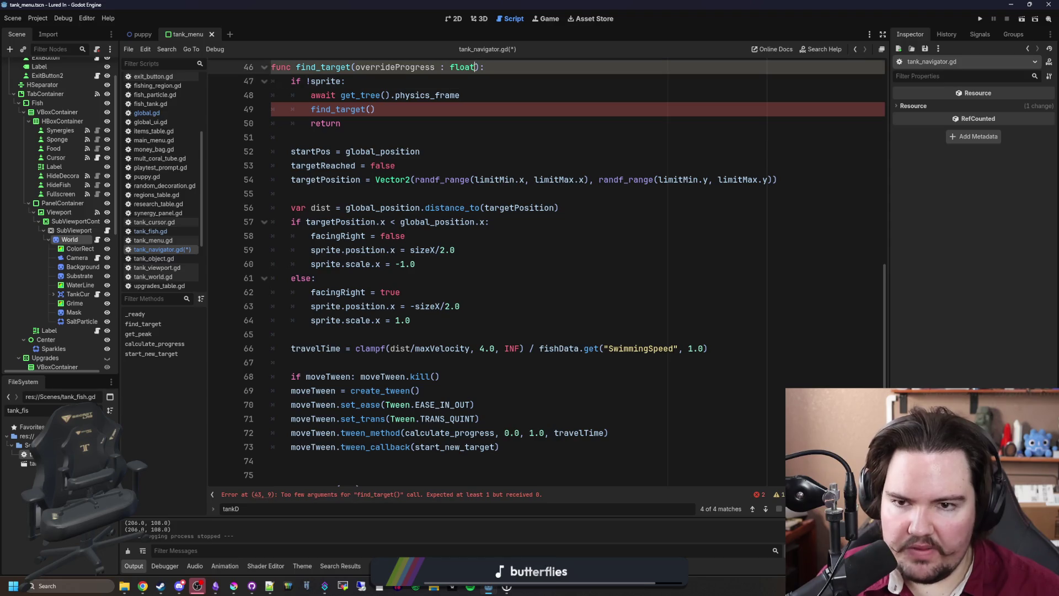
{"action": "type", "text": "= 0.0"}
Make tween_method start from overrideProgress instead of 0.0 and save tank_navigator.gd
{"action": "double_click", "coordinate": [394, 67]}
{"action": "key", "text": "ctrl+c"}
{"action": "scroll", "coordinate": [476, 223], "scroll_direction": "down", "scroll_amount": 3}
{"action": "left_click", "coordinate": [509, 345]}
{"action": "double_click", "coordinate": [509, 317]}
{"action": "key", "text": "ctrl+v"}
{"action": "left_click", "coordinate": [515, 292]}
{"action": "scroll", "coordinate": [515, 296], "scroll_direction": "up", "scroll_amount": 2}
{"action": "left_click", "coordinate": [391, 331]}
{"action": "key", "text": "ctrl+s"}
Locate the find_target function and its call within tank_navigator.gd
{"action": "scroll", "coordinate": [391, 329], "scroll_direction": "up", "scroll_amount": 3}
{"action": "left_click", "coordinate": [359, 237]}
{"action": "double_click", "coordinate": [323, 167]}
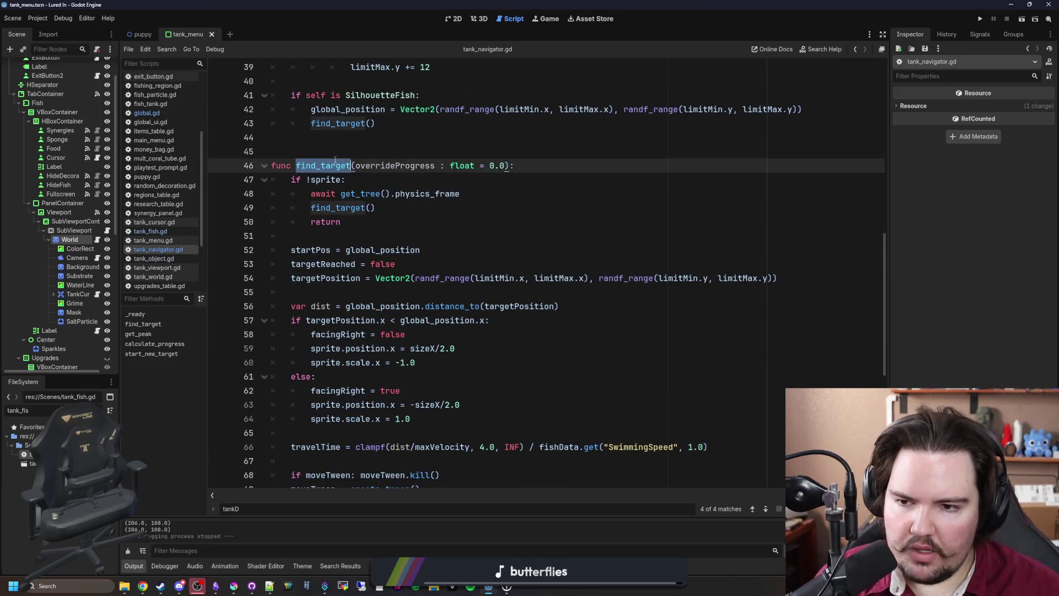
{"action": "scroll", "coordinate": [431, 246], "scroll_direction": "up", "scroll_amount": 3}
{"action": "scroll", "coordinate": [432, 247], "scroll_direction": "up", "scroll_amount": 4}
{"action": "scroll", "coordinate": [431, 246], "scroll_direction": "down", "scroll_amount": 1}
{"action": "left_click", "coordinate": [336, 418]}
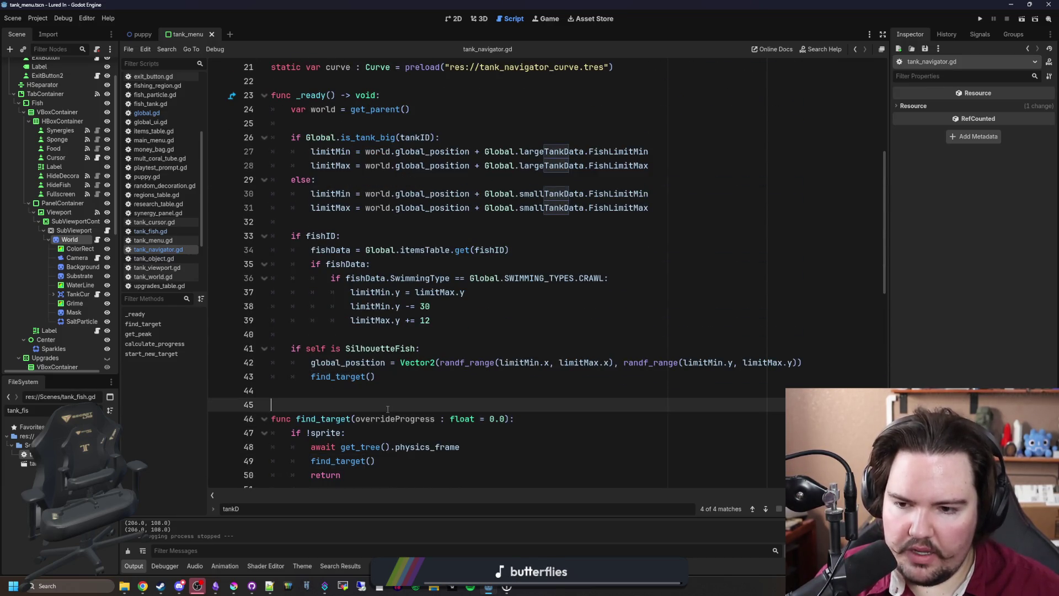
{"action": "double_click", "coordinate": [338, 418]}
{"action": "left_click", "coordinate": [342, 405]}
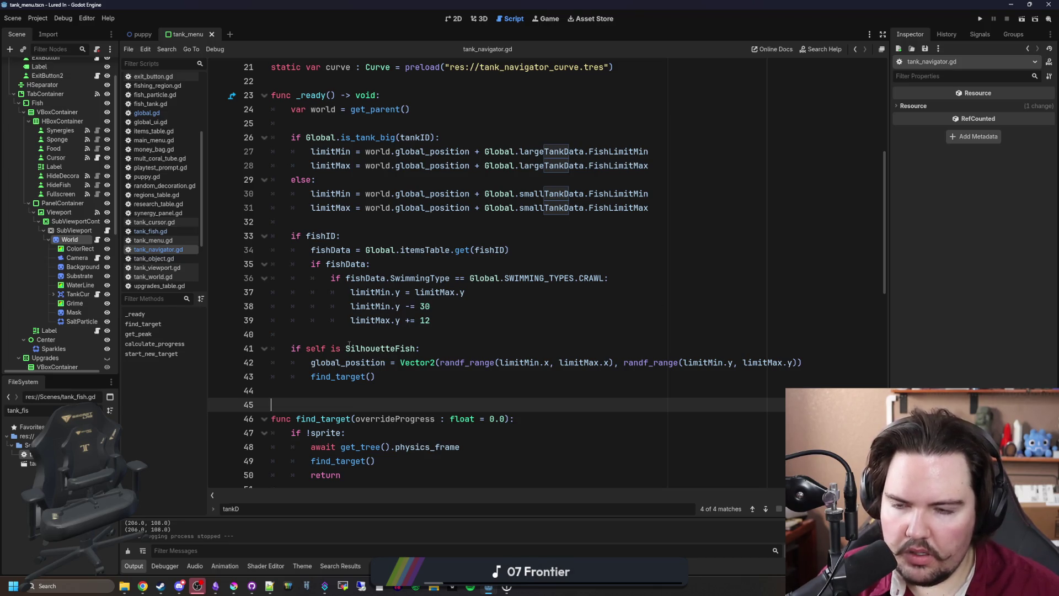
Open the tank_fish.tscn scene
{"action": "scroll", "coordinate": [349, 344], "scroll_direction": "up", "scroll_amount": 7}
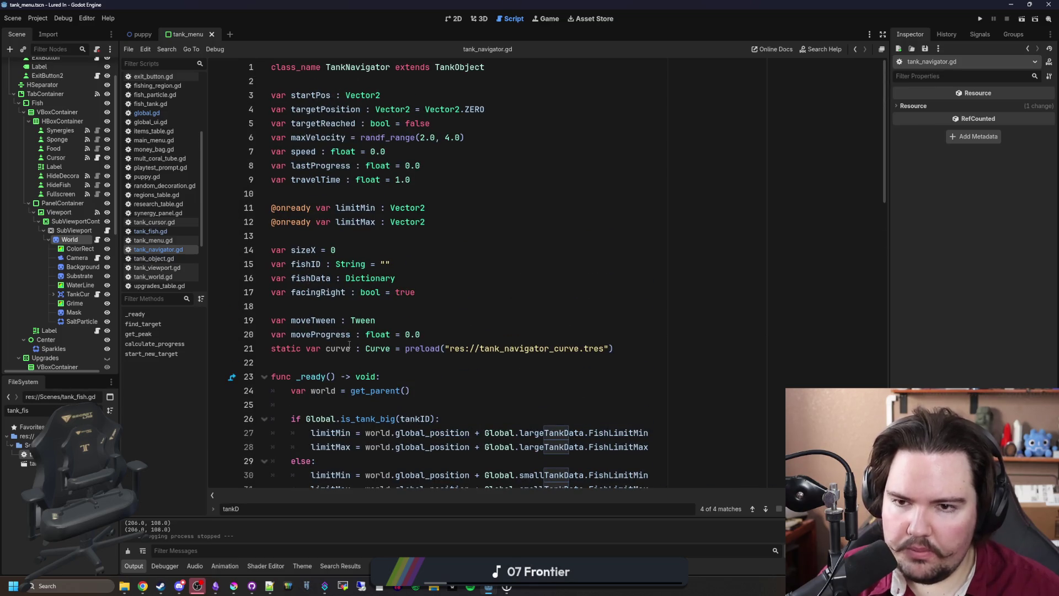
{"action": "scroll", "coordinate": [349, 345], "scroll_direction": "down", "scroll_amount": 7}
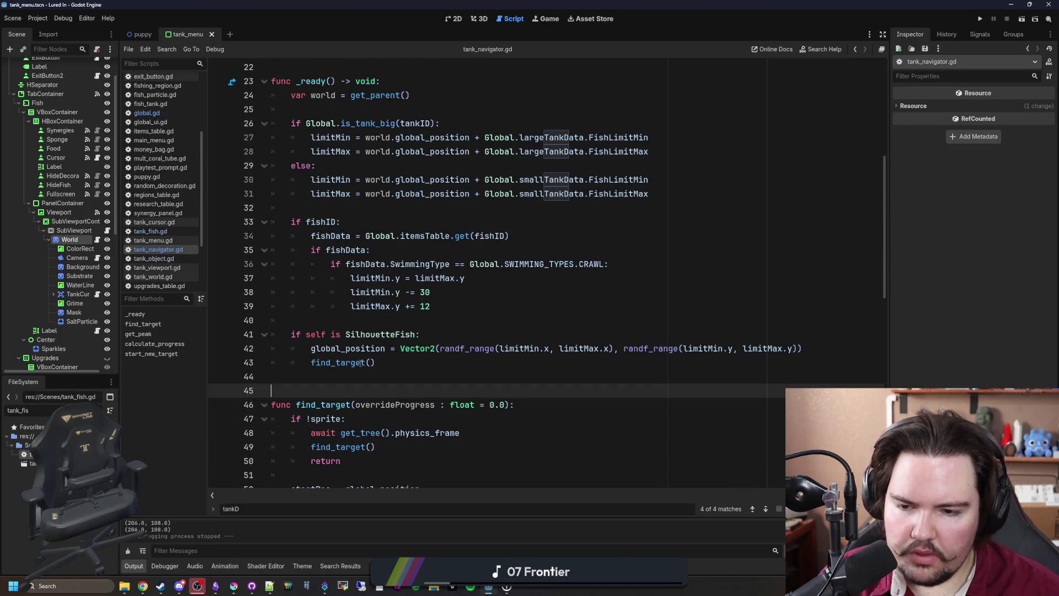
{"action": "scroll", "coordinate": [362, 365], "scroll_direction": "up", "scroll_amount": 1}
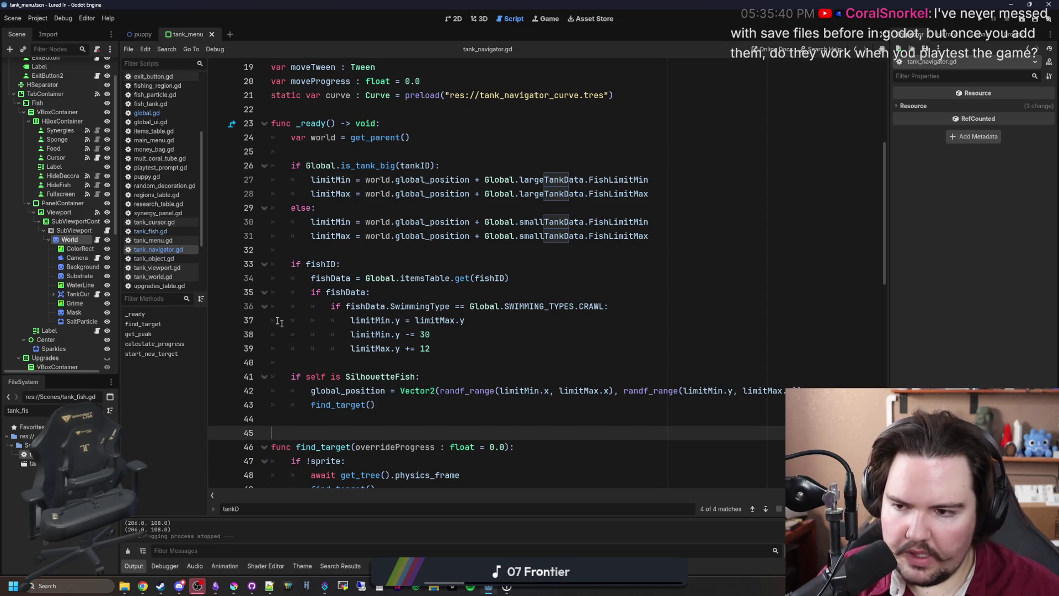
{"action": "double_click", "coordinate": [28, 463]}
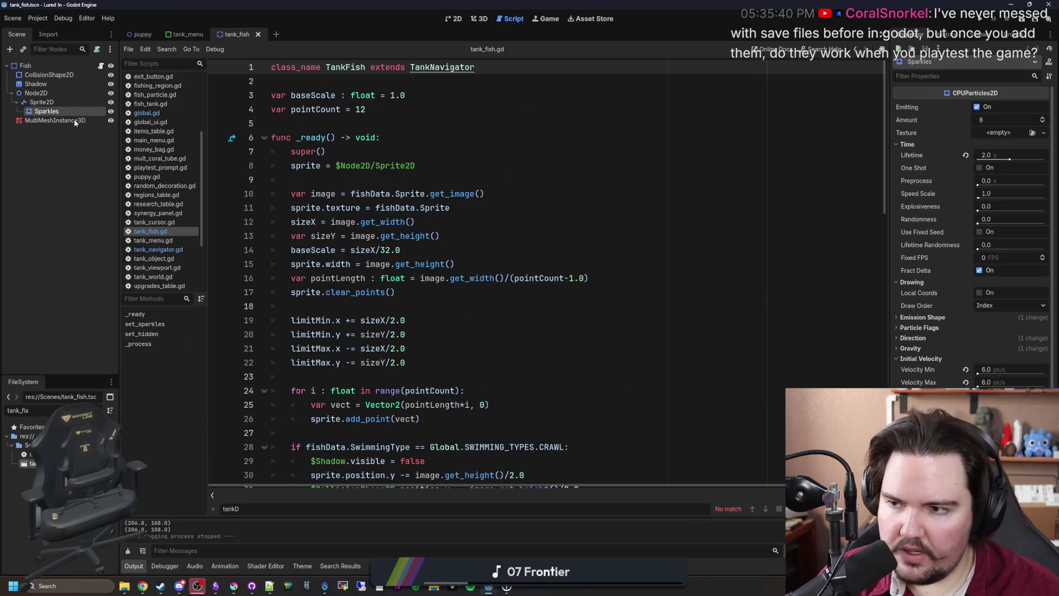
Inspect the TankNavigator and TankObject parent scripts, then return to the find_target call on line 43
{"action": "left_click", "coordinate": [452, 66], "text": "ctrl"}
{"action": "scroll", "coordinate": [435, 167], "scroll_direction": "up", "scroll_amount": 3}
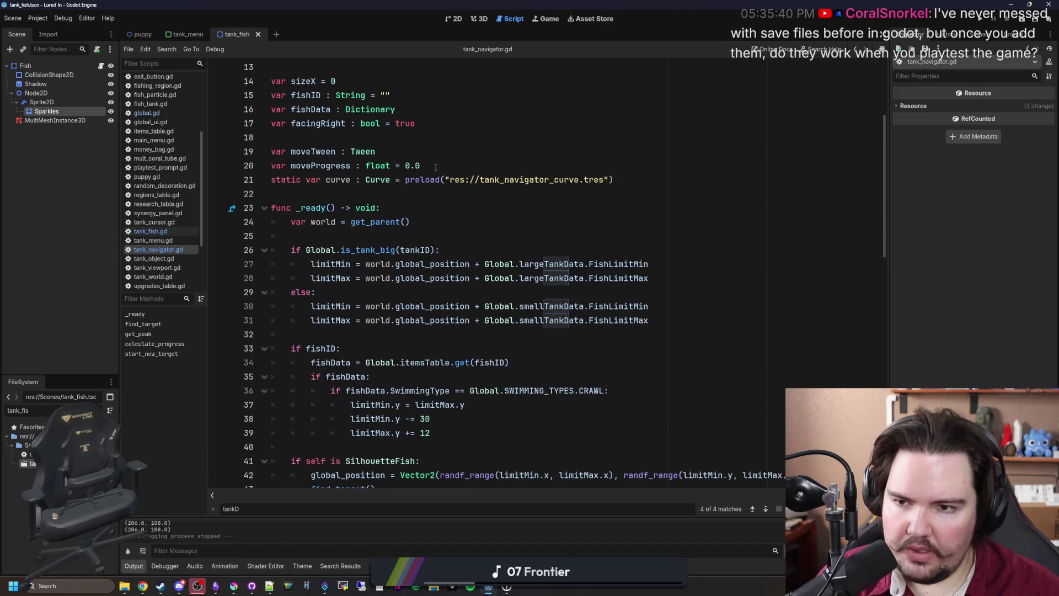
{"action": "scroll", "coordinate": [435, 167], "scroll_direction": "up", "scroll_amount": 2}
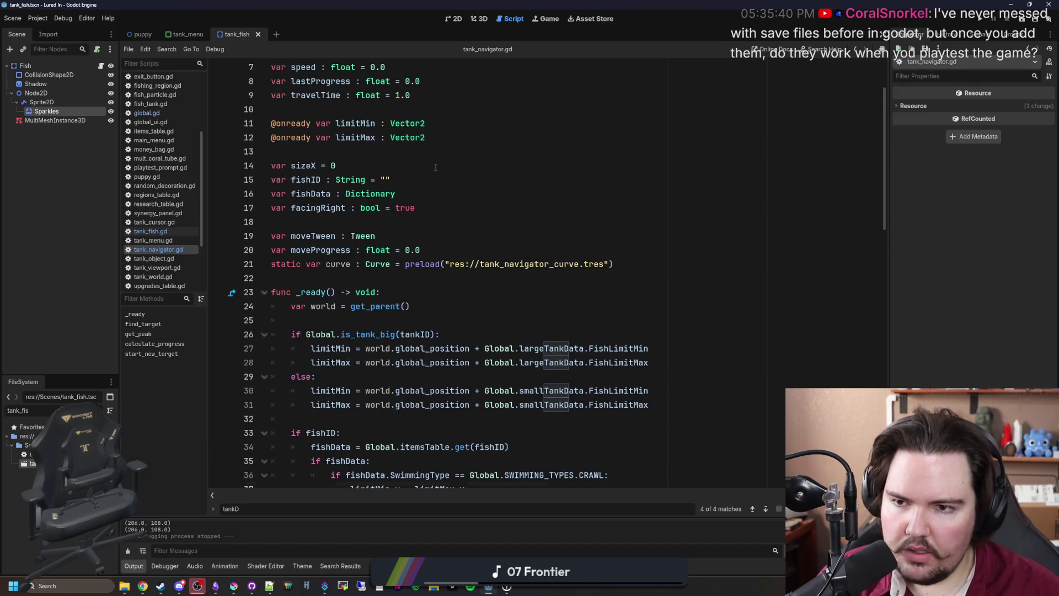
{"action": "scroll", "coordinate": [435, 166], "scroll_direction": "up", "scroll_amount": 2}
{"action": "left_click", "coordinate": [473, 65], "text": "ctrl"}
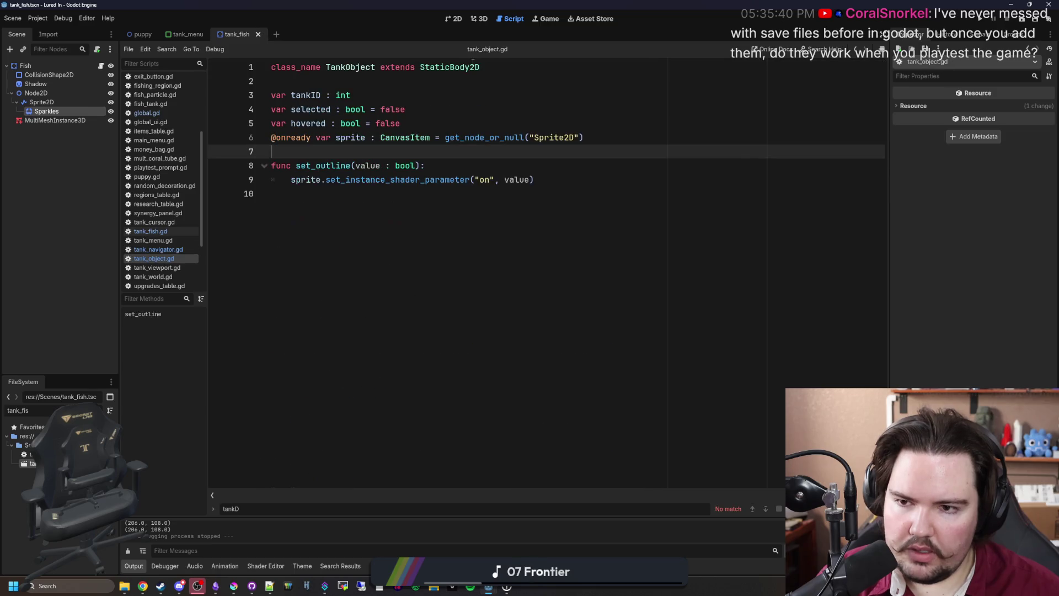
{"action": "key", "text": "alt+Left"}
{"action": "scroll", "coordinate": [423, 252], "scroll_direction": "down", "scroll_amount": 10}
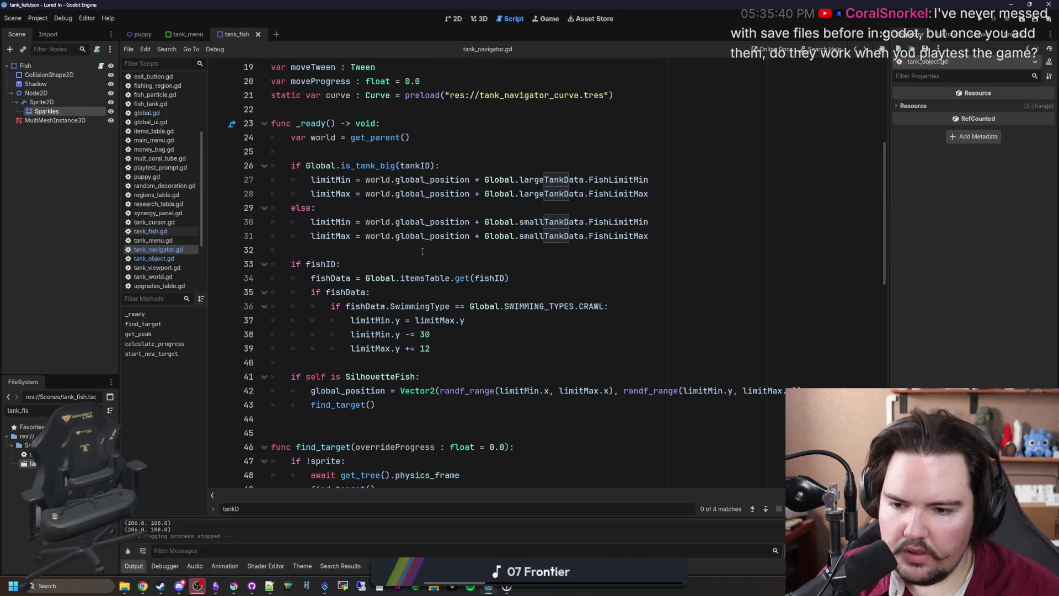
{"action": "scroll", "coordinate": [422, 251], "scroll_direction": "down", "scroll_amount": 10}
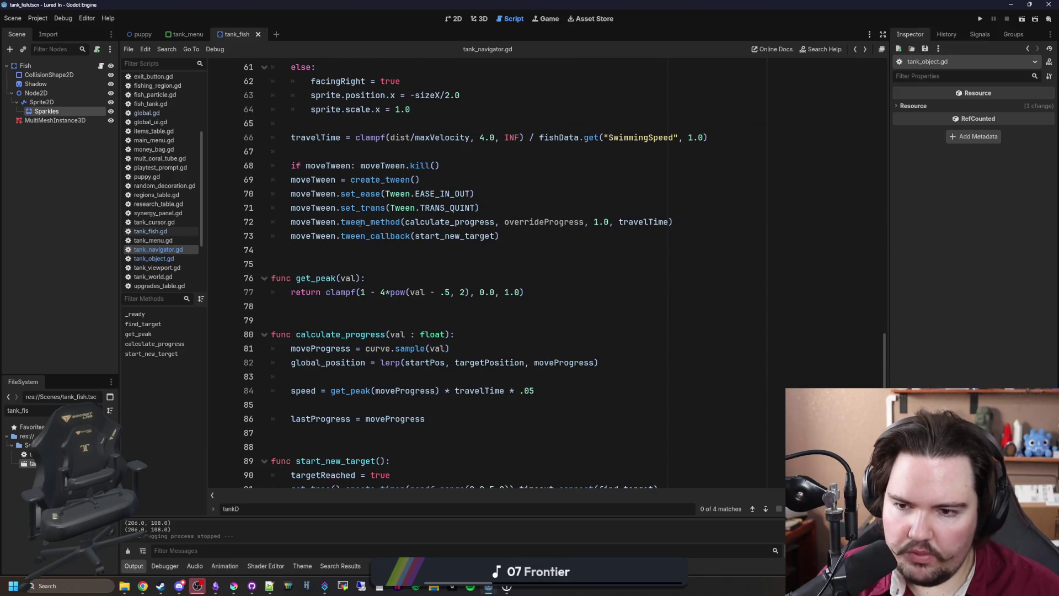
{"action": "scroll", "coordinate": [361, 222], "scroll_direction": "down", "scroll_amount": 1}
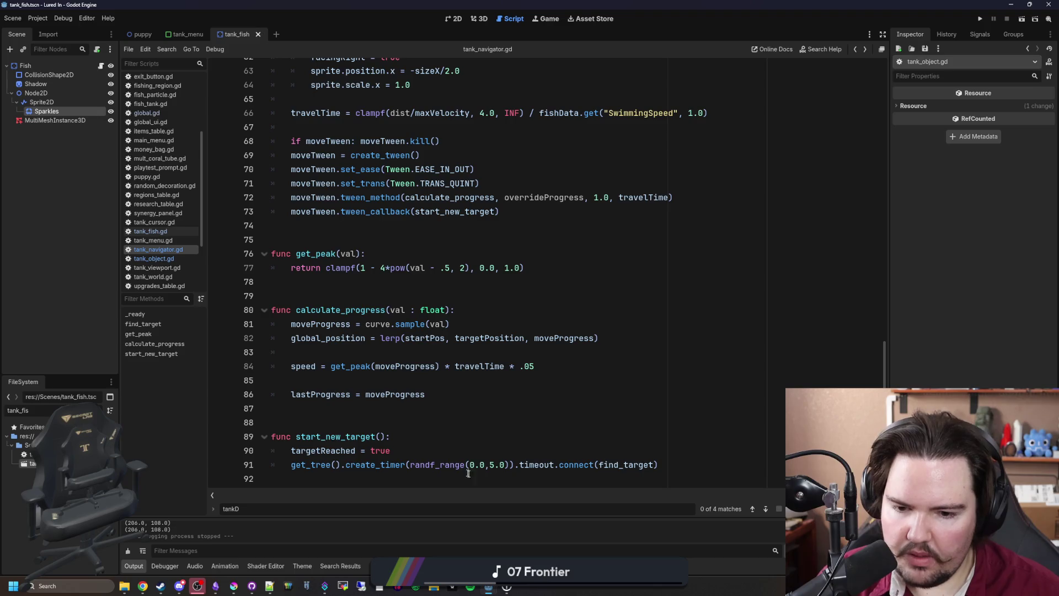
{"action": "scroll", "coordinate": [322, 436], "scroll_direction": "up", "scroll_amount": 18}
{"action": "scroll", "coordinate": [323, 436], "scroll_direction": "down", "scroll_amount": 3}
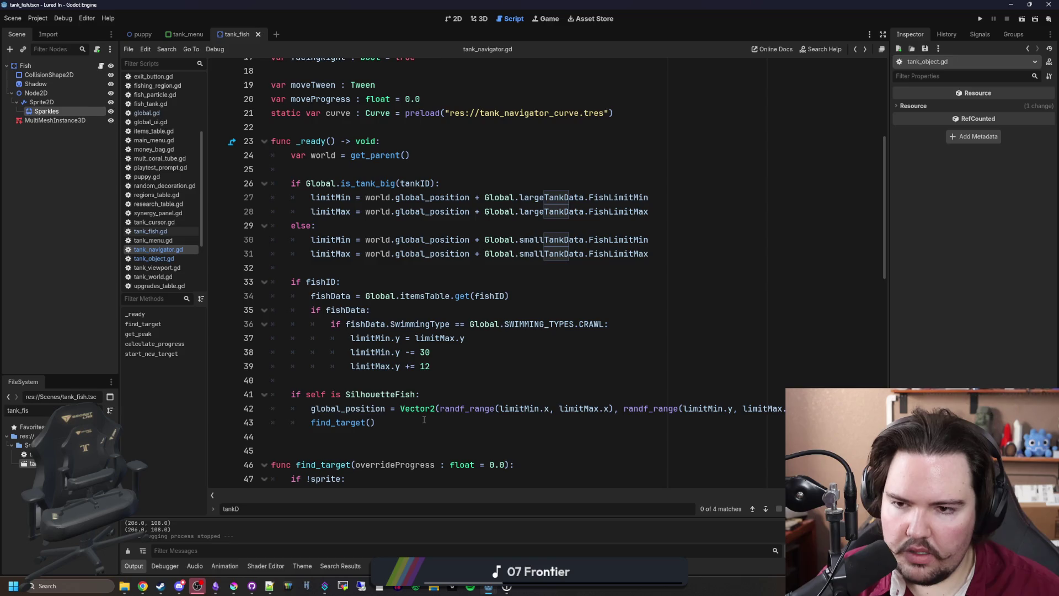
{"action": "left_click", "coordinate": [424, 420]}
Filter the FileSystem dock for 'menu' and open tank_menu.gd with a text search ready
{"action": "key", "text": "ctrl+f"}
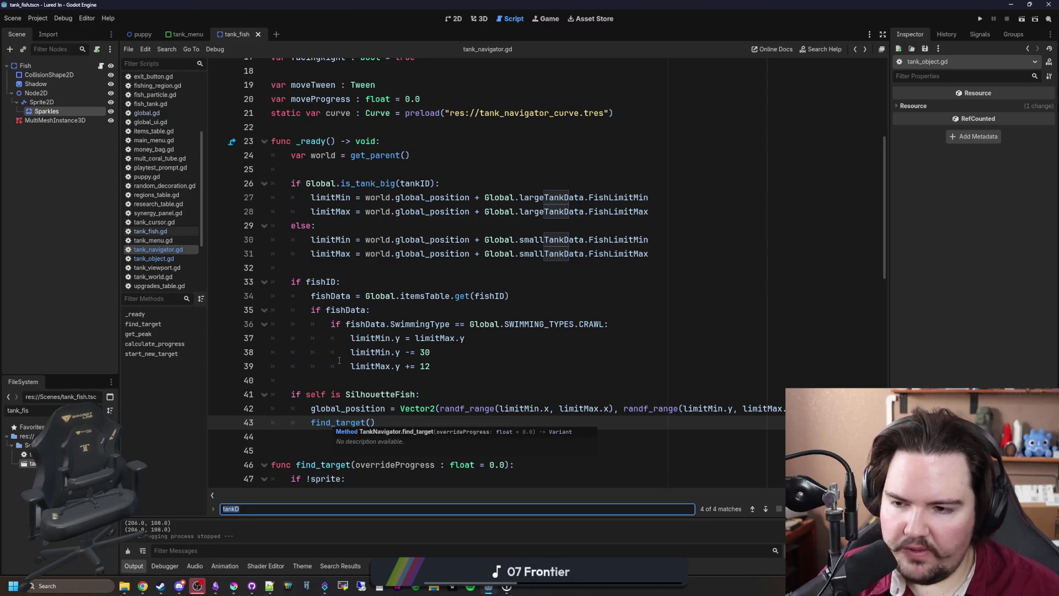
{"action": "left_click", "coordinate": [436, 366]}
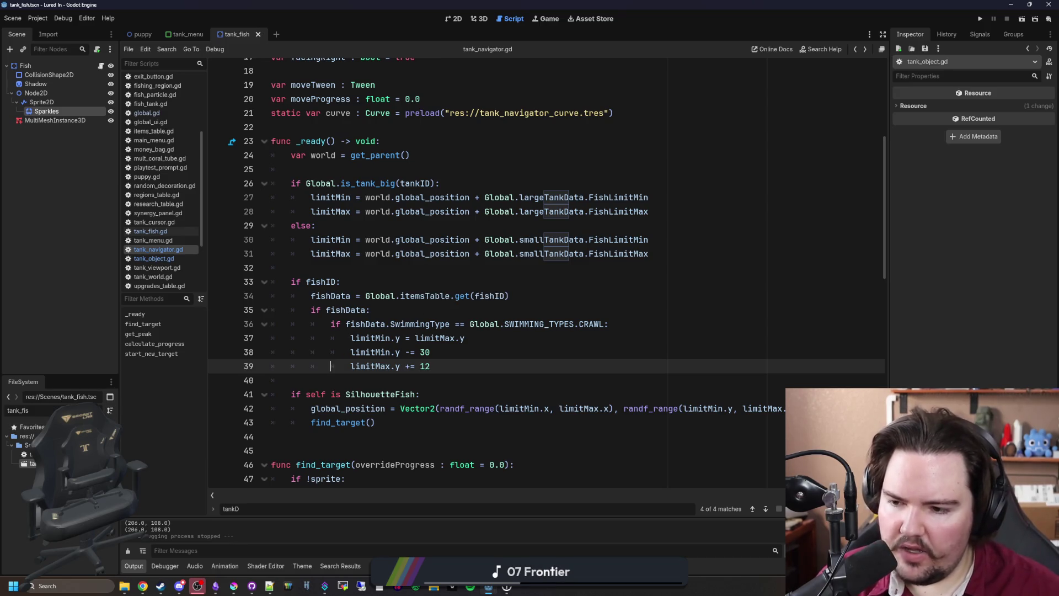
{"action": "left_click", "coordinate": [33, 411]}
{"action": "key", "text": "BackSpace"}
{"action": "key", "text": "BackSpace"}
{"action": "key", "text": "BackSpace"}
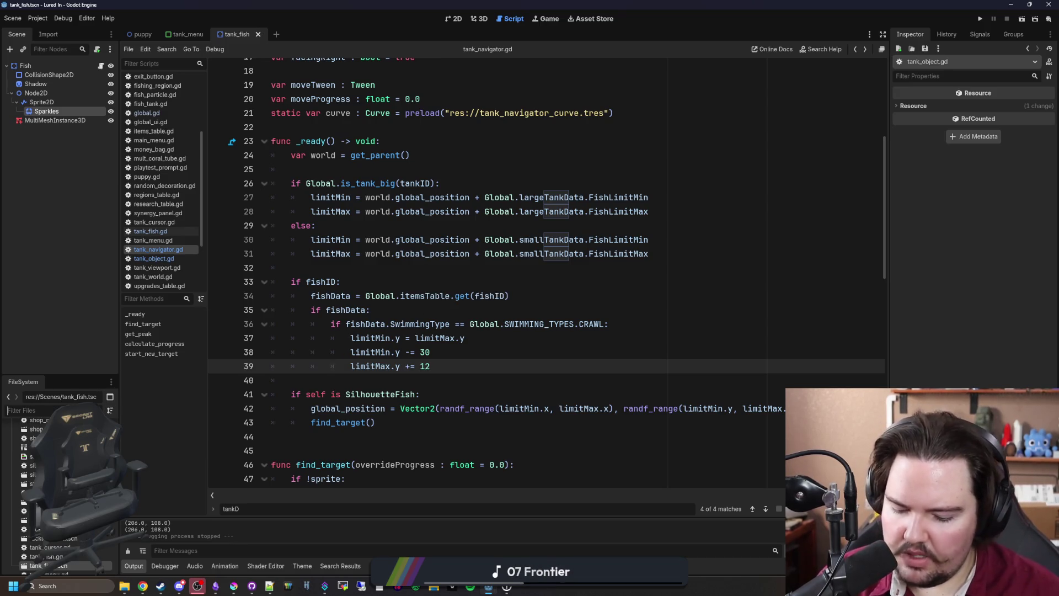
{"action": "type", "text": "menu"}
{"action": "key", "text": "Down"}
{"action": "key", "text": "Down"}
{"action": "key", "text": "Down"}
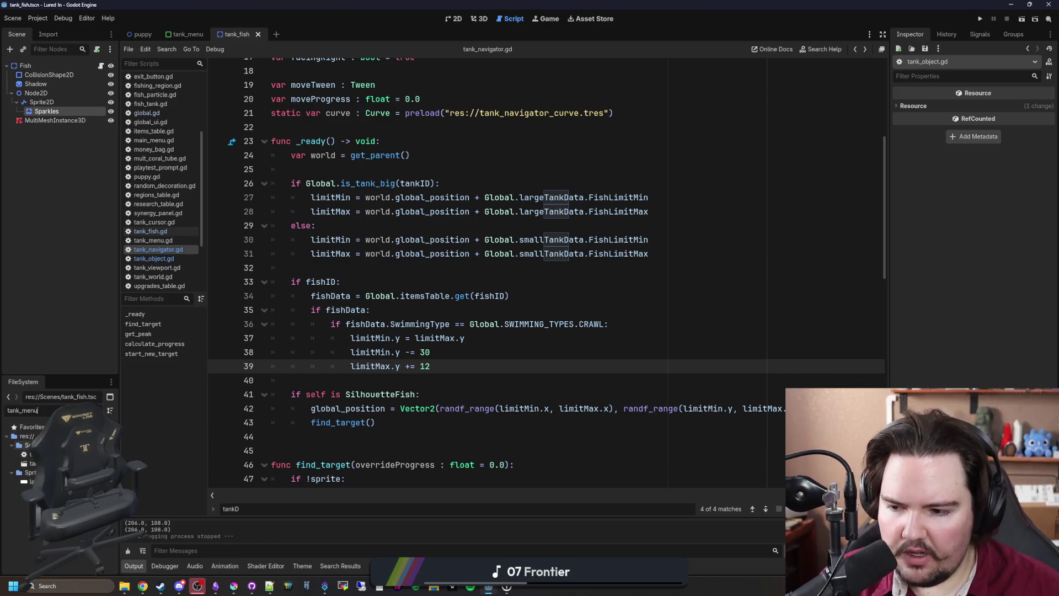
{"action": "key", "text": "Return"}
{"action": "key", "text": "ctrl+f"}
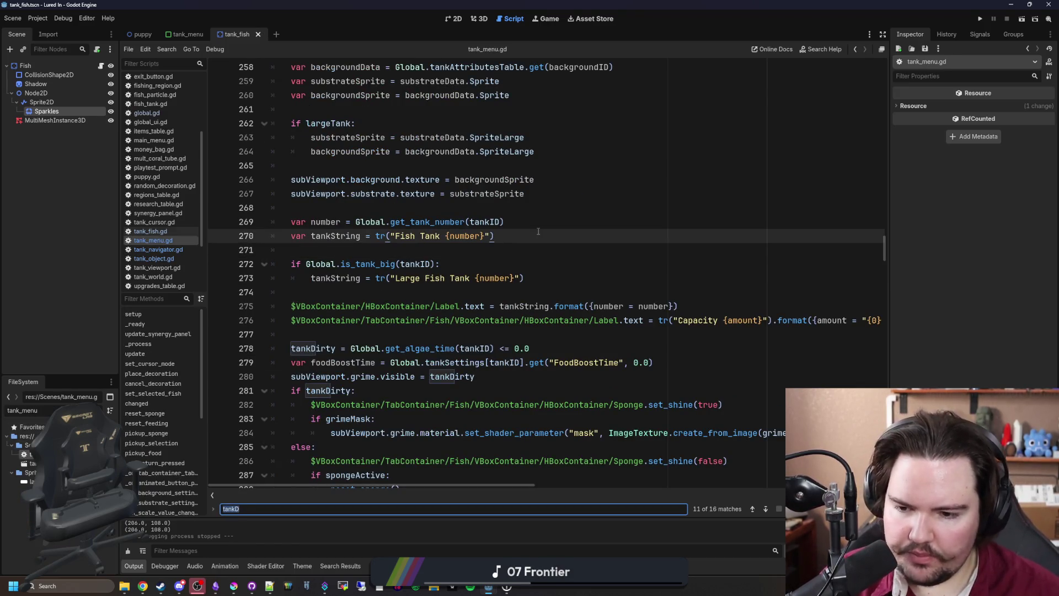
Find where tank_menu.gd adds fish to tankWorld via add_child, then switch to tank_fish.gd
{"action": "type", "text": "add_chid"}
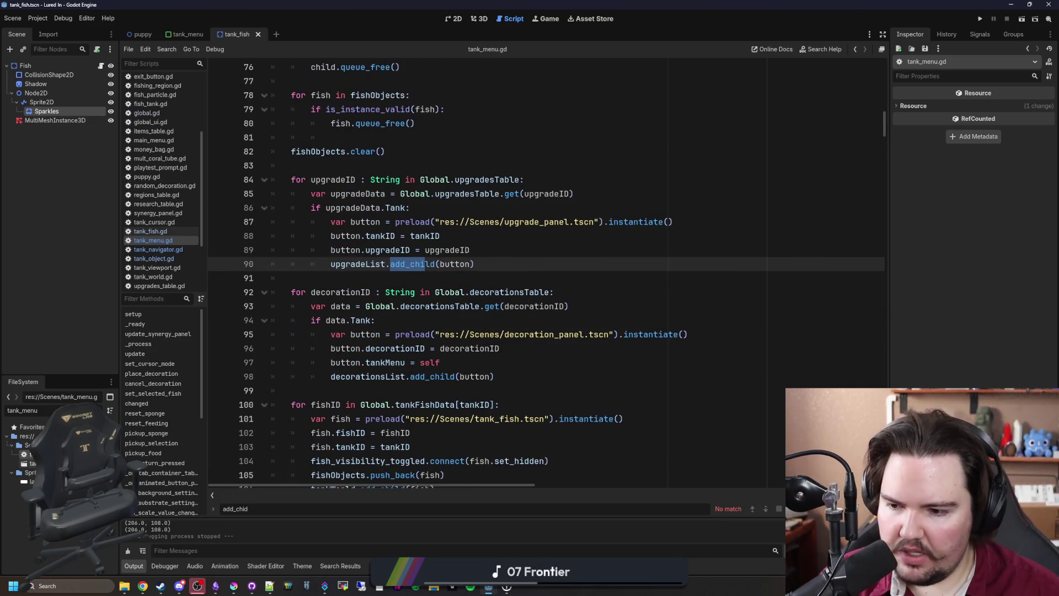
{"action": "scroll", "coordinate": [386, 349], "scroll_direction": "down", "scroll_amount": 1}
{"action": "scroll", "coordinate": [386, 348], "scroll_direction": "down", "scroll_amount": 5}
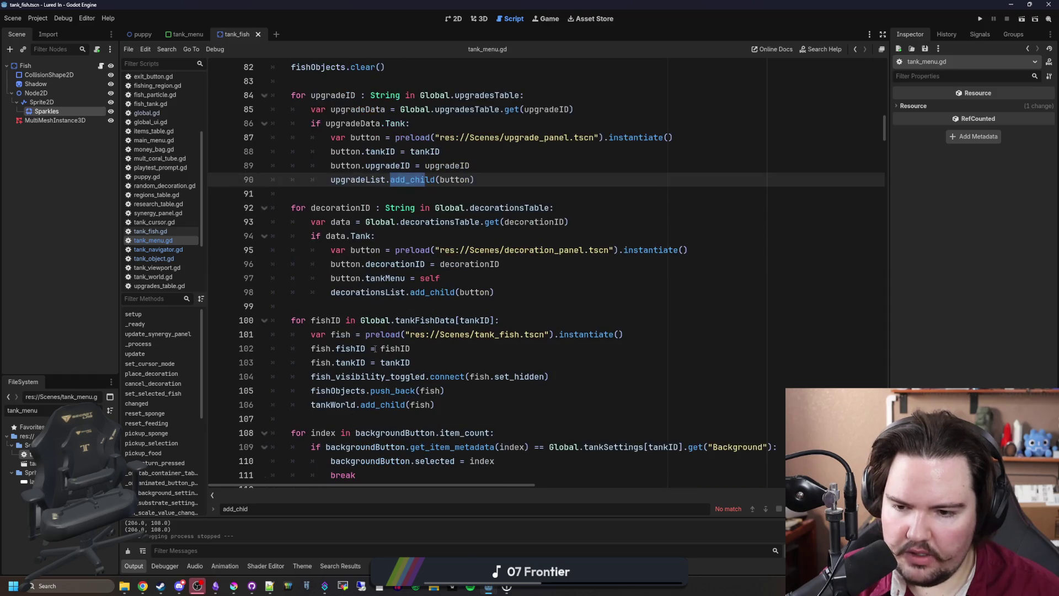
{"action": "left_click", "coordinate": [447, 401]}
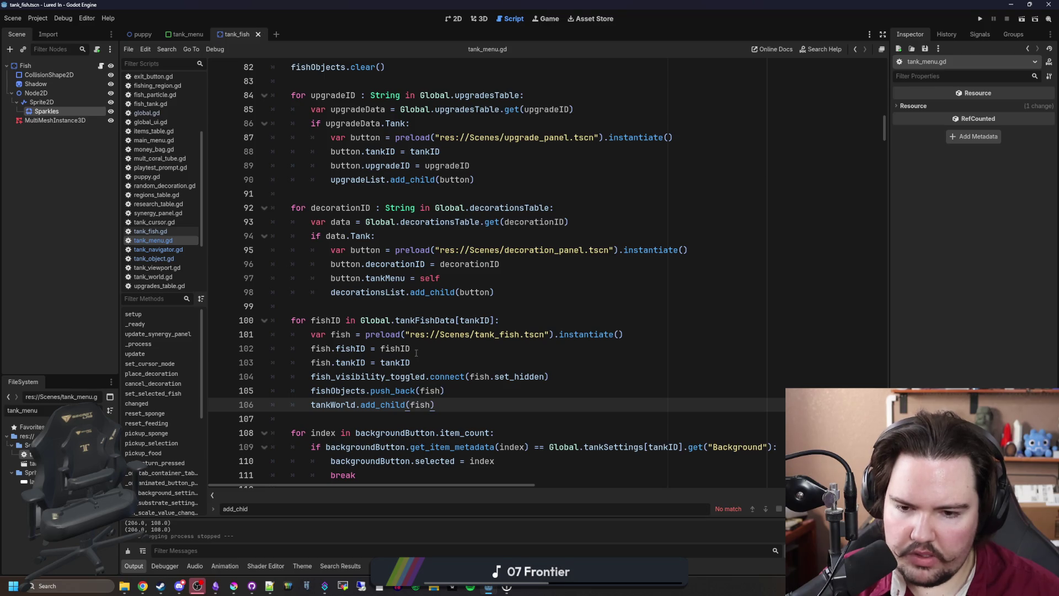
{"action": "scroll", "coordinate": [415, 353], "scroll_direction": "down", "scroll_amount": 2}
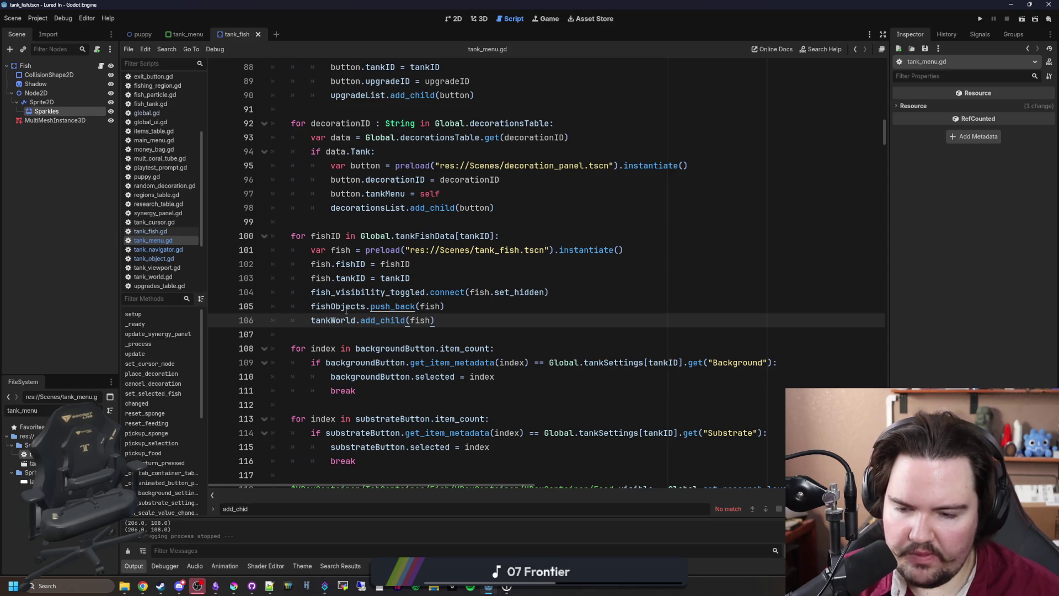
{"action": "left_click", "coordinate": [158, 232]}
{"action": "left_click", "coordinate": [574, 265]}
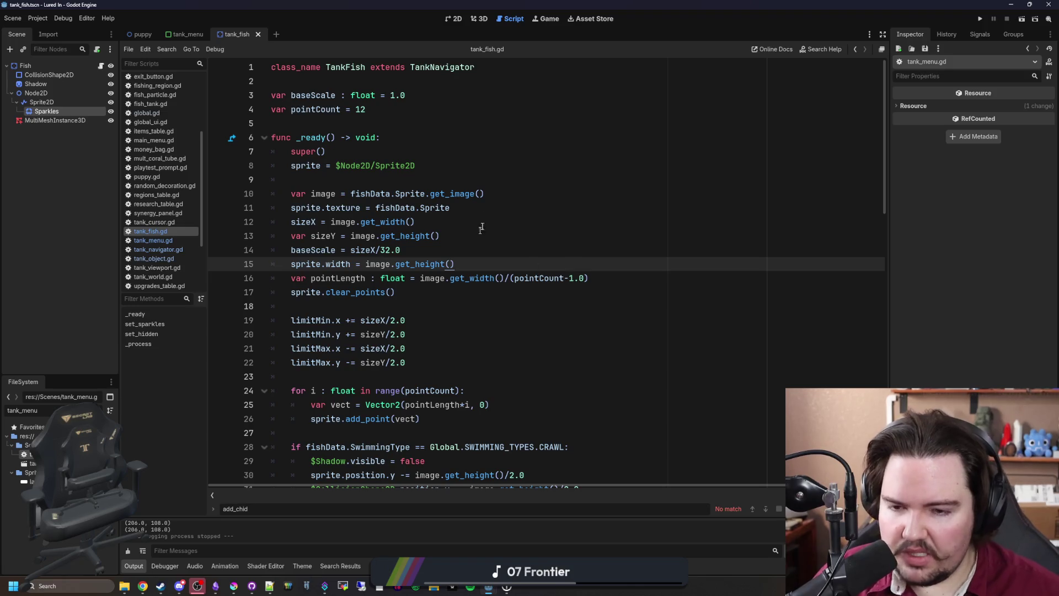
Open Project Settings from the Project menu, landing on Application > Config
{"action": "left_click", "coordinate": [470, 244]}
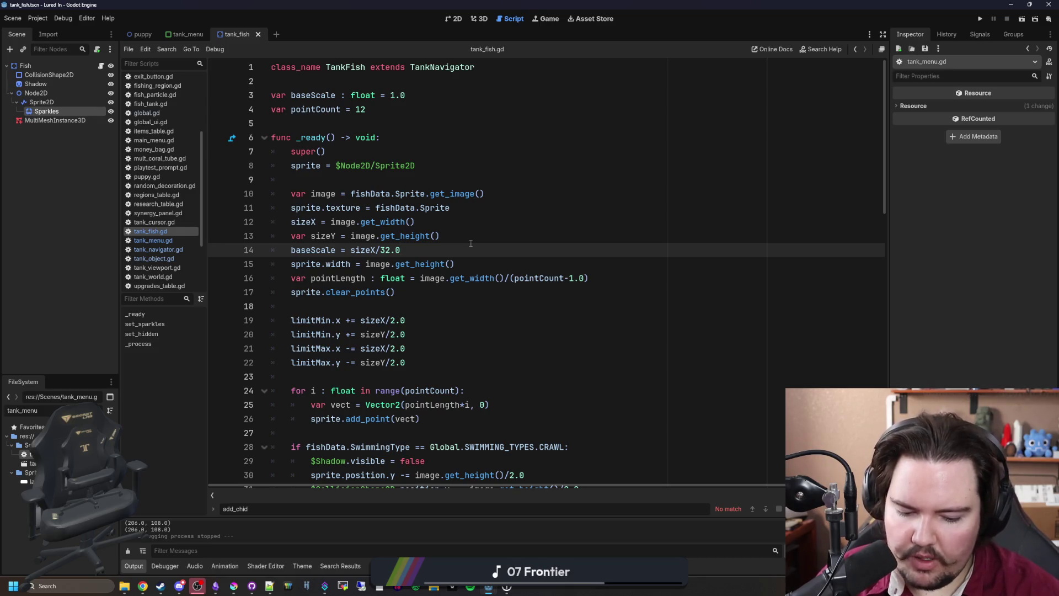
{"action": "left_click", "coordinate": [41, 21]}
{"action": "left_click", "coordinate": [55, 31]}
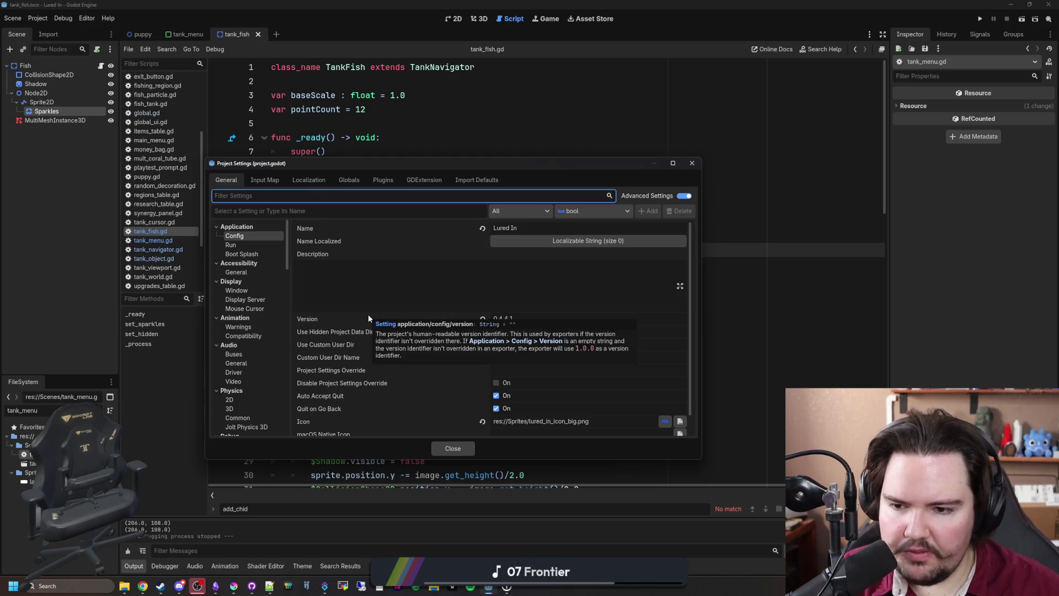
Change the project version to 0.5.0.0
{"action": "left_click", "coordinate": [538, 322]}
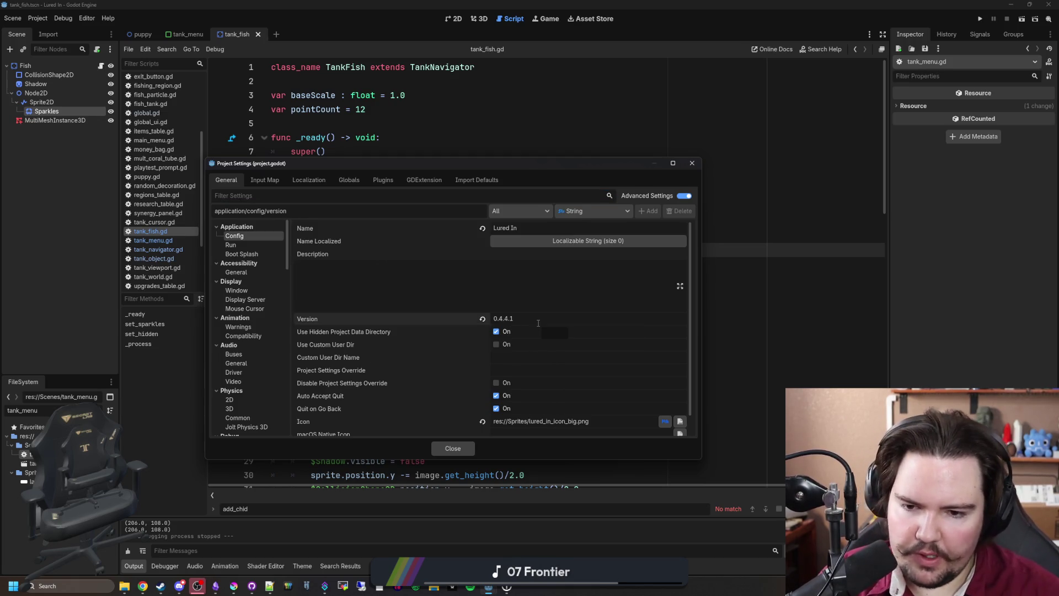
{"action": "key", "text": "BackSpace"}
{"action": "key", "text": "BackSpace"}
{"action": "key", "text": "BackSpace"}
{"action": "type", "text": ".0"}
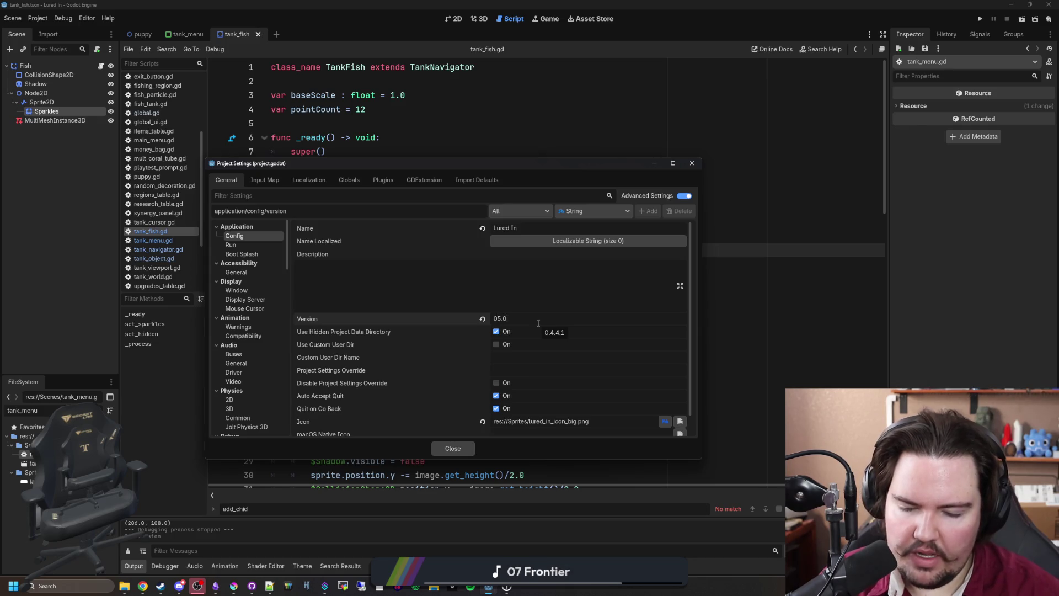
{"action": "type", "text": "0.0"}
{"action": "left_click", "coordinate": [503, 278]}
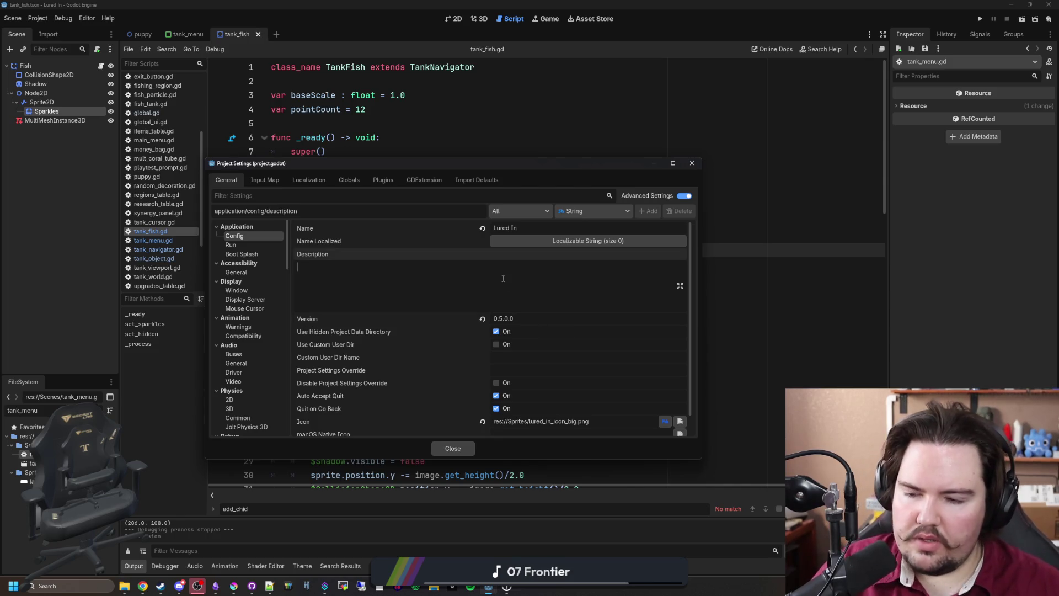
Browse the Run and Accessibility settings sections, then close Project Settings
{"action": "scroll", "coordinate": [371, 312], "scroll_direction": "down", "scroll_amount": 1}
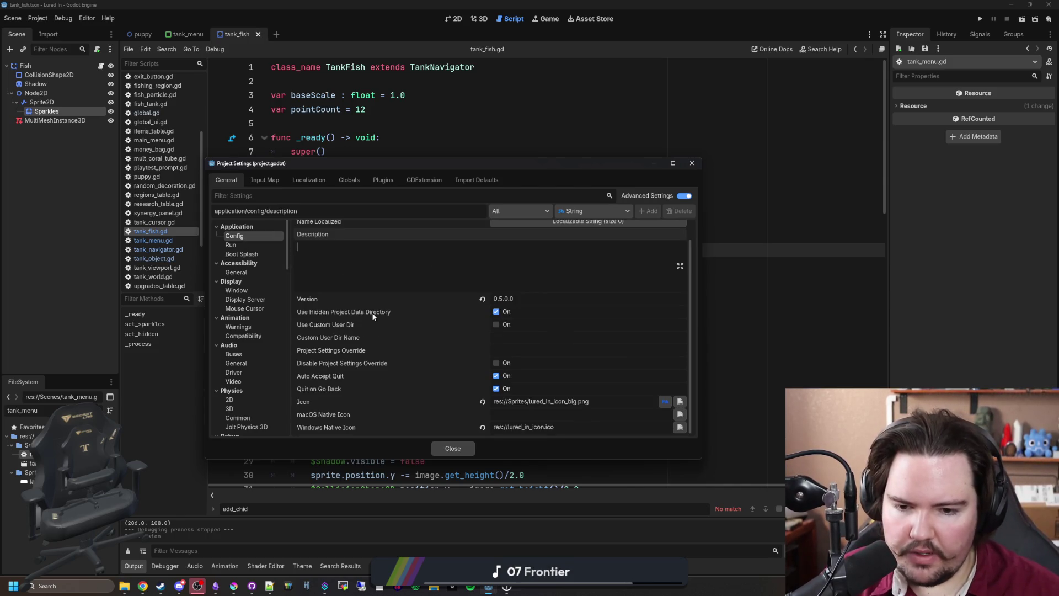
{"action": "left_click", "coordinate": [236, 245]}
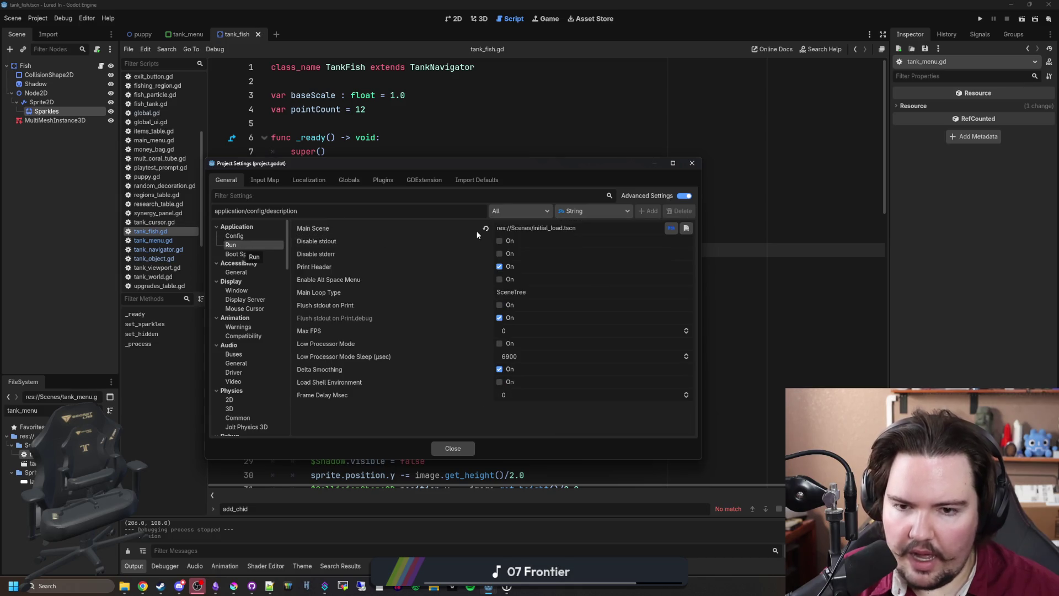
{"action": "left_click", "coordinate": [243, 272]}
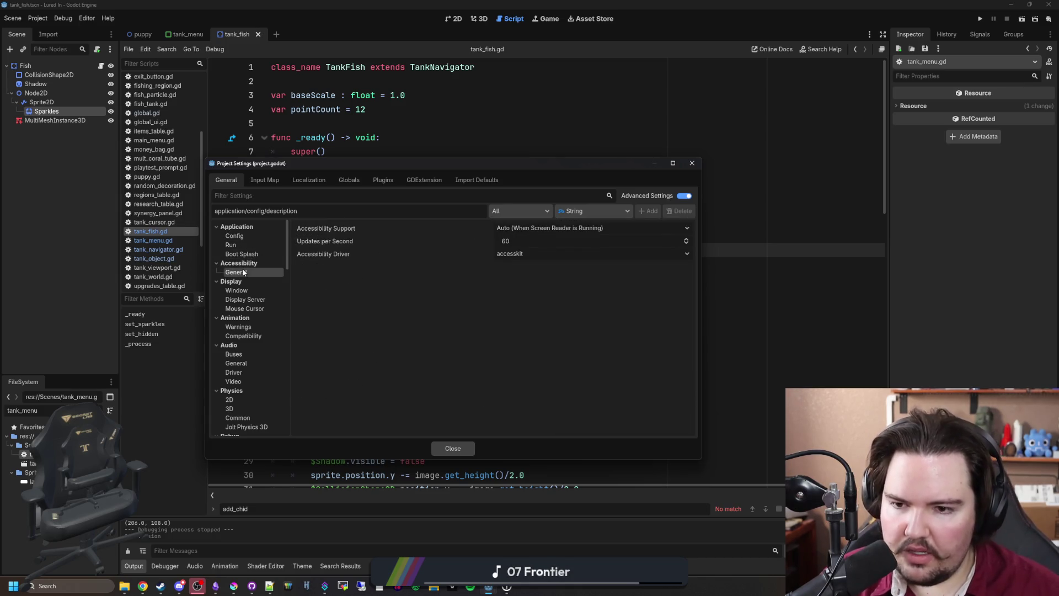
{"action": "scroll", "coordinate": [397, 338], "scroll_direction": "down", "scroll_amount": 10}
{"action": "scroll", "coordinate": [386, 337], "scroll_direction": "up", "scroll_amount": 10}
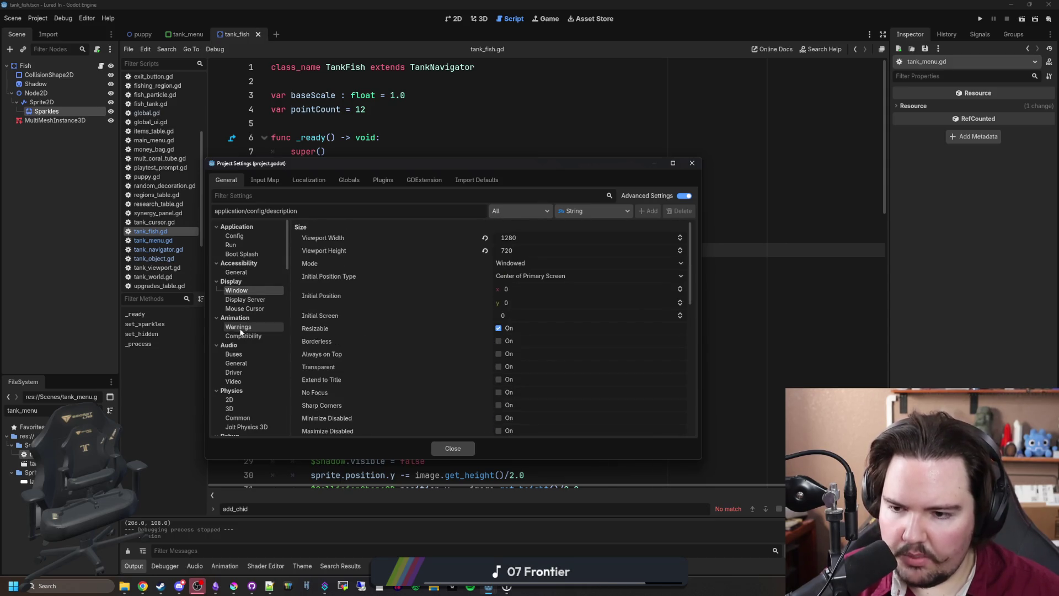
{"action": "left_click", "coordinate": [249, 239]}
{"action": "scroll", "coordinate": [438, 324], "scroll_direction": "down", "scroll_amount": 1}
{"action": "mouse_move", "coordinate": [345, 324]}
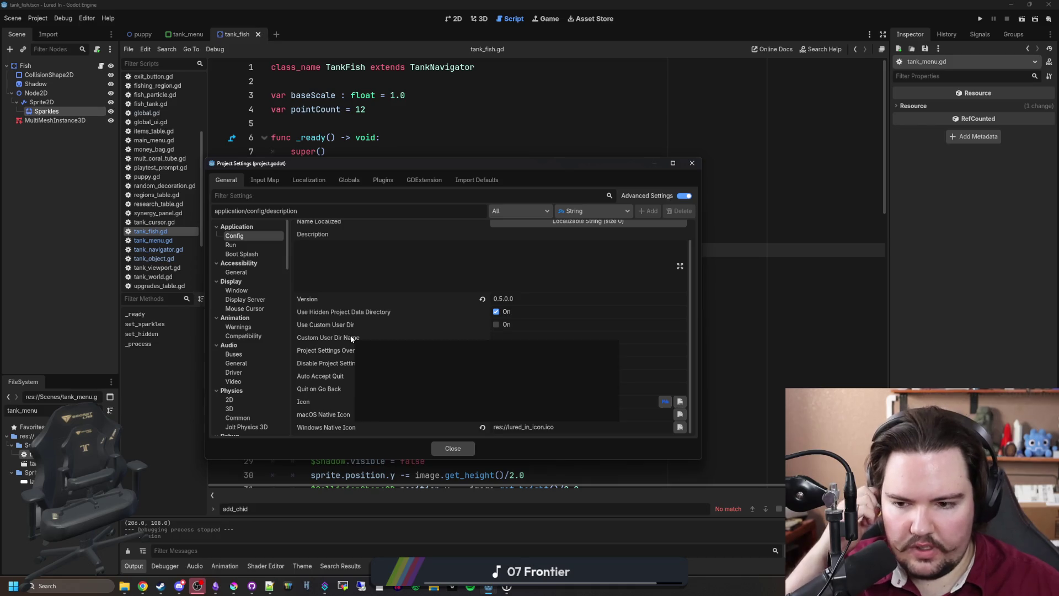
{"action": "left_click", "coordinate": [451, 448]}
{"action": "left_click", "coordinate": [433, 308]}
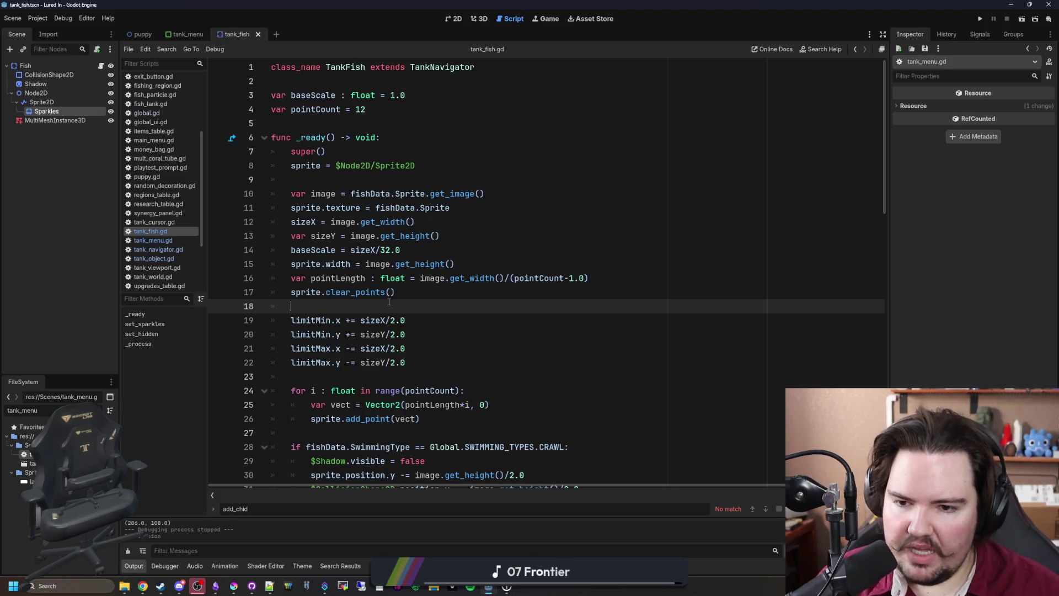
{"action": "left_click", "coordinate": [410, 294]}
{"action": "left_click", "coordinate": [418, 307]}
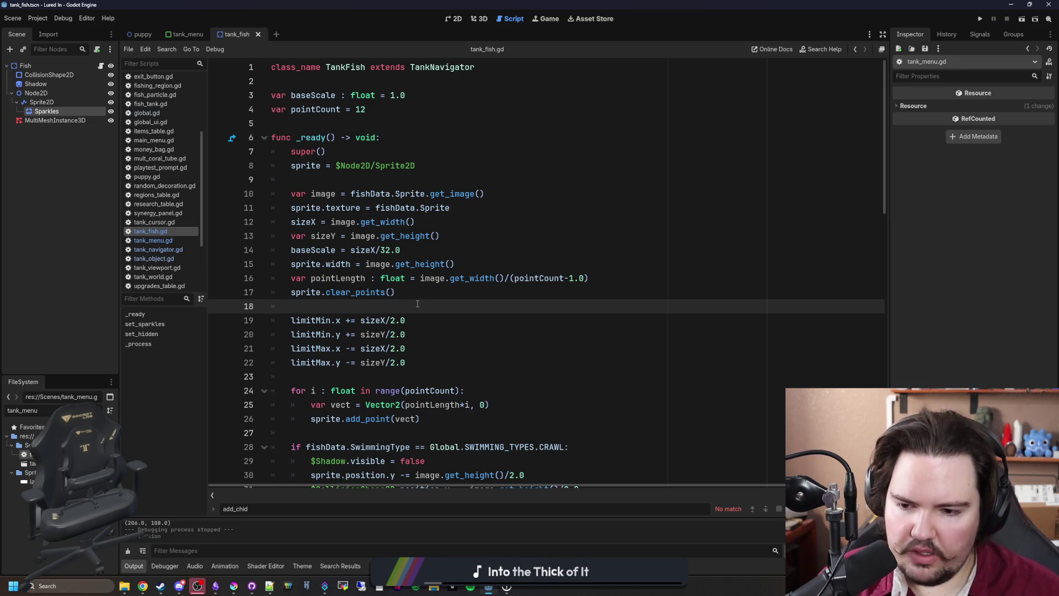
{"action": "scroll", "coordinate": [417, 305], "scroll_direction": "down", "scroll_amount": 3}
{"action": "scroll", "coordinate": [417, 304], "scroll_direction": "up", "scroll_amount": 3}
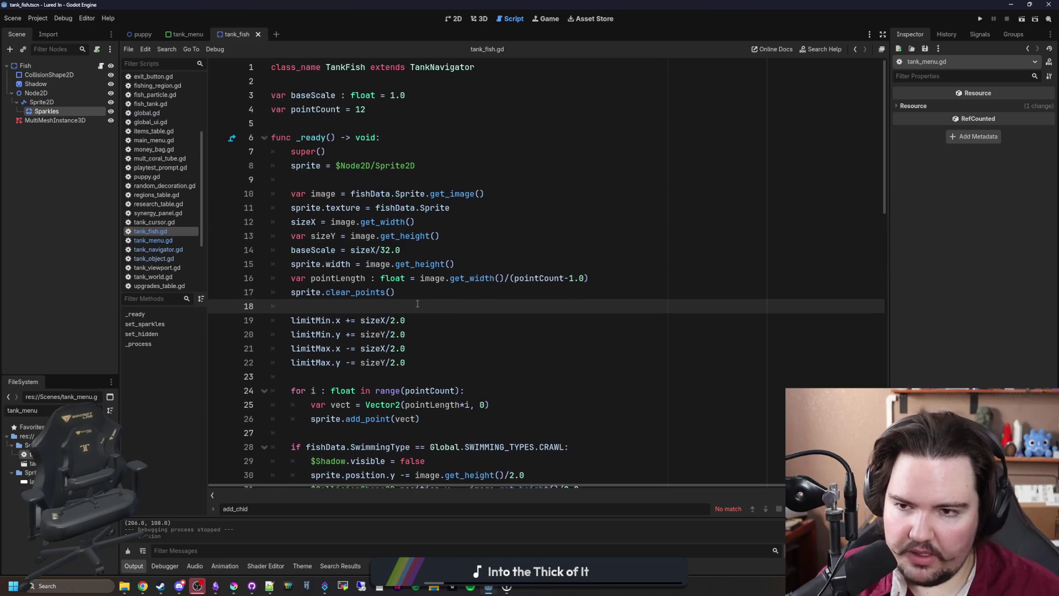
{"action": "scroll", "coordinate": [417, 304], "scroll_direction": "down", "scroll_amount": 5}
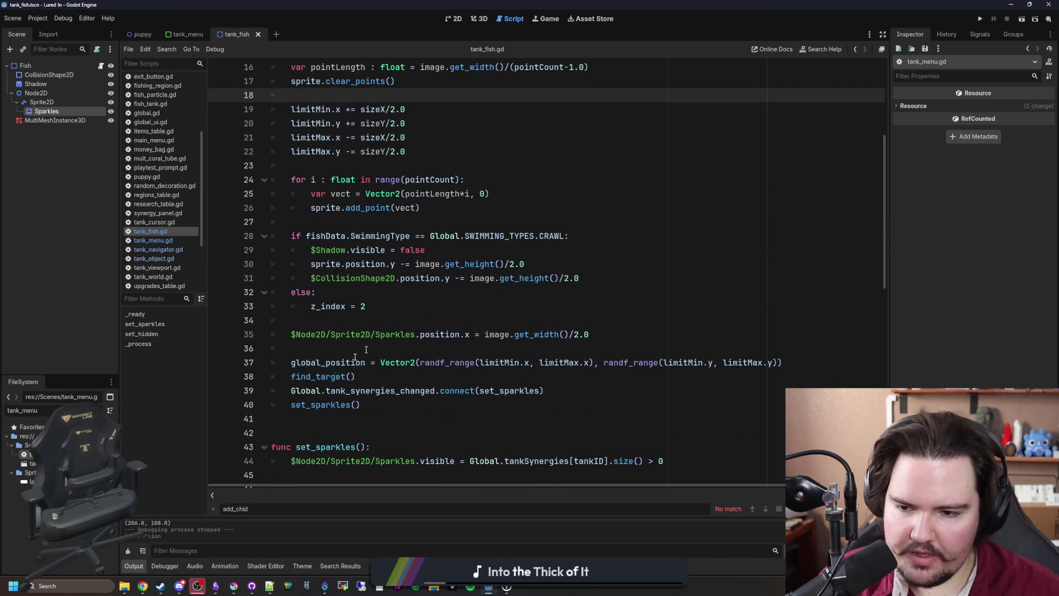
{"action": "left_click", "coordinate": [316, 379], "text": "ctrl"}
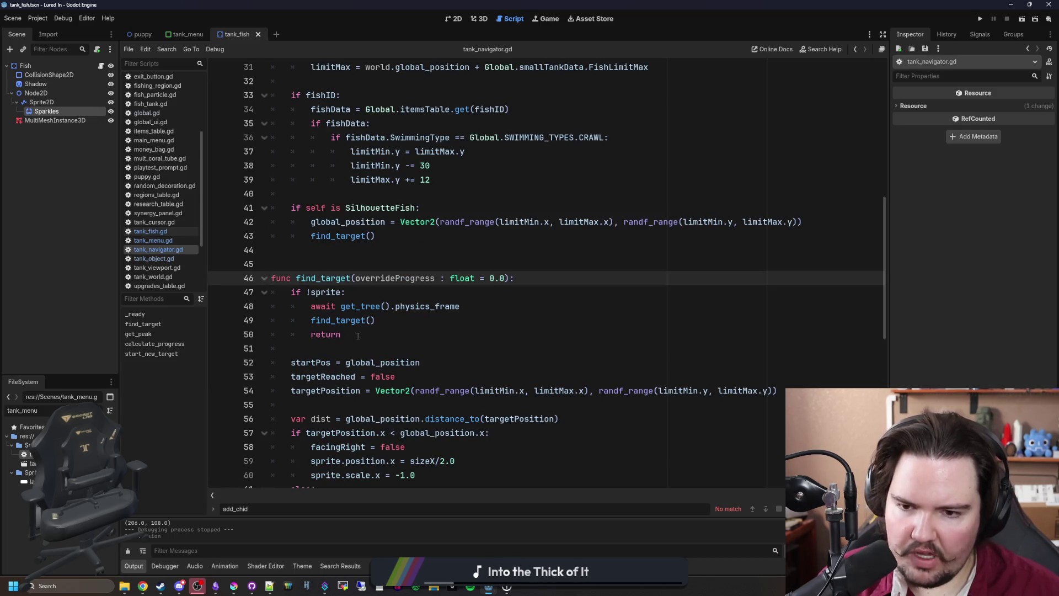
{"action": "scroll", "coordinate": [358, 336], "scroll_direction": "up", "scroll_amount": 5}
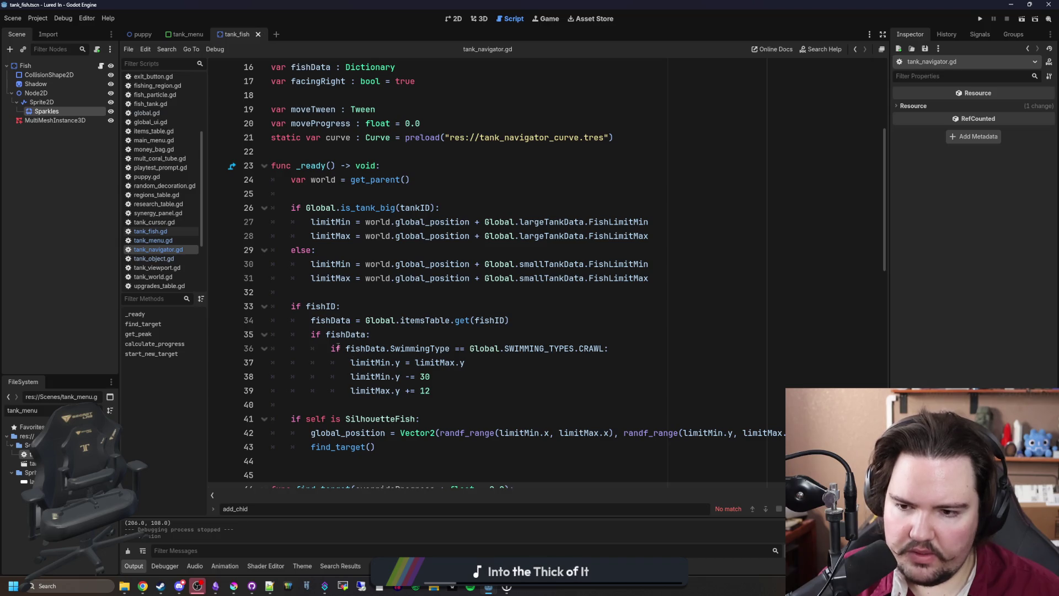
{"action": "scroll", "coordinate": [338, 357], "scroll_direction": "down", "scroll_amount": 1}
{"action": "scroll", "coordinate": [338, 357], "scroll_direction": "up", "scroll_amount": 6}
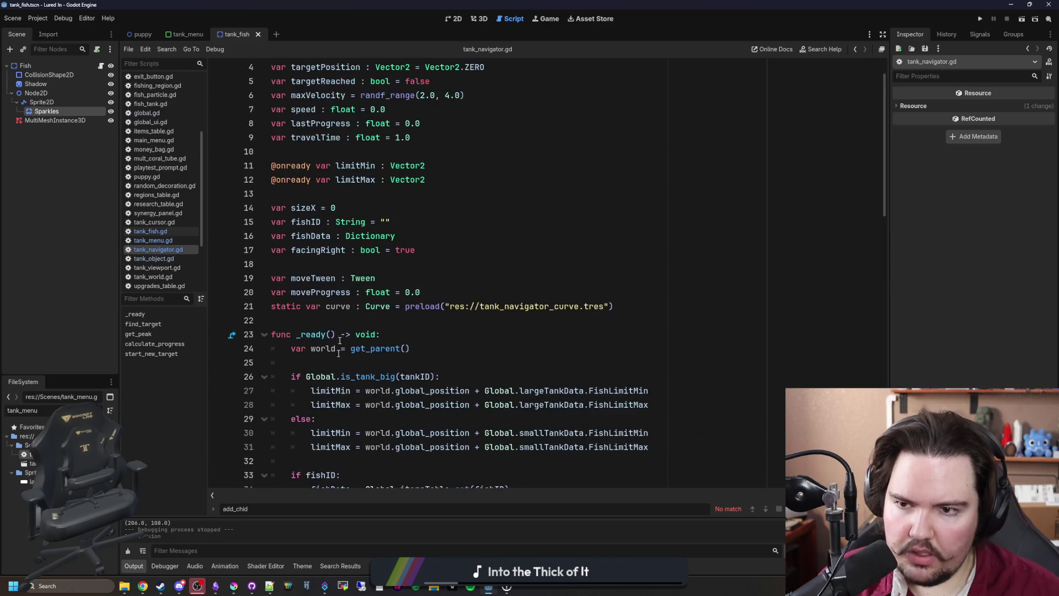
{"action": "left_click", "coordinate": [150, 231]}
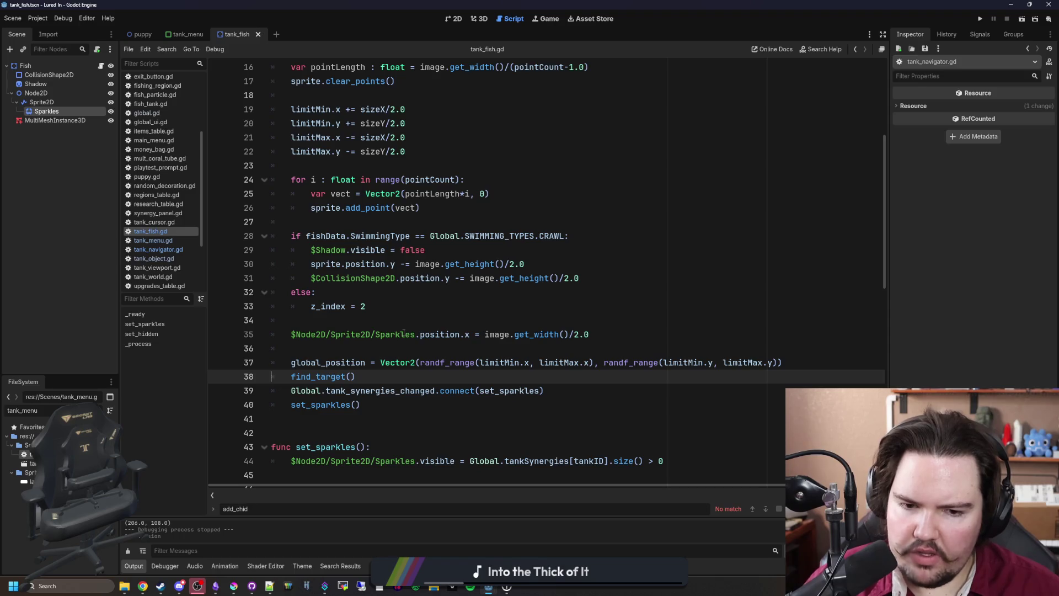
{"action": "scroll", "coordinate": [361, 390], "scroll_direction": "up", "scroll_amount": 2}
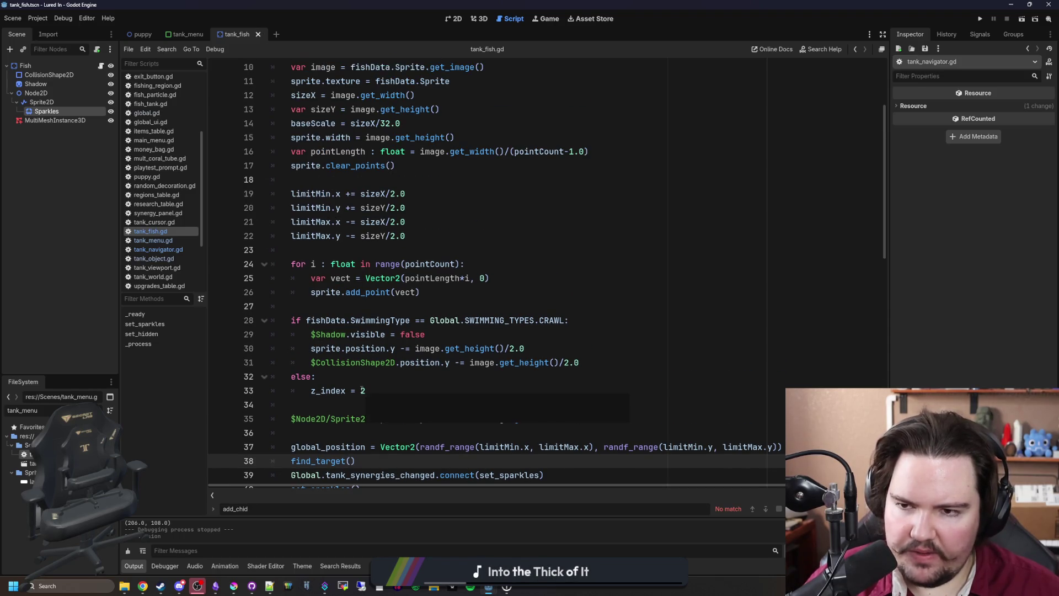
{"action": "scroll", "coordinate": [361, 390], "scroll_direction": "up", "scroll_amount": 3}
{"action": "scroll", "coordinate": [405, 335], "scroll_direction": "down", "scroll_amount": 4}
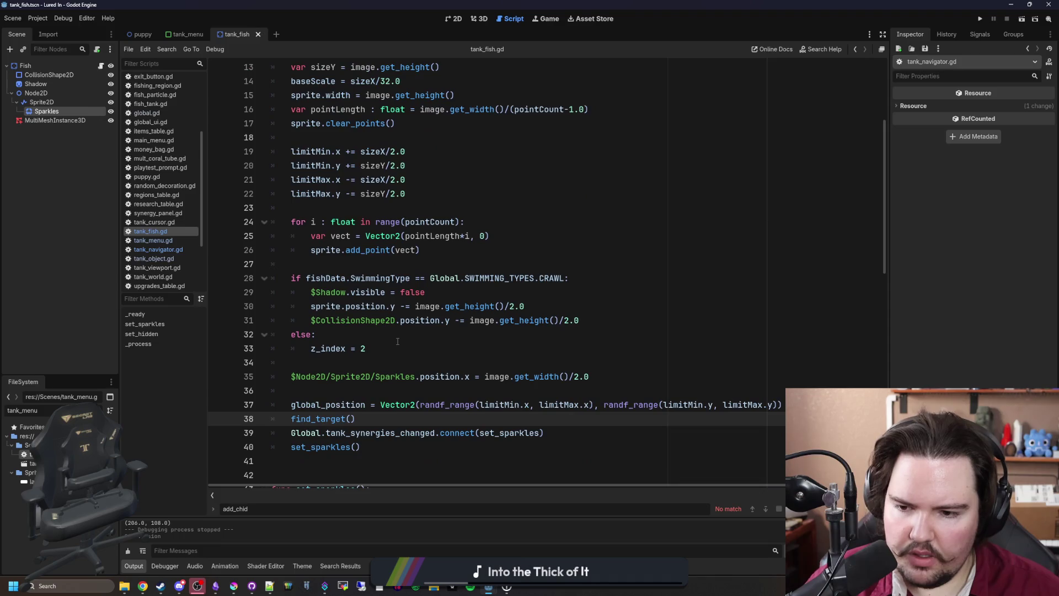
{"action": "scroll", "coordinate": [397, 342], "scroll_direction": "down", "scroll_amount": 1}
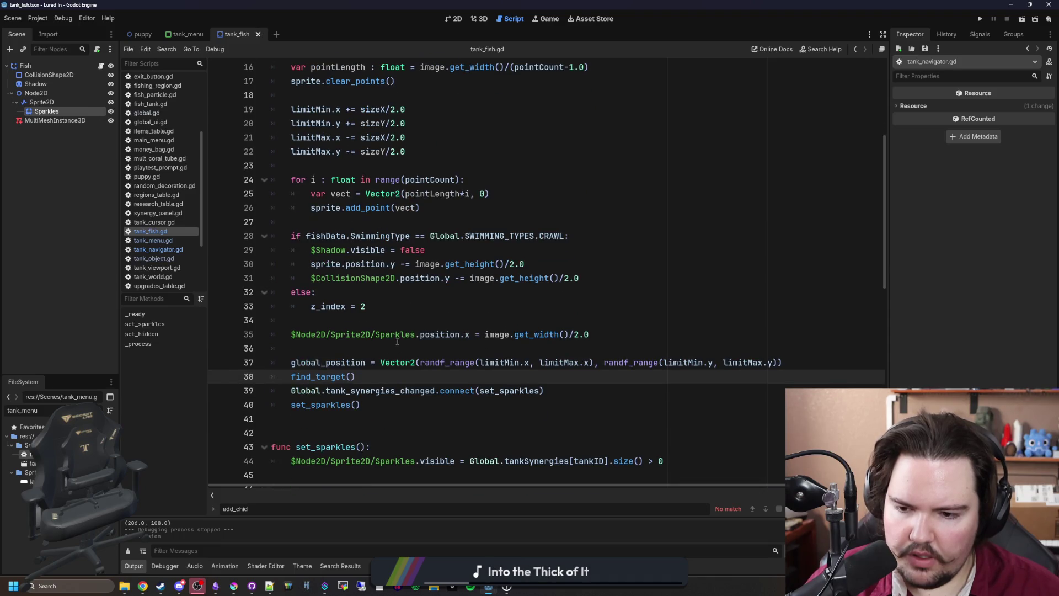
{"action": "left_click", "coordinate": [325, 377], "text": "ctrl"}
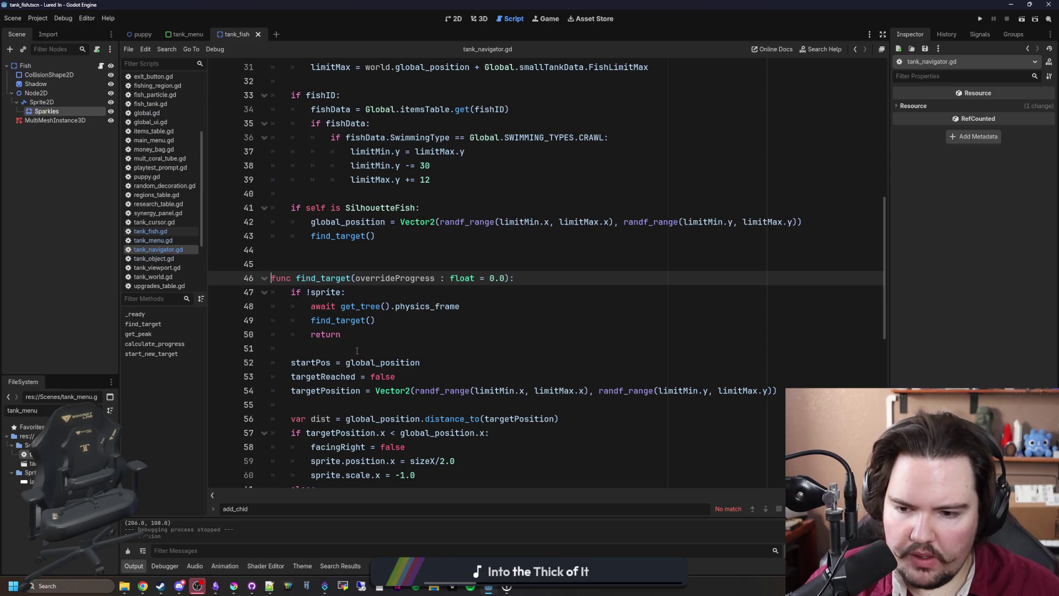
{"action": "scroll", "coordinate": [356, 351], "scroll_direction": "down", "scroll_amount": 4}
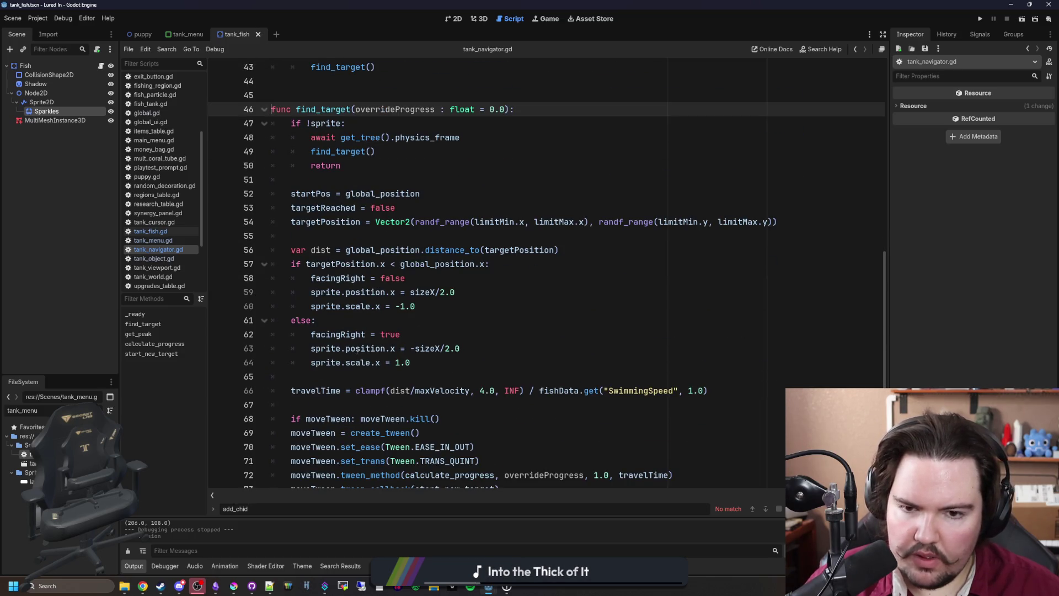
{"action": "scroll", "coordinate": [357, 350], "scroll_direction": "down", "scroll_amount": 3}
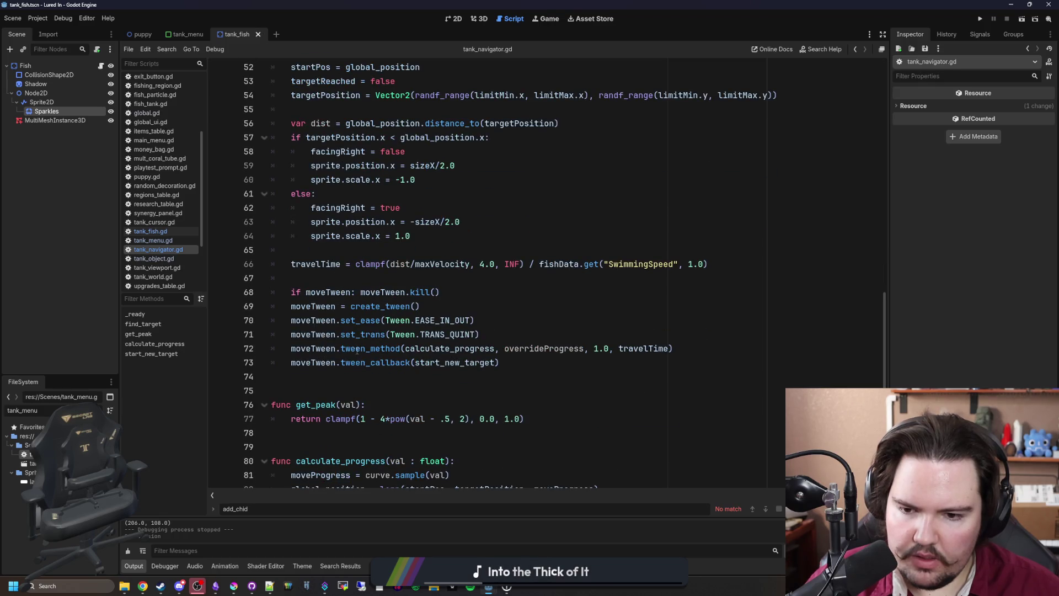
{"action": "scroll", "coordinate": [357, 351], "scroll_direction": "down", "scroll_amount": 4}
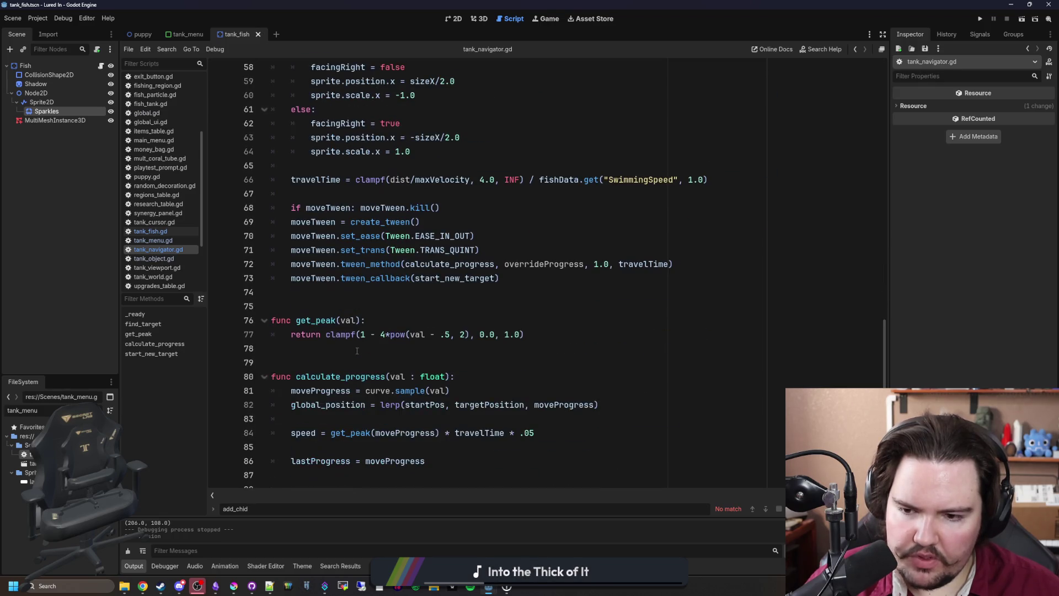
{"action": "scroll", "coordinate": [357, 351], "scroll_direction": "up", "scroll_amount": 12}
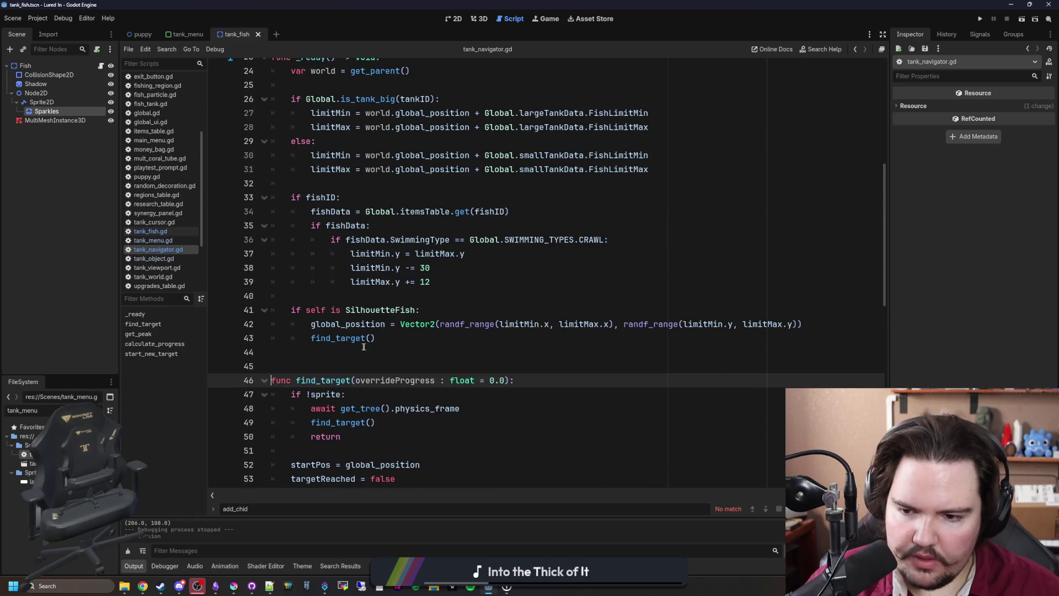
{"action": "left_click", "coordinate": [366, 341]}
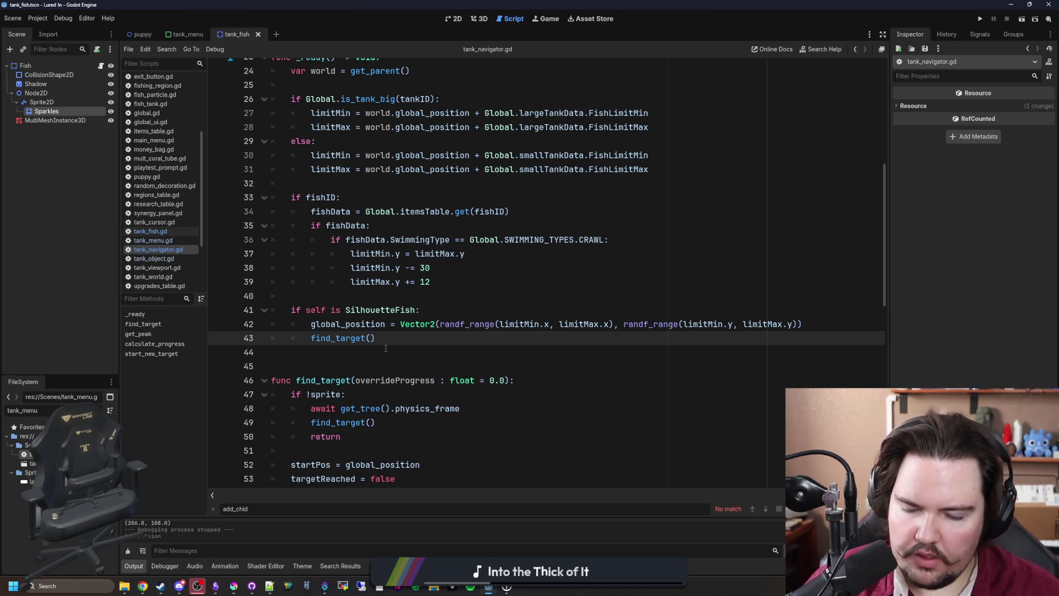
{"action": "scroll", "coordinate": [385, 348], "scroll_direction": "up", "scroll_amount": 1}
{"action": "left_click", "coordinate": [168, 233]}
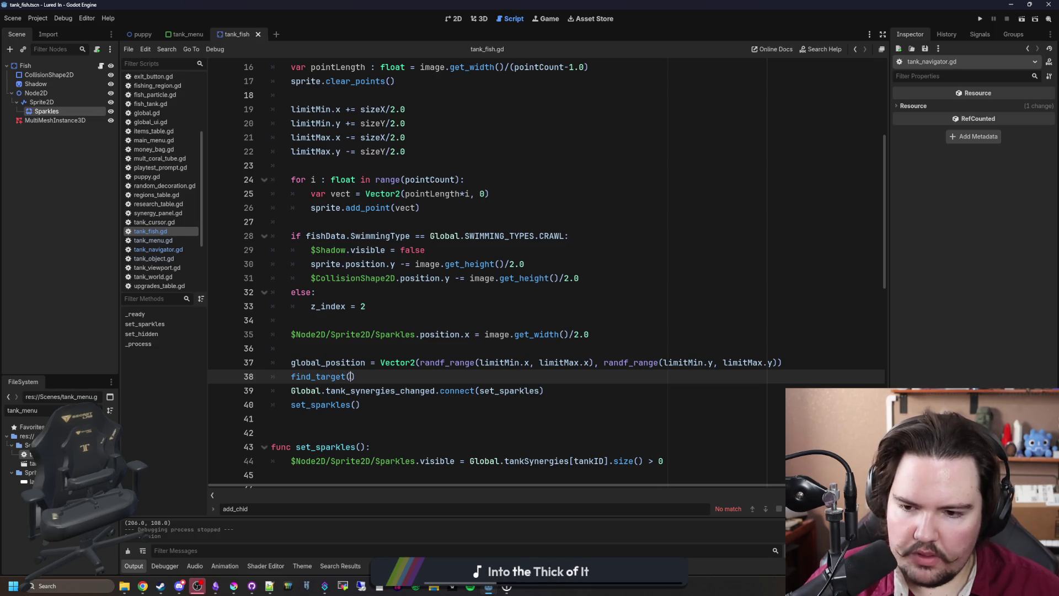
Pass randf_range(0.0, 1.0) to the find_target call in _ready and save
{"action": "scroll", "coordinate": [410, 376], "scroll_direction": "up", "scroll_amount": 3}
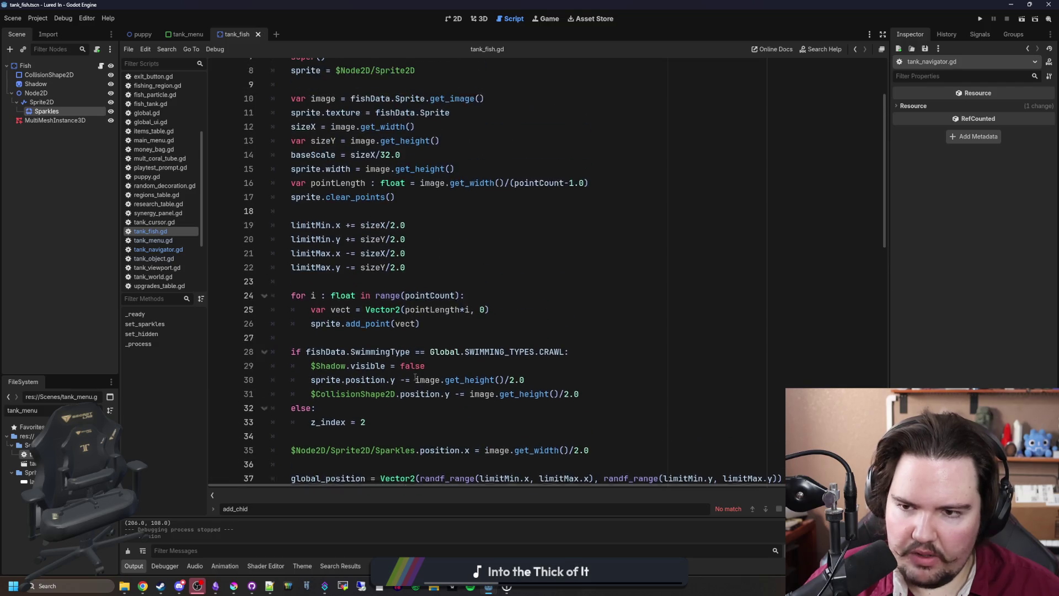
{"action": "scroll", "coordinate": [414, 376], "scroll_direction": "up", "scroll_amount": 1}
{"action": "scroll", "coordinate": [413, 376], "scroll_direction": "down", "scroll_amount": 4}
{"action": "type", "text": "randf"}
{"action": "type", "text": "_range(0.0, "}
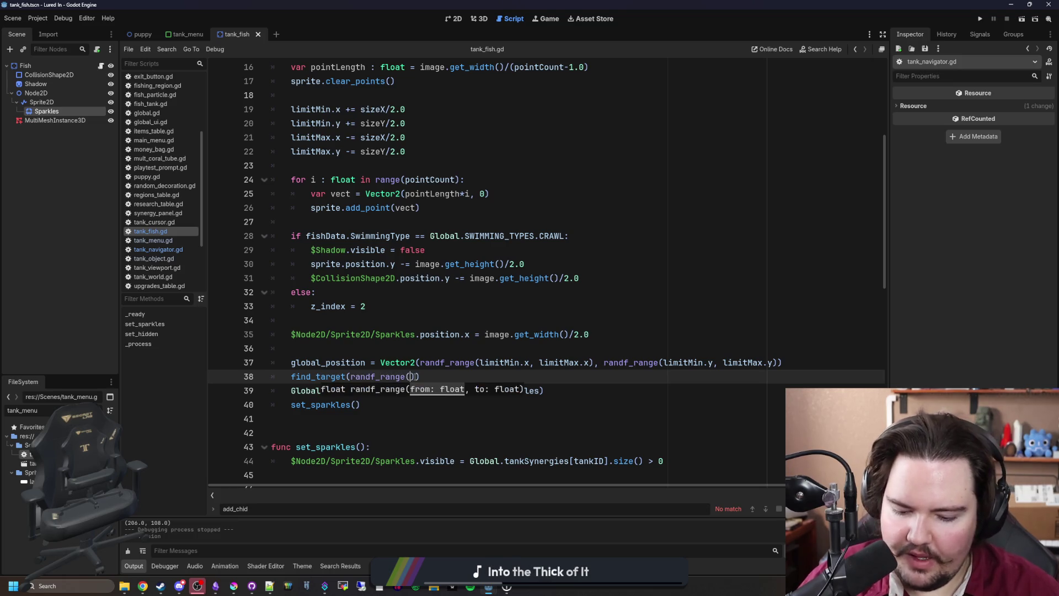
{"action": "type", "text": "1.0"}
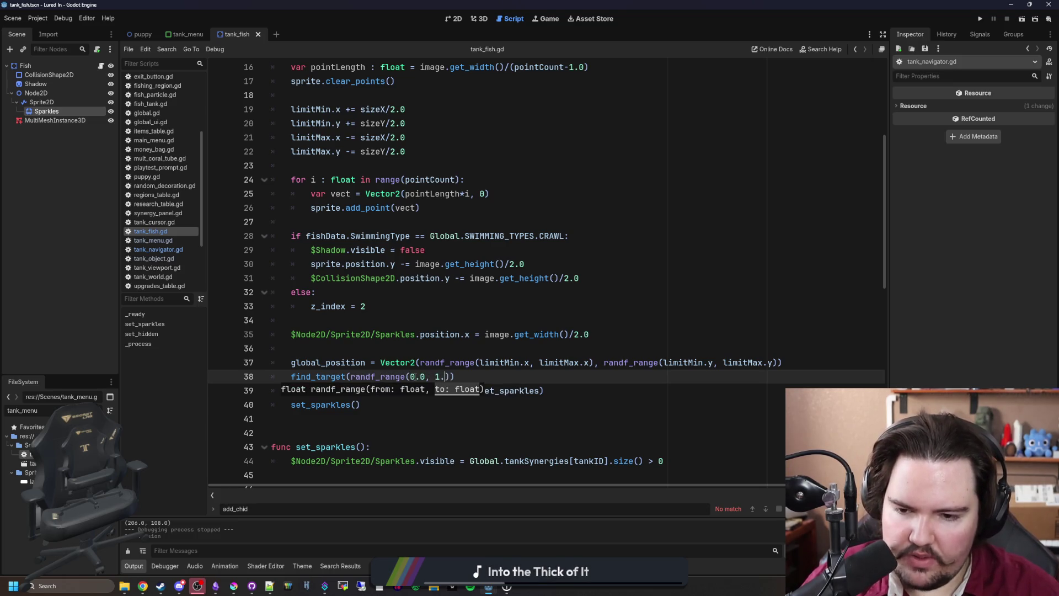
{"action": "left_click", "coordinate": [431, 346]}
{"action": "key", "text": "ctrl+s"}
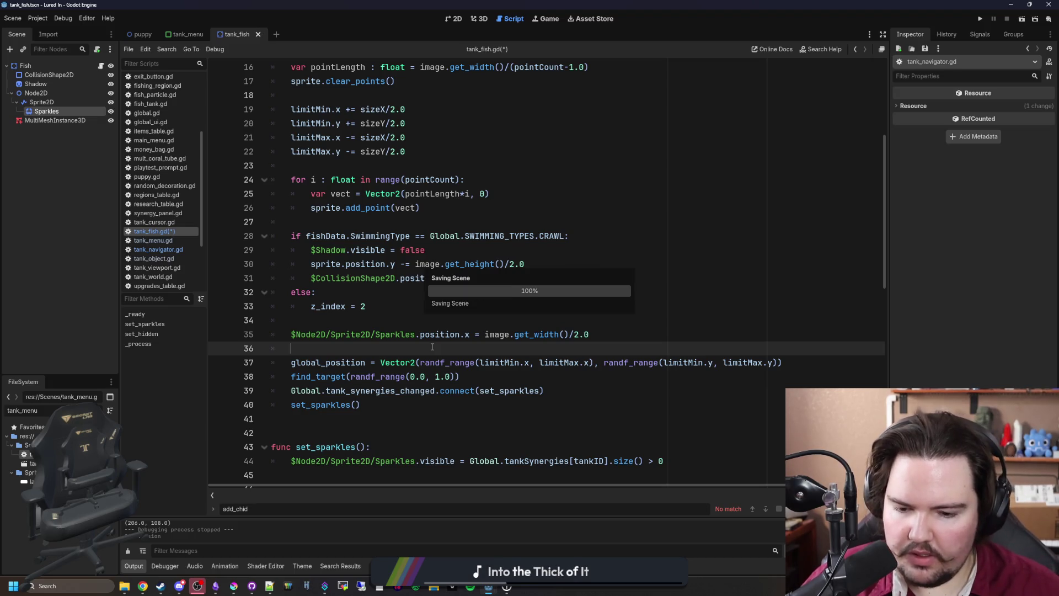
Run Lured In, start play, and check Fish Tank 1, then open the Fish node's tank_fish.gd script
{"action": "left_click", "coordinate": [980, 19]}
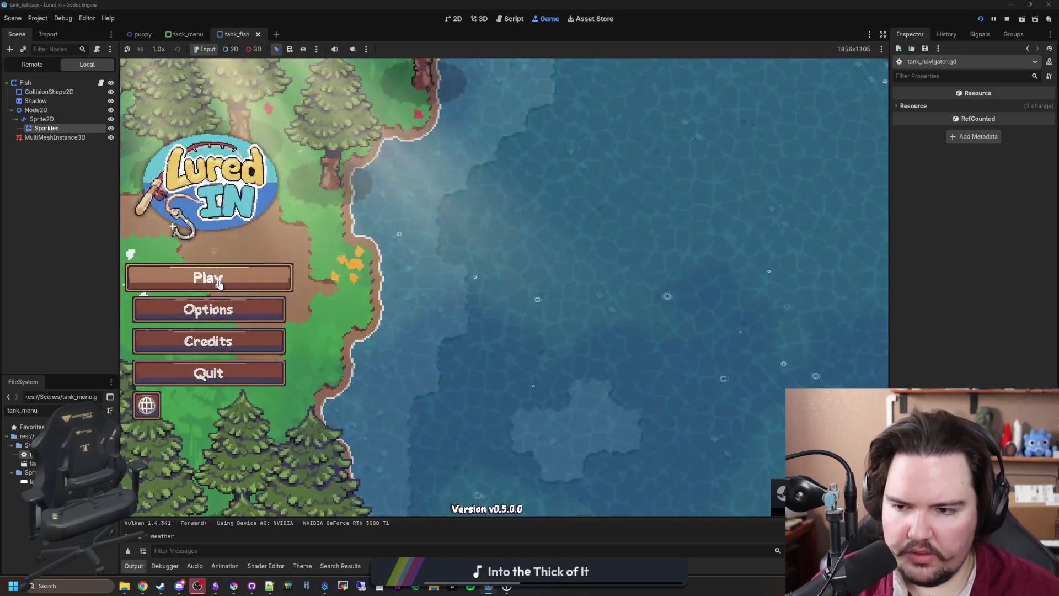
{"action": "left_click", "coordinate": [219, 284]}
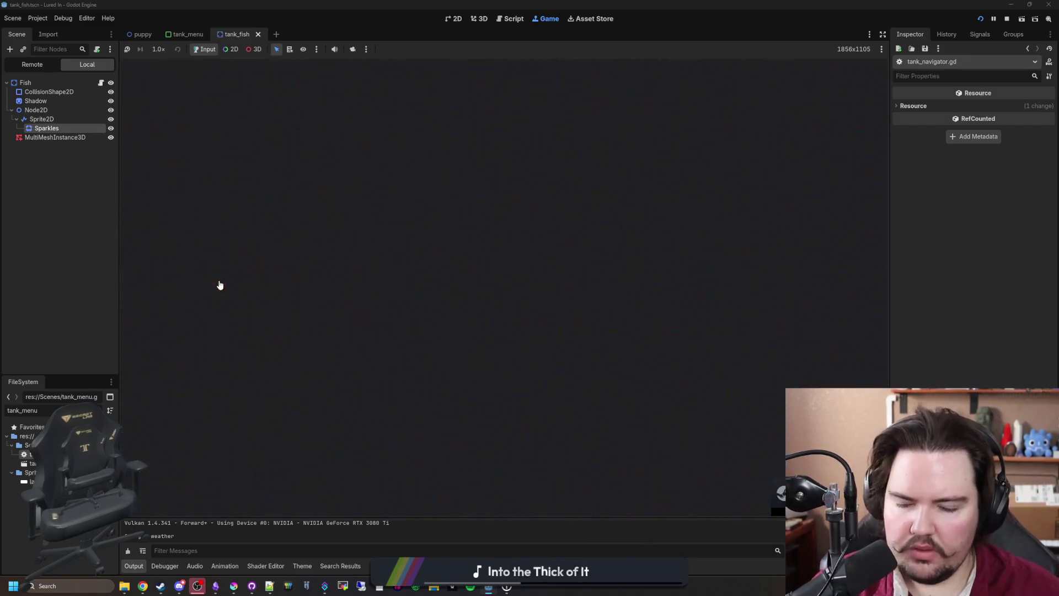
{"action": "left_click", "coordinate": [502, 340]}
{"action": "left_click", "coordinate": [517, 331]}
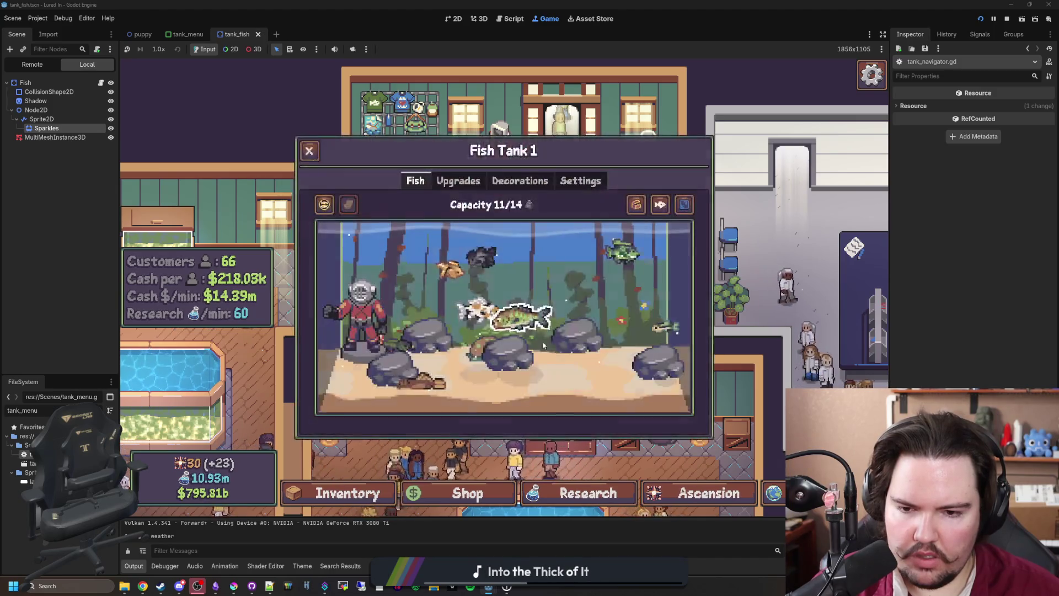
{"action": "key", "text": "Escape"}
{"action": "left_click", "coordinate": [521, 268]}
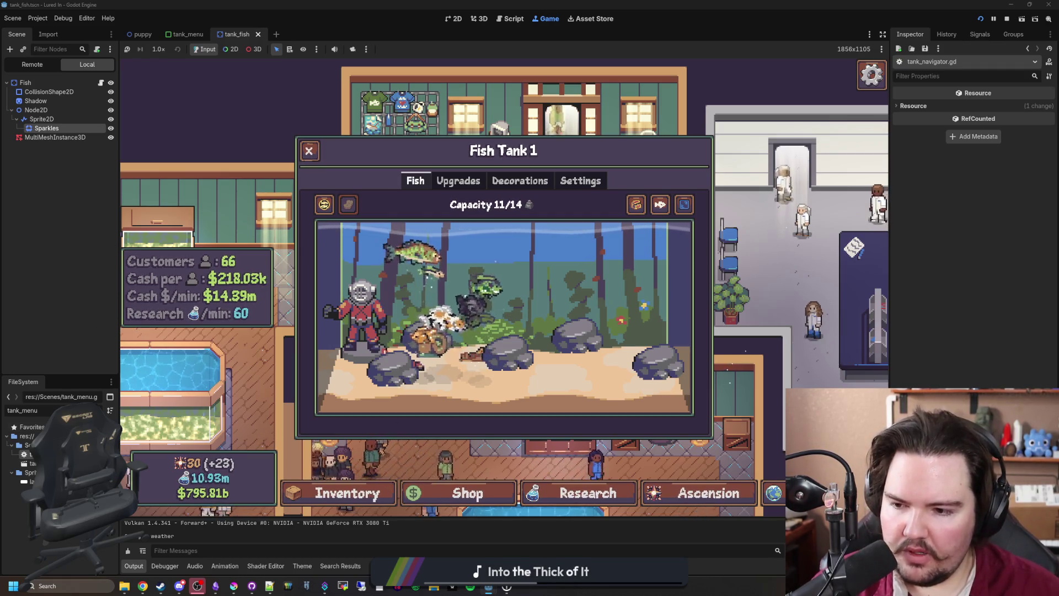
{"action": "left_click", "coordinate": [100, 411]}
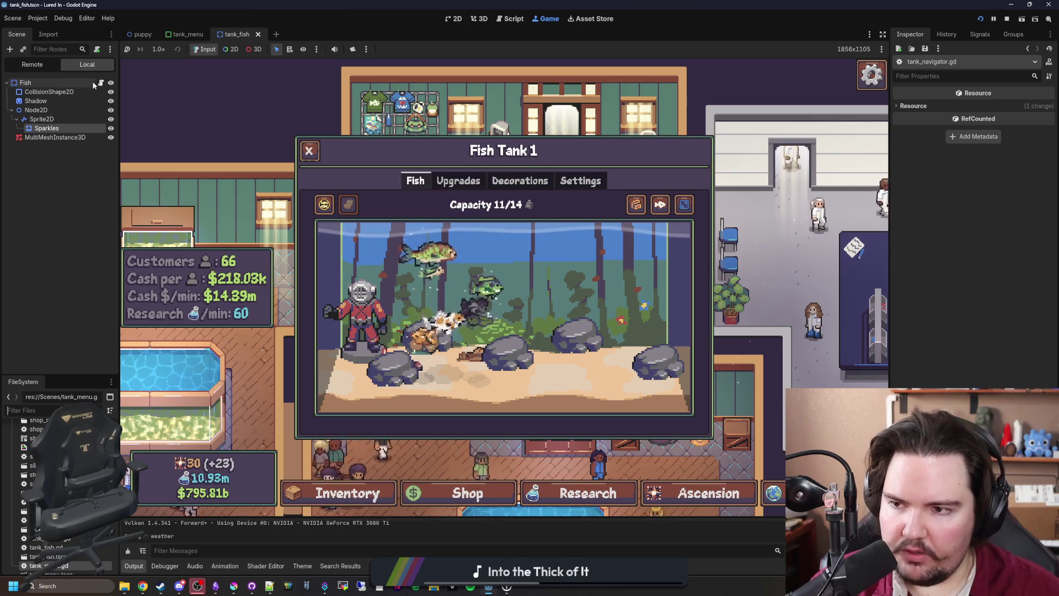
{"action": "left_click", "coordinate": [101, 83]}
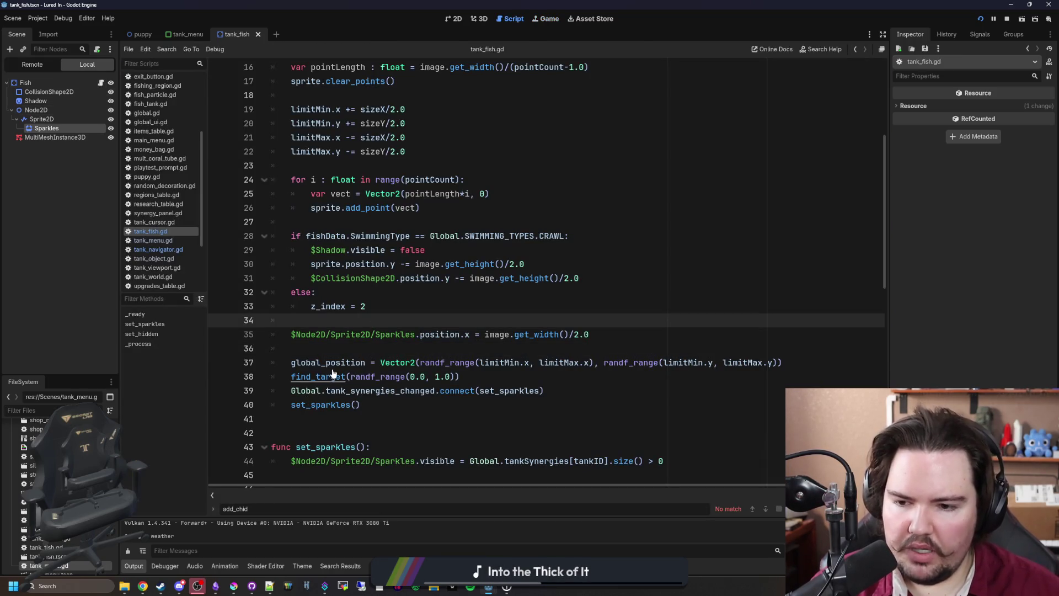
Jump to find_target in tank_navigator.gd and compare it with the calling code in tank_fish.gd
{"action": "left_click", "coordinate": [333, 376], "text": "ctrl"}
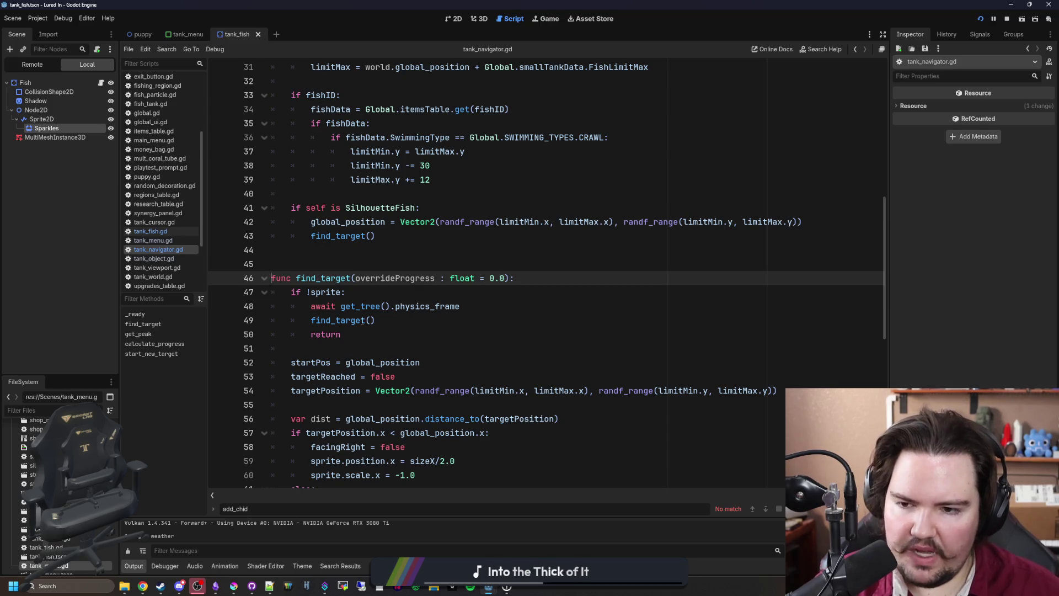
{"action": "scroll", "coordinate": [362, 321], "scroll_direction": "up", "scroll_amount": 4}
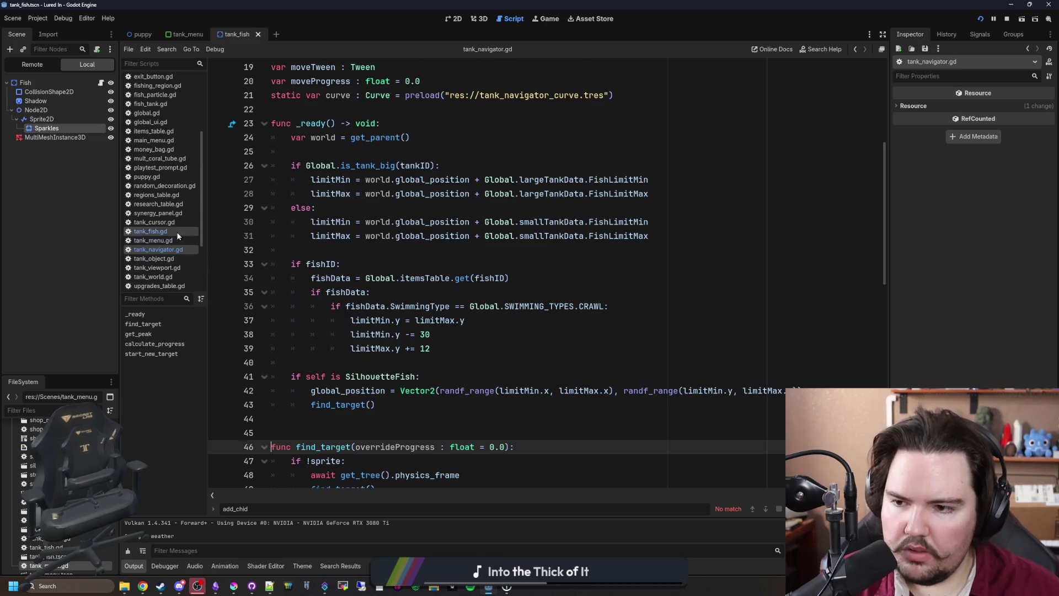
{"action": "left_click", "coordinate": [150, 231]}
{"action": "scroll", "coordinate": [357, 298], "scroll_direction": "up", "scroll_amount": 3}
{"action": "scroll", "coordinate": [358, 298], "scroll_direction": "down", "scroll_amount": 11}
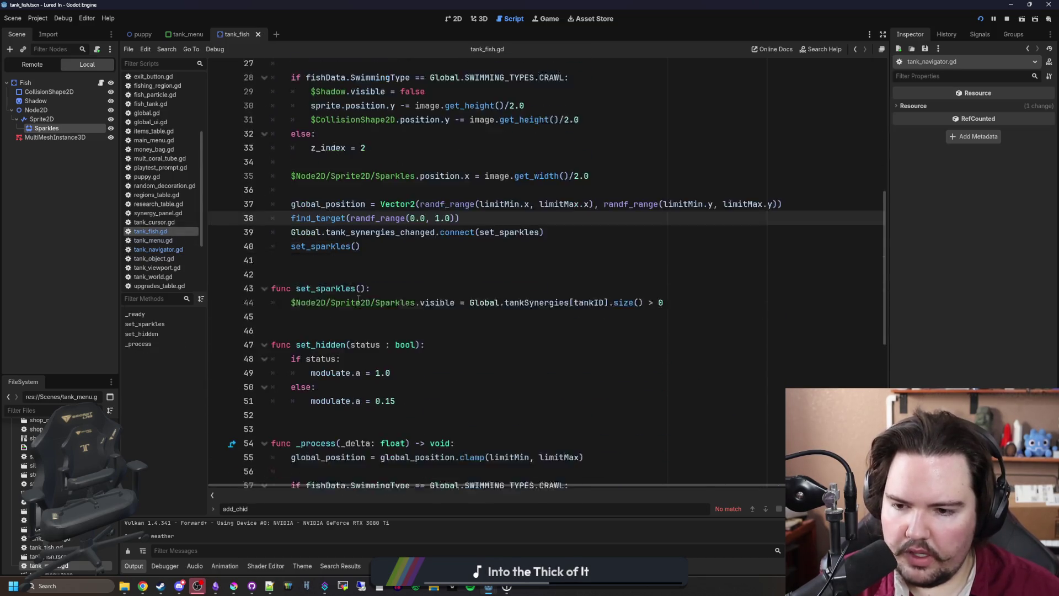
{"action": "scroll", "coordinate": [358, 298], "scroll_direction": "down", "scroll_amount": 5}
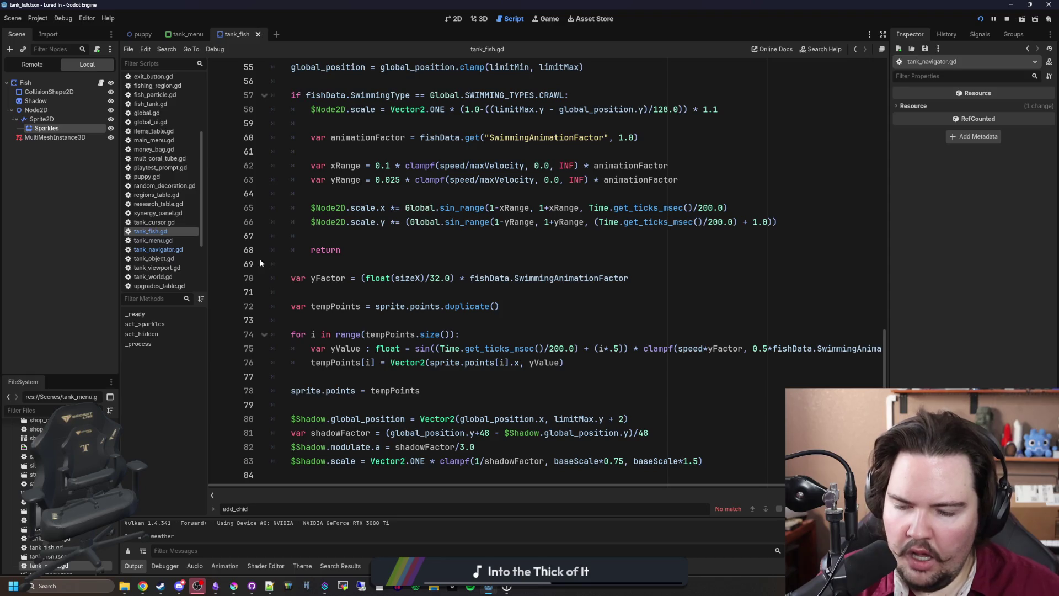
Read through find_target's startPos and distance calculation code in tank_navigator.gd
{"action": "left_click", "coordinate": [162, 251]}
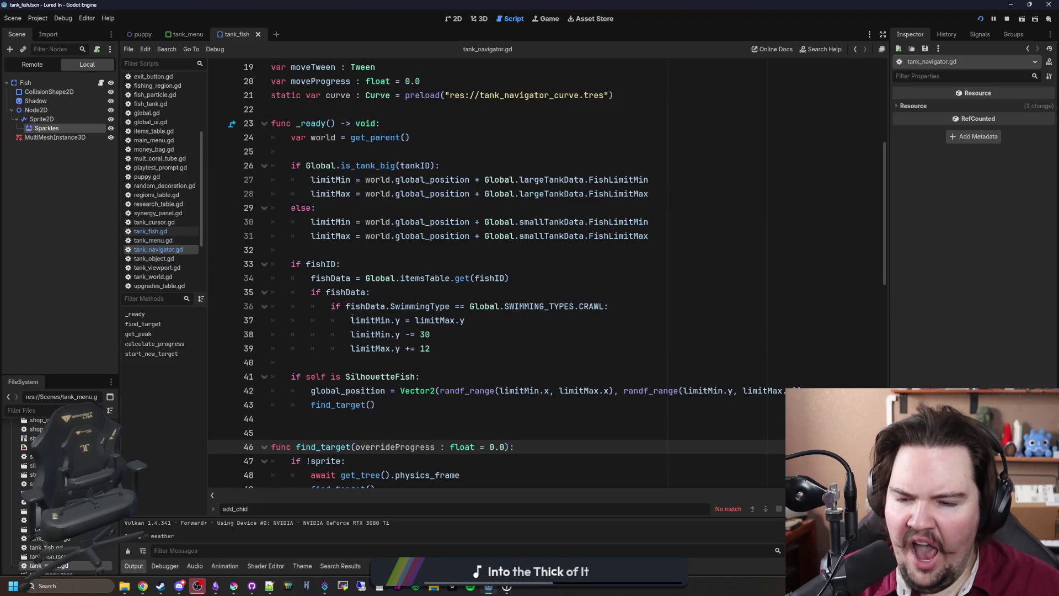
{"action": "scroll", "coordinate": [351, 319], "scroll_direction": "down", "scroll_amount": 6}
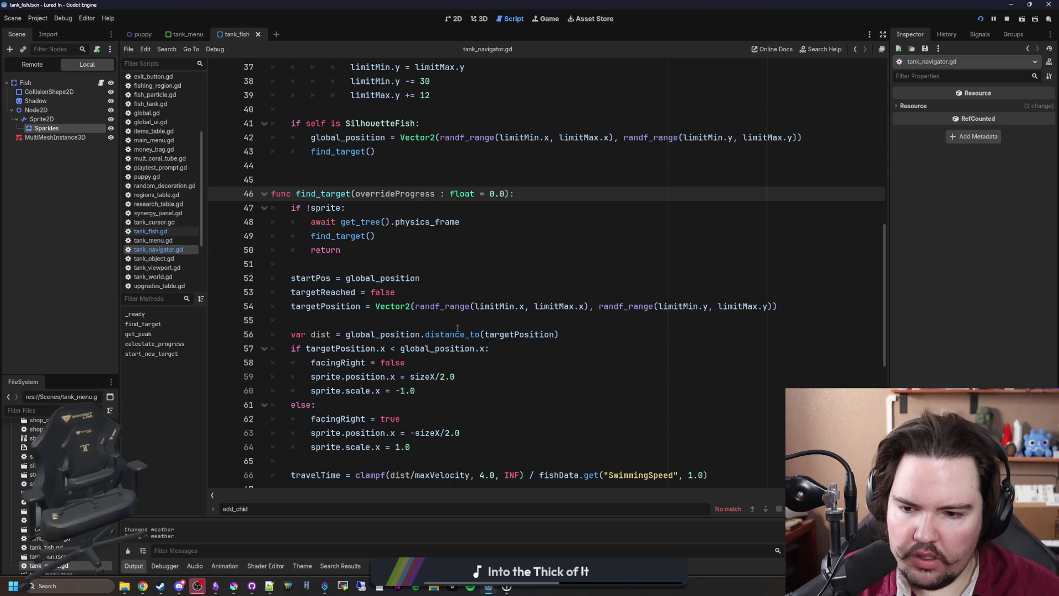
{"action": "scroll", "coordinate": [458, 328], "scroll_direction": "down", "scroll_amount": 1}
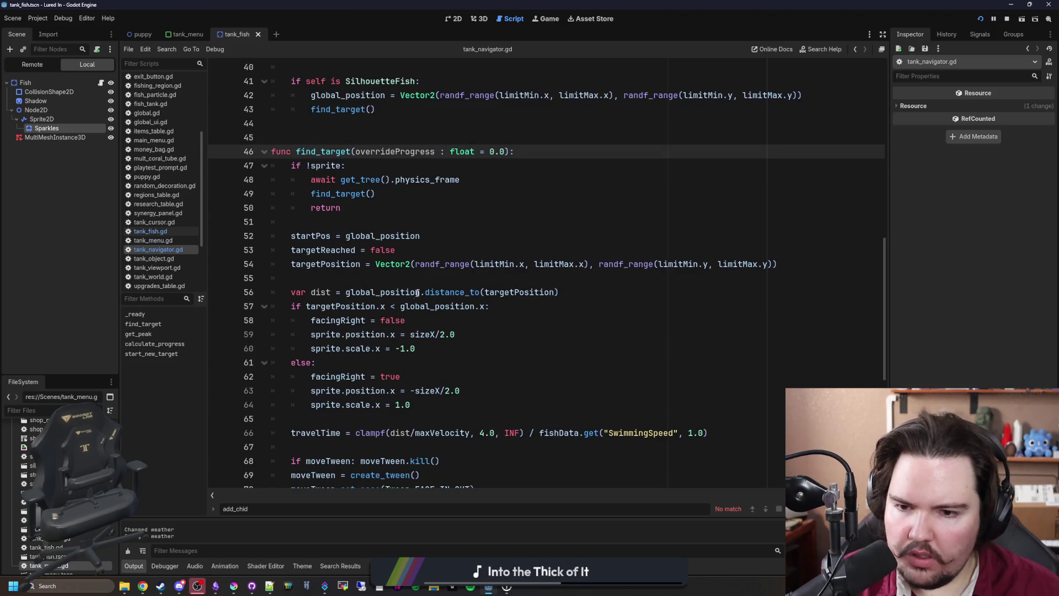
{"action": "left_click", "coordinate": [435, 282]}
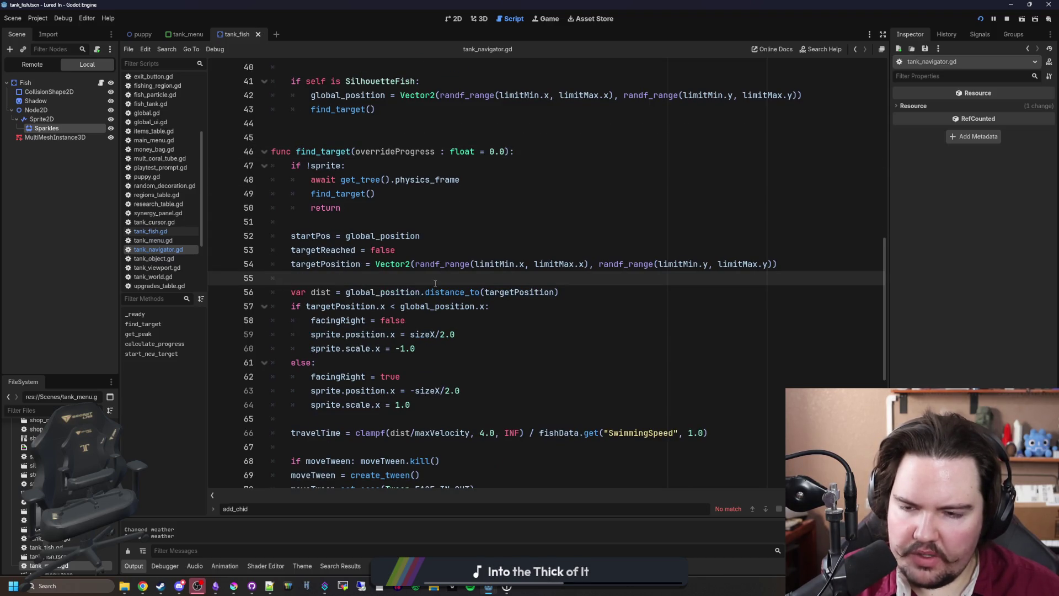
{"action": "left_click", "coordinate": [404, 221]}
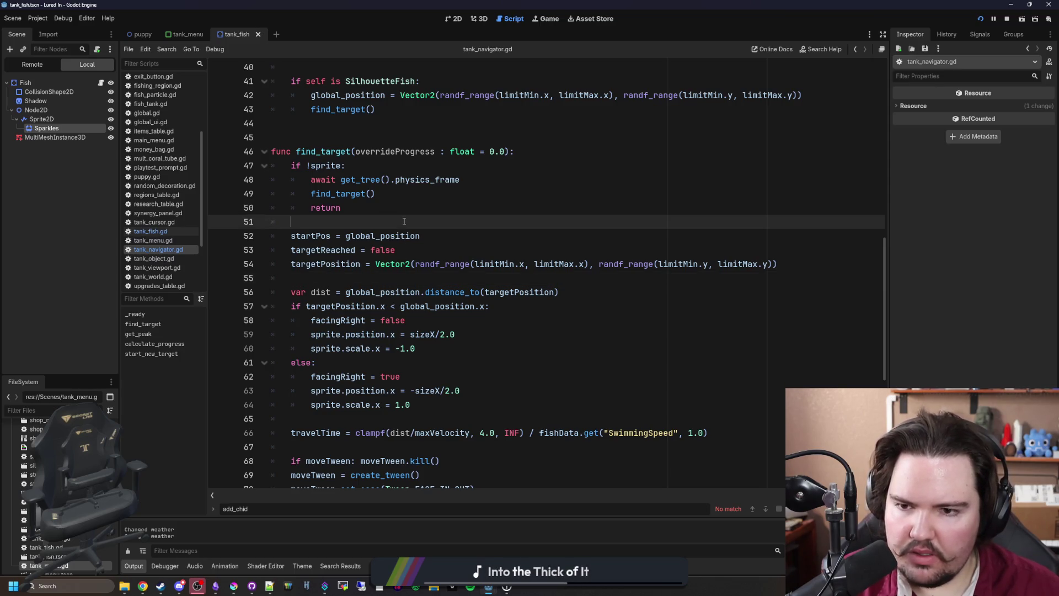
{"action": "scroll", "coordinate": [404, 221], "scroll_direction": "down", "scroll_amount": 2}
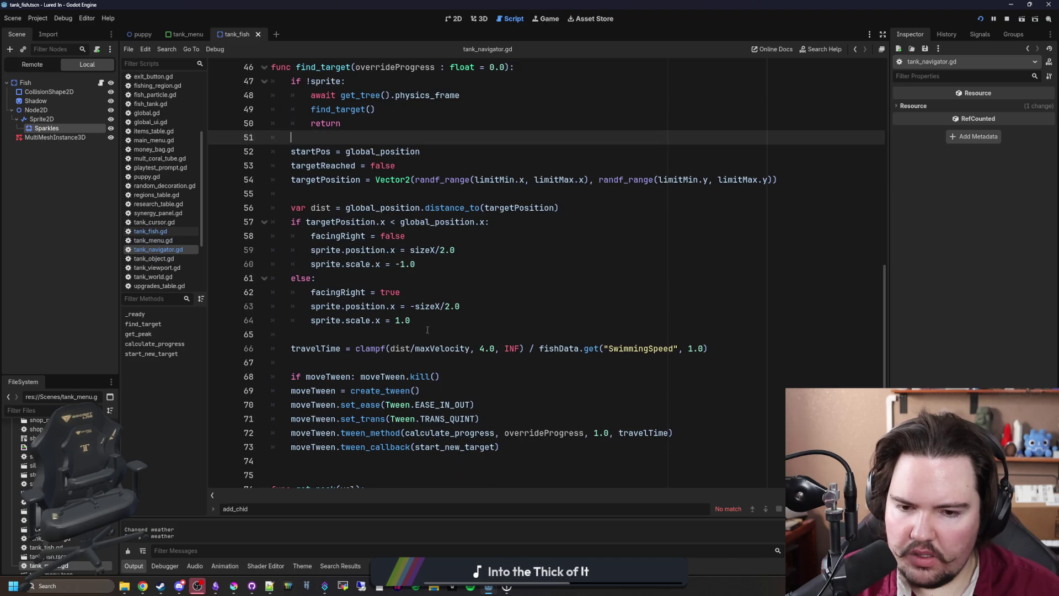
{"action": "left_click", "coordinate": [327, 372]}
{"action": "left_click", "coordinate": [328, 360]}
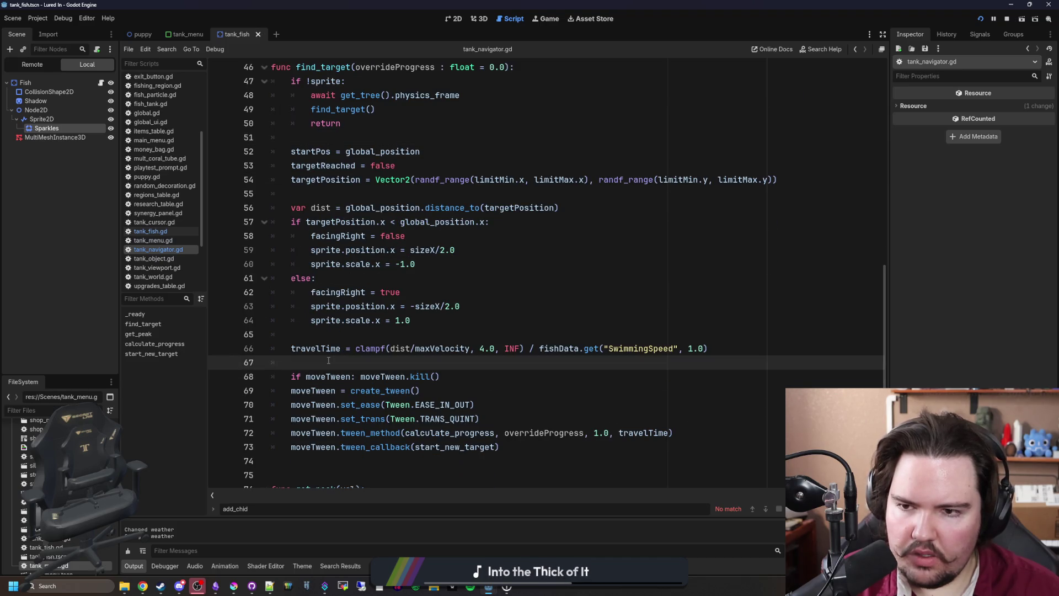
{"action": "scroll", "coordinate": [328, 360], "scroll_direction": "up", "scroll_amount": 1}
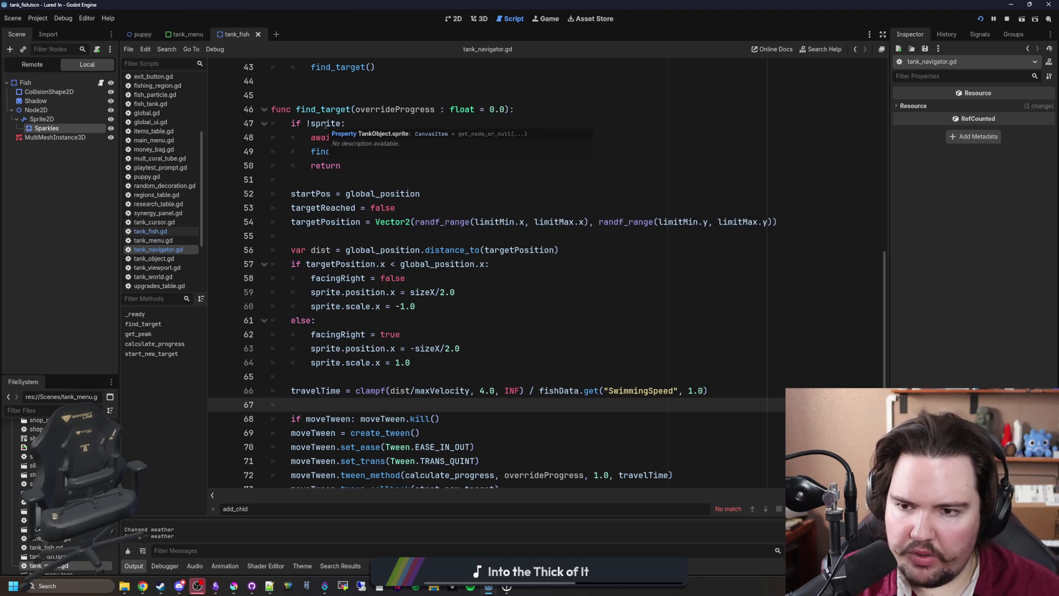
{"action": "left_click", "coordinate": [416, 193]}
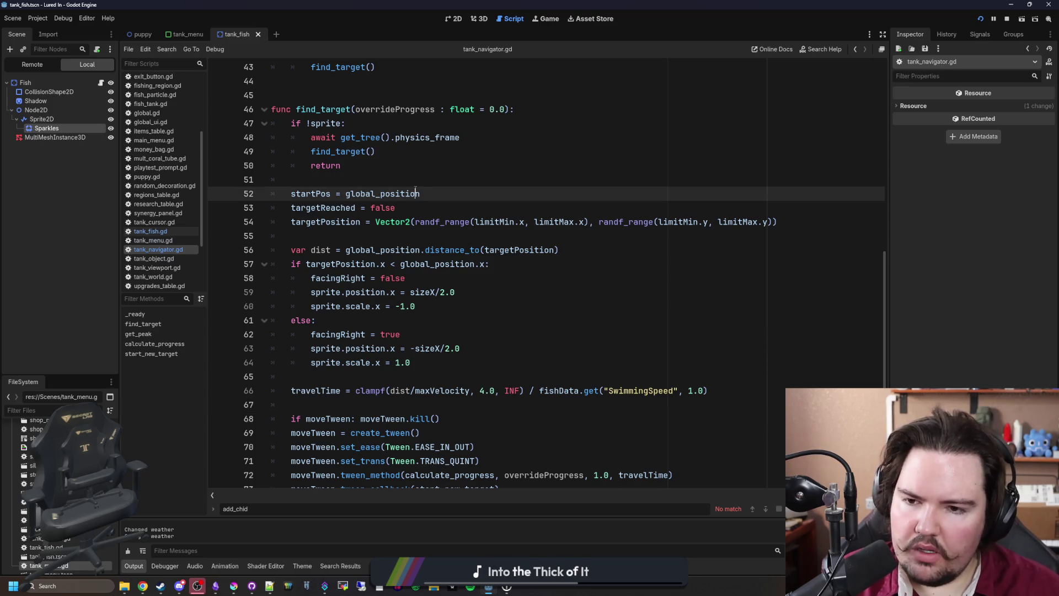
{"action": "left_click", "coordinate": [424, 183]}
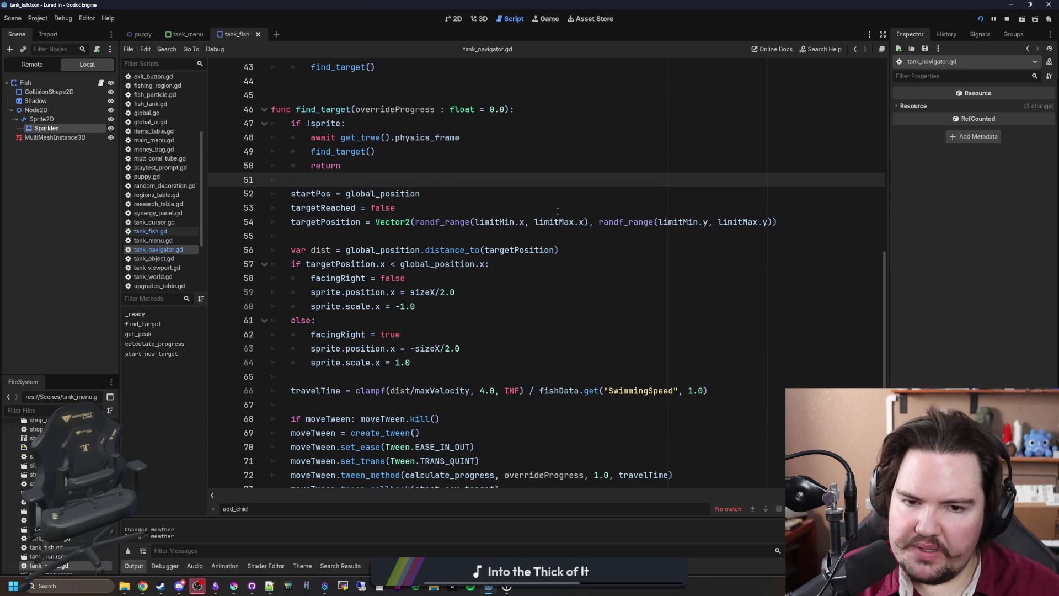
{"action": "left_click", "coordinate": [450, 250]}
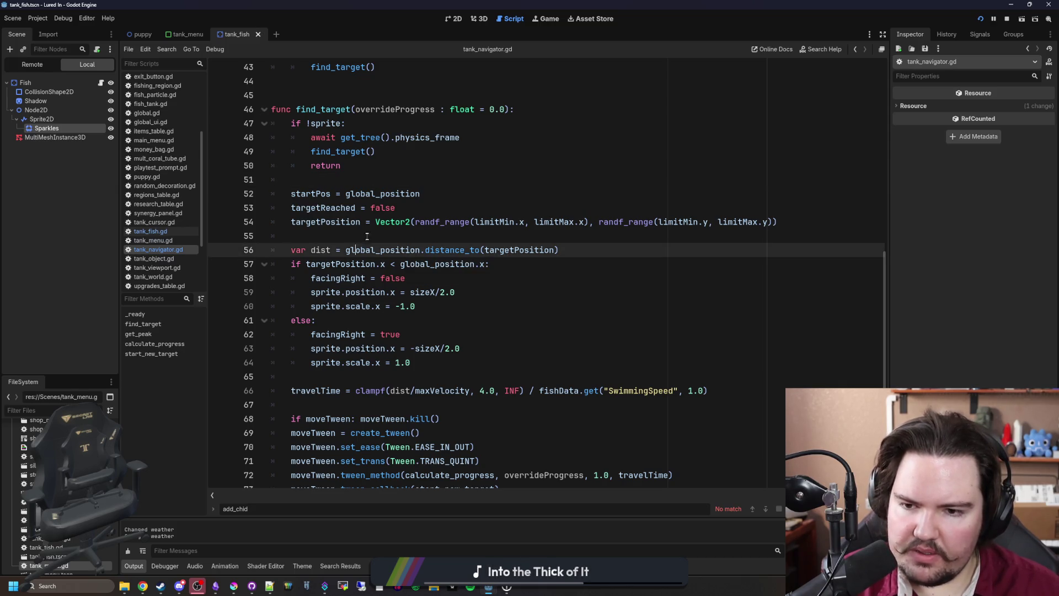
{"action": "left_click", "coordinate": [450, 238]}
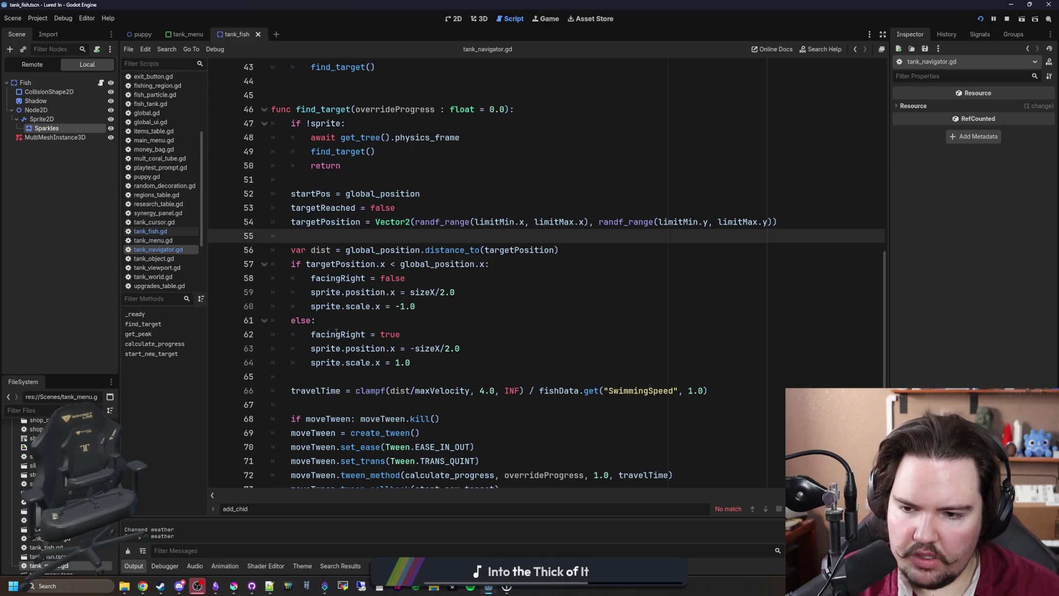
Review the tween callback, get_peak and calculate_progress code further down tank_navigator.gd
{"action": "scroll", "coordinate": [364, 312], "scroll_direction": "down", "scroll_amount": 1}
{"action": "scroll", "coordinate": [364, 313], "scroll_direction": "down", "scroll_amount": 1}
{"action": "left_click", "coordinate": [447, 293]}
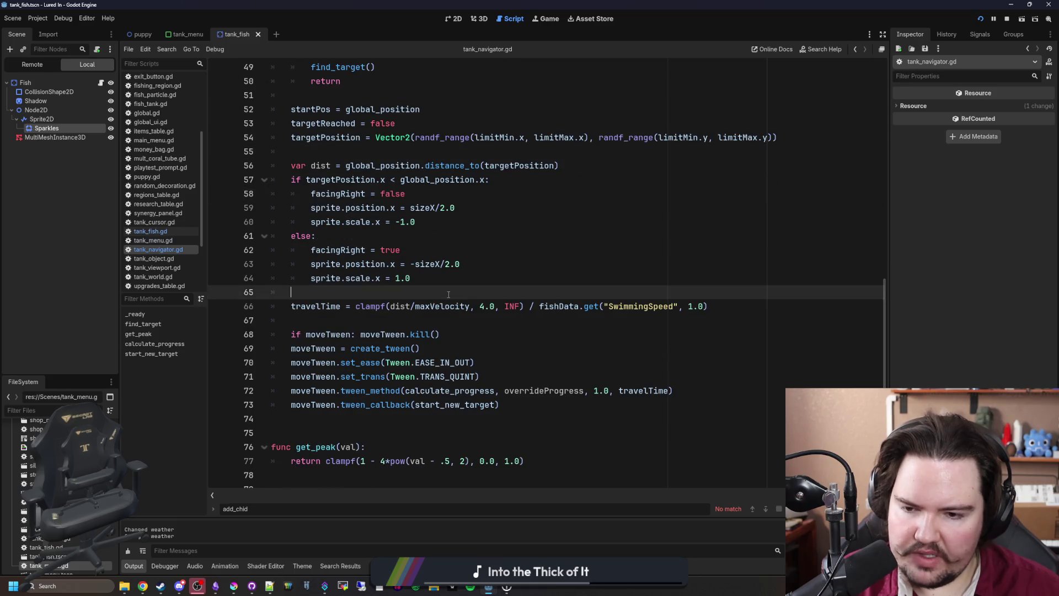
{"action": "scroll", "coordinate": [447, 294], "scroll_direction": "down", "scroll_amount": 2}
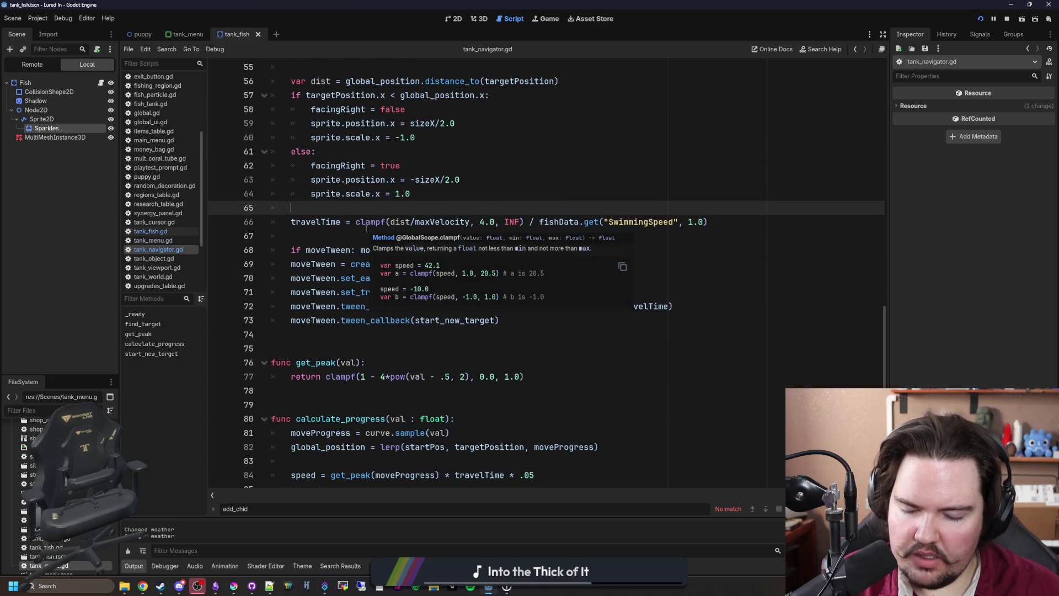
{"action": "left_click", "coordinate": [360, 324]}
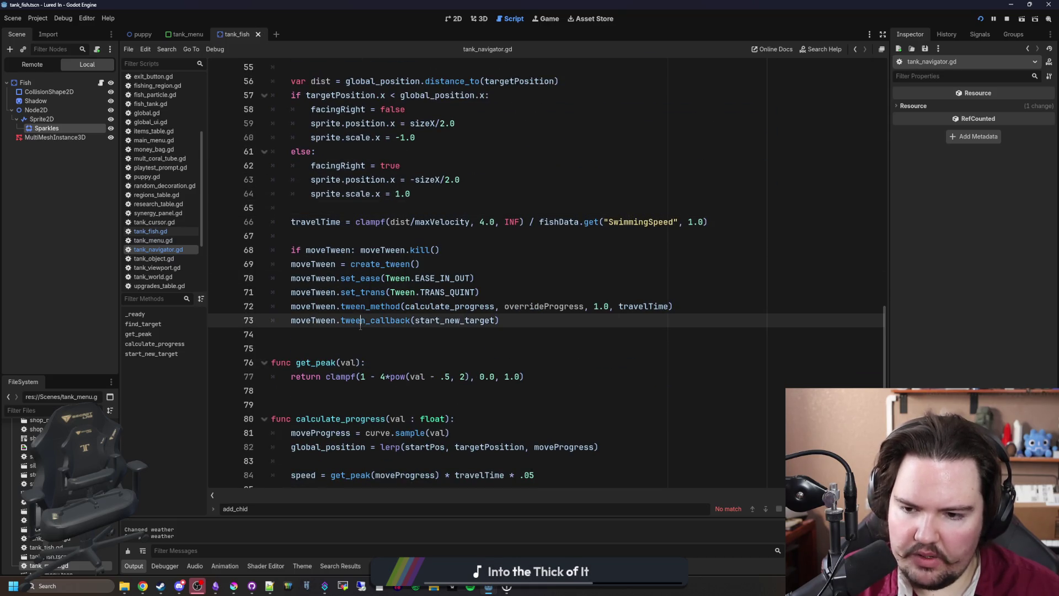
{"action": "left_click", "coordinate": [335, 339]}
{"action": "scroll", "coordinate": [520, 252], "scroll_direction": "down", "scroll_amount": 2}
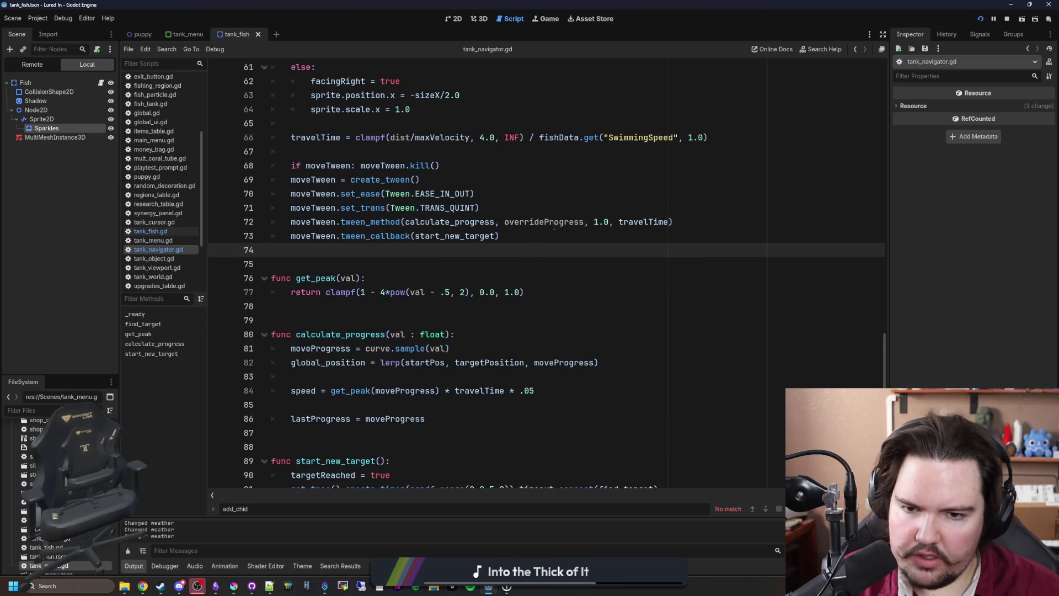
{"action": "left_click", "coordinate": [370, 308]}
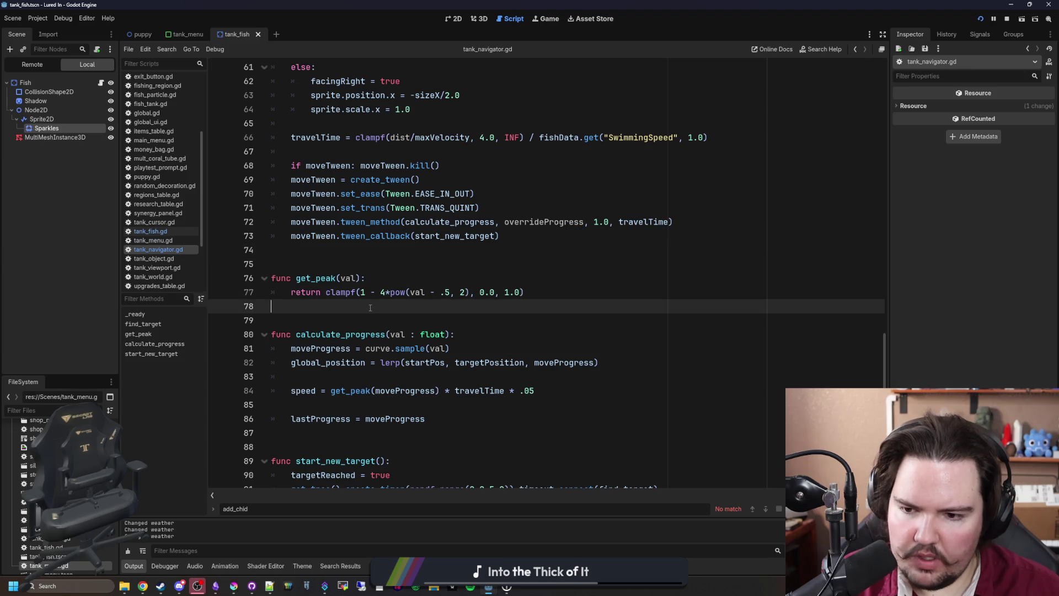
{"action": "left_click", "coordinate": [421, 377]}
Remove calculate_progress's blank lines, add print("ha") as its first line, and save
{"action": "key", "text": "Delete"}
{"action": "key", "text": "End"}
{"action": "key", "text": "Delete"}
{"action": "key", "text": "BackSpace"}
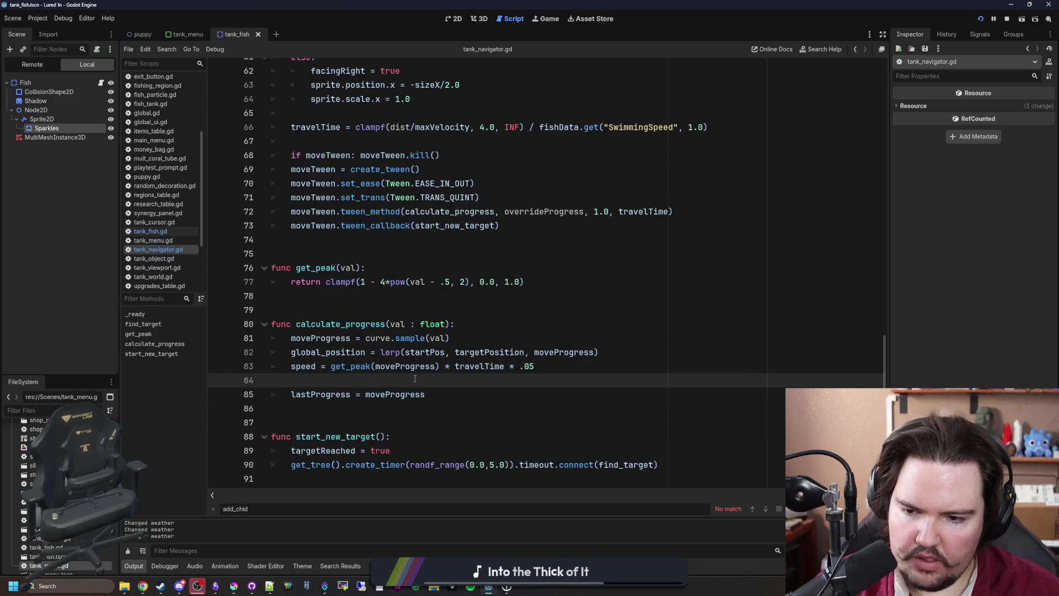
{"action": "key", "text": "BackSpace"}
{"action": "left_click", "coordinate": [476, 325]}
{"action": "key", "text": "Return"}
{"action": "type", "text": "print(\"ha\")"}
{"action": "left_click", "coordinate": [463, 328]}
{"action": "key", "text": "ctrl+s"}
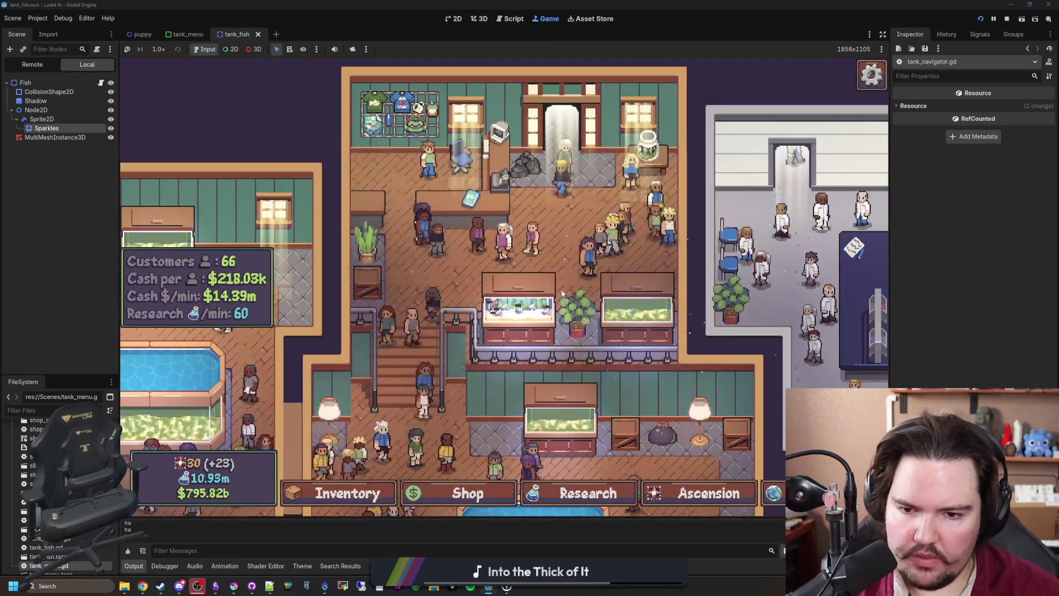
Repeatedly close and reopen Fish Tank 1 to check fish positions, then stop the game
{"action": "left_click", "coordinate": [551, 302]}
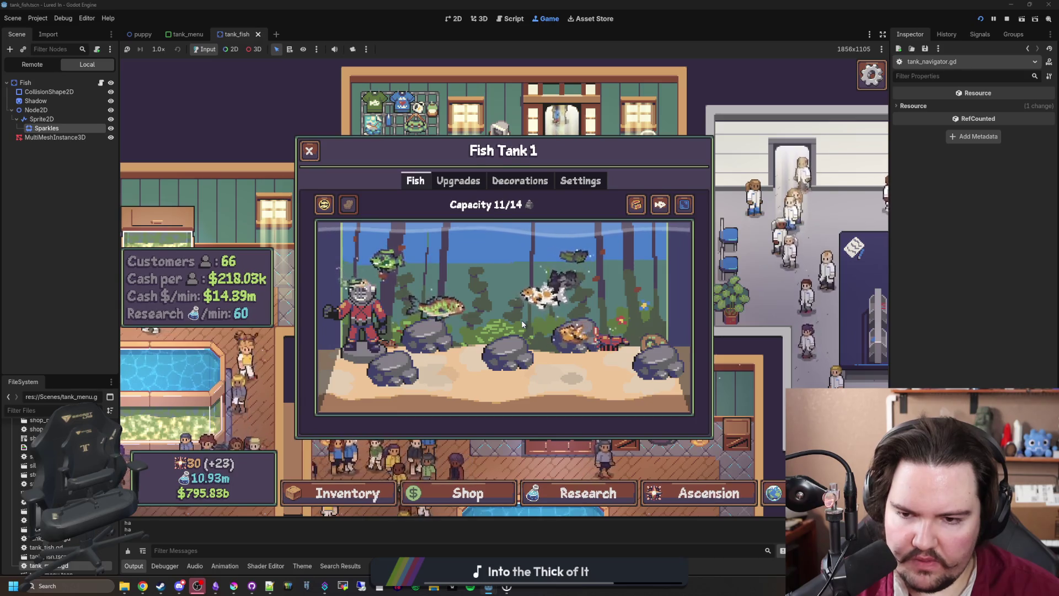
{"action": "left_click", "coordinate": [523, 325]}
{"action": "left_click", "coordinate": [523, 325]}
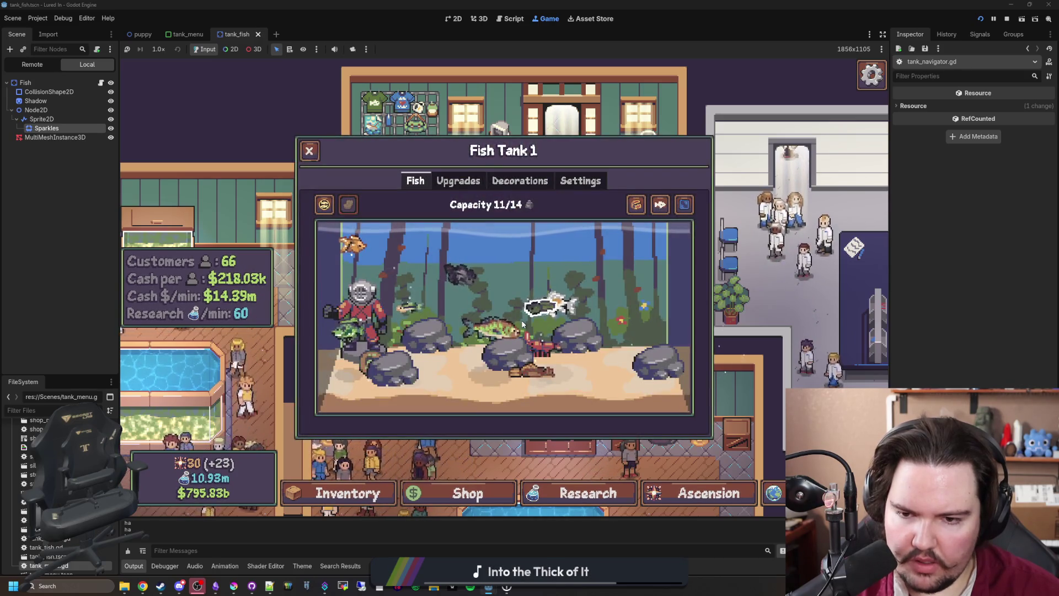
{"action": "left_click", "coordinate": [522, 323]}
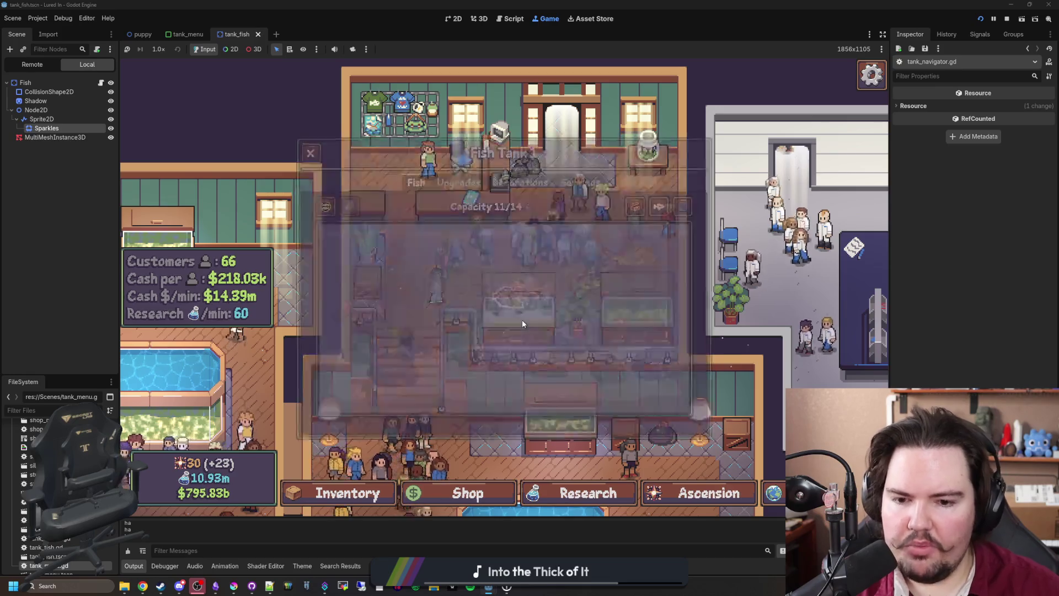
{"action": "left_click", "coordinate": [522, 319]}
{"action": "left_click", "coordinate": [522, 320]}
{"action": "left_click", "coordinate": [521, 319]}
{"action": "left_click", "coordinate": [522, 320]}
{"action": "left_click", "coordinate": [522, 319]}
{"action": "left_click", "coordinate": [521, 319]}
{"action": "left_click", "coordinate": [523, 324]}
{"action": "left_click", "coordinate": [523, 323]}
{"action": "left_click", "coordinate": [523, 323]}
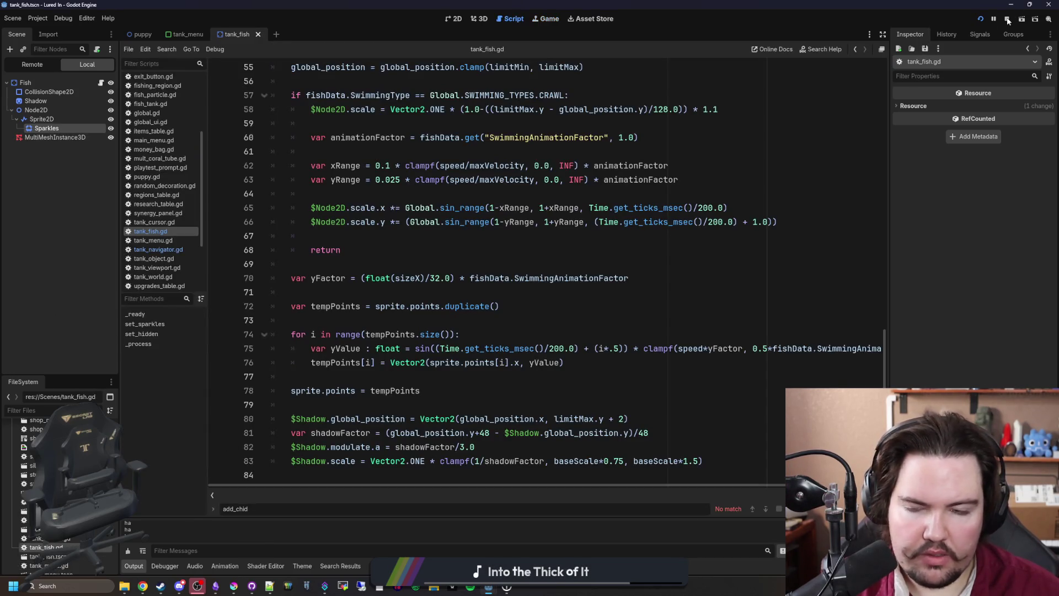
{"action": "left_click", "coordinate": [1007, 20]}
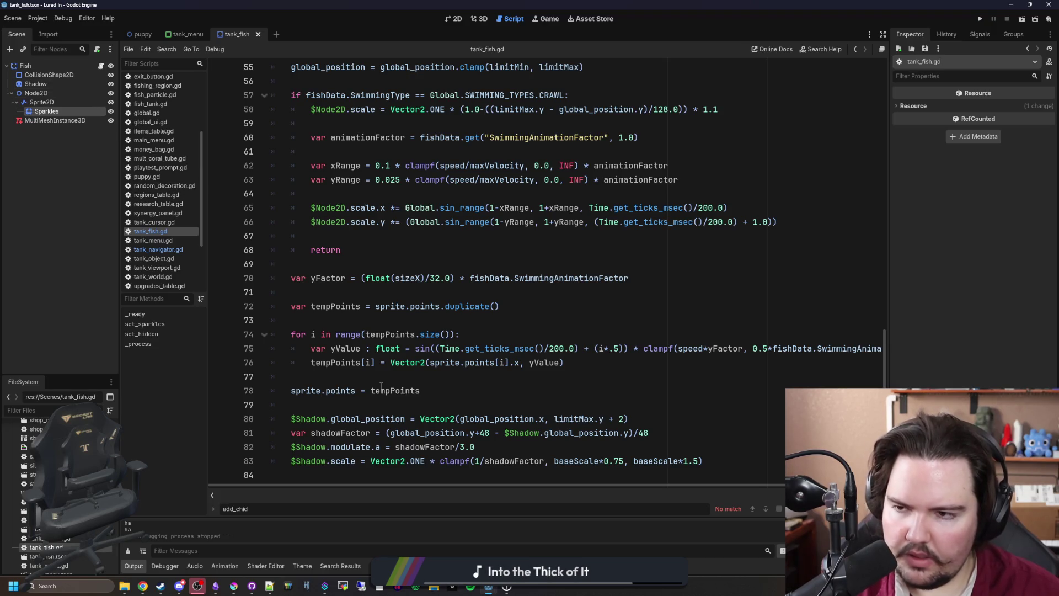
Move the find_target(randf_range(0.0, 1.0)) call below set_sparkles() in _ready, save, and view its definition
{"action": "left_click", "coordinate": [50, 557]}
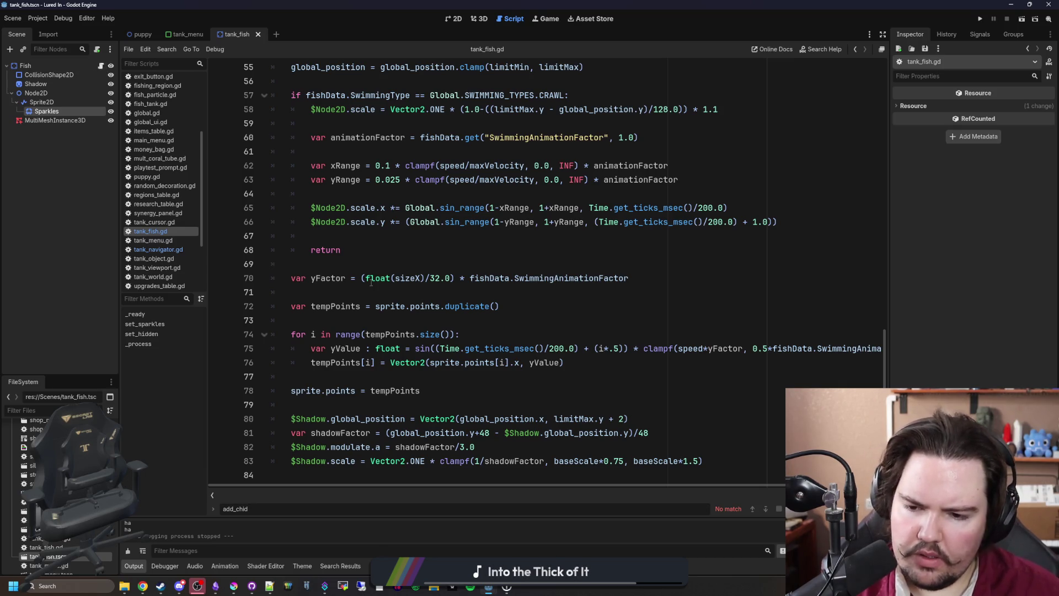
{"action": "scroll", "coordinate": [371, 282], "scroll_direction": "up", "scroll_amount": 12}
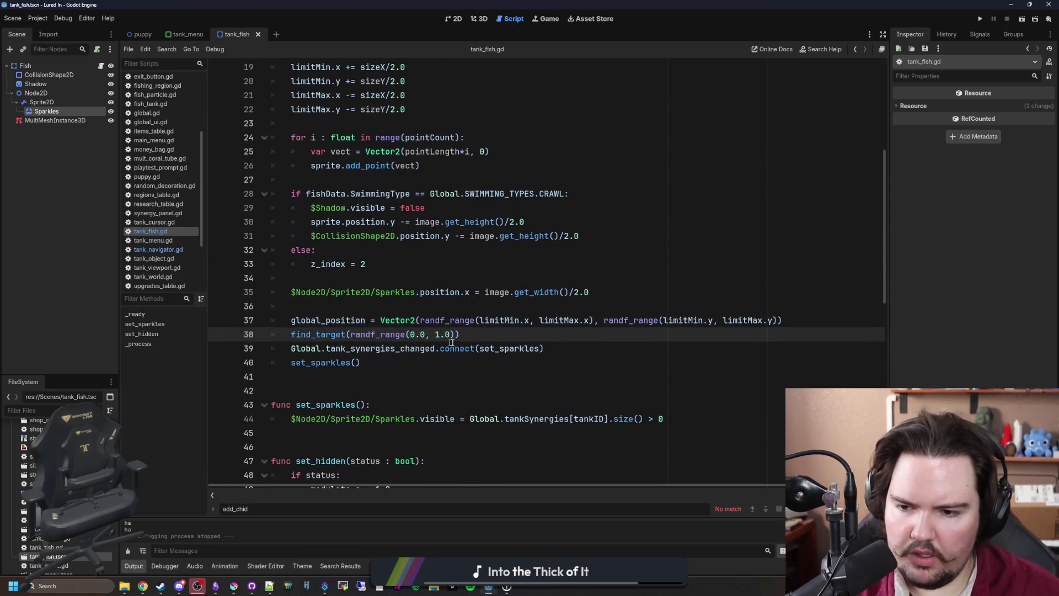
{"action": "left_click_drag", "start_coordinate": [489, 336], "coordinate": [291, 334]}
{"action": "key", "text": "ctrl+c"}
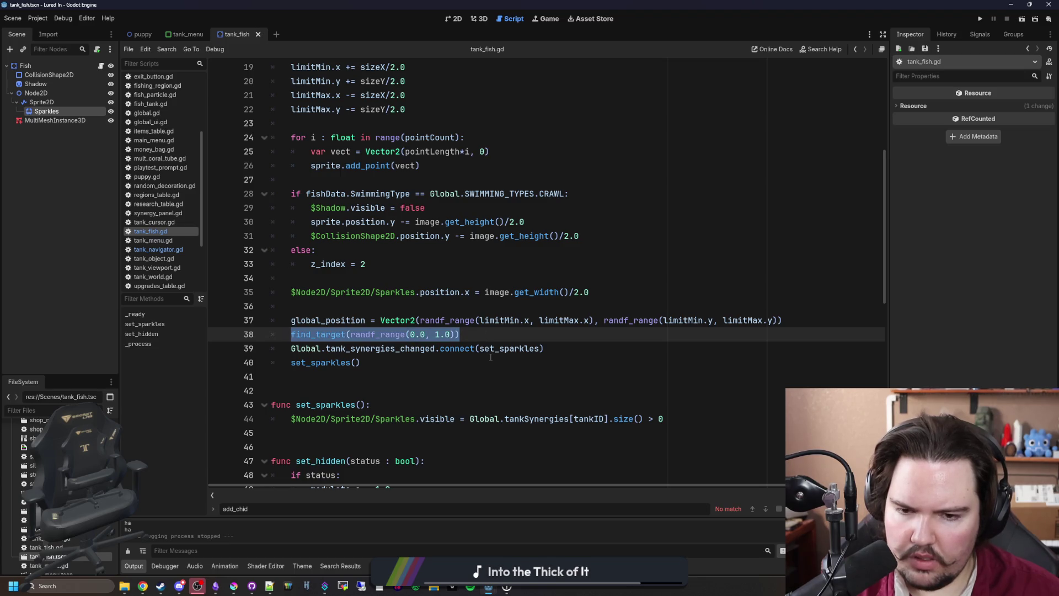
{"action": "key", "text": "BackSpace"}
{"action": "key", "text": "BackSpace"}
{"action": "left_click", "coordinate": [441, 352]}
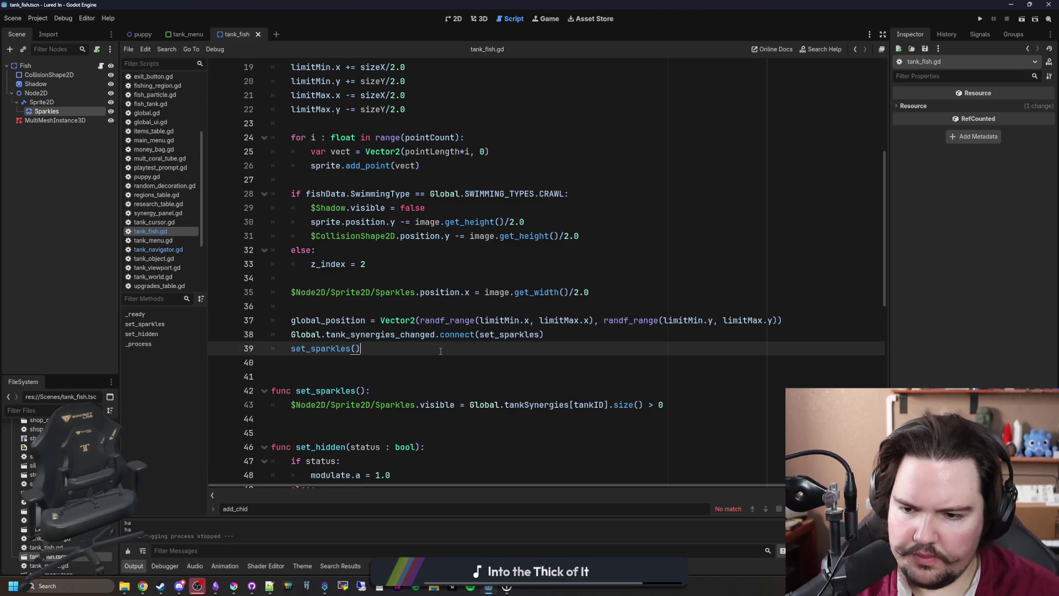
{"action": "key", "text": "ctrl+v"}
{"action": "key", "text": "ctrl+s"}
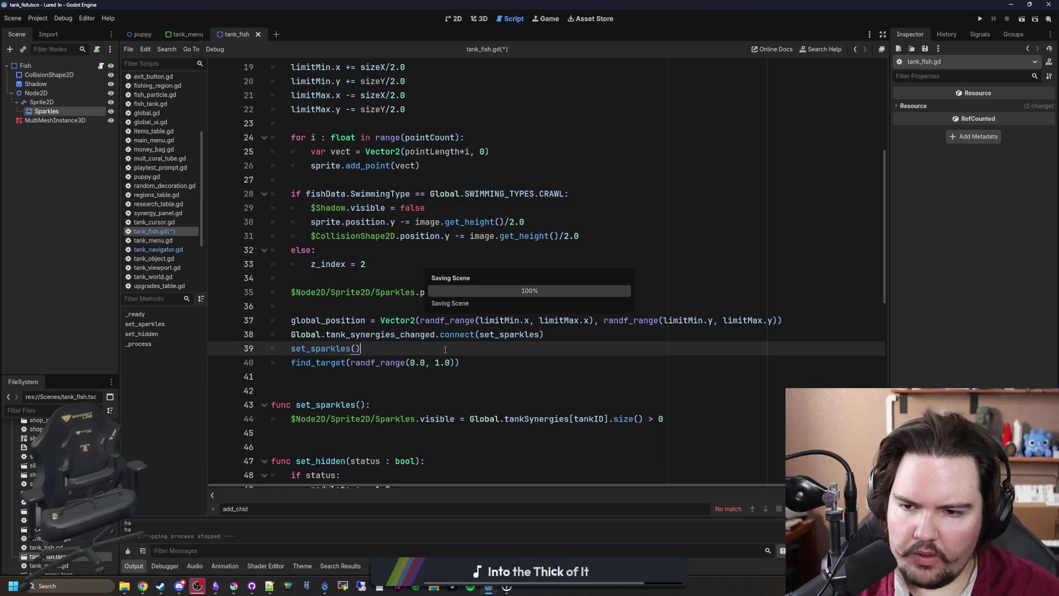
{"action": "key", "text": "ctrl+s"}
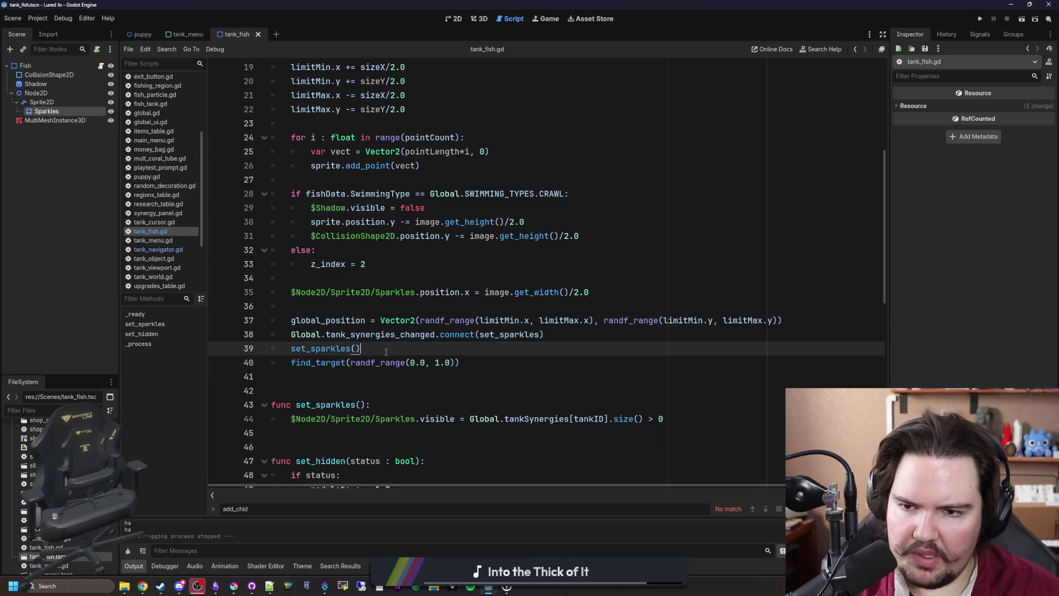
{"action": "left_click", "coordinate": [319, 362], "text": "ctrl"}
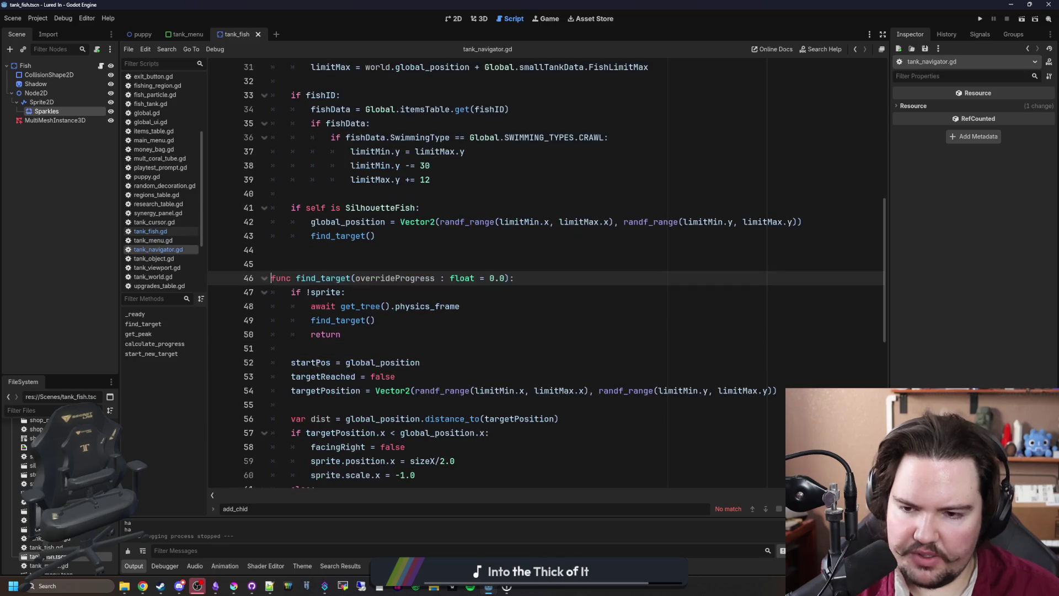
{"action": "scroll", "coordinate": [356, 282], "scroll_direction": "down", "scroll_amount": 1}
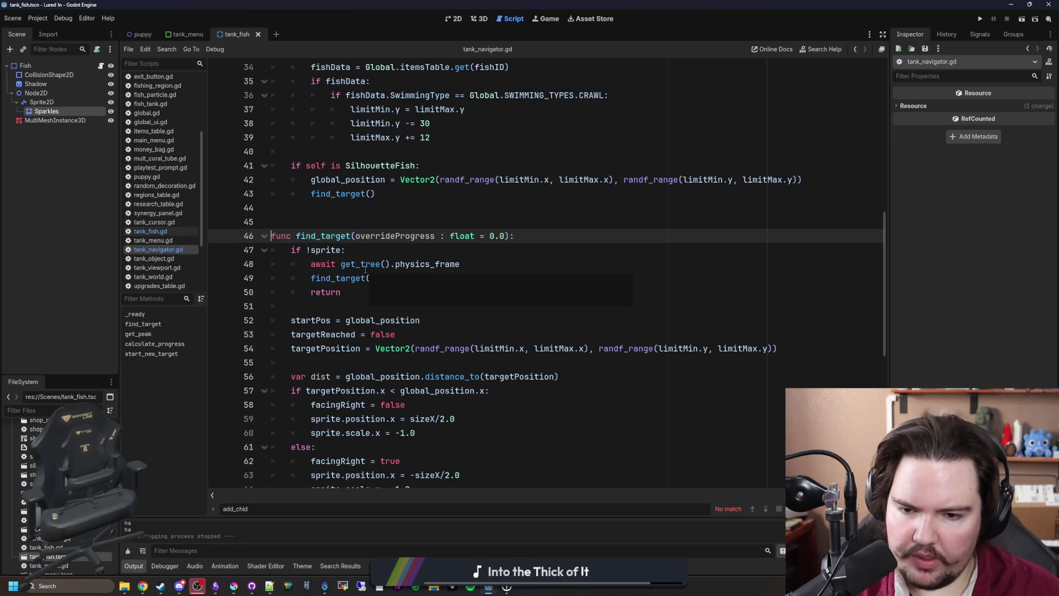
{"action": "scroll", "coordinate": [474, 330], "scroll_direction": "down", "scroll_amount": 1}
{"action": "key", "text": "alt+Left"}
{"action": "scroll", "coordinate": [300, 316], "scroll_direction": "up", "scroll_amount": 8}
{"action": "scroll", "coordinate": [301, 316], "scroll_direction": "up", "scroll_amount": 1}
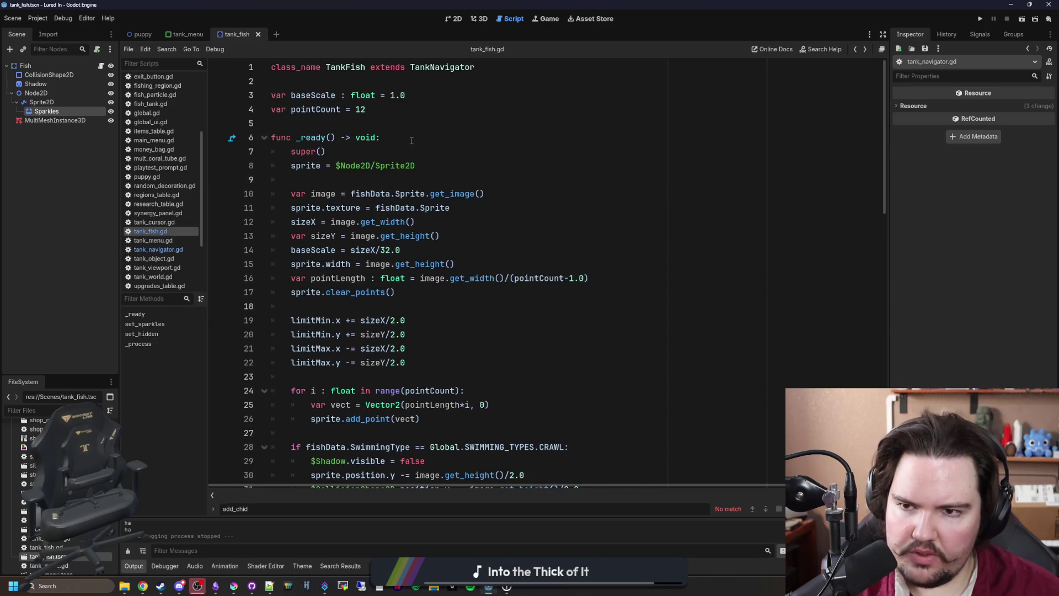
{"action": "left_click", "coordinate": [462, 68], "text": "ctrl"}
{"action": "scroll", "coordinate": [446, 196], "scroll_direction": "up", "scroll_amount": 5}
{"action": "scroll", "coordinate": [446, 195], "scroll_direction": "up", "scroll_amount": 3}
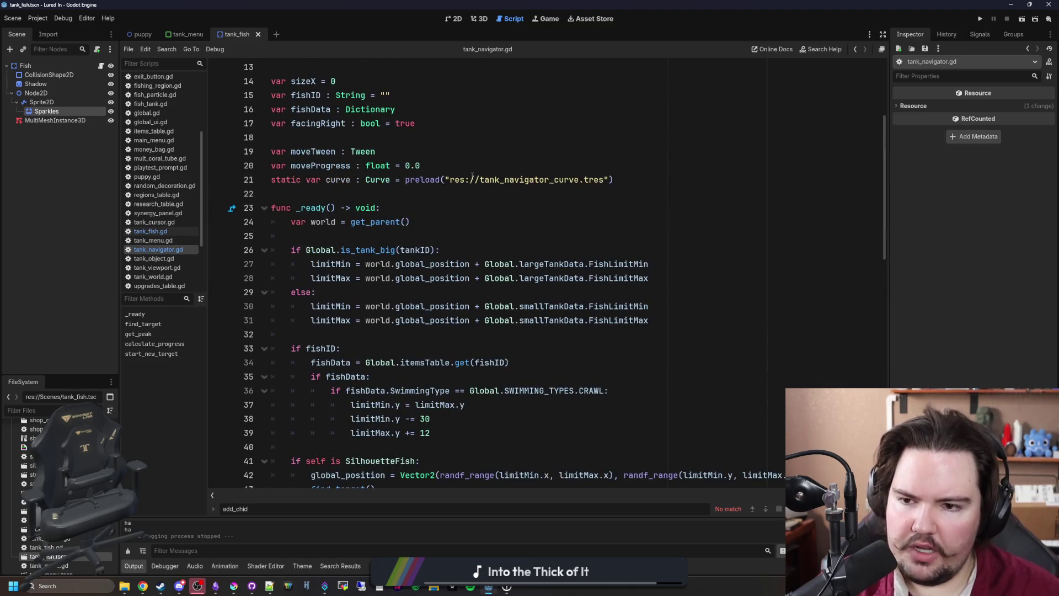
{"action": "scroll", "coordinate": [477, 176], "scroll_direction": "down", "scroll_amount": 2}
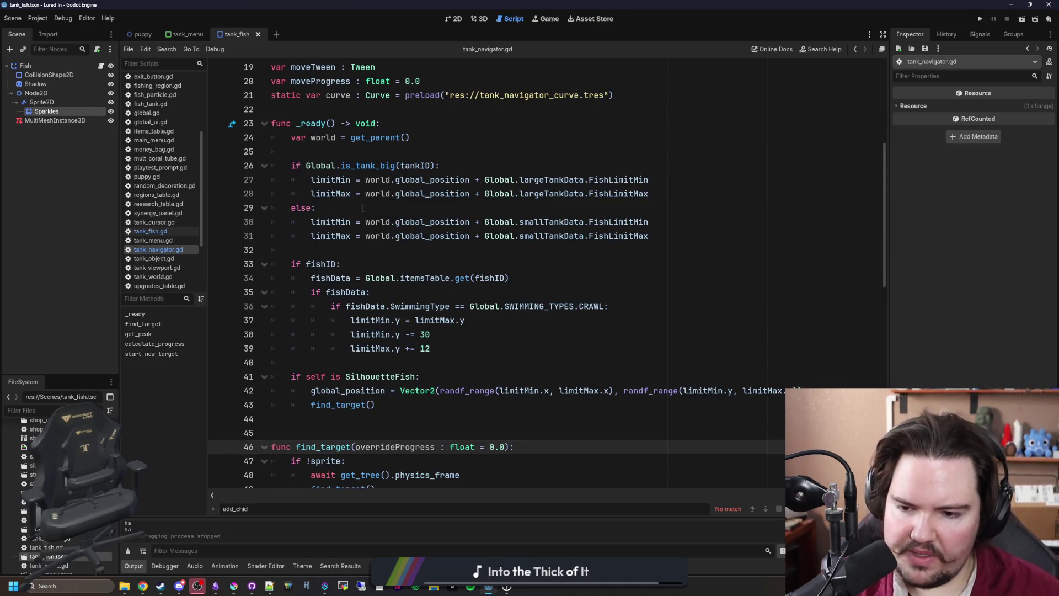
{"action": "left_click", "coordinate": [148, 231]}
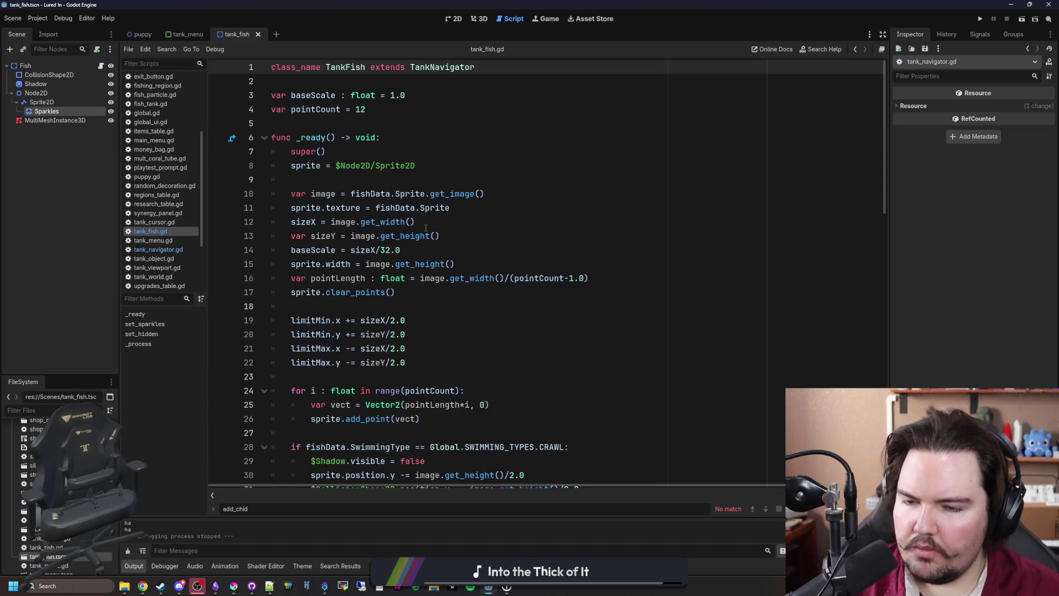
{"action": "scroll", "coordinate": [425, 228], "scroll_direction": "down", "scroll_amount": 1}
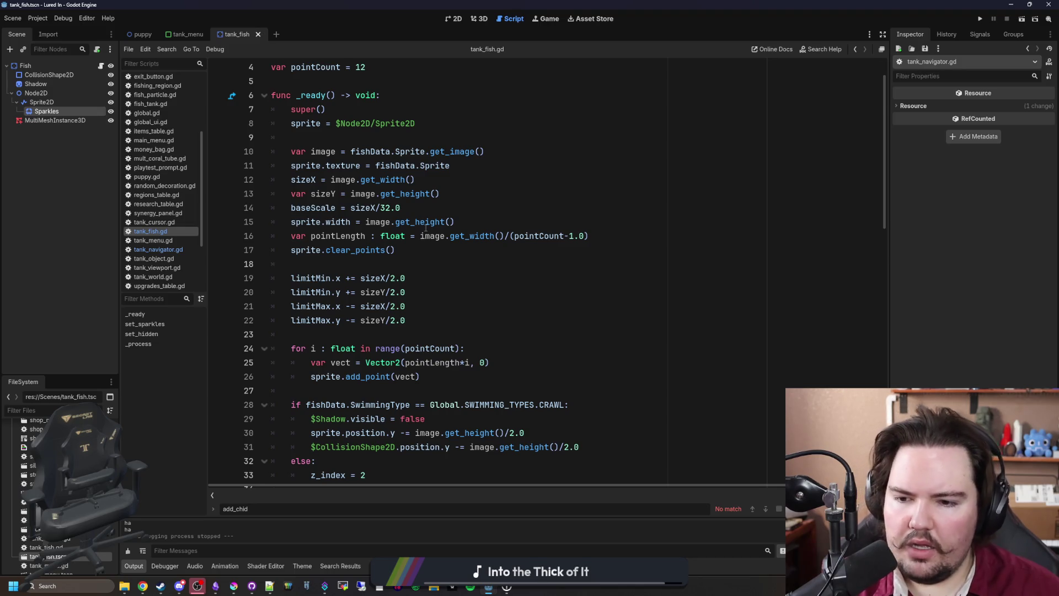
{"action": "scroll", "coordinate": [425, 228], "scroll_direction": "down", "scroll_amount": 4}
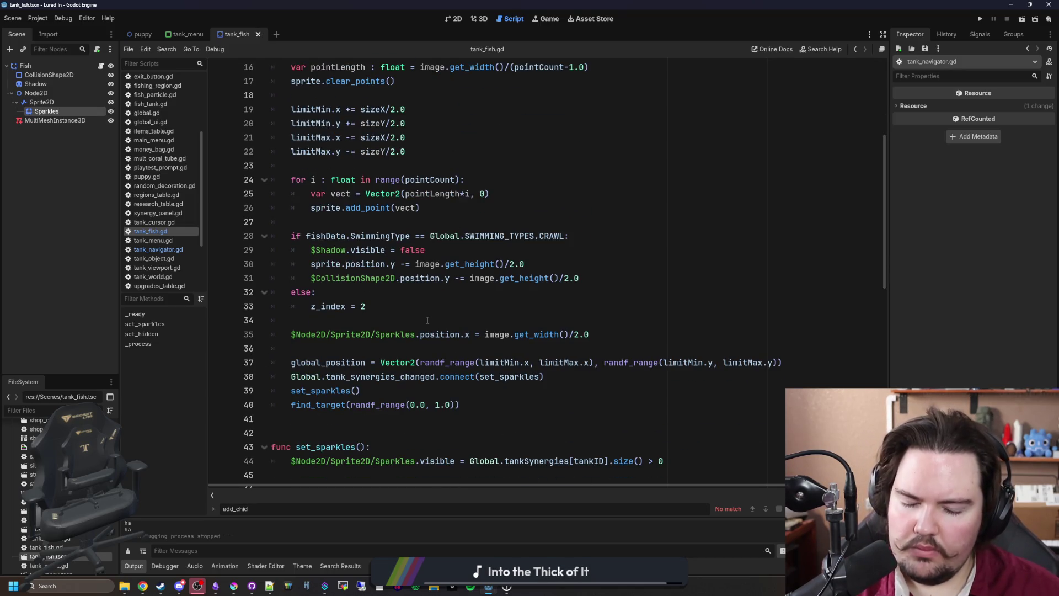
{"action": "left_click", "coordinate": [540, 349]}
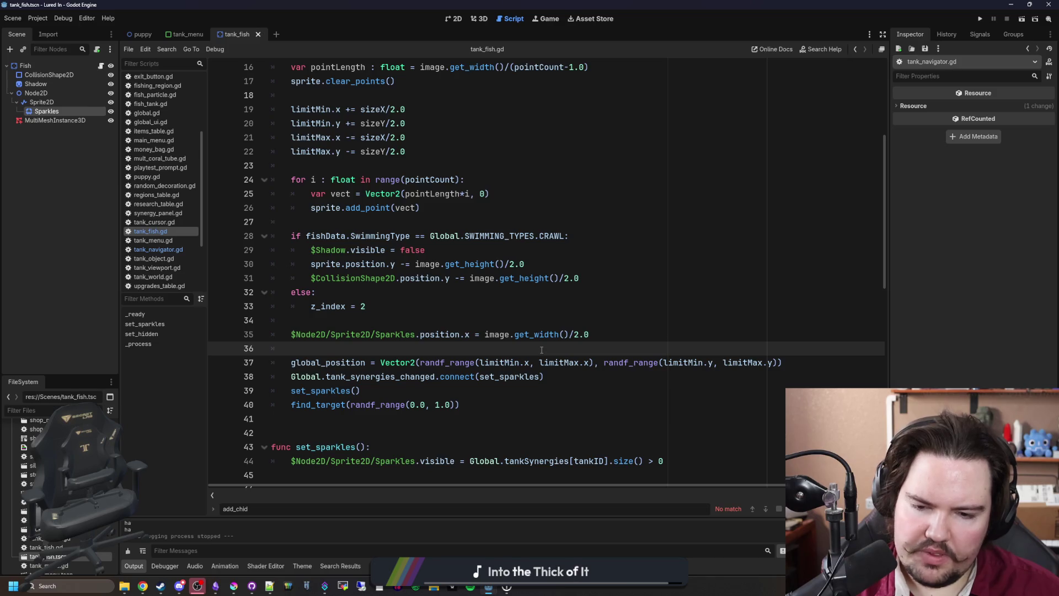
{"action": "scroll", "coordinate": [540, 349], "scroll_direction": "down", "scroll_amount": 1}
{"action": "left_click", "coordinate": [328, 365], "text": "ctrl"}
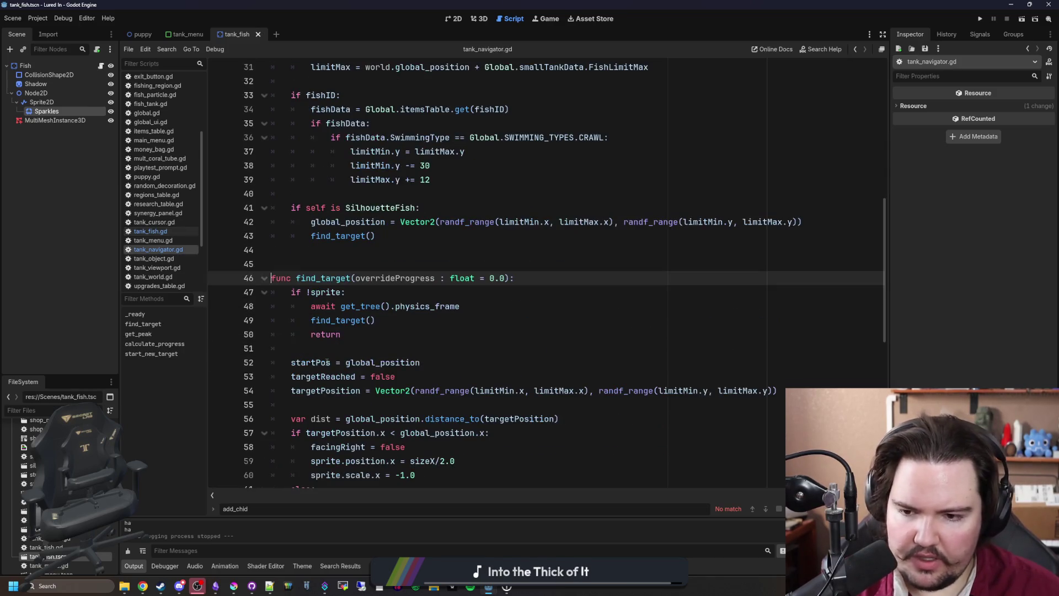
{"action": "scroll", "coordinate": [349, 288], "scroll_direction": "down", "scroll_amount": 2}
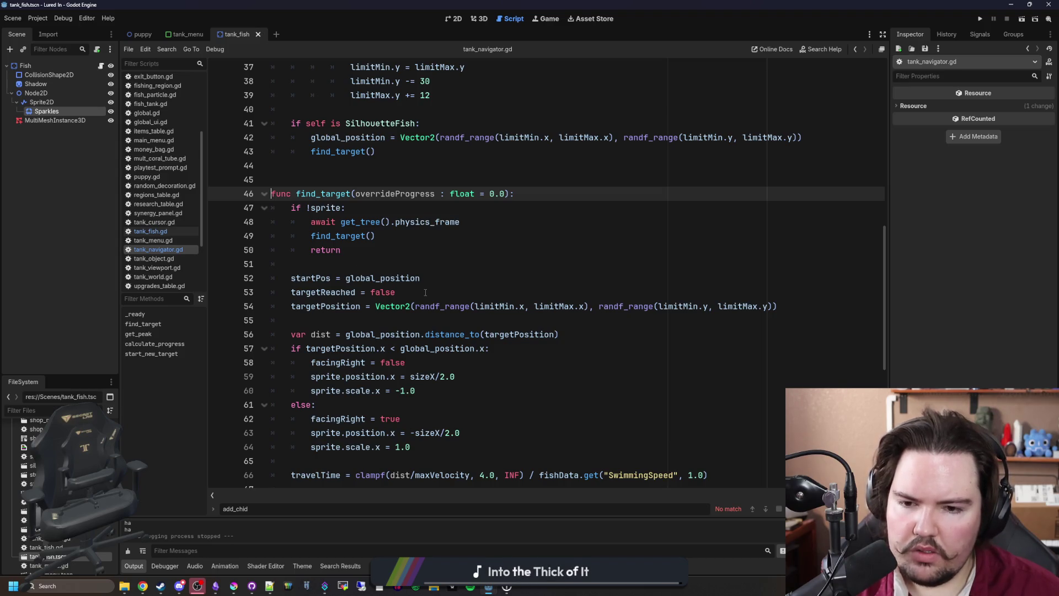
{"action": "scroll", "coordinate": [425, 293], "scroll_direction": "down", "scroll_amount": 4}
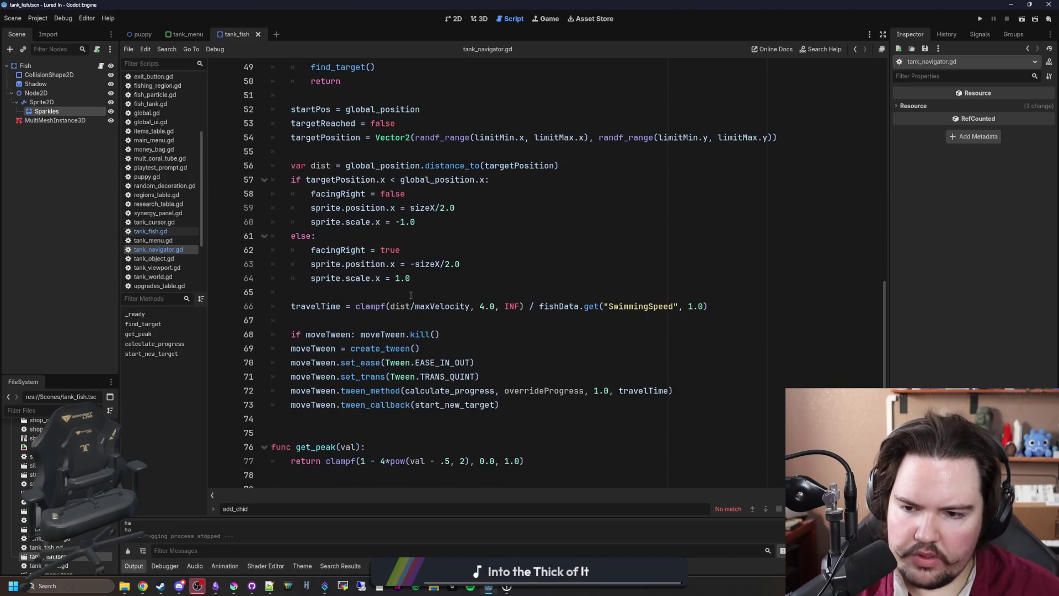
{"action": "left_click", "coordinate": [328, 325]}
Add print("haaaaa") above the moveTween line in find_target and save
{"action": "key", "text": "Return"}
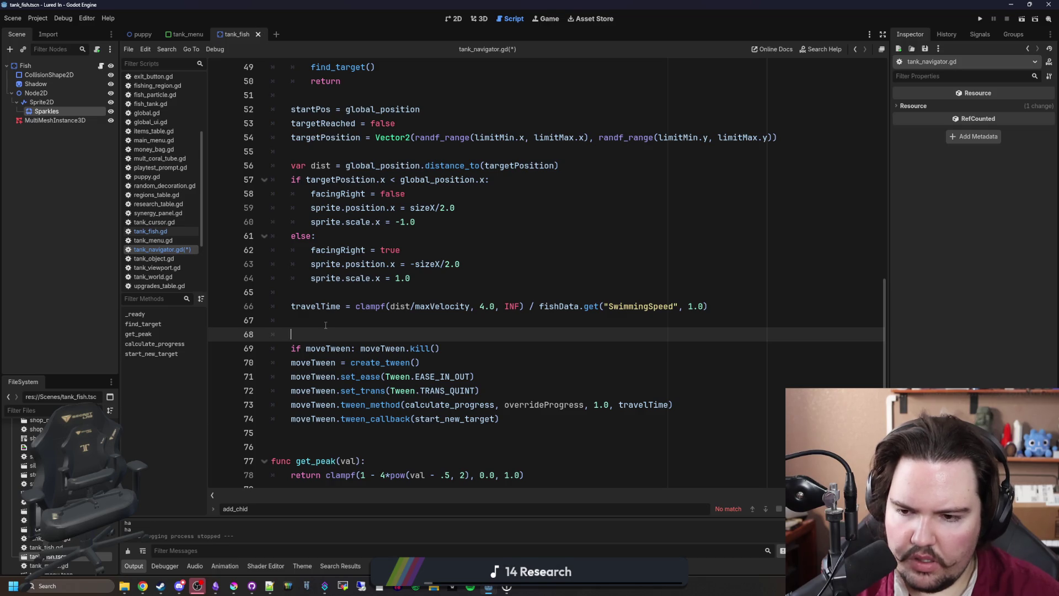
{"action": "type", "text": "print(\"haaaaa"}
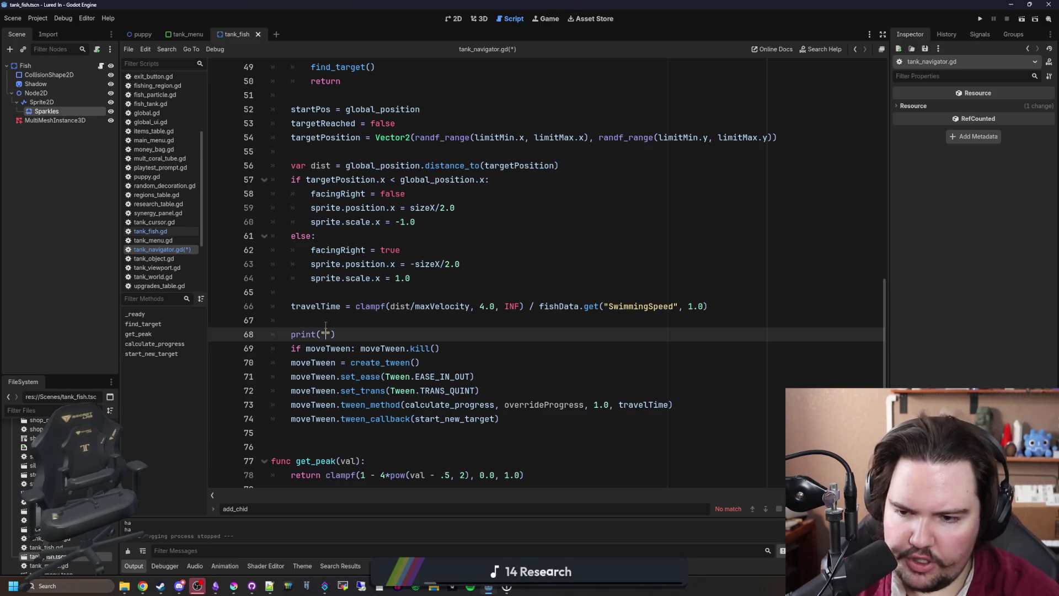
{"action": "left_click", "coordinate": [326, 325]}
{"action": "key", "text": "ctrl+s"}
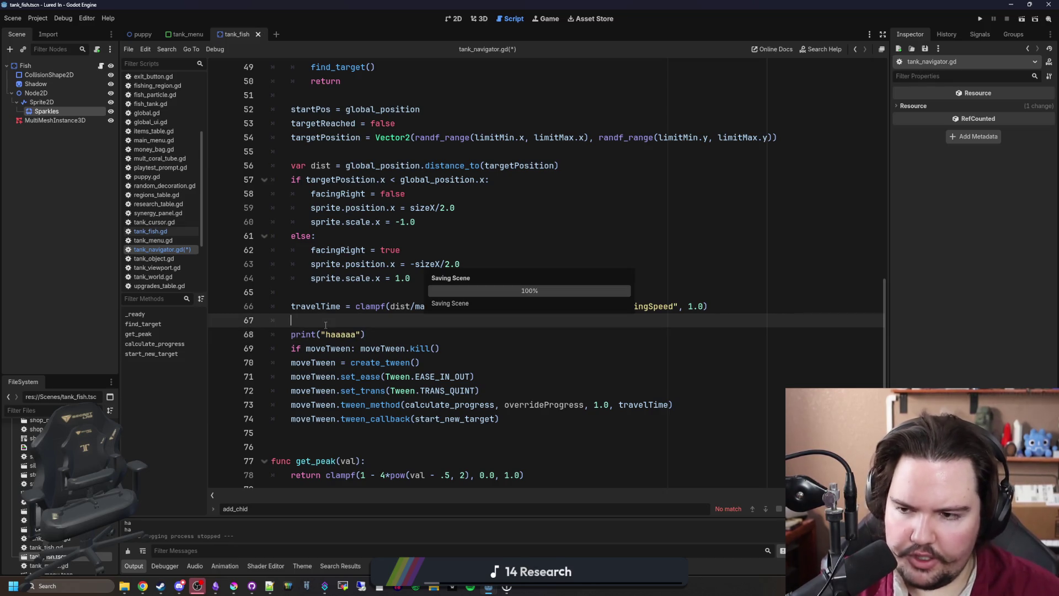
Run the game, start play, open Fish Tank 1, then return to tank_fish.gd
{"action": "left_click", "coordinate": [979, 19]}
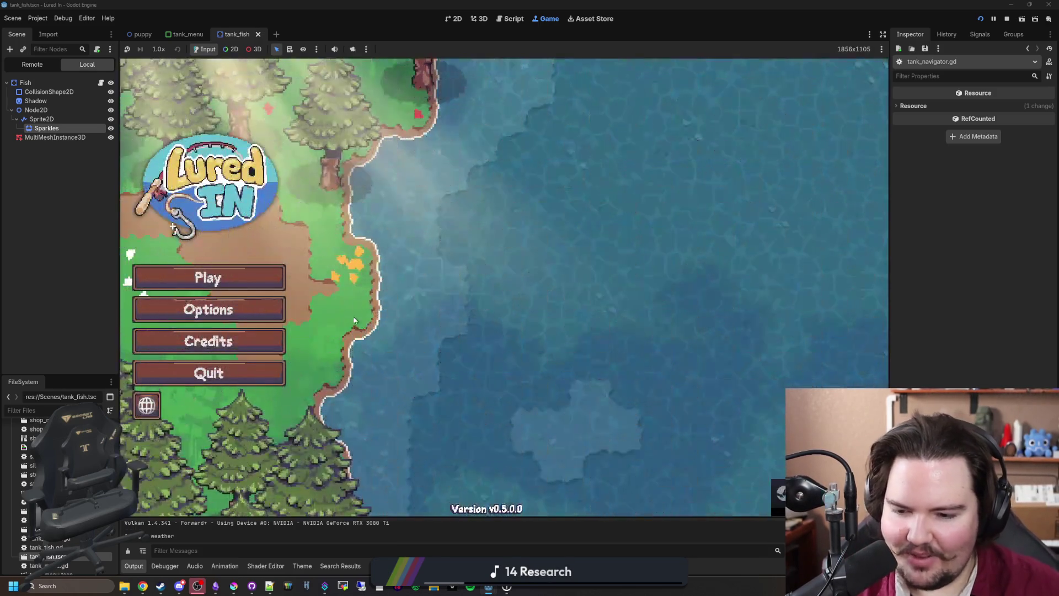
{"action": "left_click", "coordinate": [272, 285]}
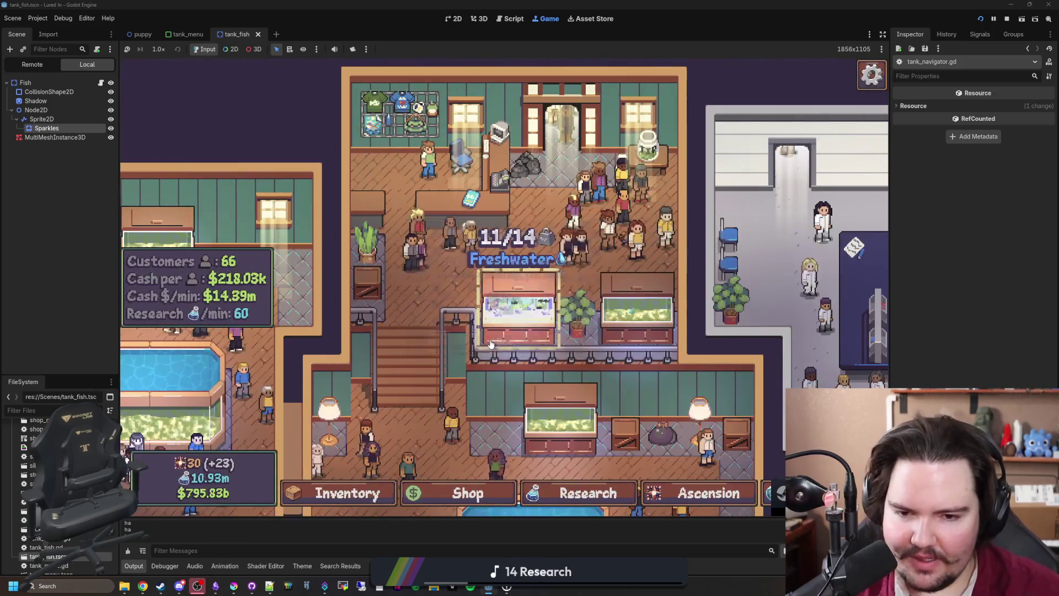
{"action": "left_click", "coordinate": [545, 331]}
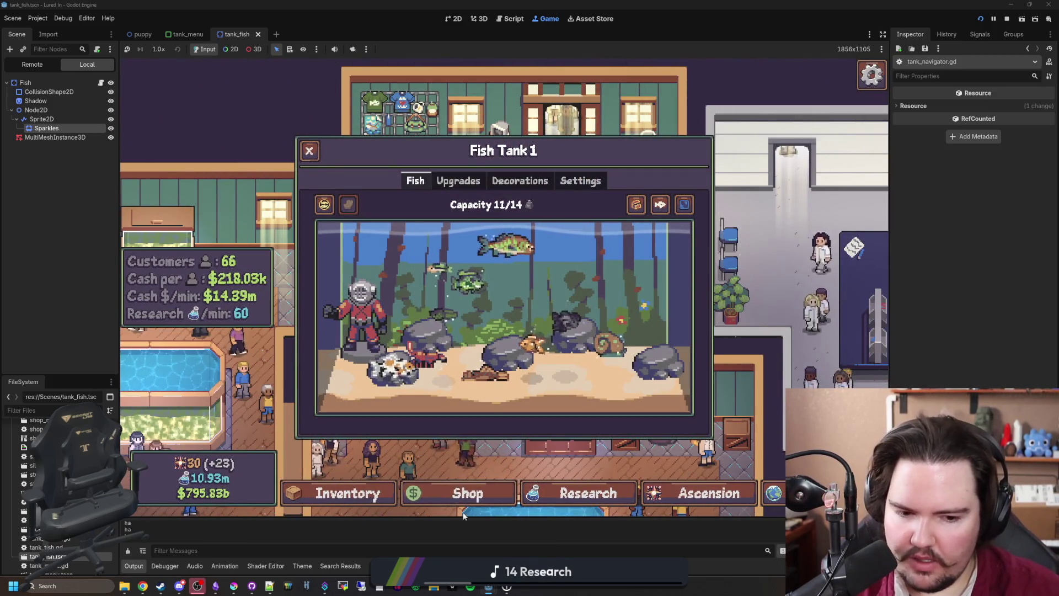
{"action": "left_click", "coordinate": [101, 83]}
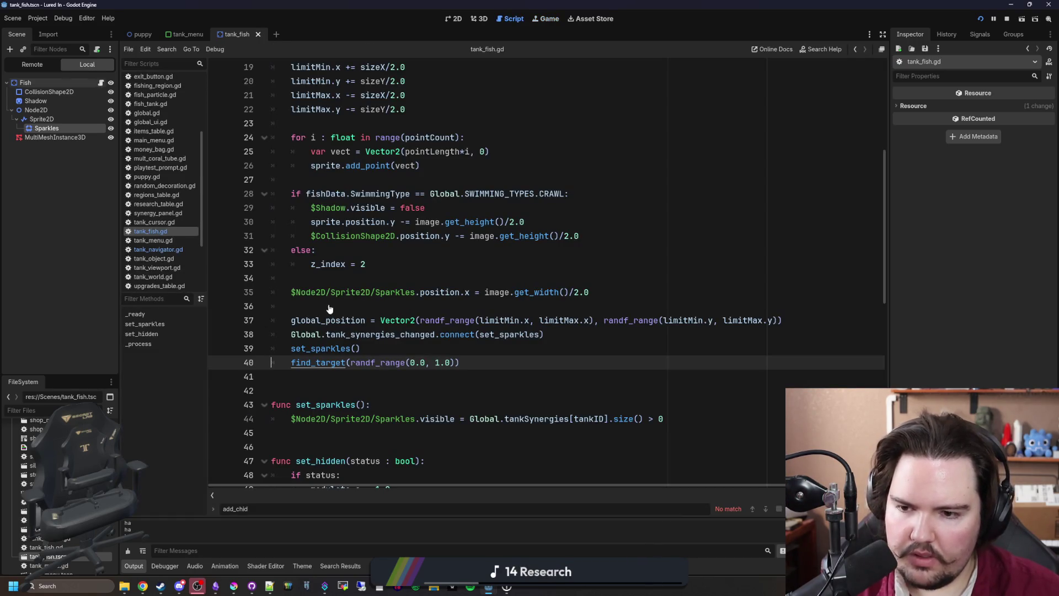
Delete the print("ha") debug line from calculate_progress in tank_navigator.gd and save
{"action": "left_click", "coordinate": [328, 307]}
{"action": "scroll", "coordinate": [279, 333], "scroll_direction": "down", "scroll_amount": 2}
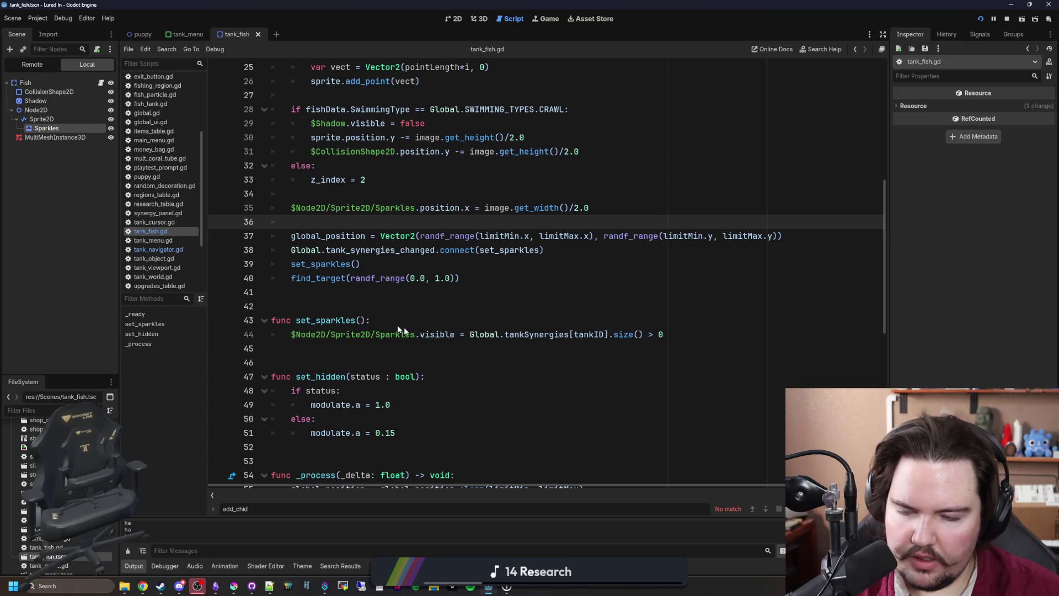
{"action": "scroll", "coordinate": [215, 270], "scroll_direction": "down", "scroll_amount": 5}
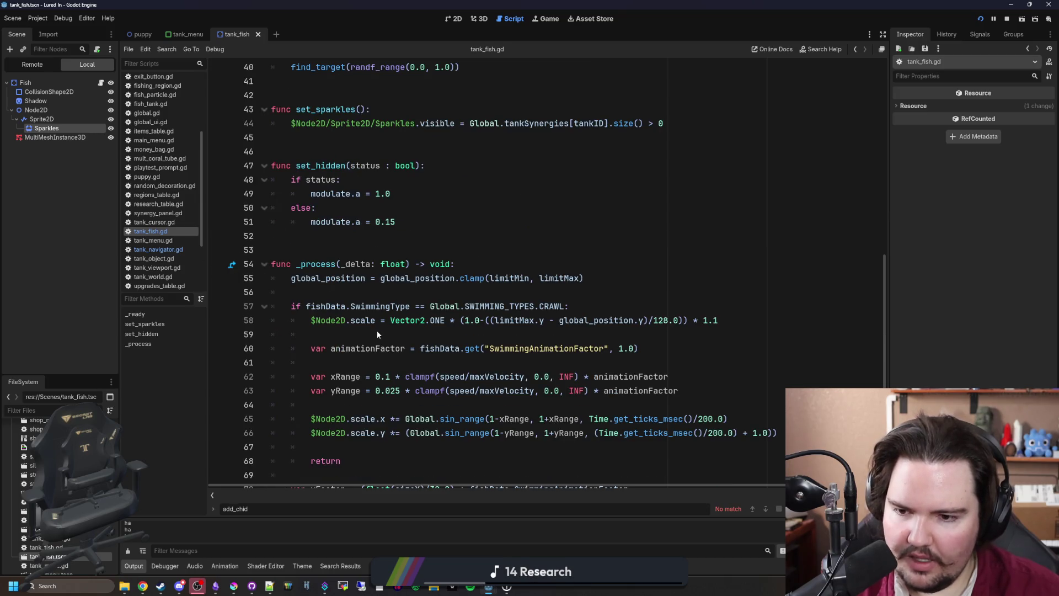
{"action": "scroll", "coordinate": [377, 334], "scroll_direction": "down", "scroll_amount": 5}
{"action": "left_click", "coordinate": [187, 249]}
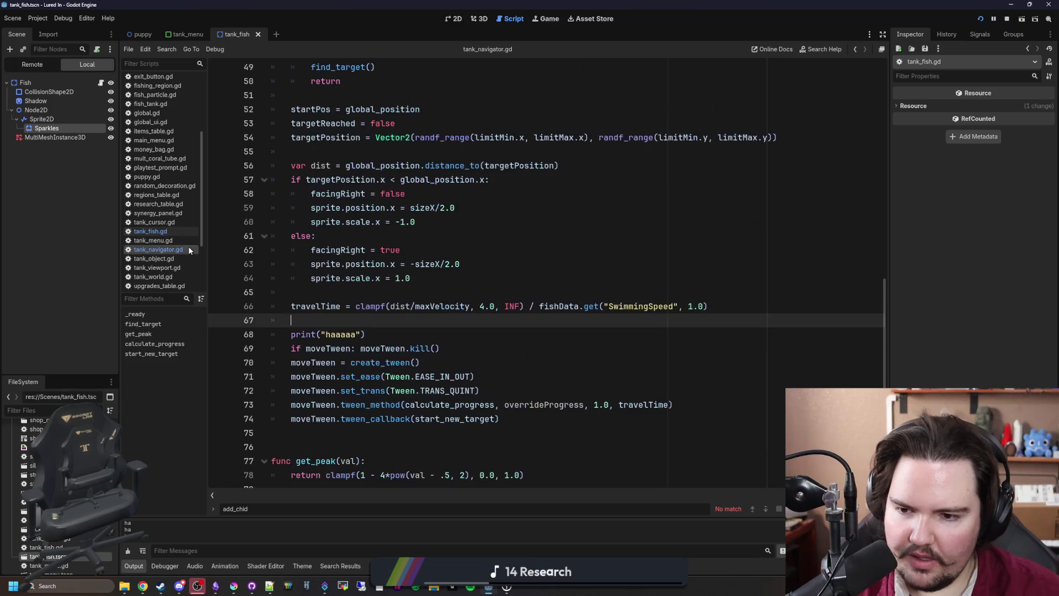
{"action": "key", "text": "Down"}
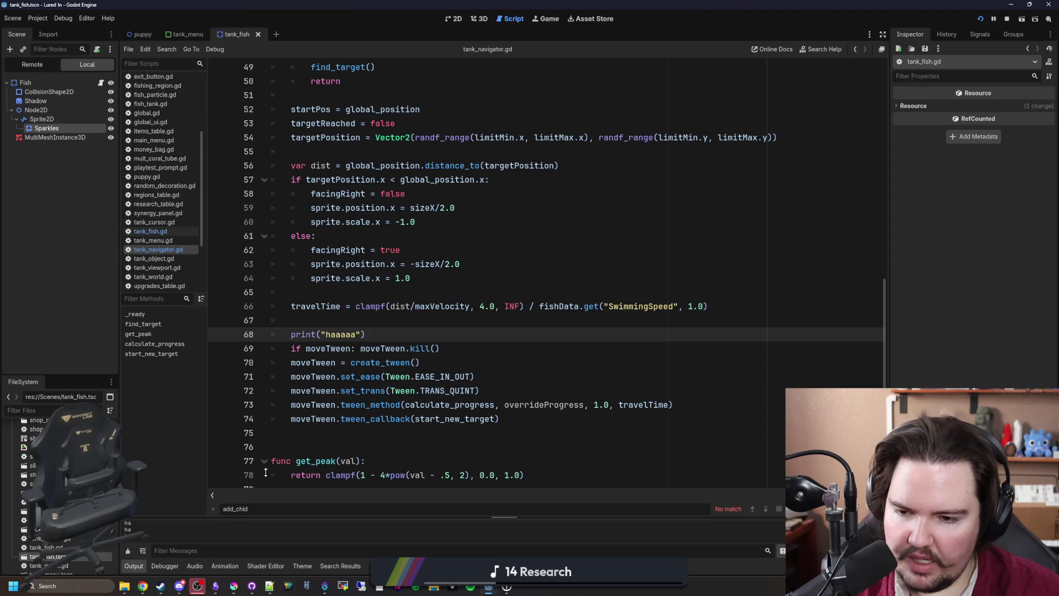
{"action": "scroll", "coordinate": [325, 368], "scroll_direction": "down", "scroll_amount": 6}
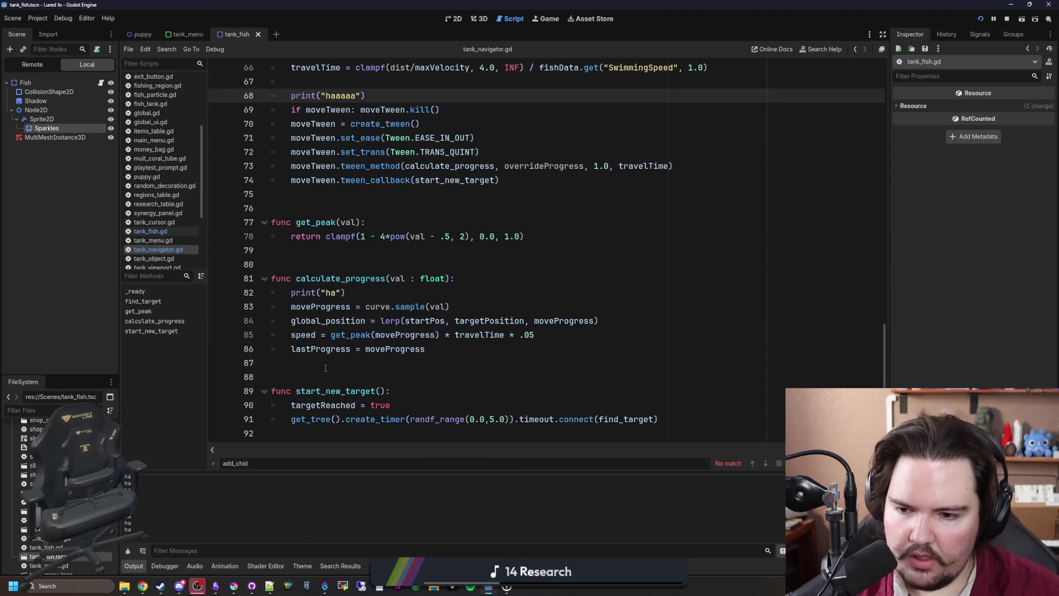
{"action": "left_click", "coordinate": [360, 293]}
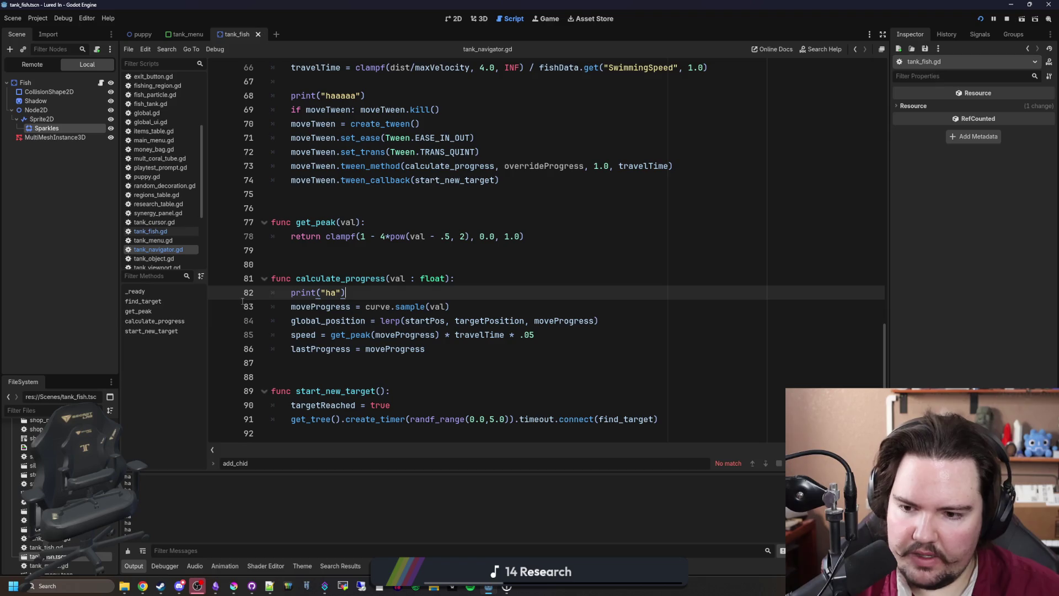
{"action": "left_click", "coordinate": [242, 301]}
{"action": "left_click", "coordinate": [249, 292]}
{"action": "key", "text": "BackSpace"}
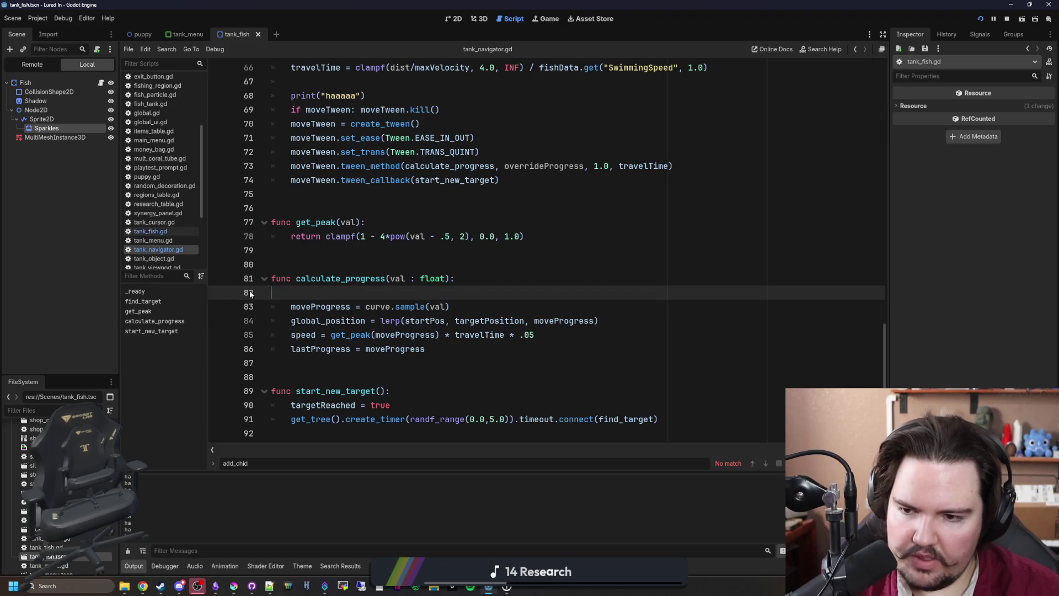
{"action": "key", "text": "BackSpace"}
{"action": "key", "text": "Up"}
{"action": "key", "text": "Up"}
{"action": "key", "text": "ctrl+s"}
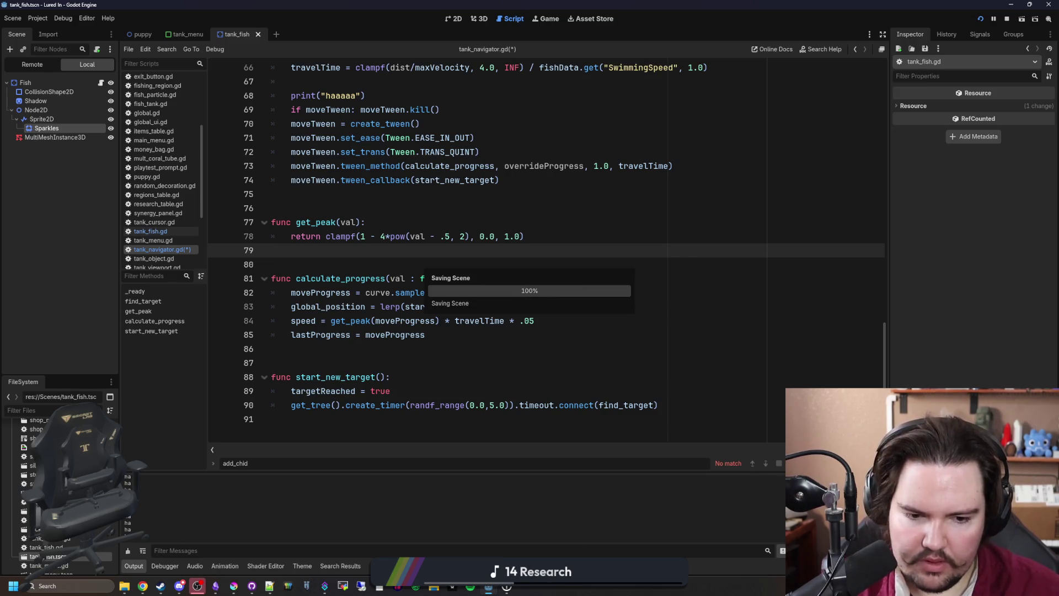
Clear the Output log, retest Fish Tank 1 in the running game, and return to tank_fish.gd
{"action": "left_click", "coordinate": [130, 549]}
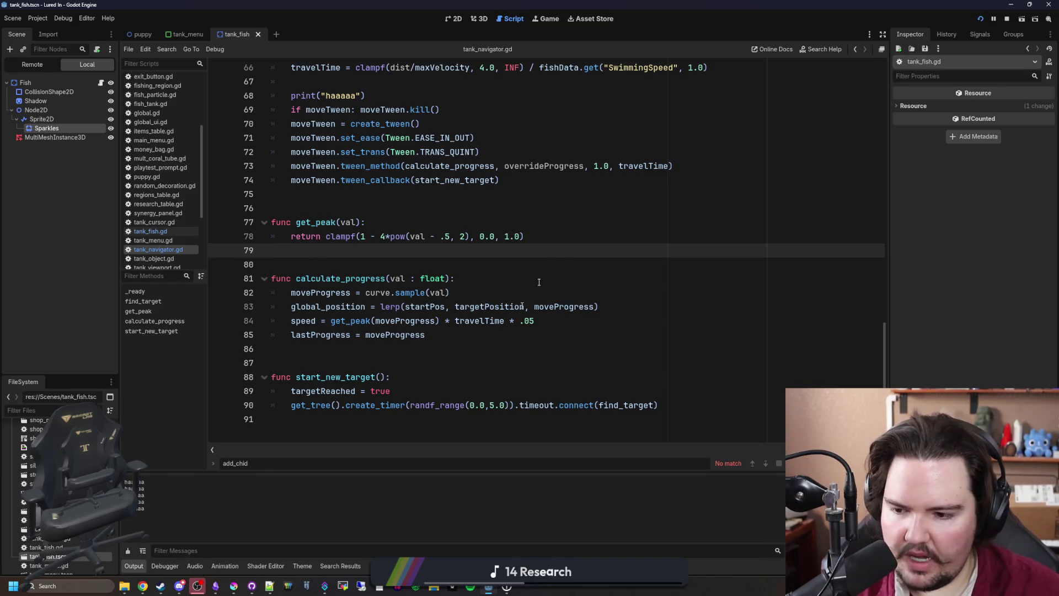
{"action": "left_click", "coordinate": [554, 22]}
{"action": "key", "text": "Escape"}
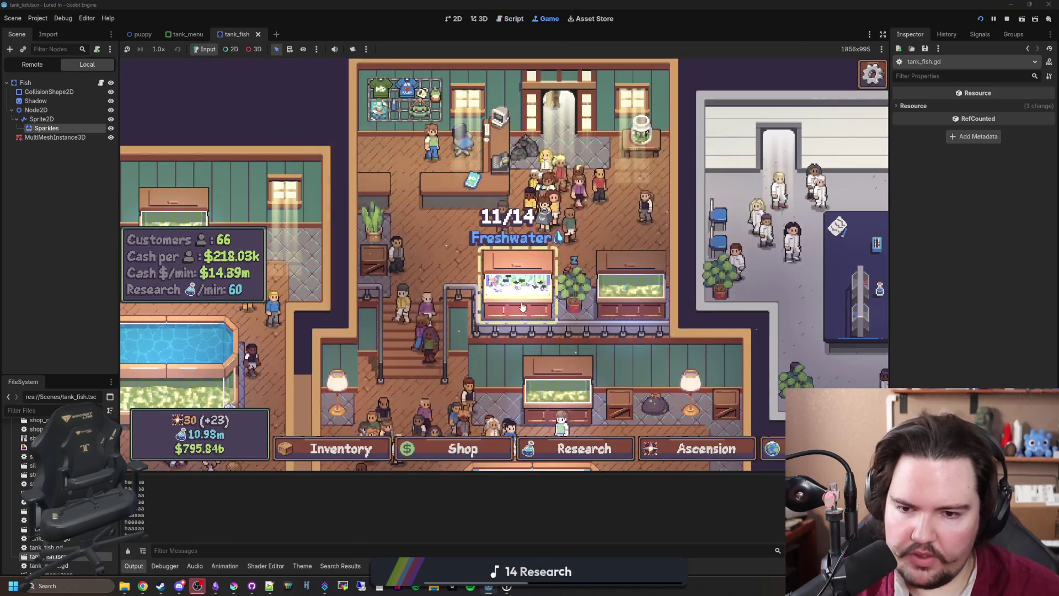
{"action": "left_click", "coordinate": [129, 551]}
{"action": "left_click", "coordinate": [506, 307]}
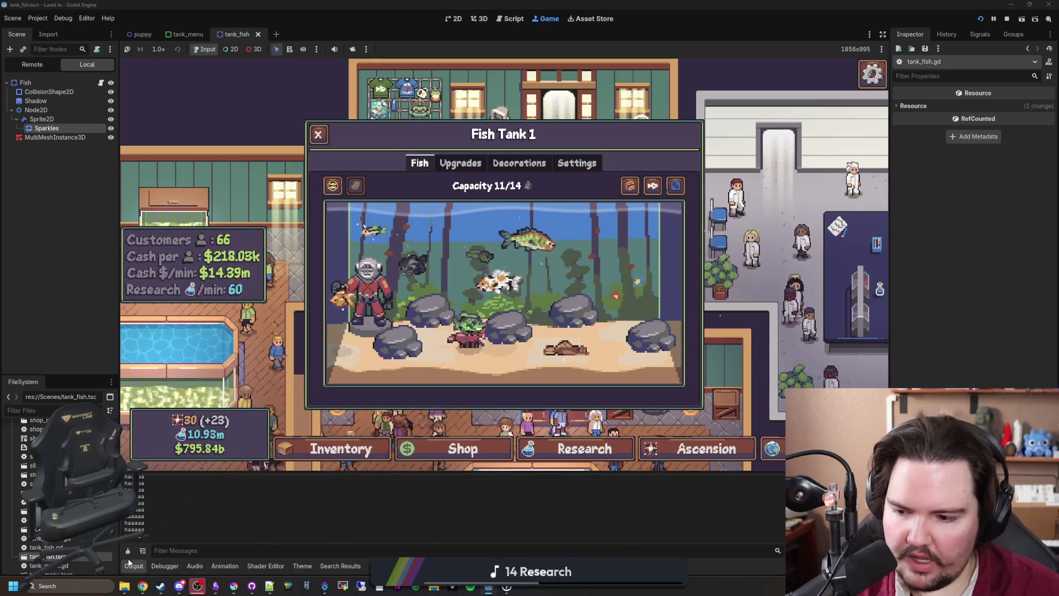
{"action": "left_click", "coordinate": [101, 82]}
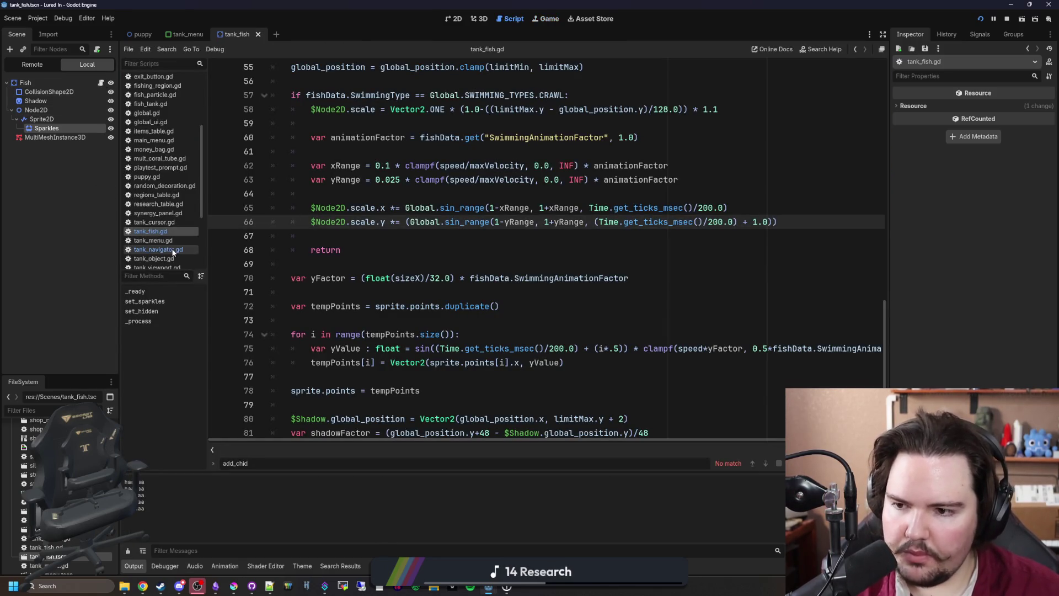
Delete the print("haaaaa") debug line from find_target in tank_navigator.gd
{"action": "left_click", "coordinate": [166, 249]}
{"action": "scroll", "coordinate": [324, 273], "scroll_direction": "up", "scroll_amount": 5}
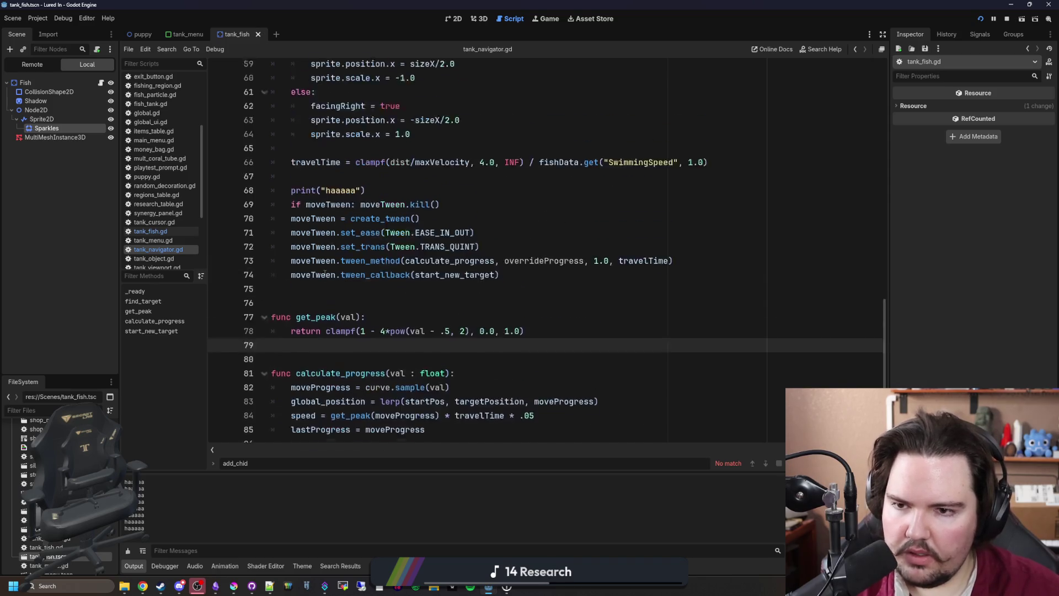
{"action": "left_click_drag", "start_coordinate": [366, 321], "coordinate": [238, 321]}
{"action": "key", "text": "BackSpace"}
{"action": "key", "text": "BackSpace"}
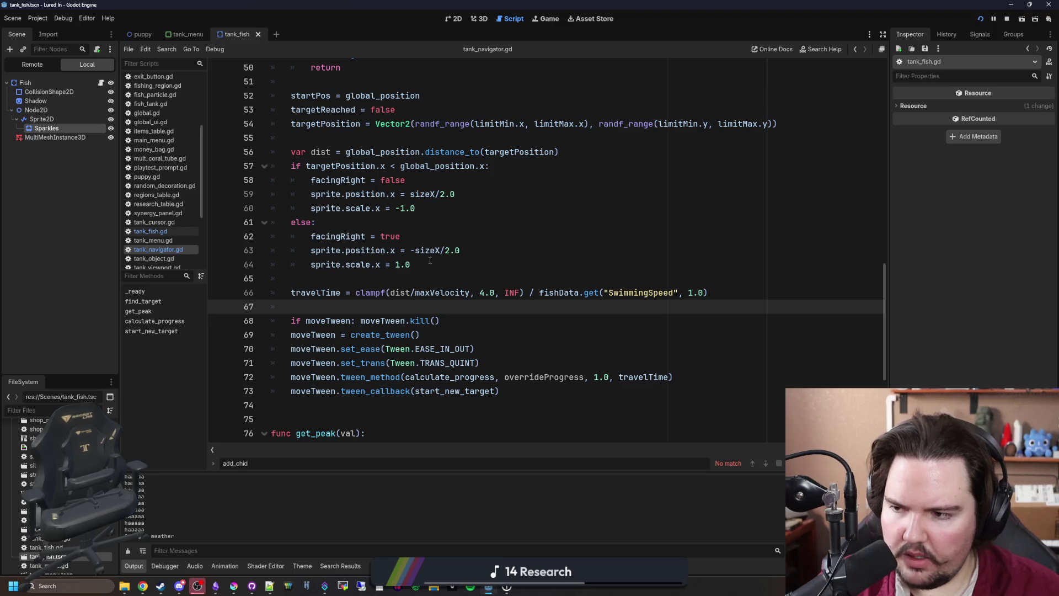
Review tank_fish.gd's _process code, then switch to tank_menu.gd to see how fish are created
{"action": "left_click", "coordinate": [178, 232]}
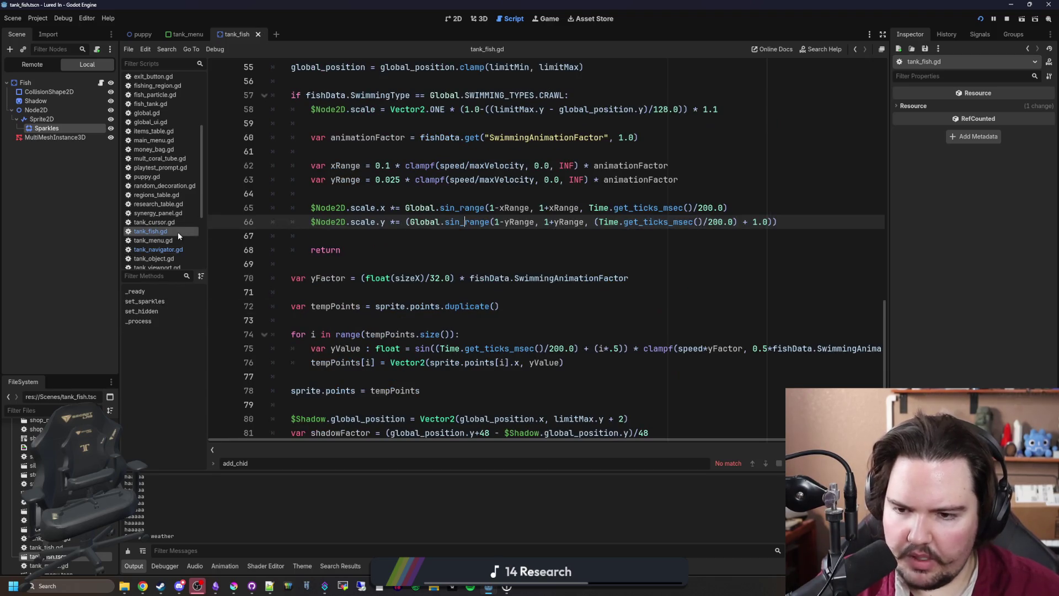
{"action": "left_click", "coordinate": [513, 251]}
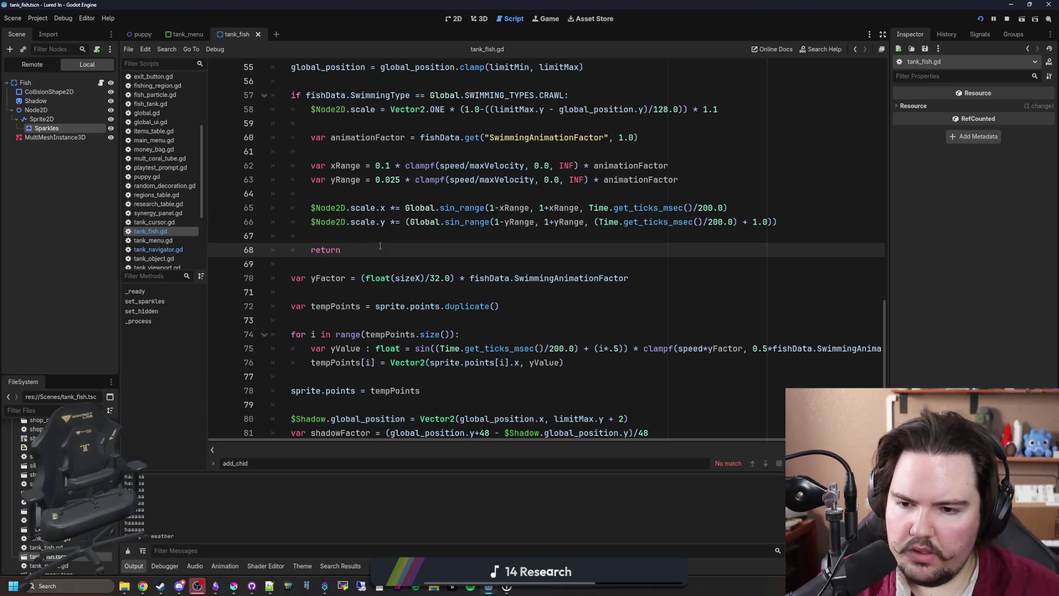
{"action": "scroll", "coordinate": [380, 246], "scroll_direction": "down", "scroll_amount": 1}
{"action": "scroll", "coordinate": [380, 246], "scroll_direction": "up", "scroll_amount": 5}
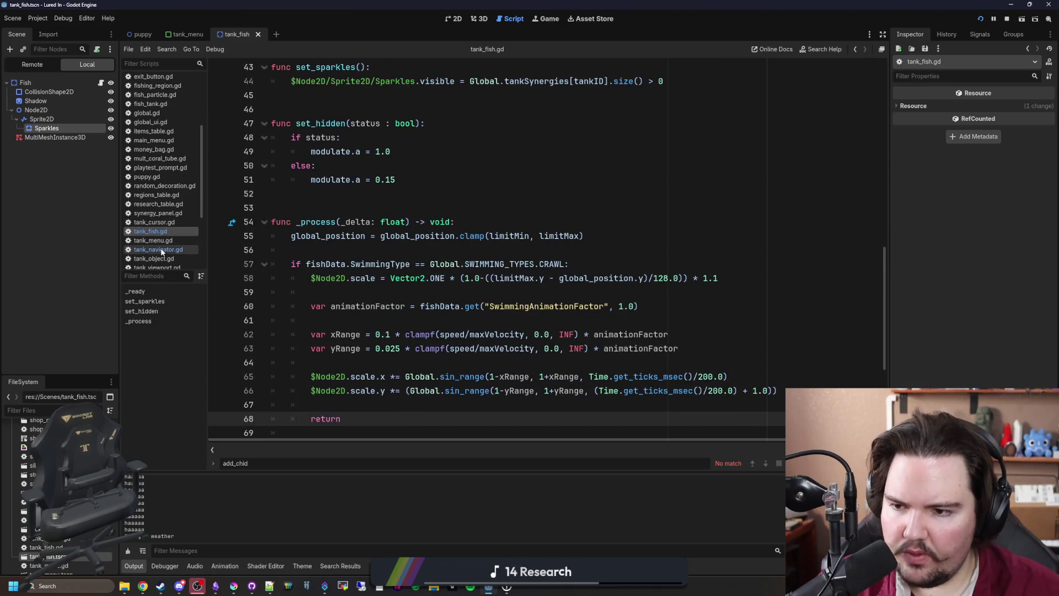
{"action": "left_click", "coordinate": [171, 242]}
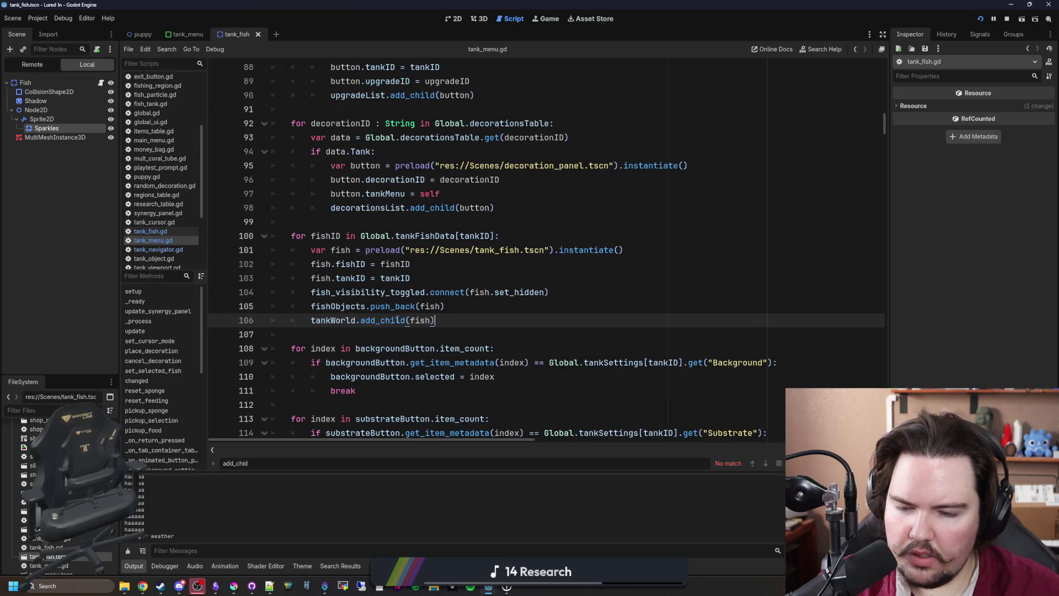
Inspect the tankID and fishID assignments in tank_menu.gd, then scroll through tank_fish.gd's _ready setup
{"action": "left_click", "coordinate": [440, 276]}
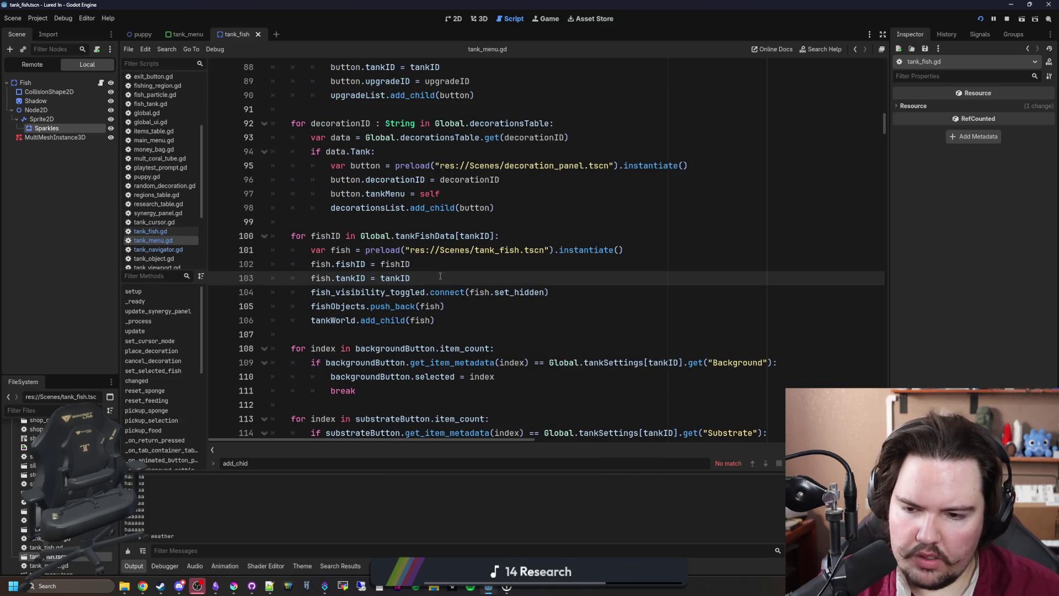
{"action": "left_click", "coordinate": [457, 267]}
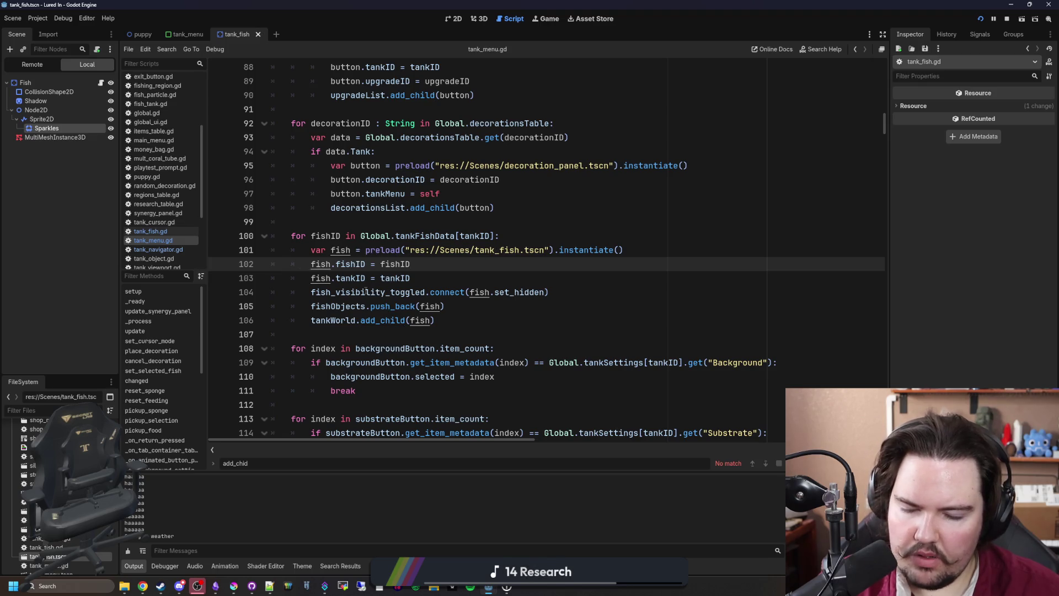
{"action": "left_click", "coordinate": [166, 232]}
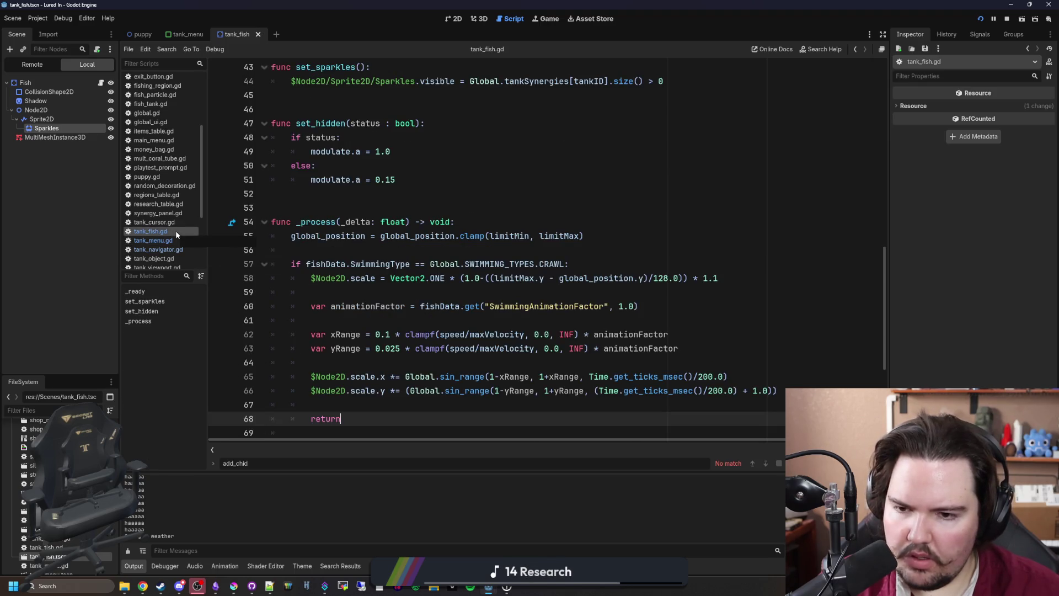
{"action": "scroll", "coordinate": [360, 317], "scroll_direction": "up", "scroll_amount": 8}
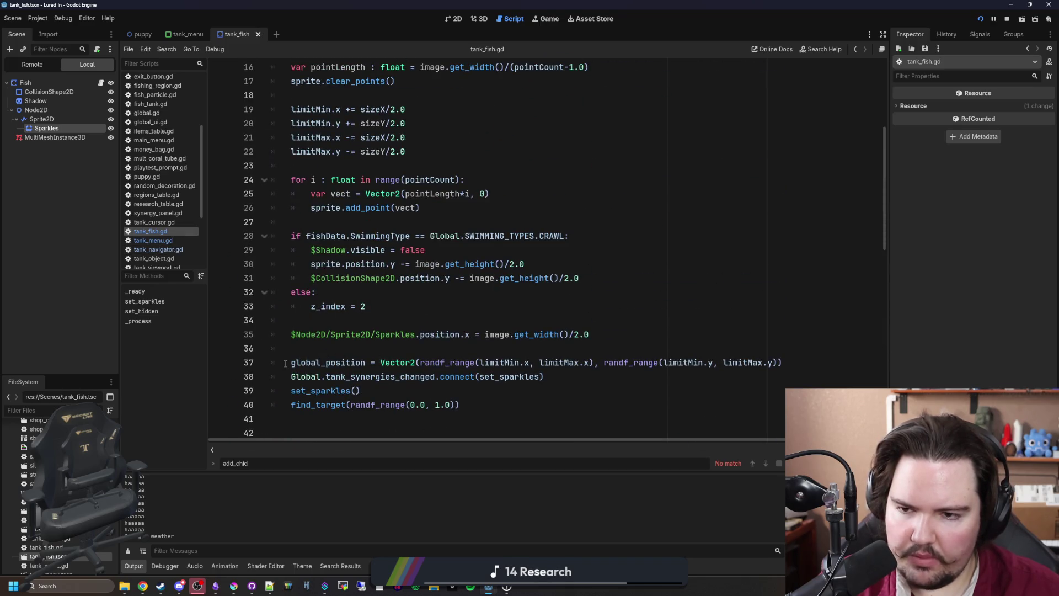
{"action": "scroll", "coordinate": [339, 346], "scroll_direction": "up", "scroll_amount": 2}
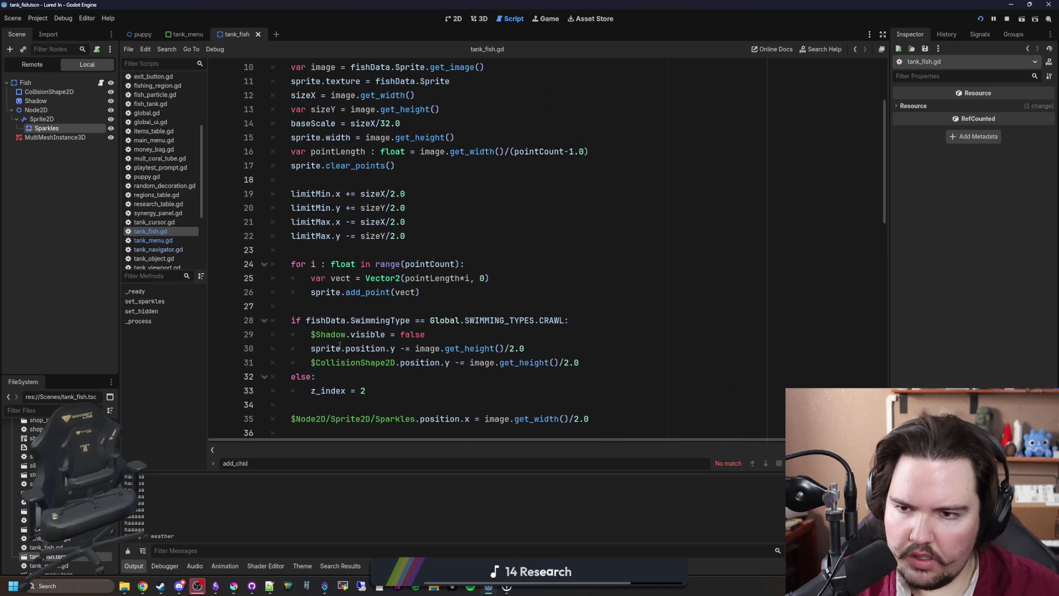
{"action": "scroll", "coordinate": [340, 346], "scroll_direction": "up", "scroll_amount": 3}
{"action": "scroll", "coordinate": [410, 318], "scroll_direction": "down", "scroll_amount": 5}
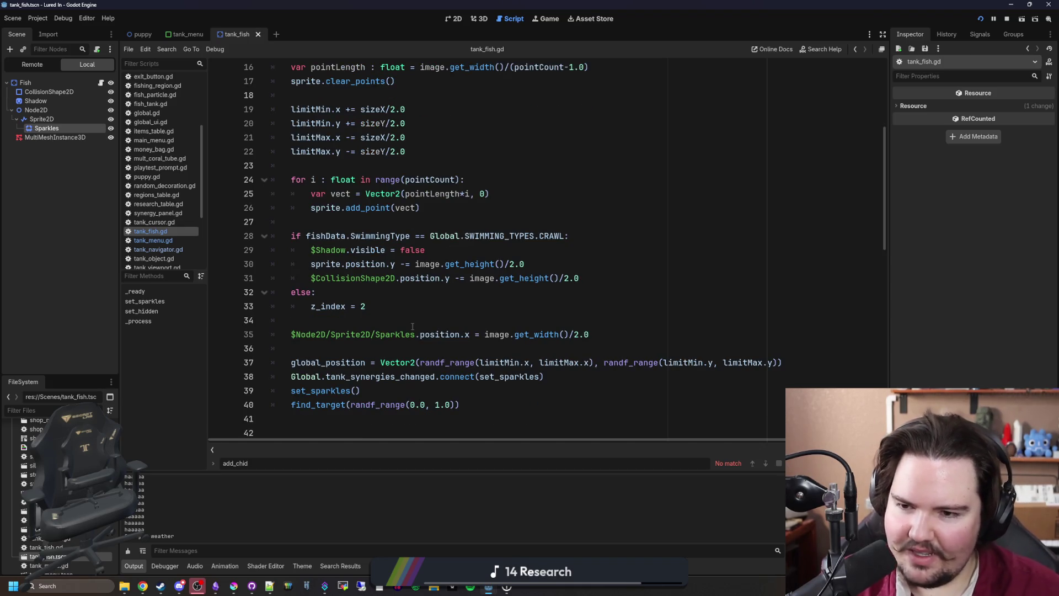
{"action": "scroll", "coordinate": [411, 327], "scroll_direction": "down", "scroll_amount": 7}
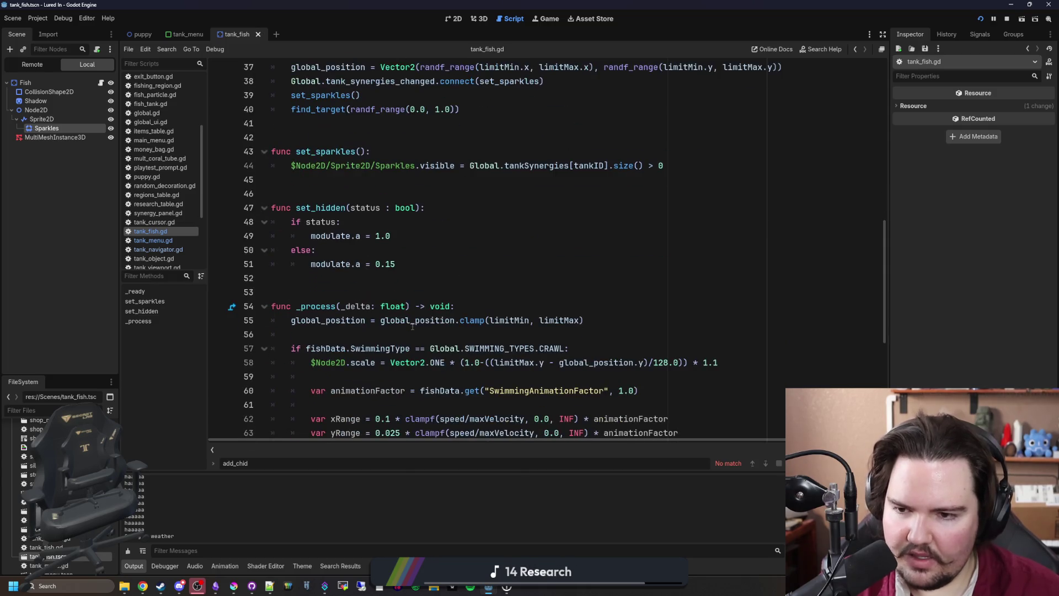
Jump to find_target in tank_navigator.gd and save the script
{"action": "left_click", "coordinate": [319, 116], "text": "ctrl"}
{"action": "scroll", "coordinate": [407, 297], "scroll_direction": "down", "scroll_amount": 5}
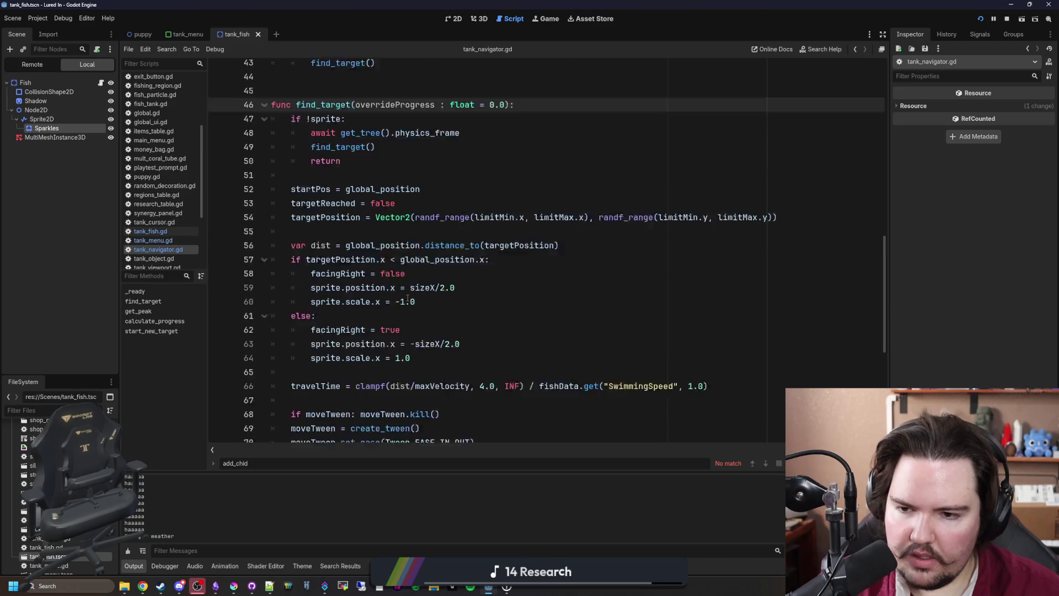
{"action": "scroll", "coordinate": [407, 298], "scroll_direction": "down", "scroll_amount": 1}
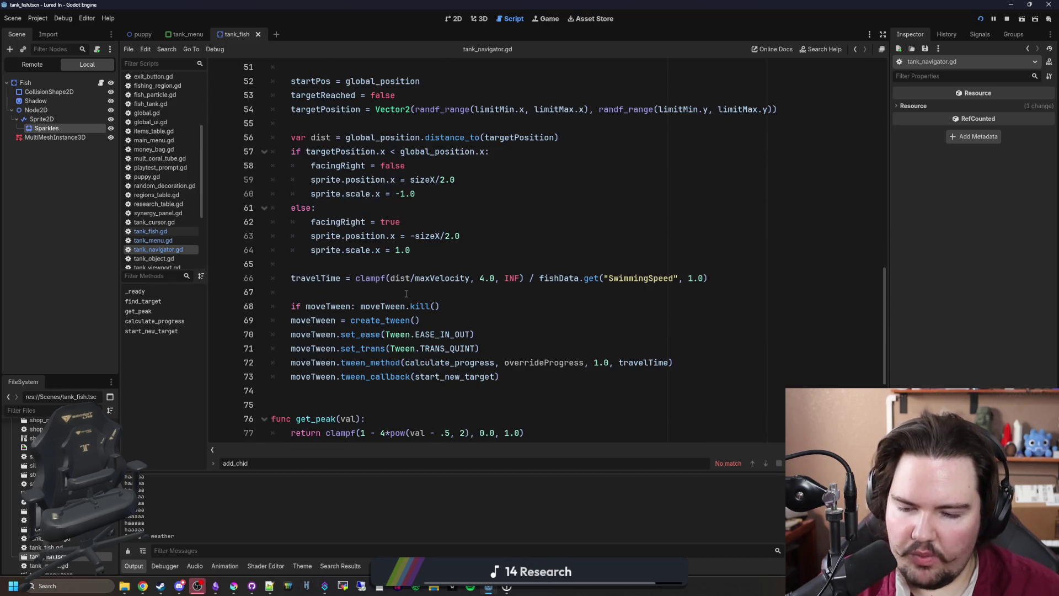
{"action": "left_click", "coordinate": [406, 292]}
{"action": "key", "text": "ctrl+s"}
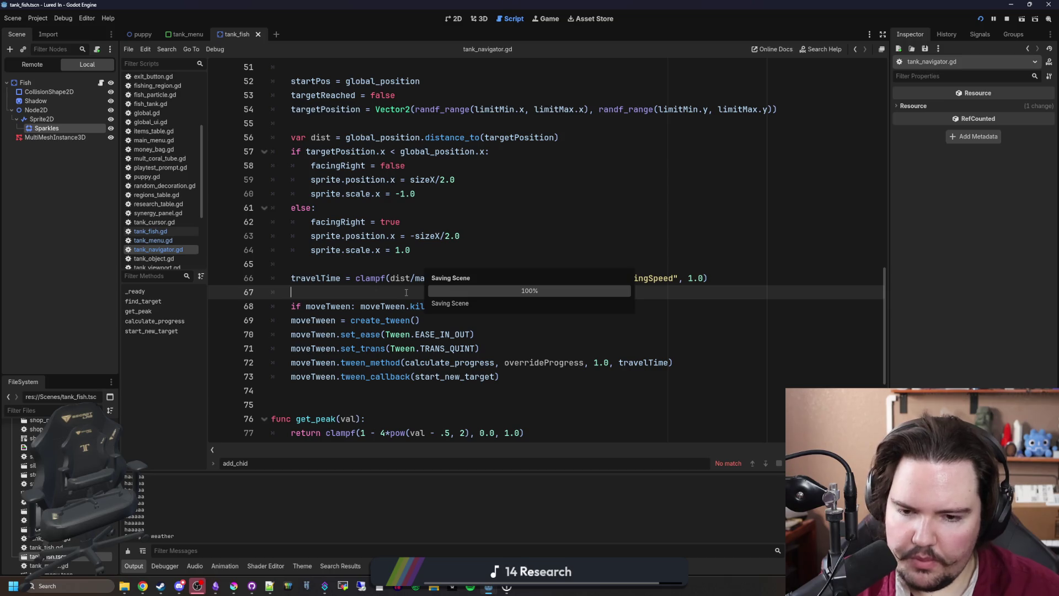
Review find_target's code and position the caret after the facing-direction block
{"action": "scroll", "coordinate": [406, 293], "scroll_direction": "down", "scroll_amount": 4}
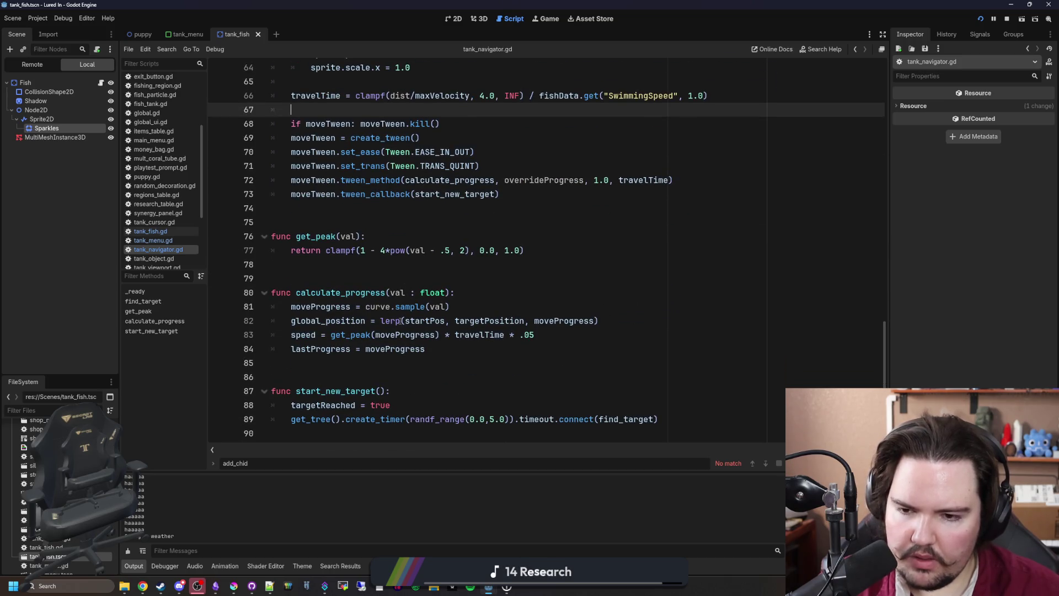
{"action": "left_click", "coordinate": [468, 270]}
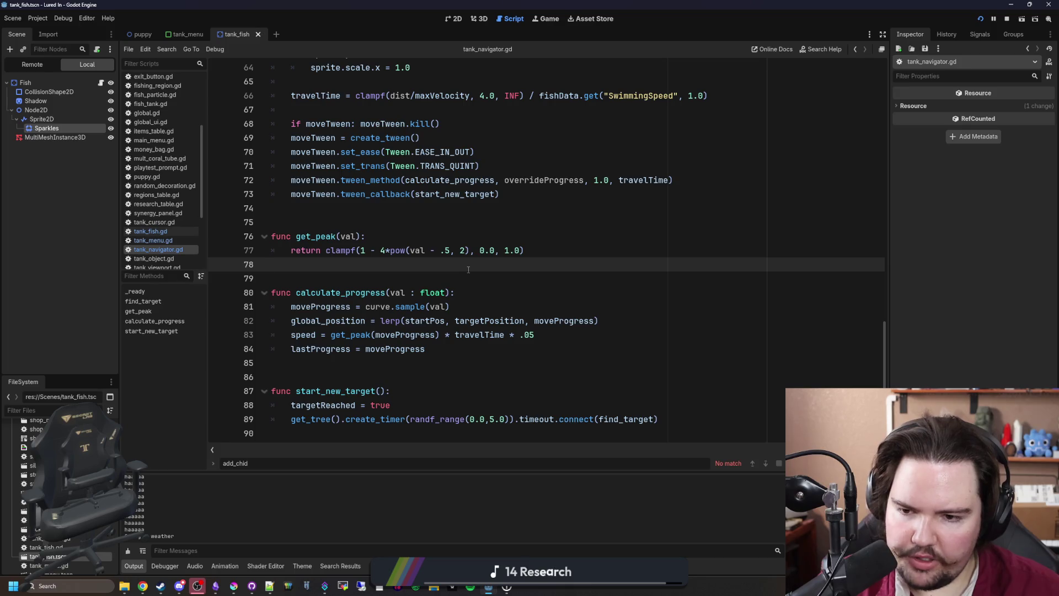
{"action": "left_click", "coordinate": [414, 274]}
{"action": "left_click", "coordinate": [429, 260]}
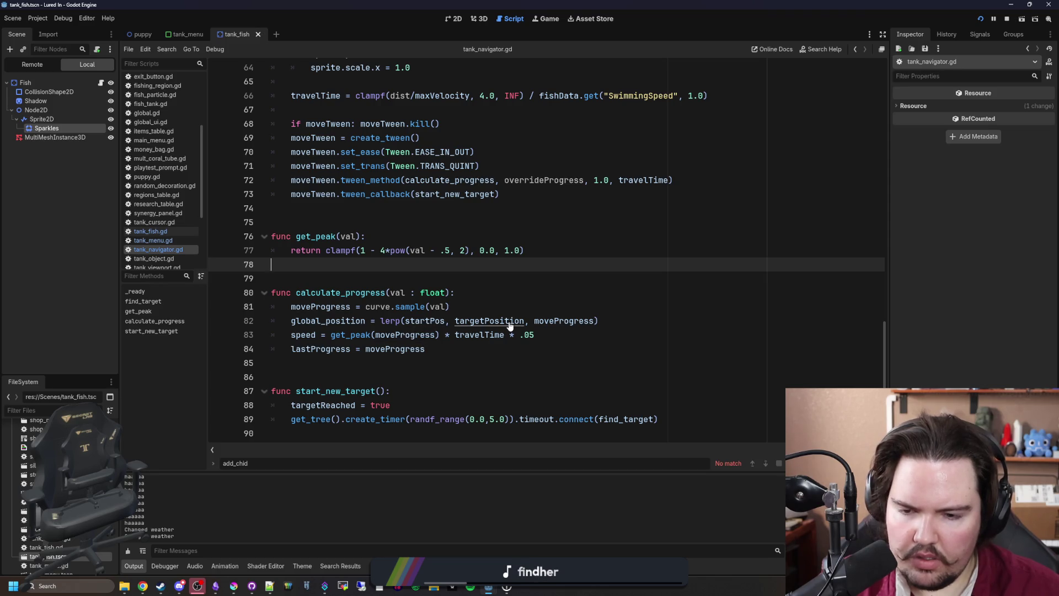
{"action": "scroll", "coordinate": [411, 258], "scroll_direction": "up", "scroll_amount": 7}
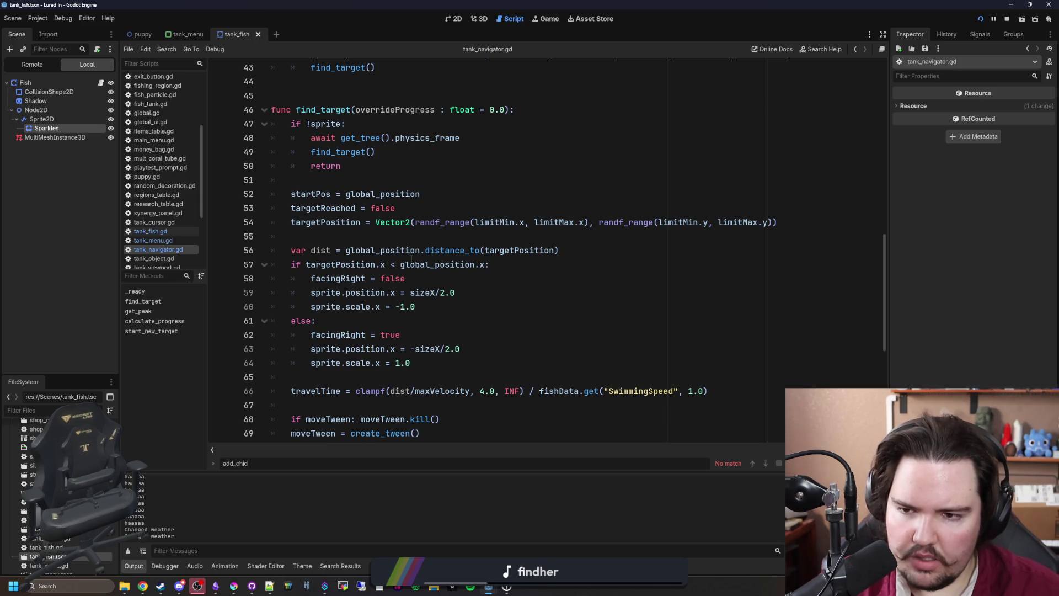
{"action": "scroll", "coordinate": [410, 259], "scroll_direction": "down", "scroll_amount": 7}
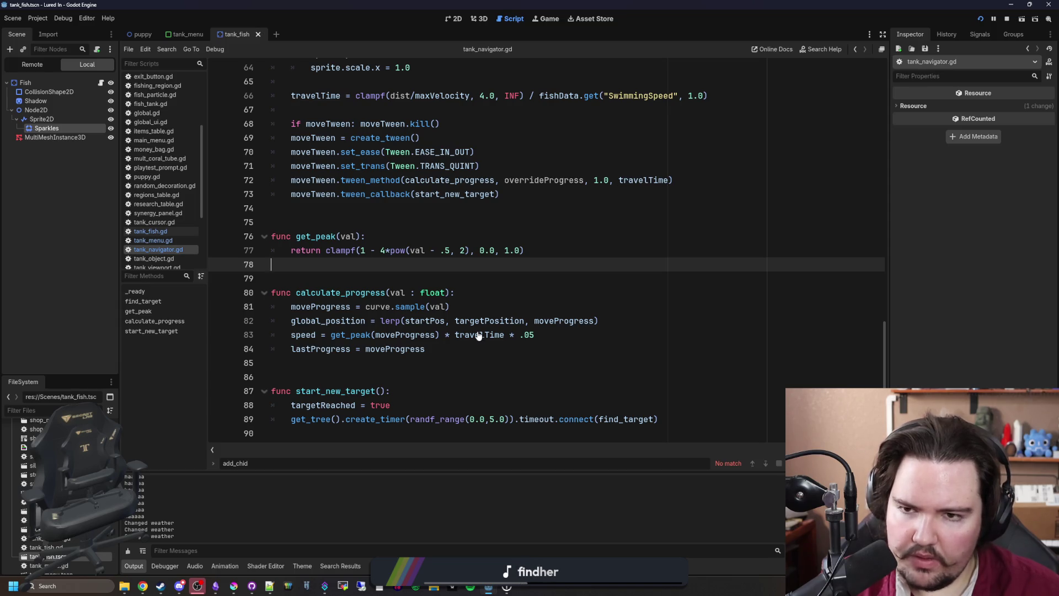
{"action": "scroll", "coordinate": [434, 260], "scroll_direction": "up", "scroll_amount": 4}
{"action": "left_click", "coordinate": [332, 249]}
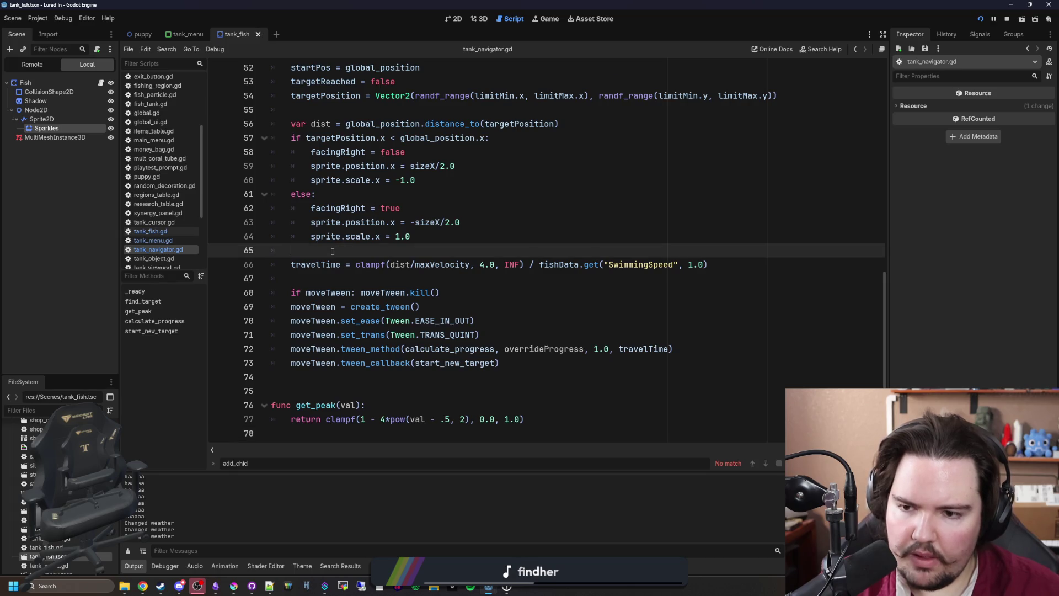
Add print(dist) before the travelTime calculation, save, and test it with Fish Tank 1 open
{"action": "key", "text": "Return"}
{"action": "type", "text": "print(dist)"}
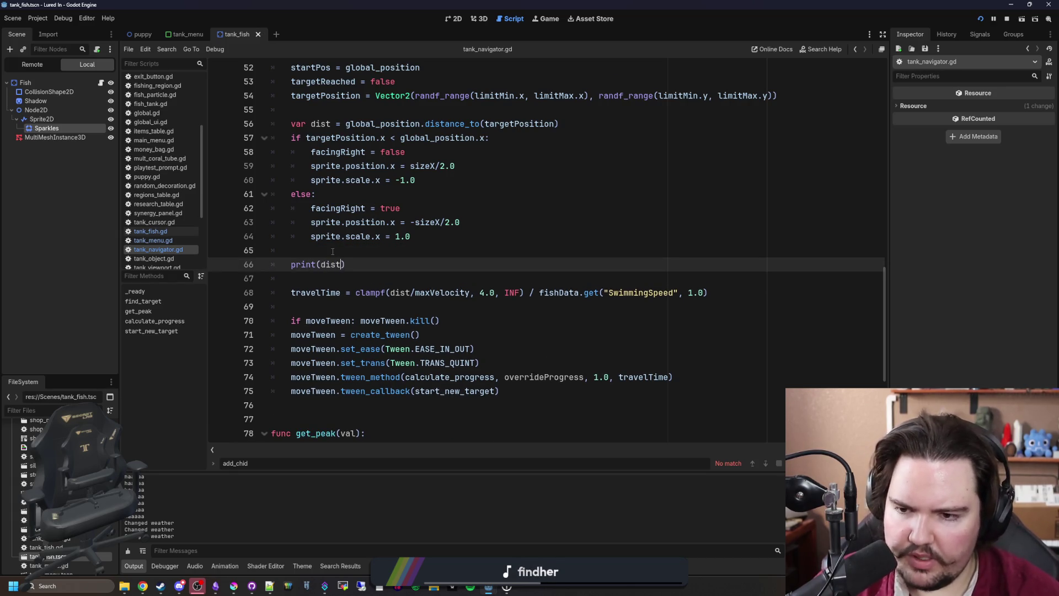
{"action": "key", "text": "Return"}
{"action": "left_click", "coordinate": [333, 250]}
{"action": "key", "text": "ctrl+s"}
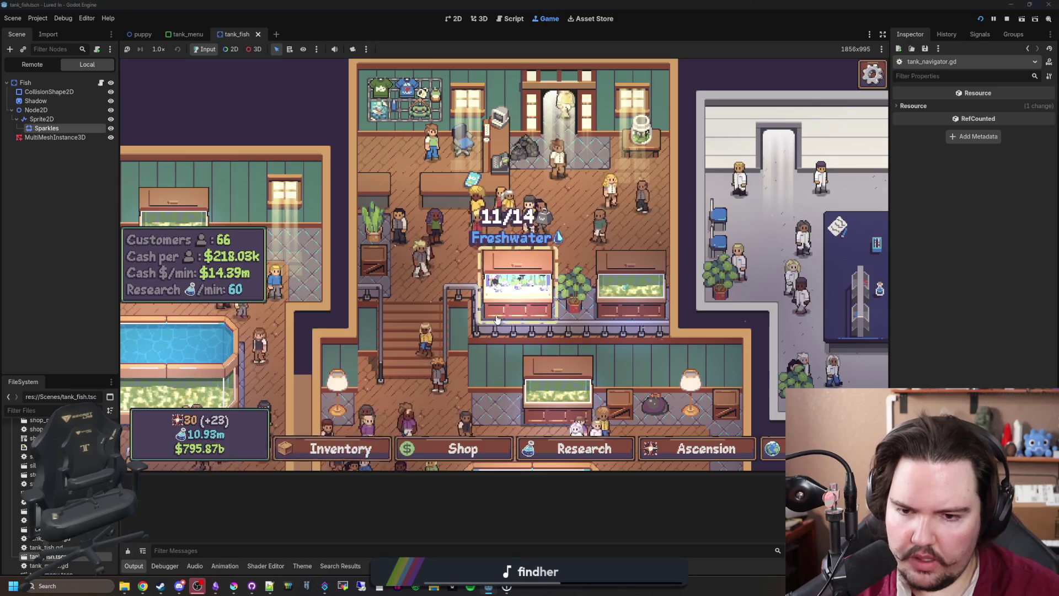
{"action": "left_click", "coordinate": [501, 299]}
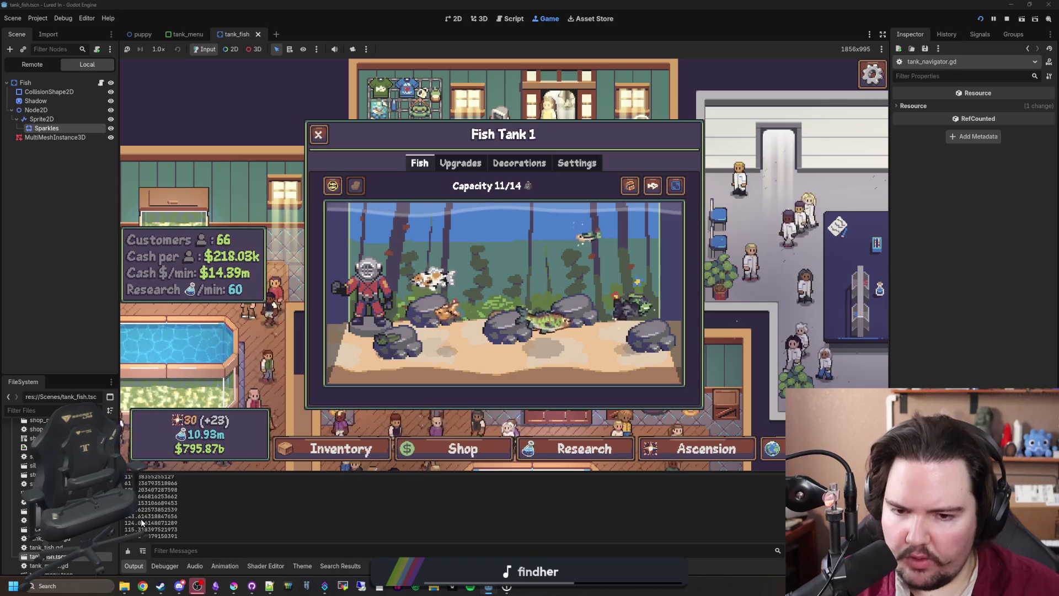
{"action": "key", "text": "ctrl+F3"}
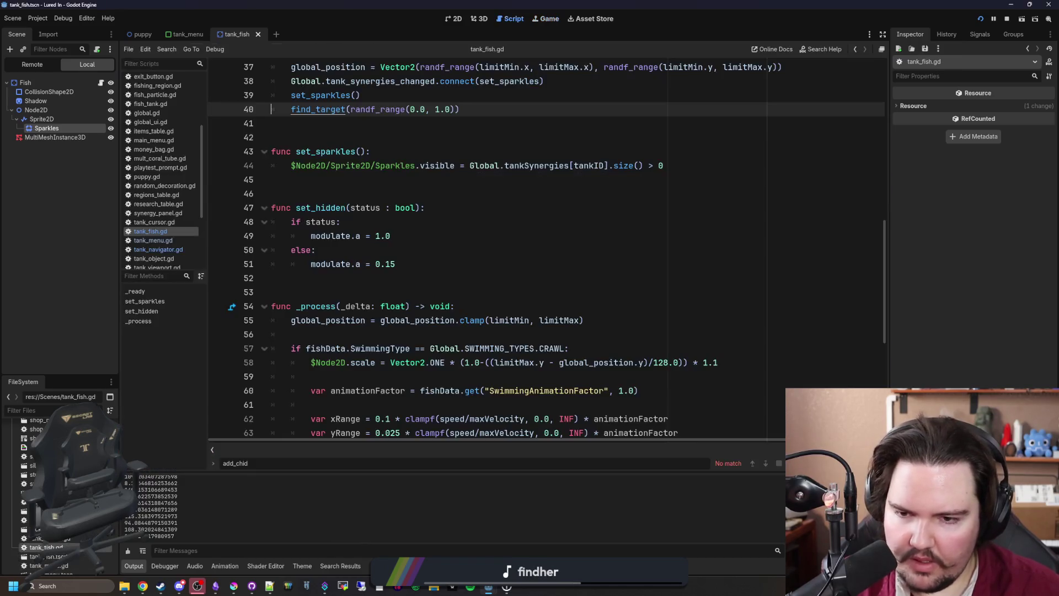
Remove the temporary print(dist) line from tank_navigator.gd and save the script
{"action": "left_click", "coordinate": [156, 249]}
{"action": "key", "text": "shift+Down"}
{"action": "key", "text": "shift+Down"}
{"action": "key", "text": "Delete"}
{"action": "key", "text": "ctrl+s"}
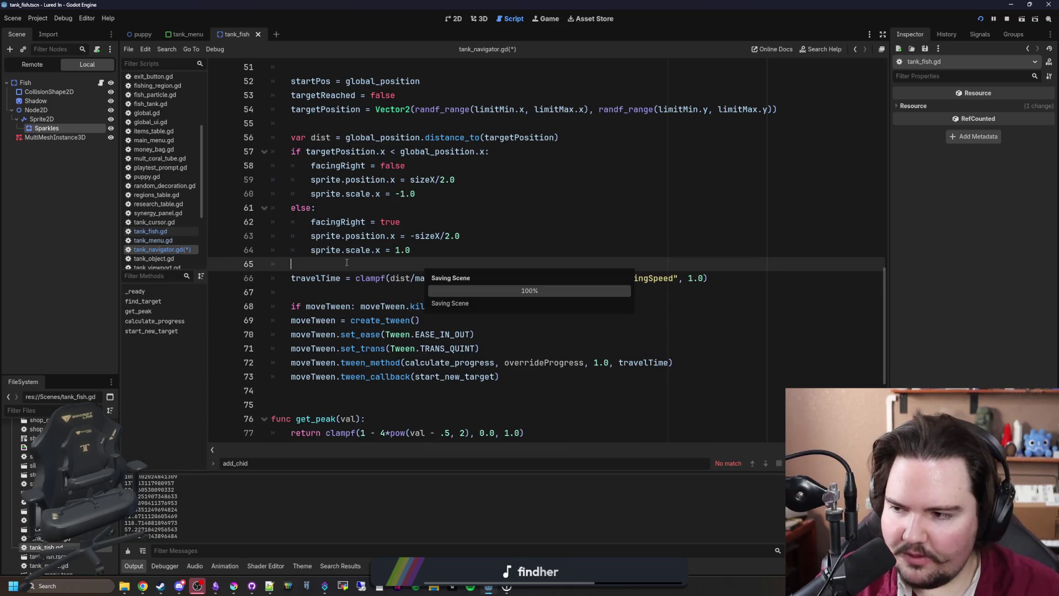
{"action": "left_click", "coordinate": [349, 289]}
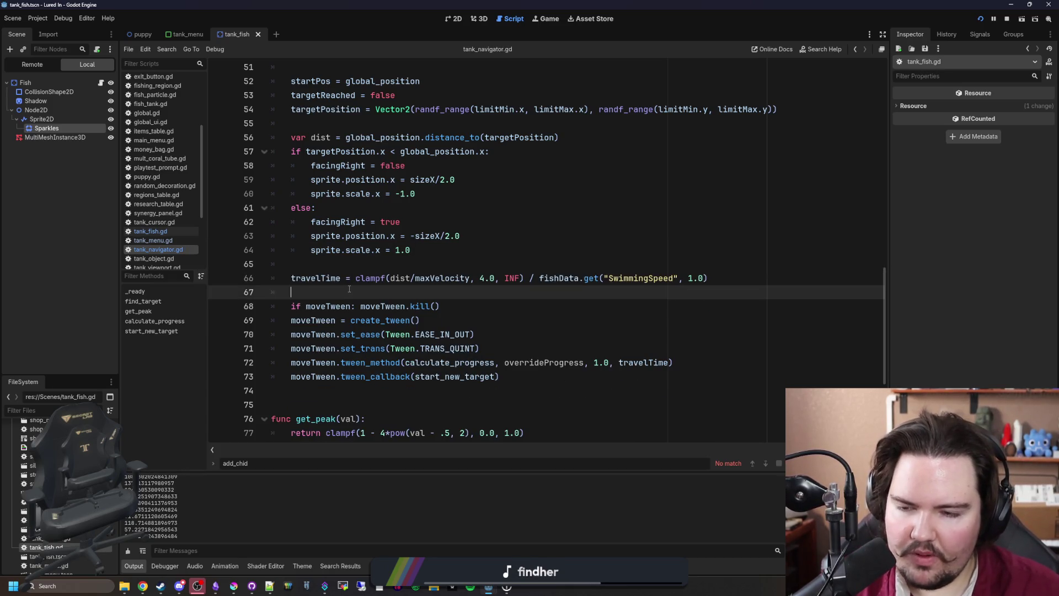
{"action": "scroll", "coordinate": [349, 289], "scroll_direction": "up", "scroll_amount": 7}
{"action": "scroll", "coordinate": [350, 286], "scroll_direction": "down", "scroll_amount": 10}
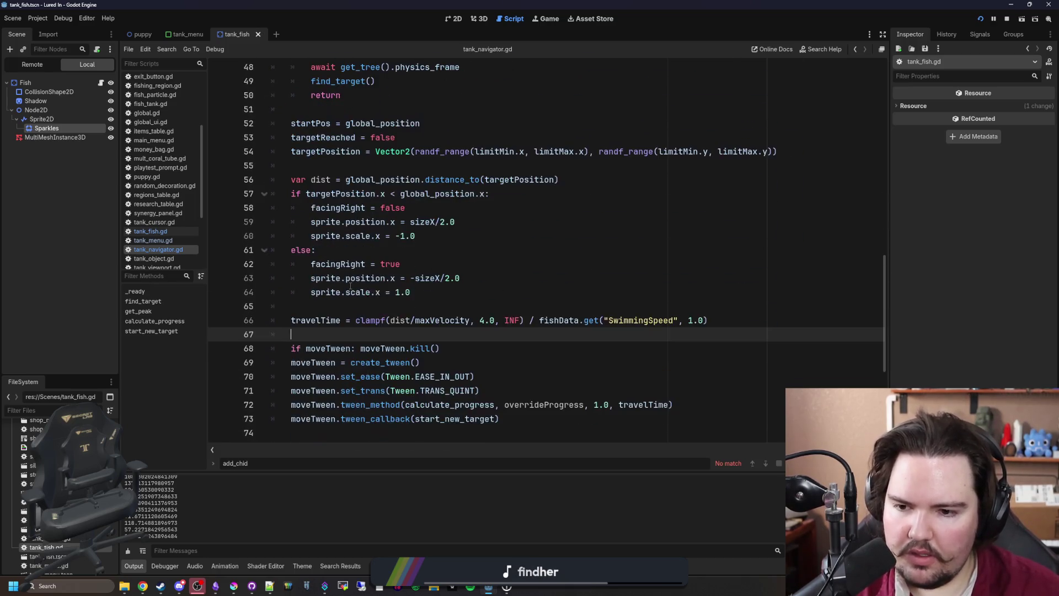
Switch to tank_fish.gd and scroll down to the shadow code in _process
{"action": "left_click", "coordinate": [177, 231]}
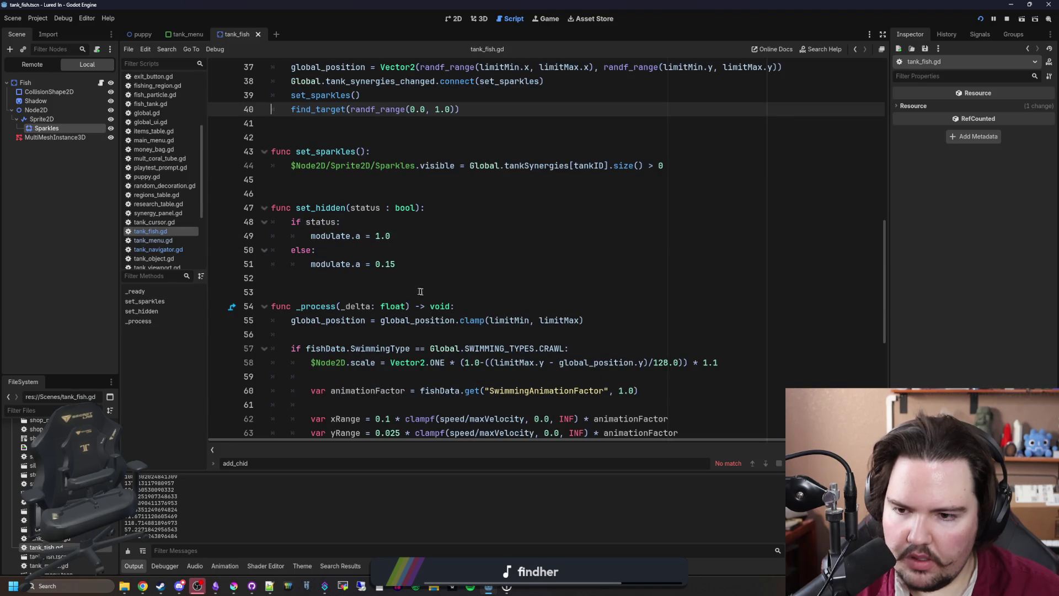
{"action": "left_click", "coordinate": [423, 339]}
{"action": "scroll", "coordinate": [424, 336], "scroll_direction": "down", "scroll_amount": 3}
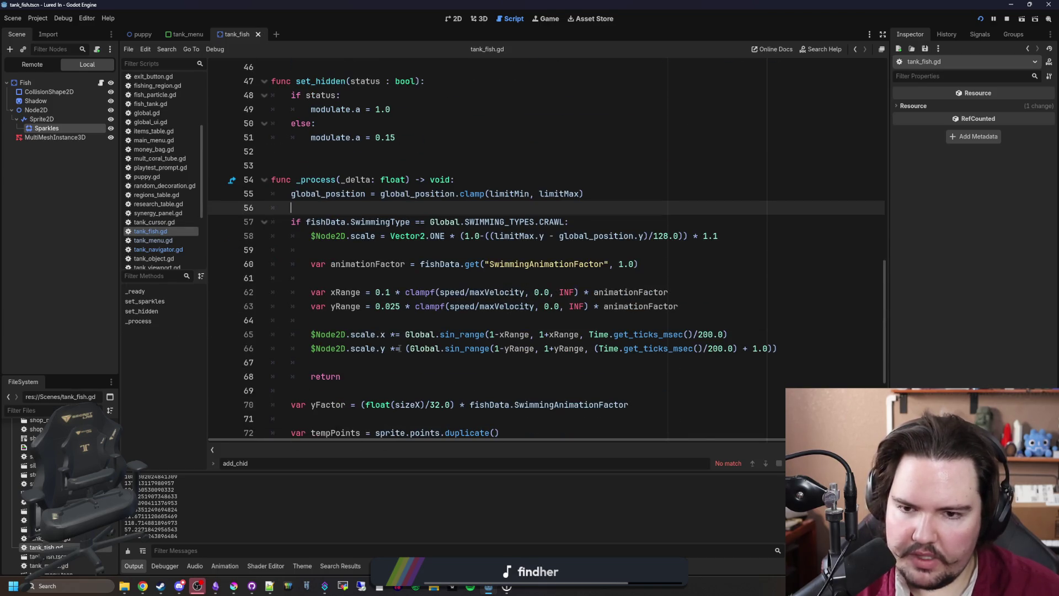
{"action": "scroll", "coordinate": [403, 331], "scroll_direction": "down", "scroll_amount": 4}
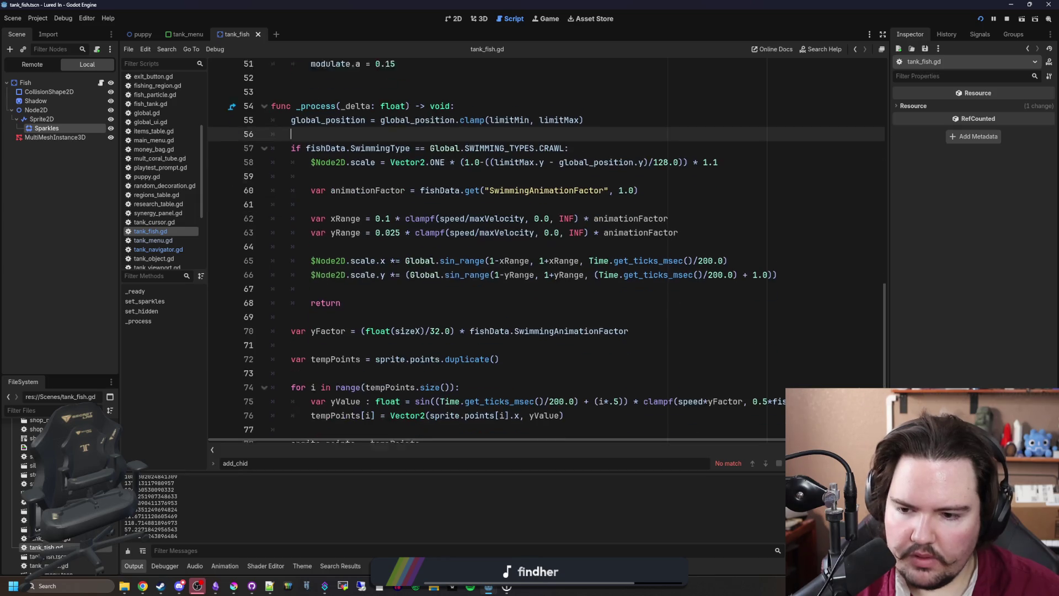
{"action": "left_click", "coordinate": [330, 420]}
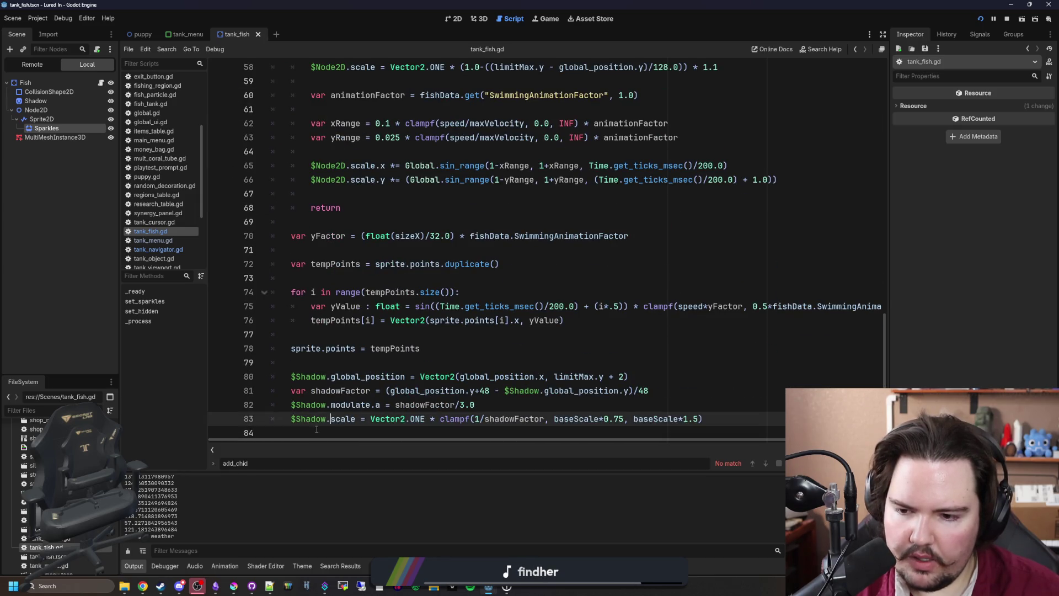
Add print(global_position) after the $Shadow.scale line in tank_fish.gd
{"action": "key", "text": "End"}
{"action": "key", "text": "Return"}
{"action": "key", "text": "Return"}
{"action": "type", "text": "print(g"}
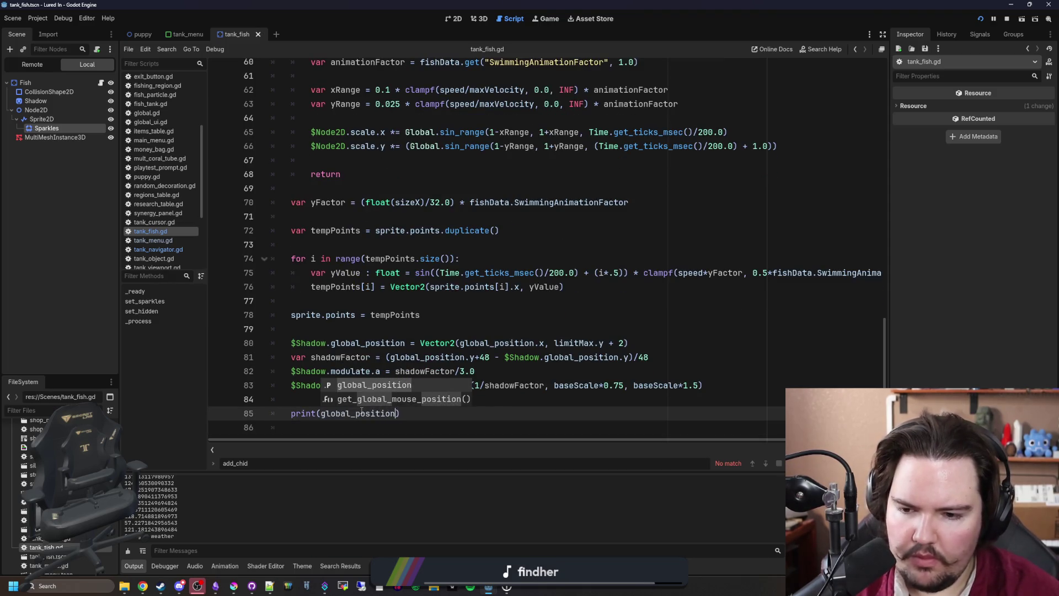
{"action": "key", "text": "Return"}
{"action": "left_click", "coordinate": [296, 412]}
{"action": "left_click", "coordinate": [300, 404]}
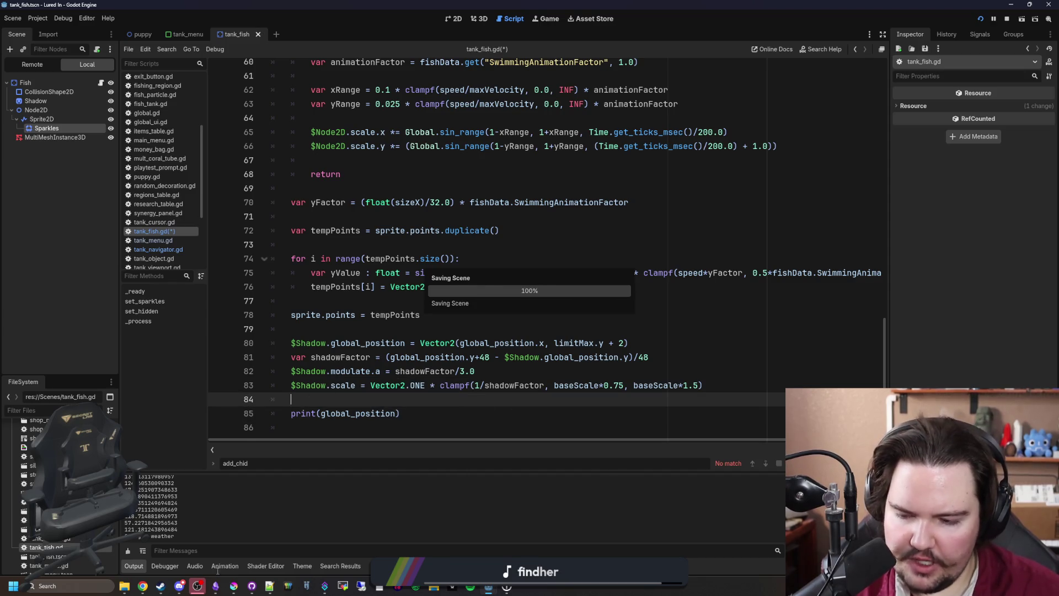
Watch Fish Tank 1 in the running game, then stop the test run
{"action": "left_click", "coordinate": [546, 19]}
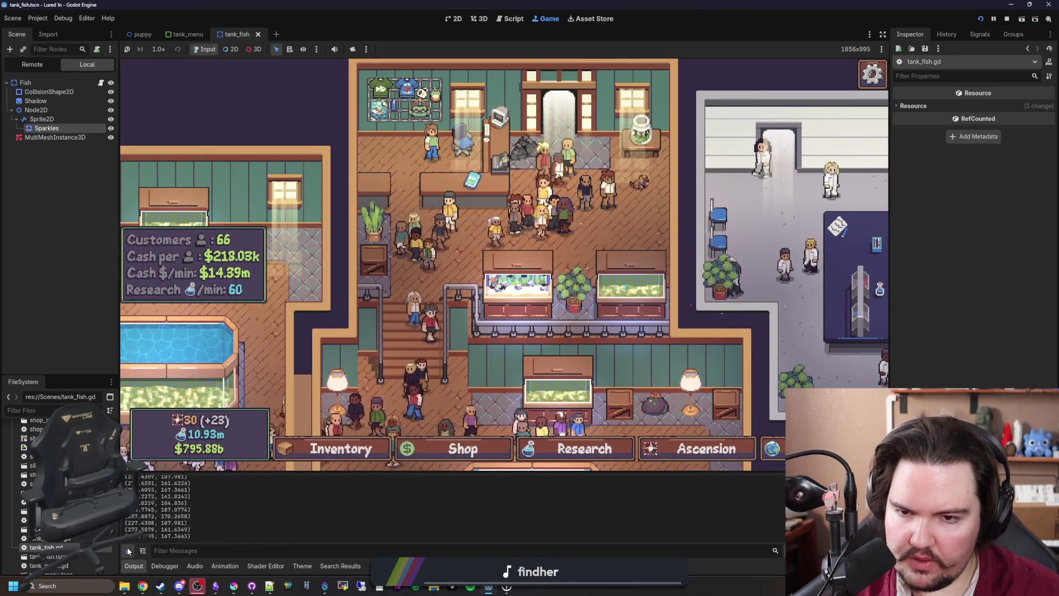
{"action": "left_click", "coordinate": [518, 262]}
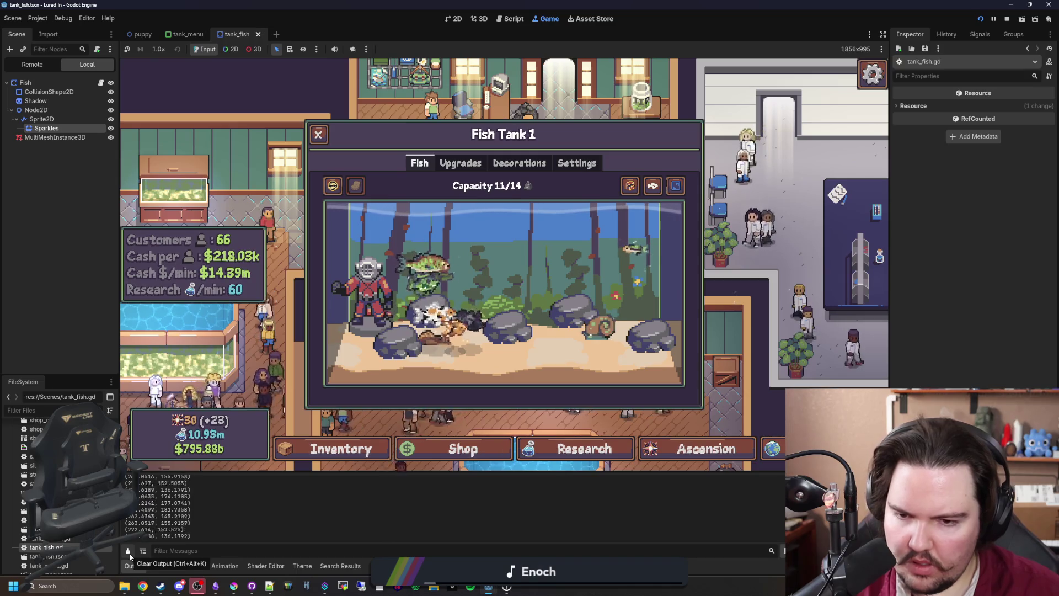
{"action": "left_click", "coordinate": [1006, 18]}
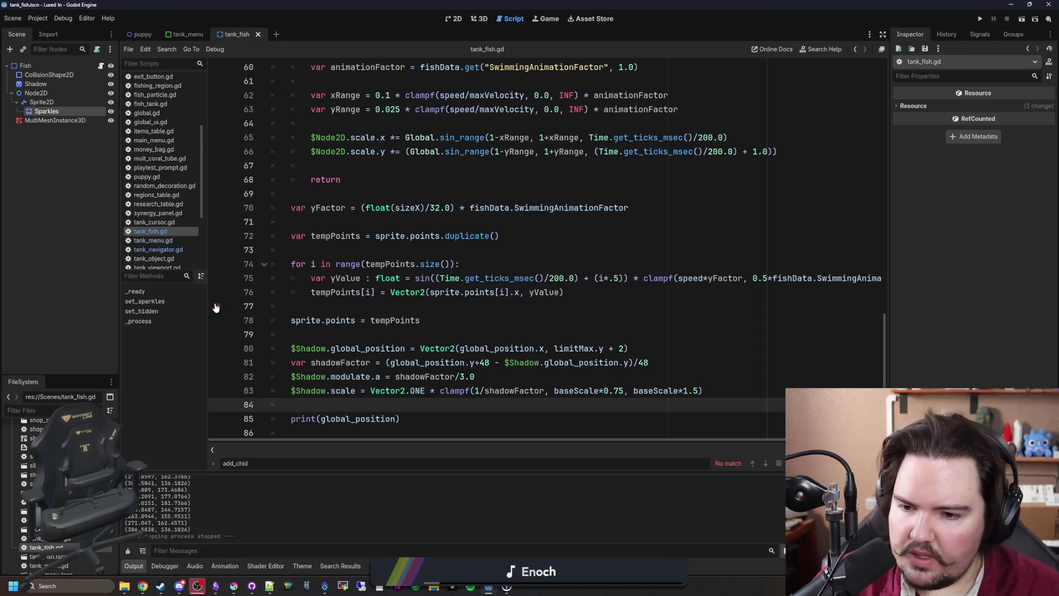
Delete the print(global_position) line from tank_fish.gd and save the script
{"action": "mouse_move", "coordinate": [428, 416]}
{"action": "left_mouse_down"}
{"action": "mouse_move", "coordinate": [405, 398]}
{"action": "mouse_move", "coordinate": [418, 405]}
{"action": "mouse_move", "coordinate": [275, 393]}
{"action": "left_mouse_up"}
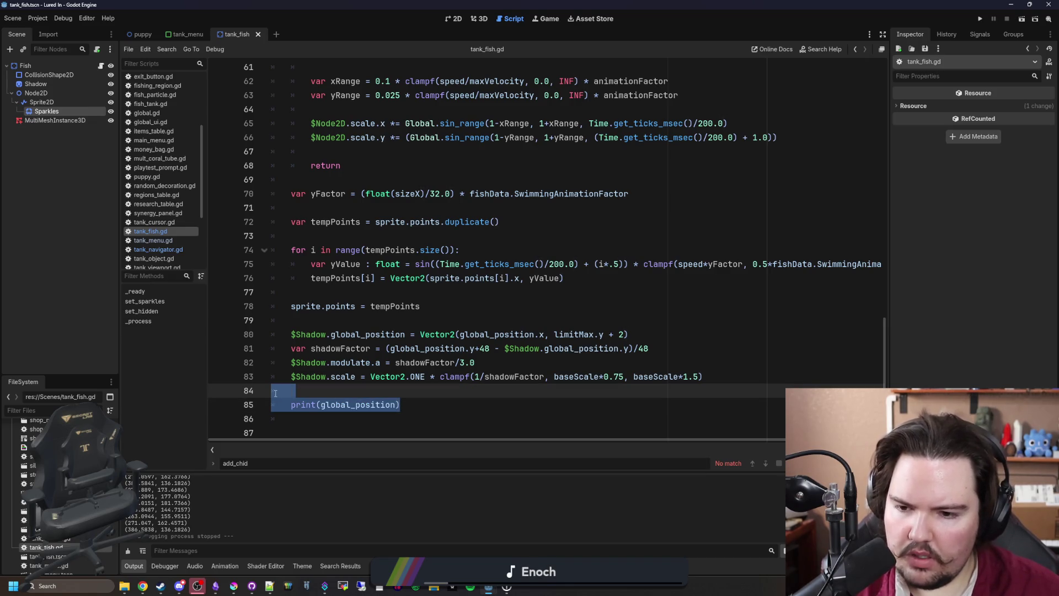
{"action": "key", "text": "BackSpace"}
{"action": "key", "text": "BackSpace"}
{"action": "key", "text": "BackSpace"}
{"action": "key", "text": "BackSpace"}
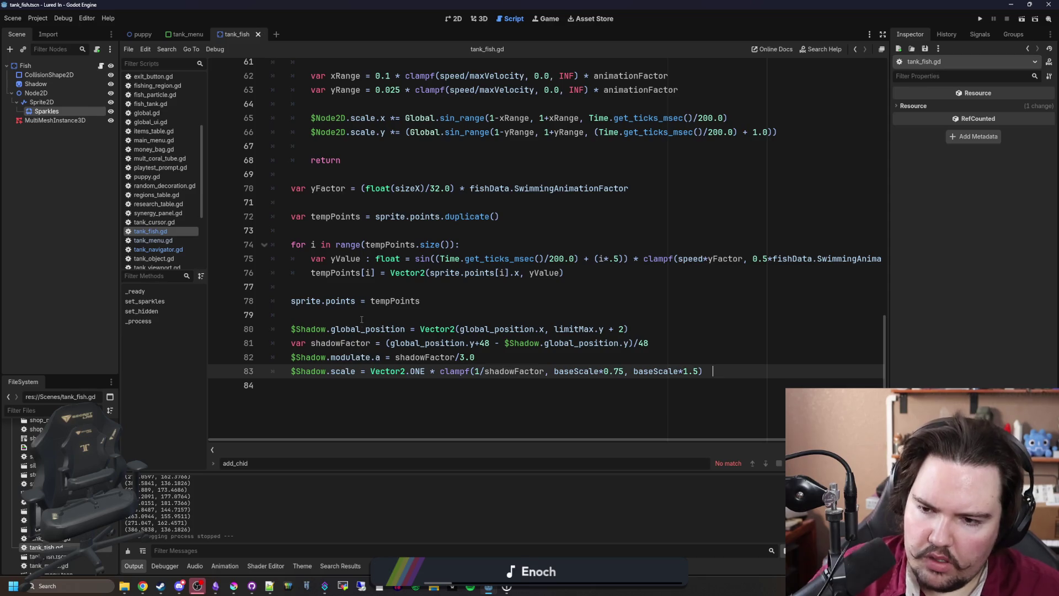
{"action": "left_click", "coordinate": [362, 319]}
{"action": "key", "text": "ctrl+s"}
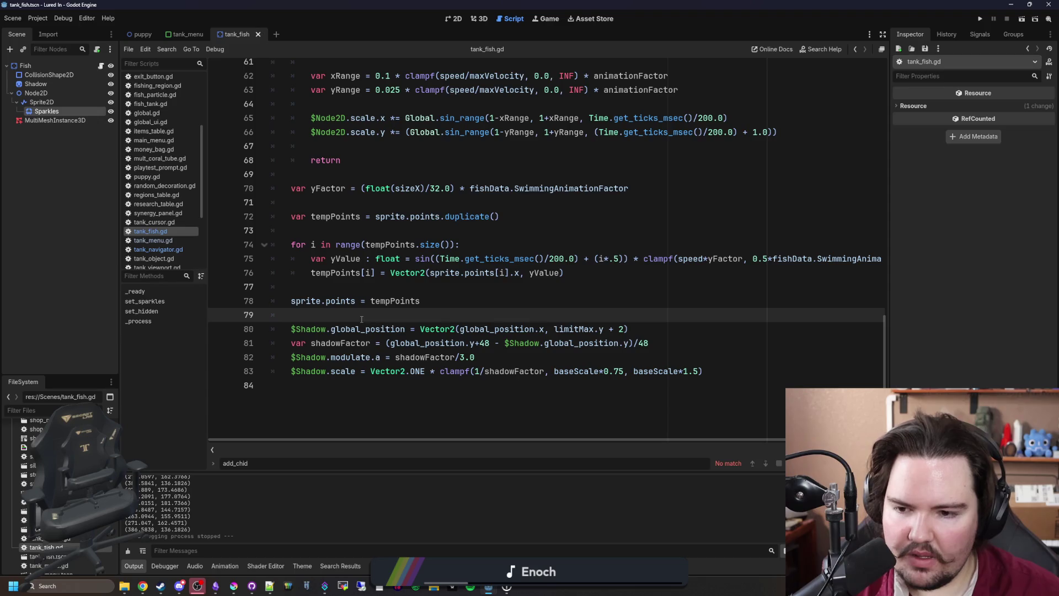
{"action": "scroll", "coordinate": [413, 292], "scroll_direction": "up", "scroll_amount": 4}
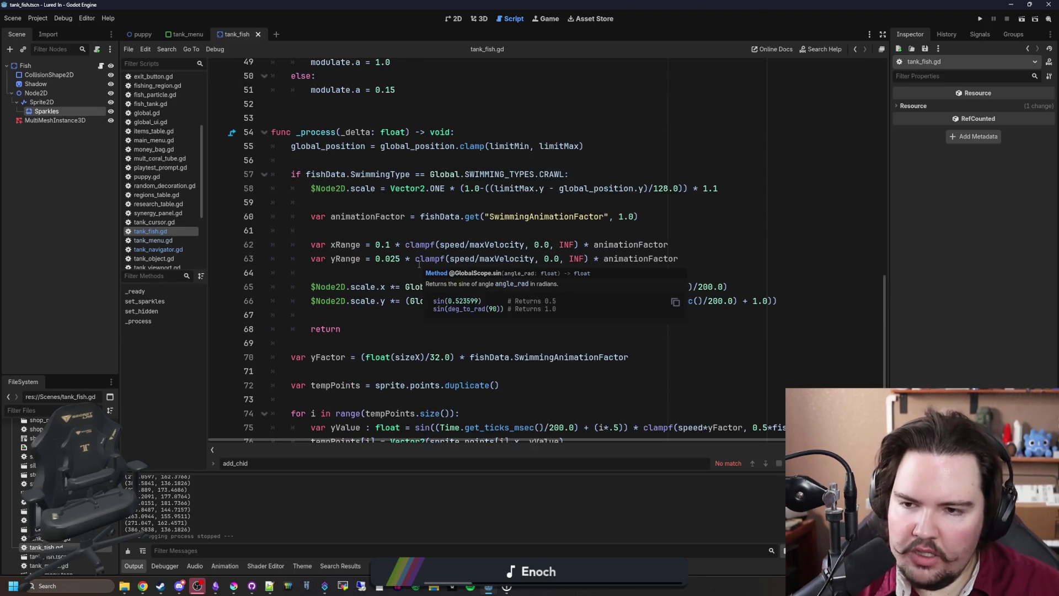
{"action": "left_click", "coordinate": [456, 203]}
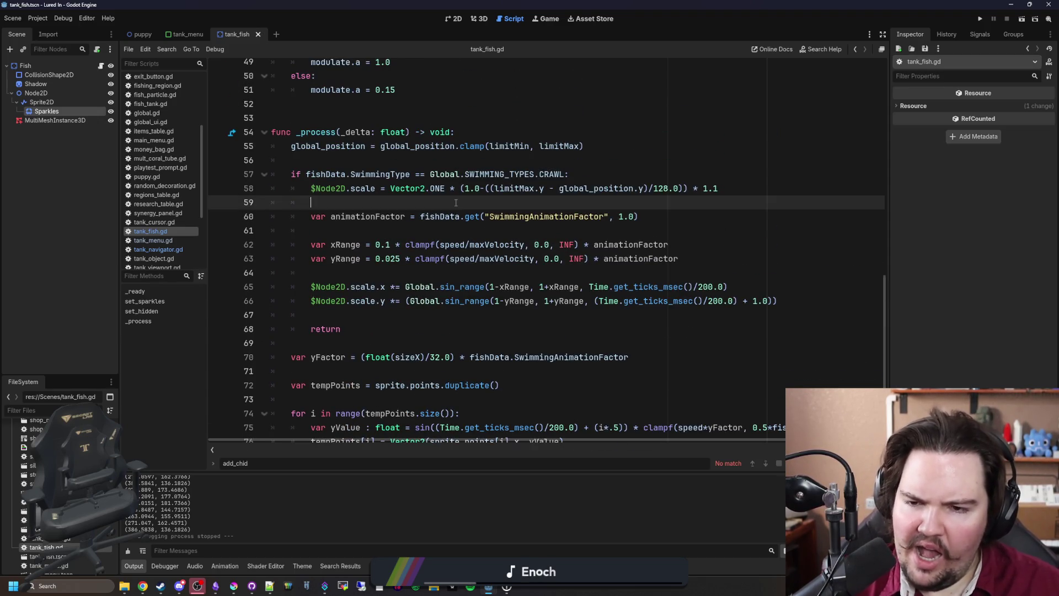
Review tank_navigator.gd, then return to tank_fish.gd's _process code
{"action": "left_click", "coordinate": [181, 250]}
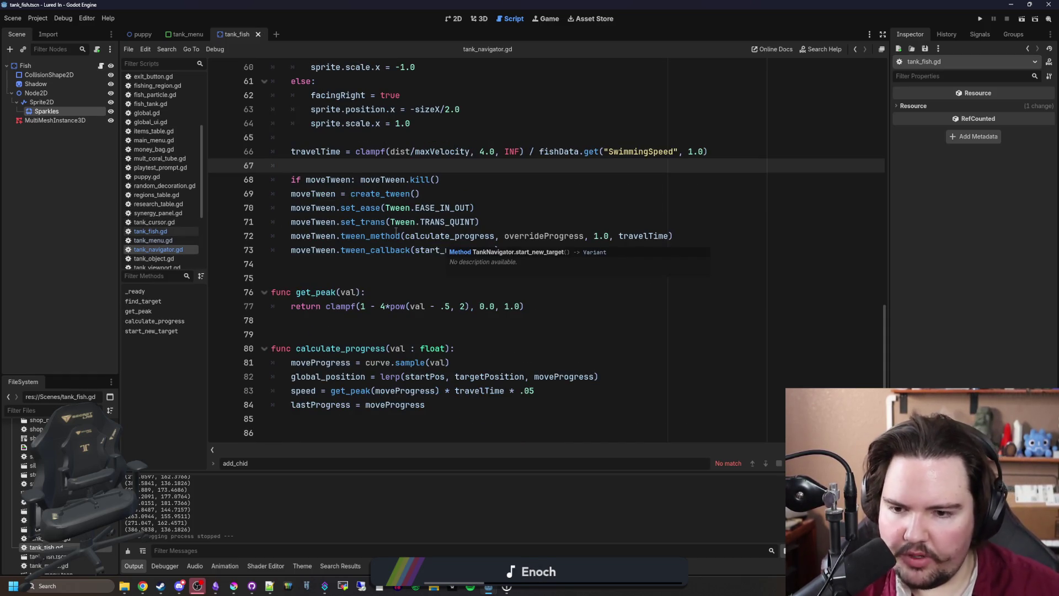
{"action": "left_click", "coordinate": [436, 250]}
{"action": "left_click", "coordinate": [419, 264]}
{"action": "scroll", "coordinate": [417, 273], "scroll_direction": "up", "scroll_amount": 1}
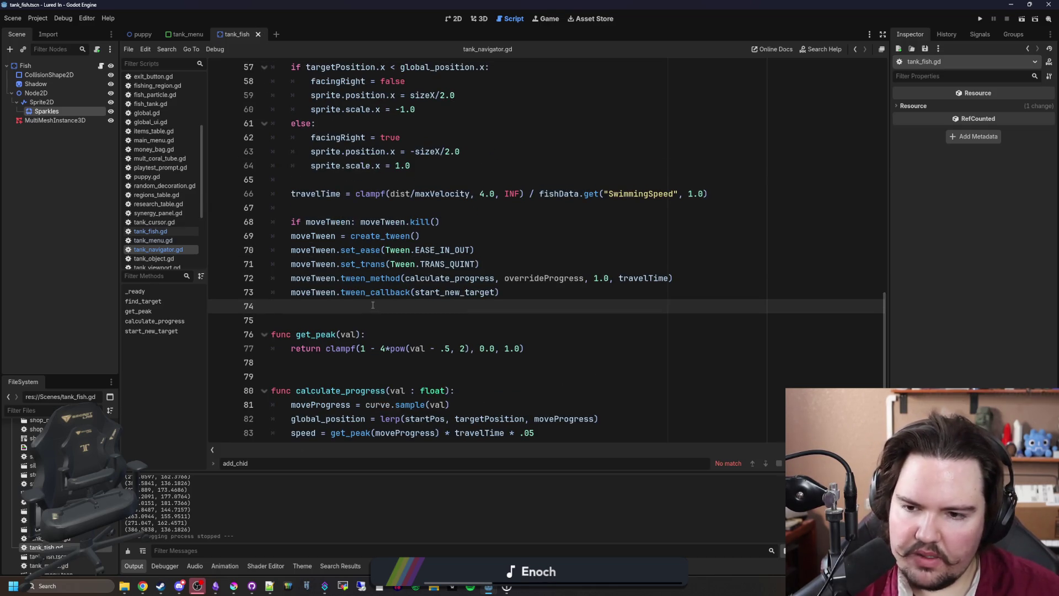
{"action": "scroll", "coordinate": [373, 305], "scroll_direction": "down", "scroll_amount": 2}
{"action": "scroll", "coordinate": [398, 272], "scroll_direction": "up", "scroll_amount": 1}
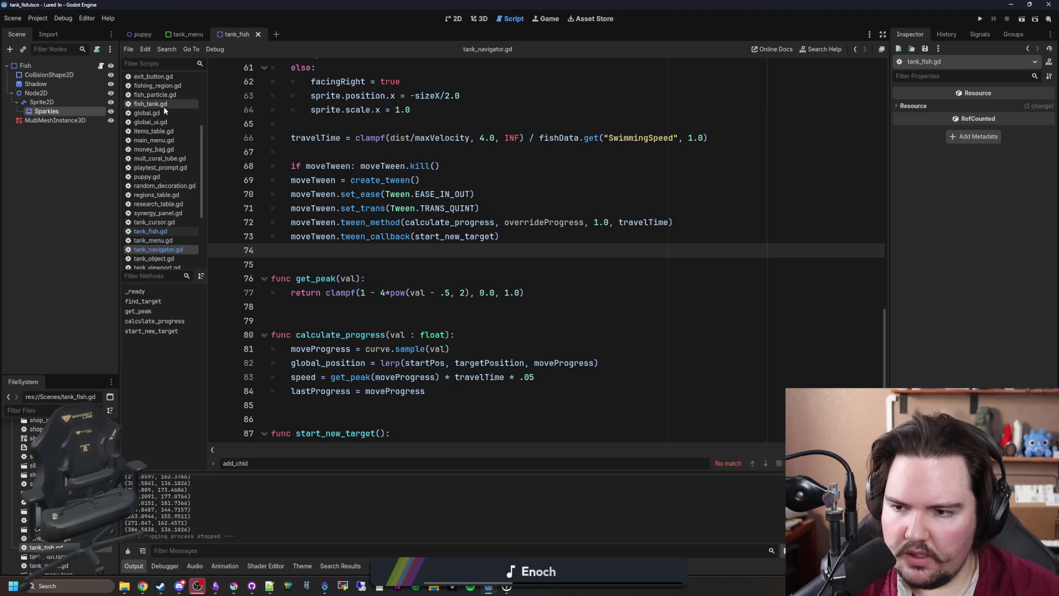
{"action": "left_click", "coordinate": [173, 232]}
{"action": "scroll", "coordinate": [319, 312], "scroll_direction": "down", "scroll_amount": 3}
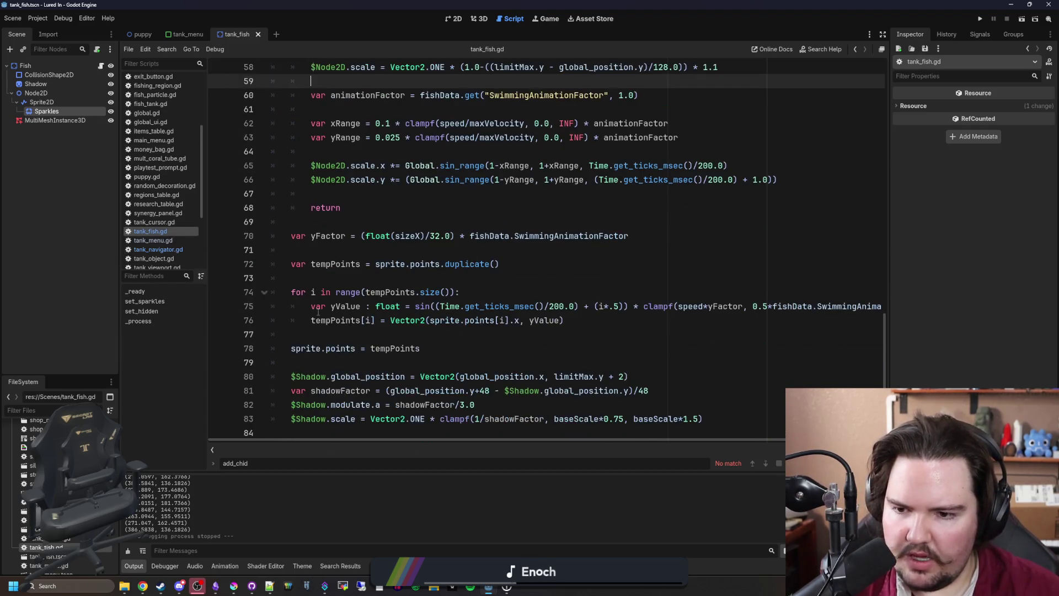
Insert print(moveProgress) after sprite.points = tempPoints, save tank_fish.gd, and run the project with F5
{"action": "left_click", "coordinate": [319, 361]}
{"action": "key", "text": "Return"}
{"action": "key", "text": "Return"}
{"action": "key", "text": "Up"}
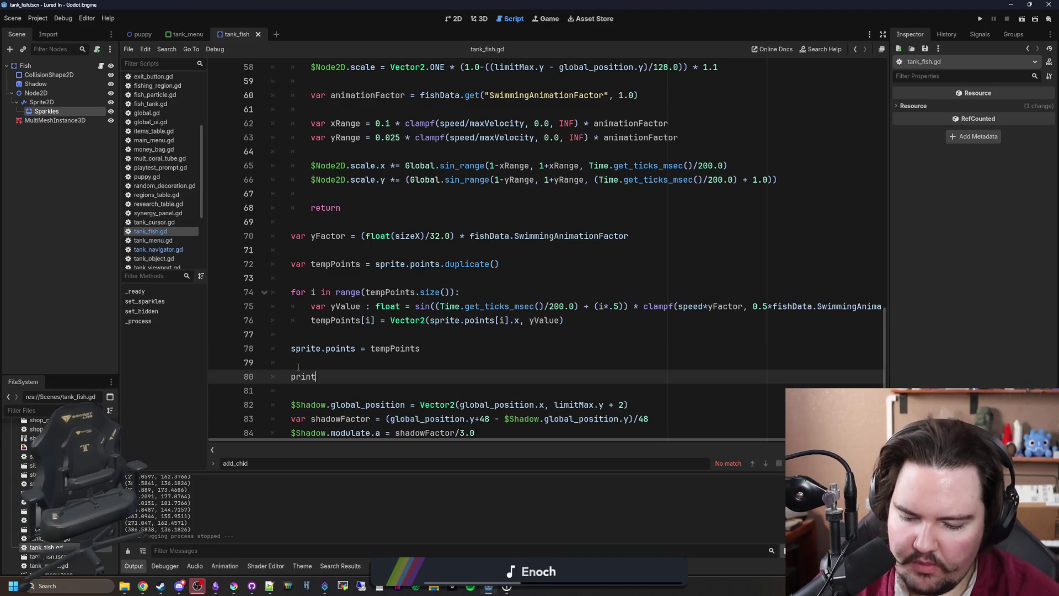
{"action": "type", "text": "("}
{"action": "key", "text": "Return"}
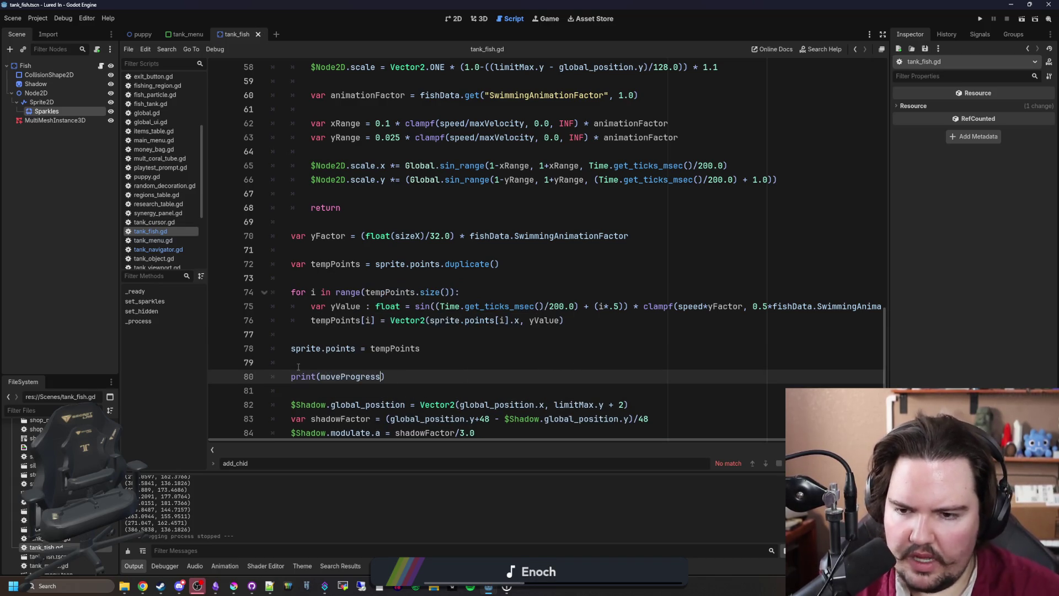
{"action": "key", "text": "ctrl+s"}
{"action": "key", "text": "F5"}
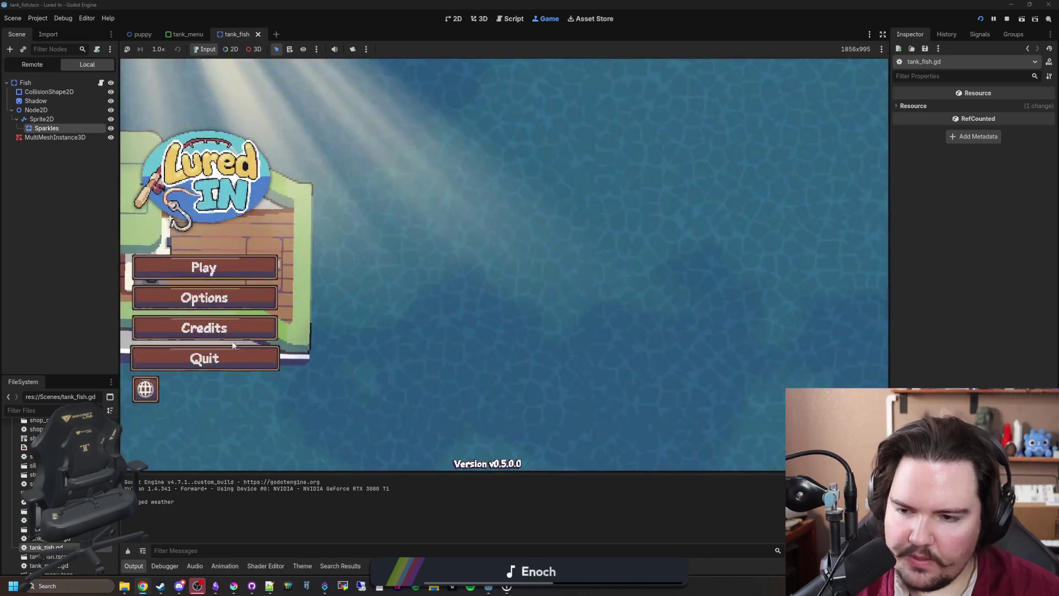
Dismiss Welcome Back, open Fish Tank 1, and select then deselect a small rock
{"action": "left_click", "coordinate": [505, 316]}
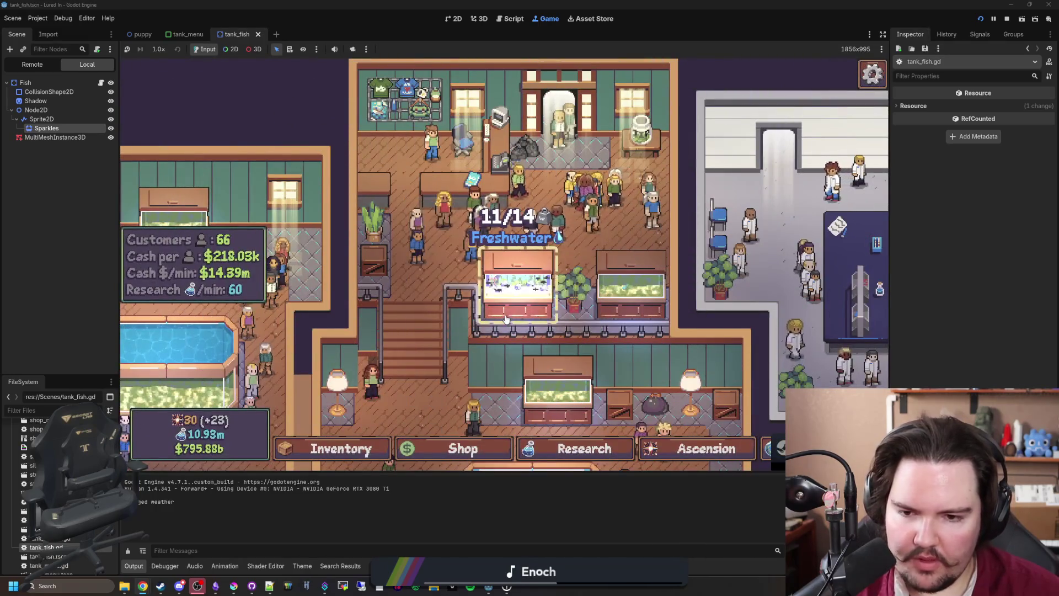
{"action": "left_click", "coordinate": [513, 311]}
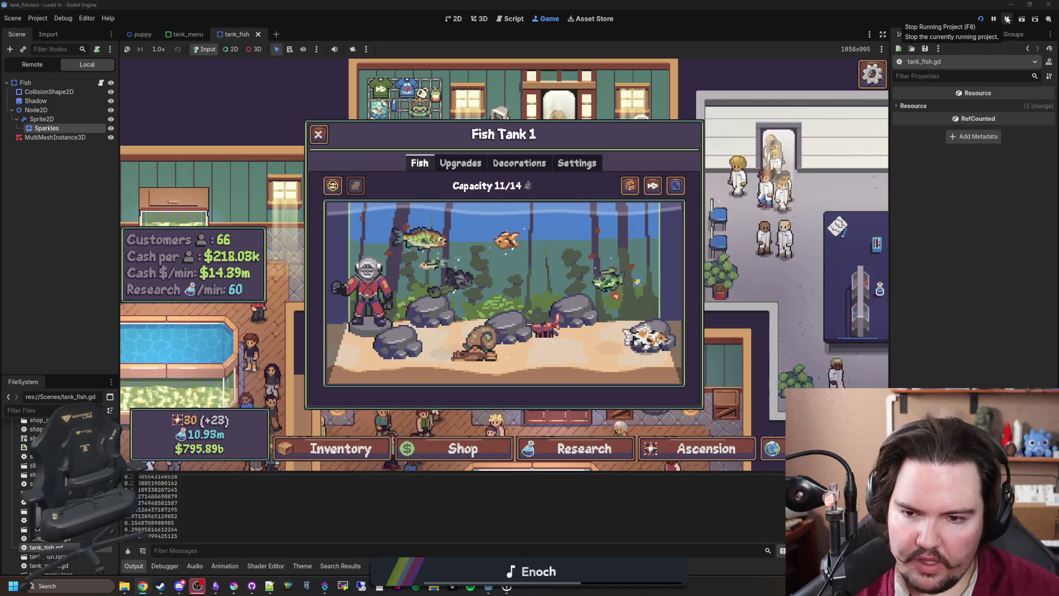
{"action": "left_click", "coordinate": [553, 296]}
{"action": "left_click", "coordinate": [561, 381]}
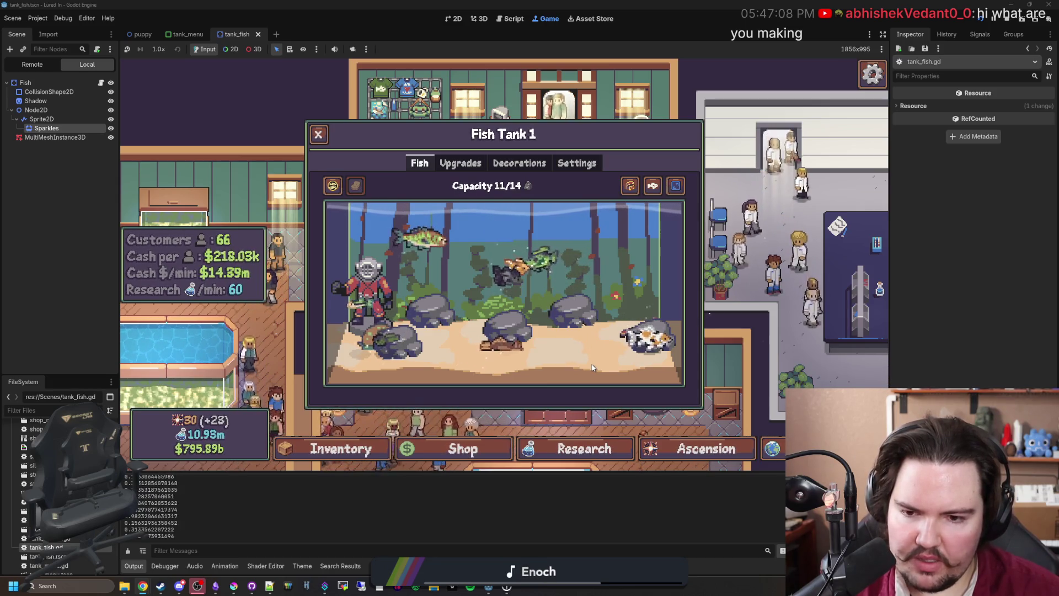
Close and reopen Fish Tank 1 twice to compare the fish's starting positions
{"action": "key", "text": "Escape"}
{"action": "left_click", "coordinate": [523, 362]}
{"action": "left_click", "coordinate": [578, 372]}
{"action": "left_click", "coordinate": [537, 372]}
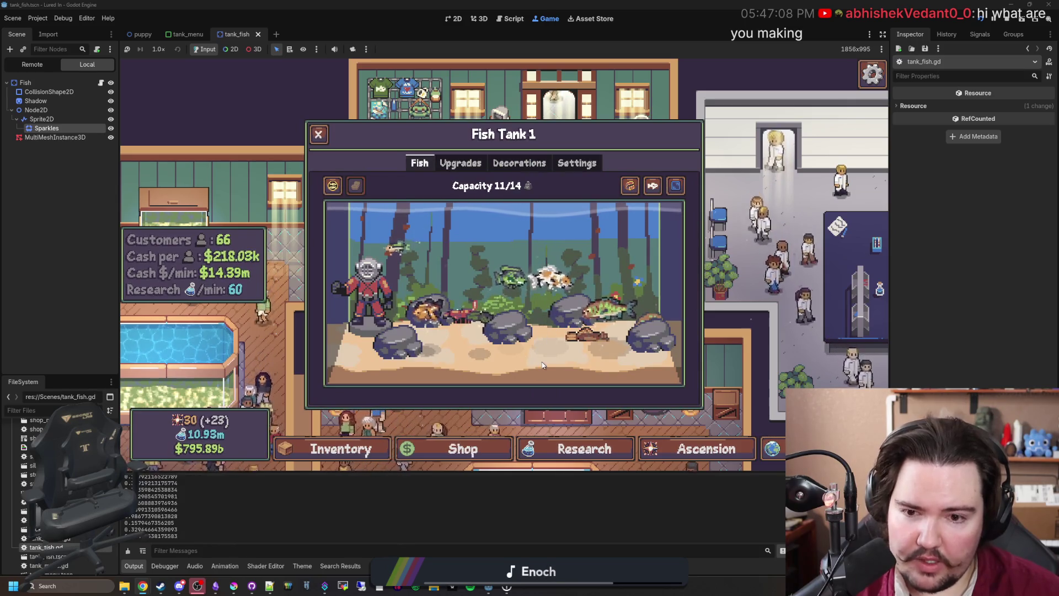
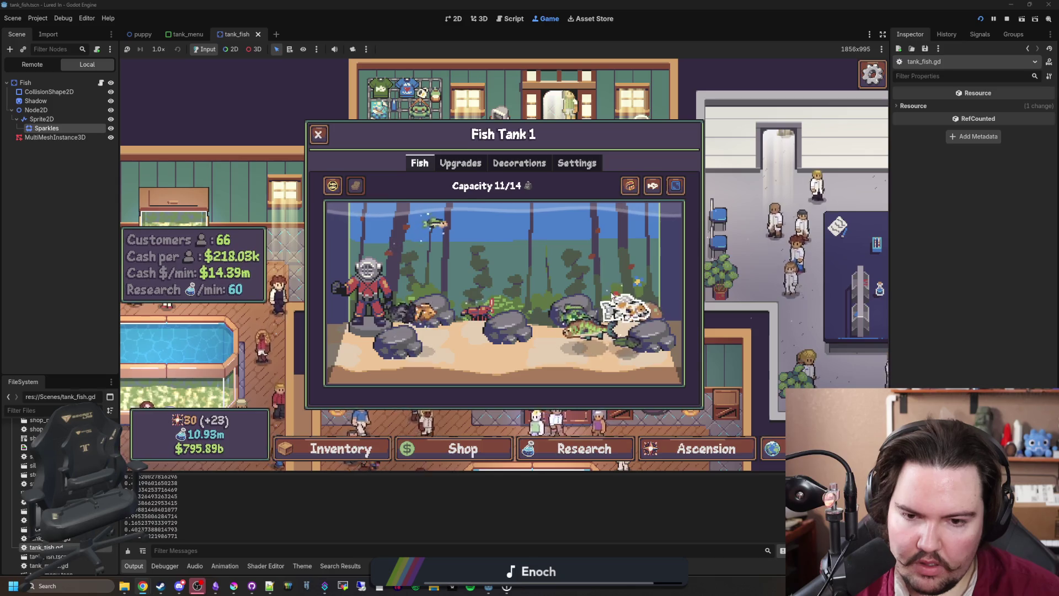
Stop the running game and delete the print(moveProgress) debug line from tank_fish.gd
{"action": "key", "text": "Escape"}
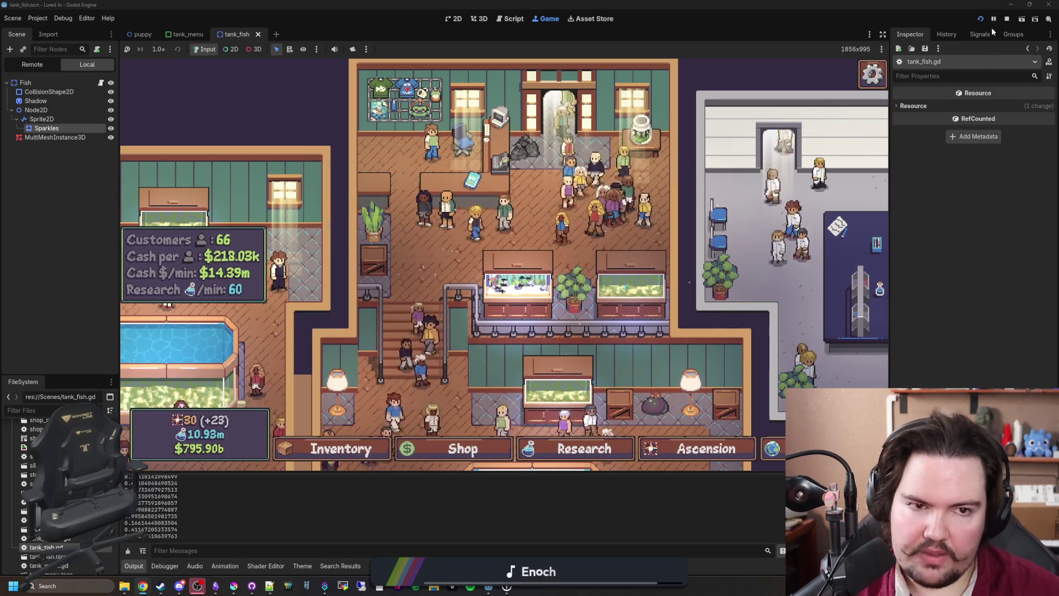
{"action": "key", "text": "F8"}
{"action": "left_click_drag", "start_coordinate": [374, 392], "coordinate": [291, 364]}
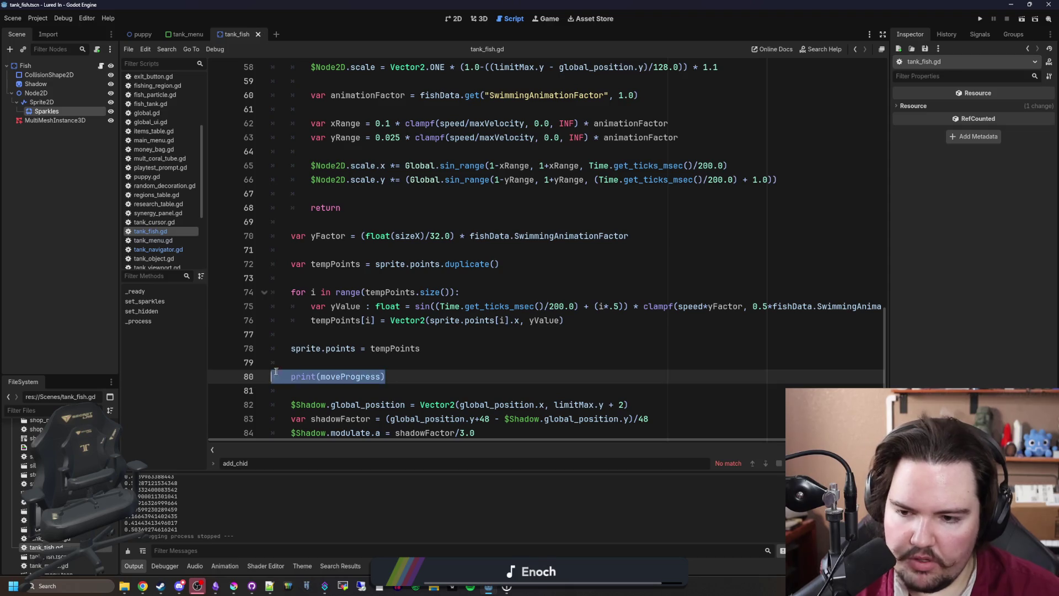
{"action": "key", "text": "BackSpace"}
Save tank_fish.gd and switch to the tank_navigator.gd script
{"action": "left_click", "coordinate": [328, 335]}
{"action": "key", "text": "ctrl+s"}
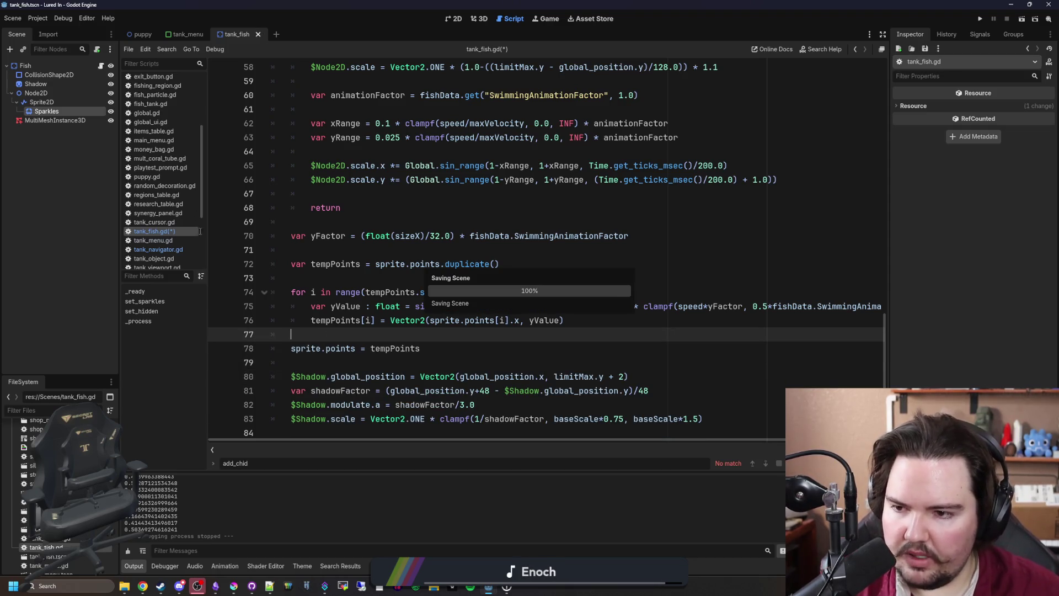
{"action": "left_click", "coordinate": [168, 251]}
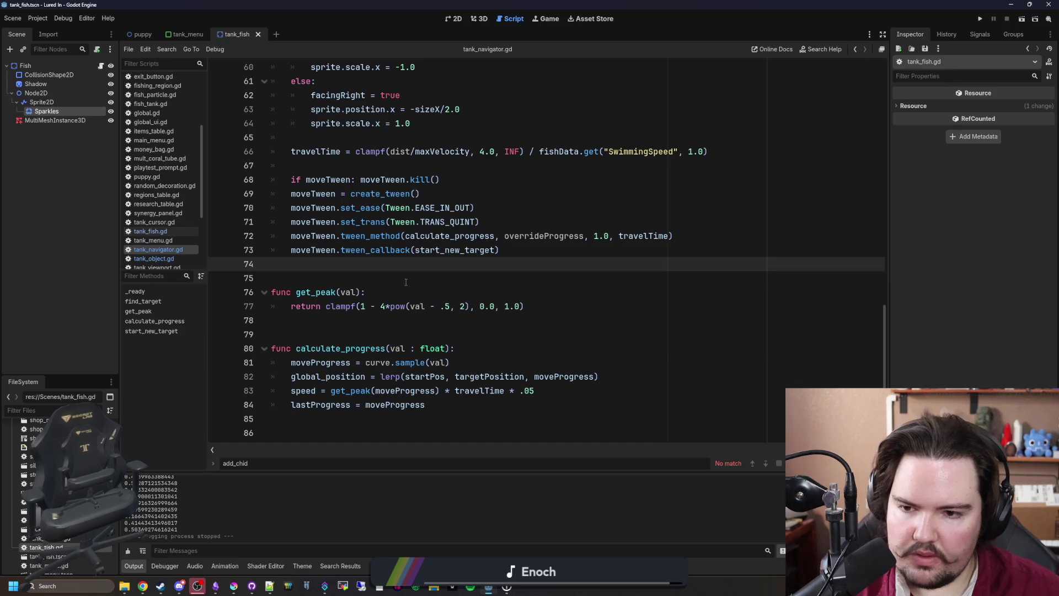
{"action": "left_click", "coordinate": [405, 282]}
{"action": "scroll", "coordinate": [406, 282], "scroll_direction": "up", "scroll_amount": 1}
{"action": "scroll", "coordinate": [405, 281], "scroll_direction": "down", "scroll_amount": 2}
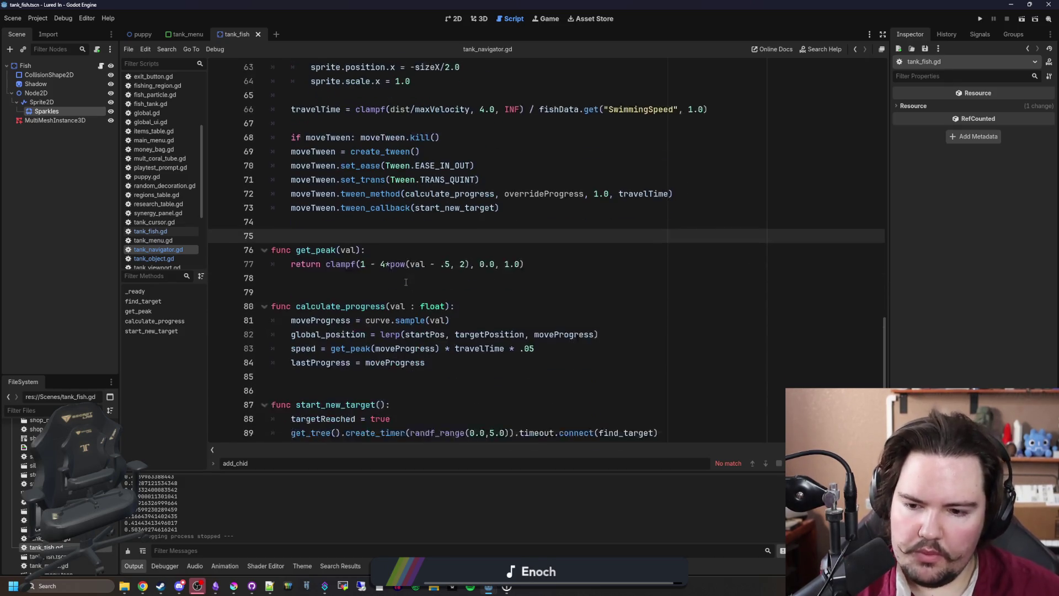
{"action": "scroll", "coordinate": [406, 282], "scroll_direction": "down", "scroll_amount": 1}
{"action": "left_click", "coordinate": [405, 278]}
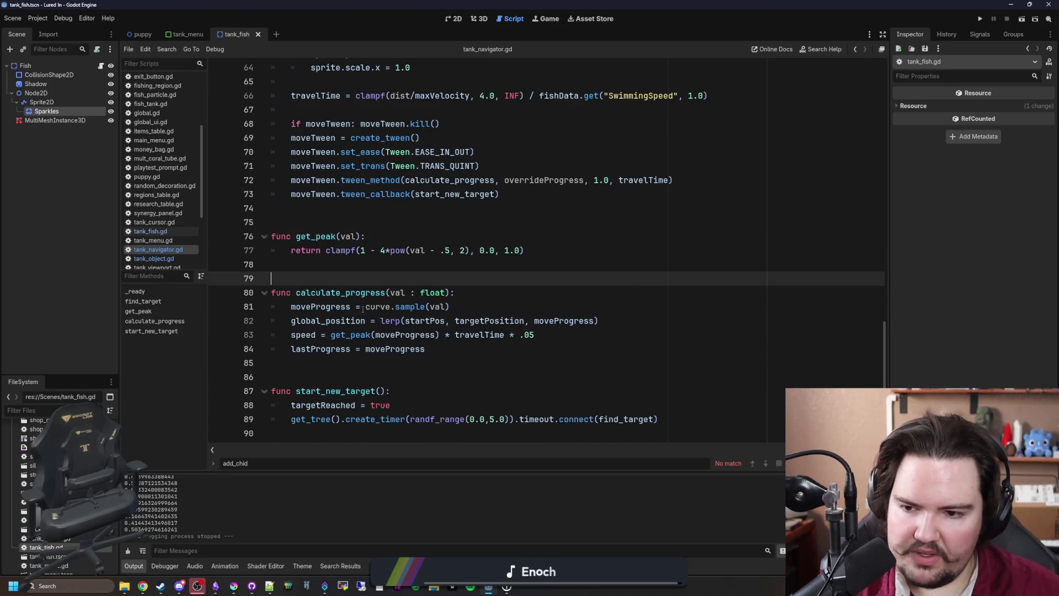
{"action": "left_click_drag", "start_coordinate": [292, 306], "coordinate": [450, 308]}
{"action": "left_click", "coordinate": [421, 276]}
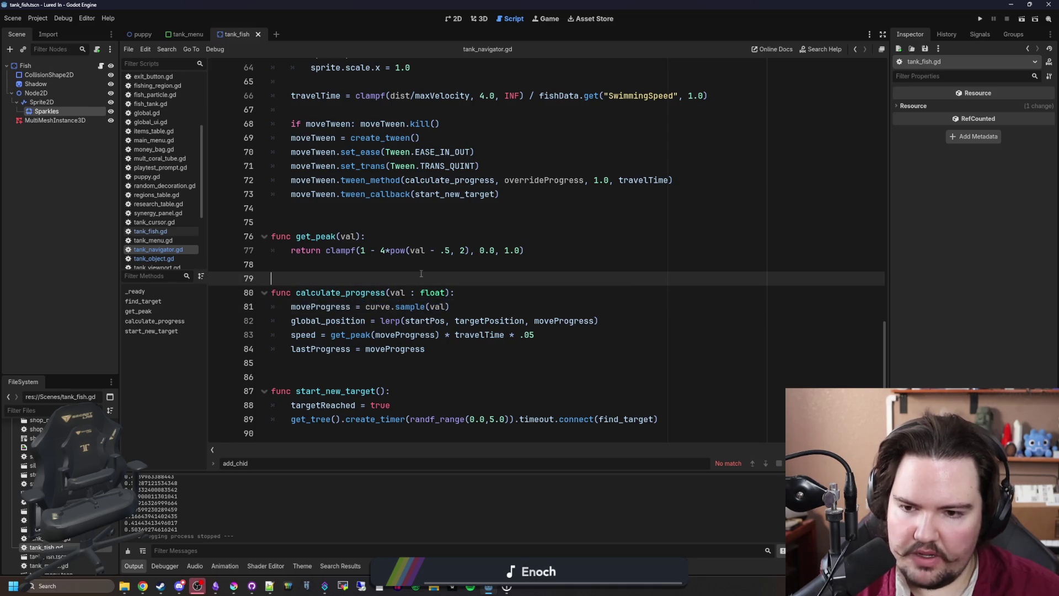
{"action": "key", "text": "ctrl+s"}
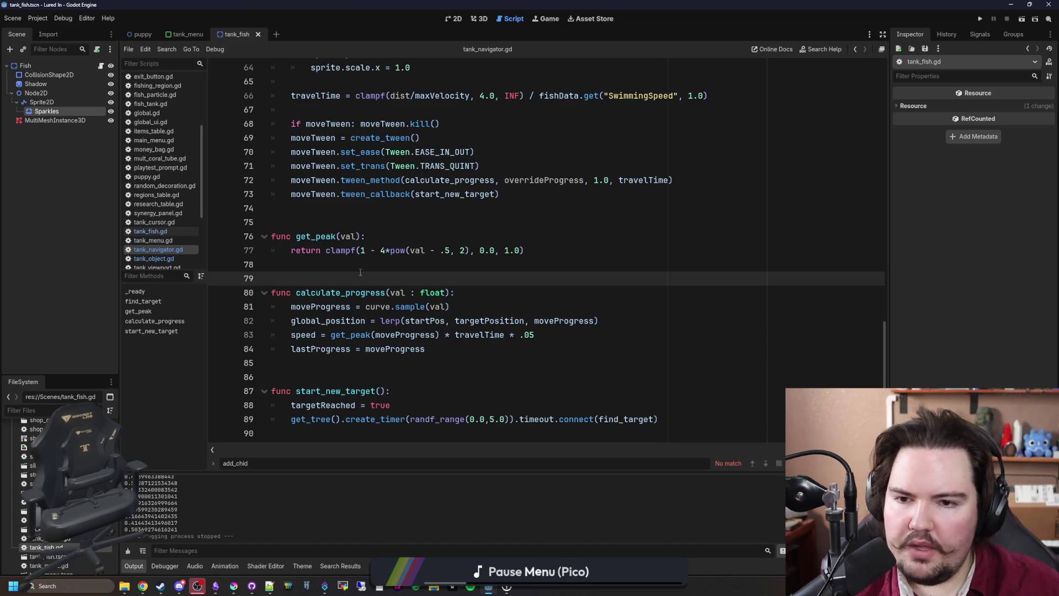
{"action": "scroll", "coordinate": [525, 335], "scroll_direction": "up", "scroll_amount": 3}
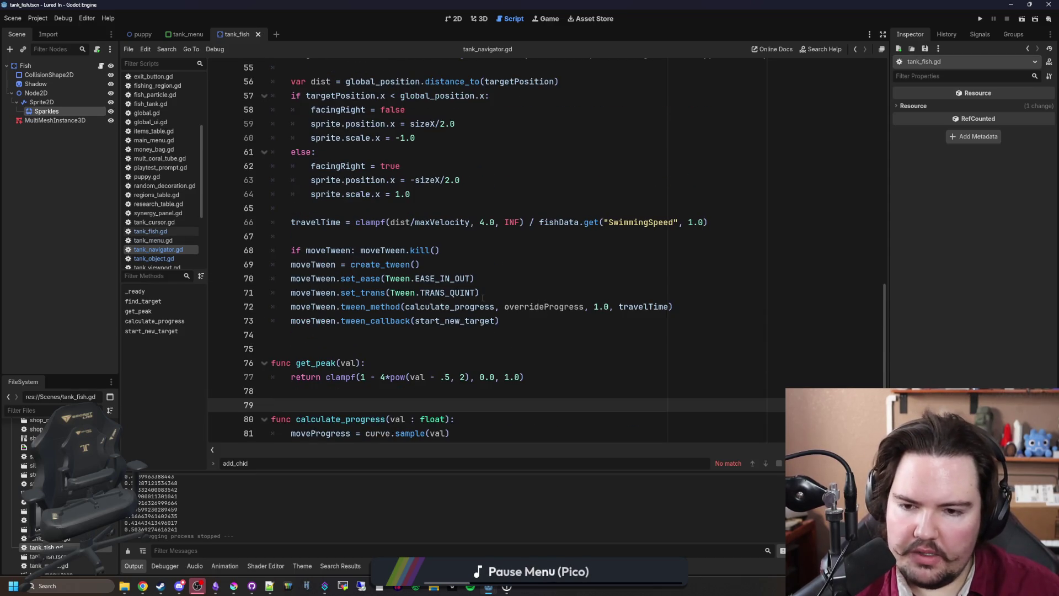
{"action": "left_click_drag", "start_coordinate": [313, 278], "coordinate": [474, 294]}
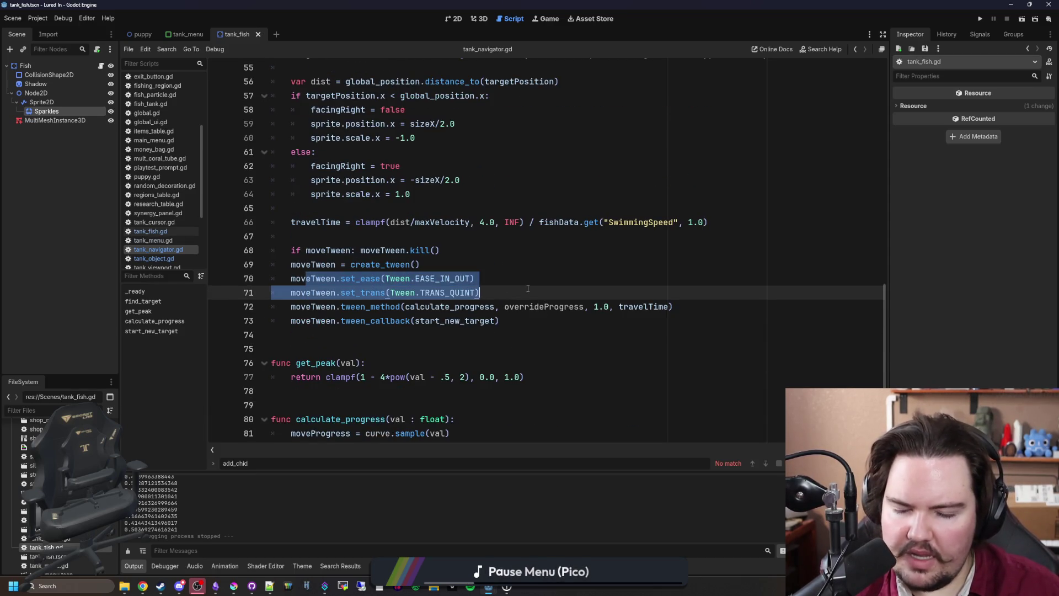
{"action": "left_click", "coordinate": [503, 297]}
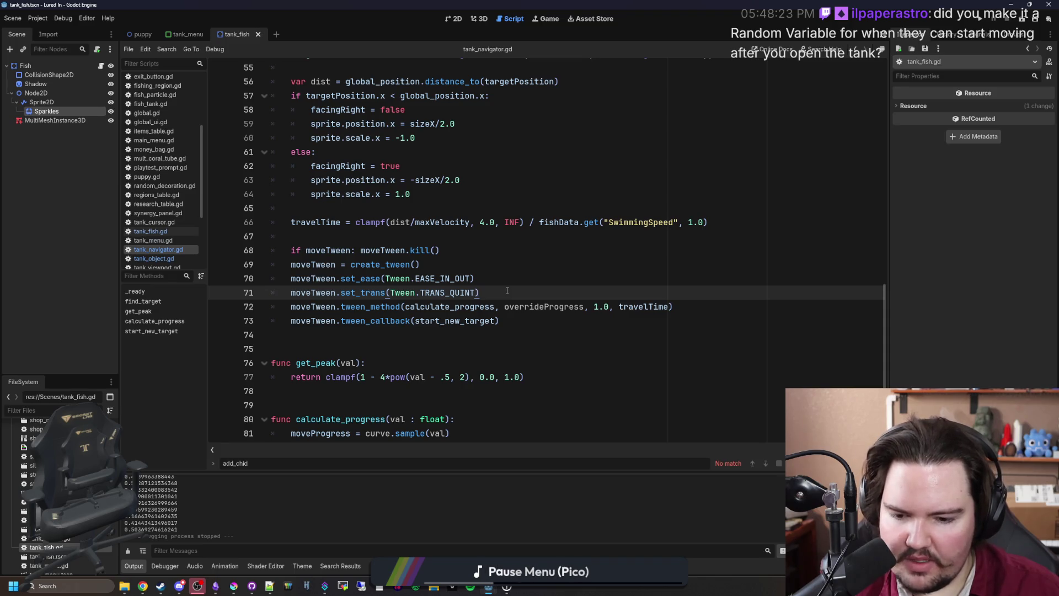
Replace overrideProgress with 0.0 in the tween_method call on line 72
{"action": "double_click", "coordinate": [545, 306]}
{"action": "type", "text": "0.0"}
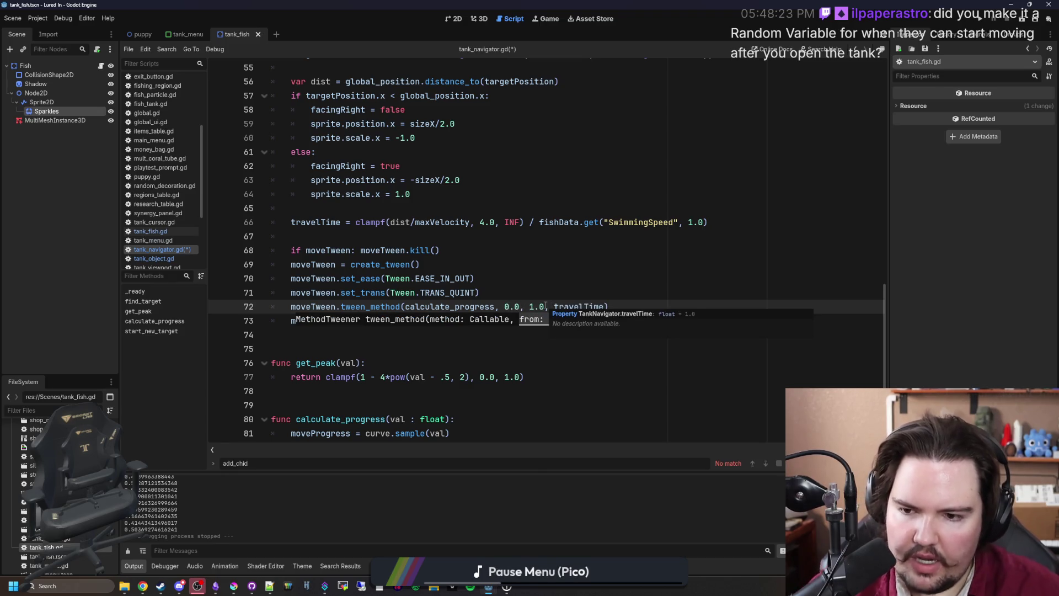
{"action": "scroll", "coordinate": [620, 324], "scroll_direction": "up", "scroll_amount": 1}
{"action": "left_click", "coordinate": [620, 325]}
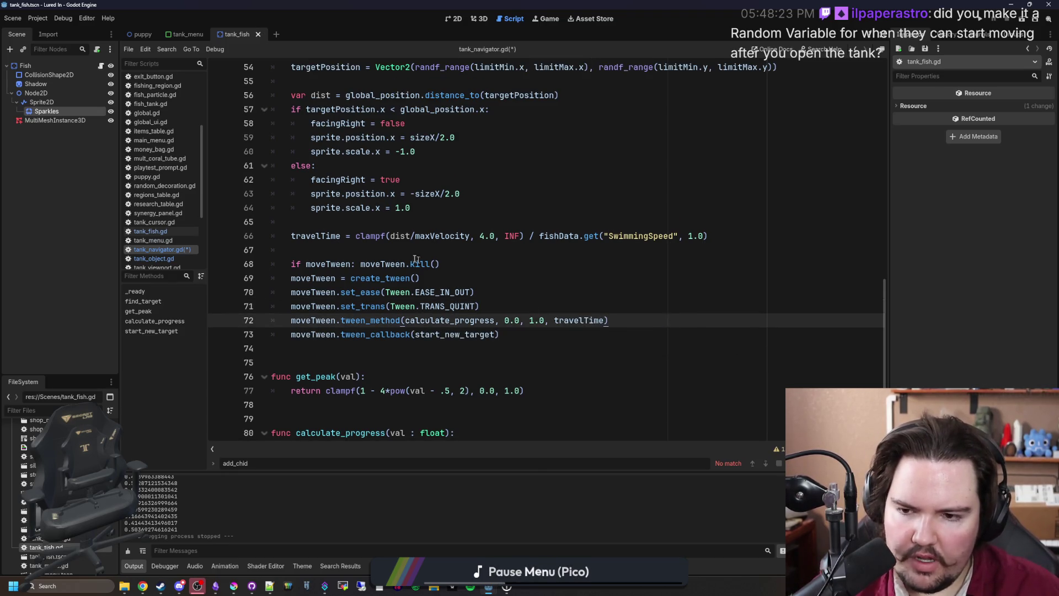
Start a moveTween.set_ line below tween_callback, browse its suggestions, and open the Tween docs
{"action": "left_click", "coordinate": [531, 335]}
{"action": "key", "text": "Return"}
{"action": "key", "text": "Return"}
{"action": "type", "text": "moveTween.set_pr"}
{"action": "key", "text": "BackSpace"}
{"action": "key", "text": "BackSpace"}
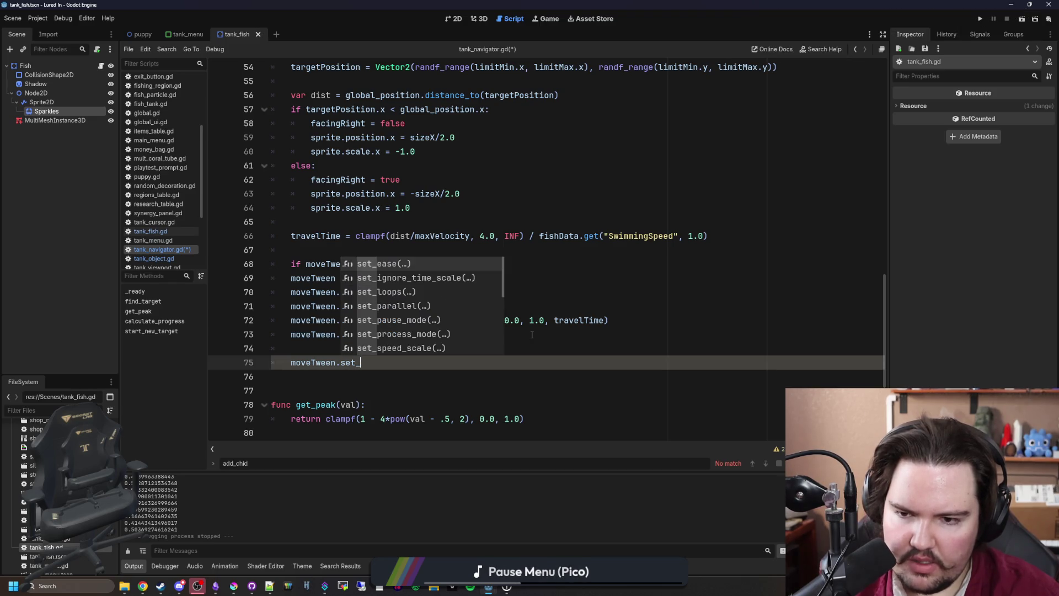
{"action": "key", "text": "Down"}
{"action": "key", "text": "Down"}
{"action": "key", "text": "Down"}
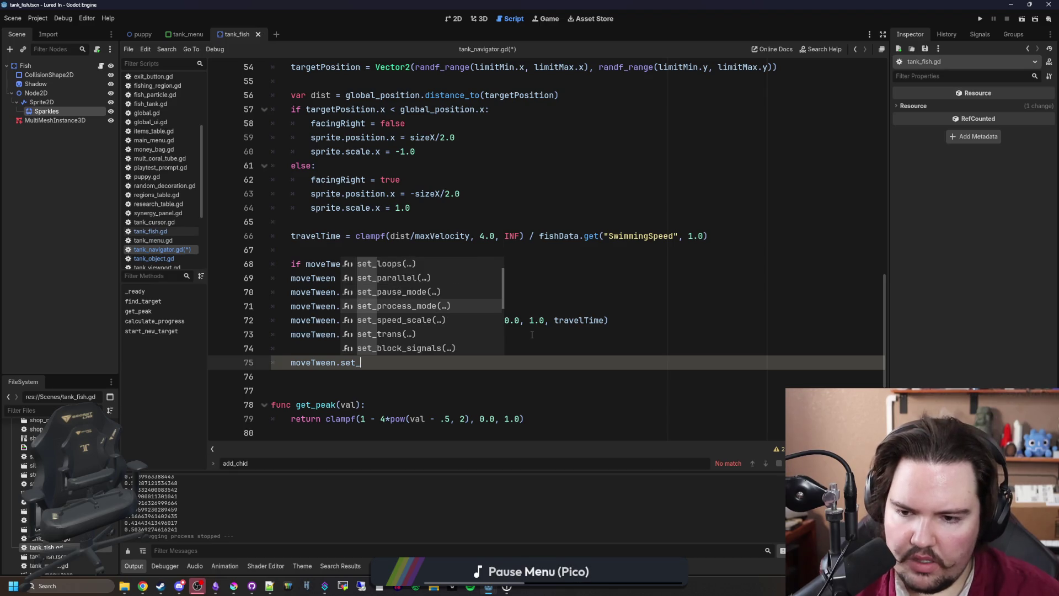
{"action": "key", "text": "Down"}
{"action": "key", "text": "Down"}
{"action": "key", "text": "Down"}
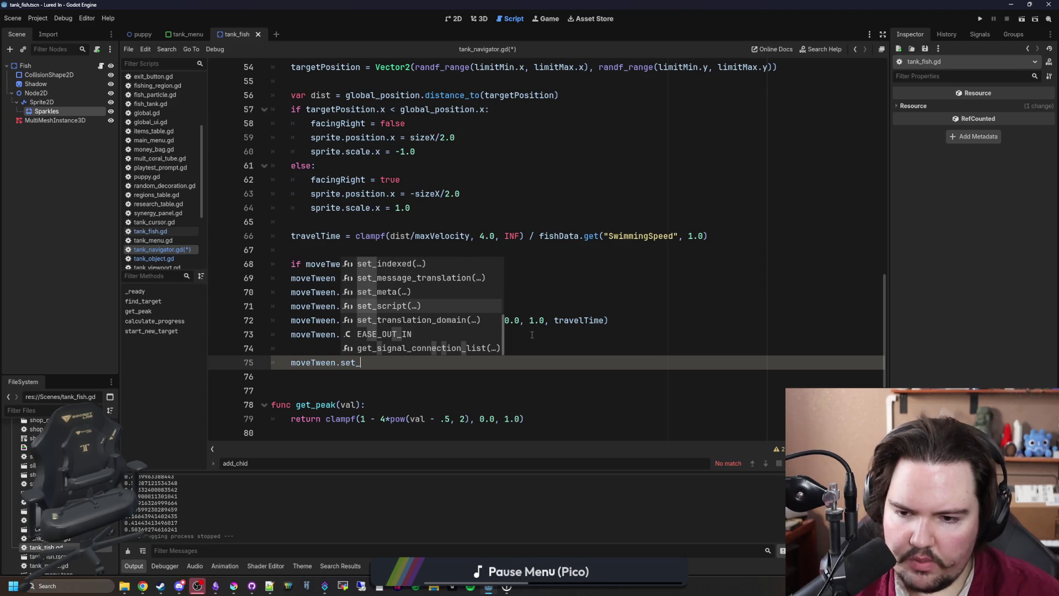
{"action": "key", "text": "Up"}
{"action": "key", "text": "Up"}
{"action": "key", "text": "Up"}
{"action": "key", "text": "Escape"}
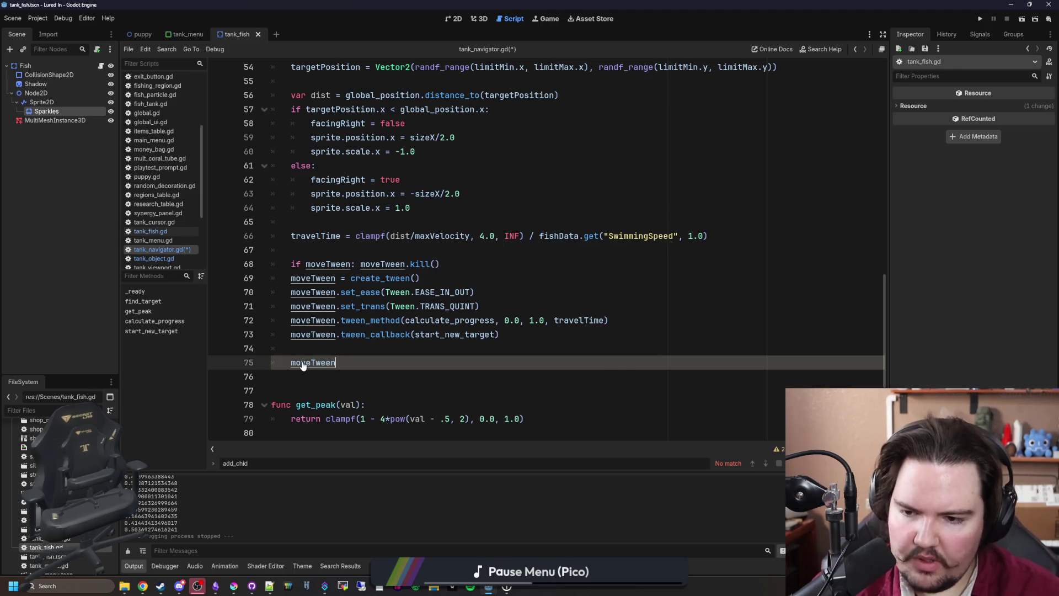
{"action": "left_click", "coordinate": [303, 363], "text": "ctrl"}
{"action": "left_click", "coordinate": [369, 250], "text": "ctrl"}
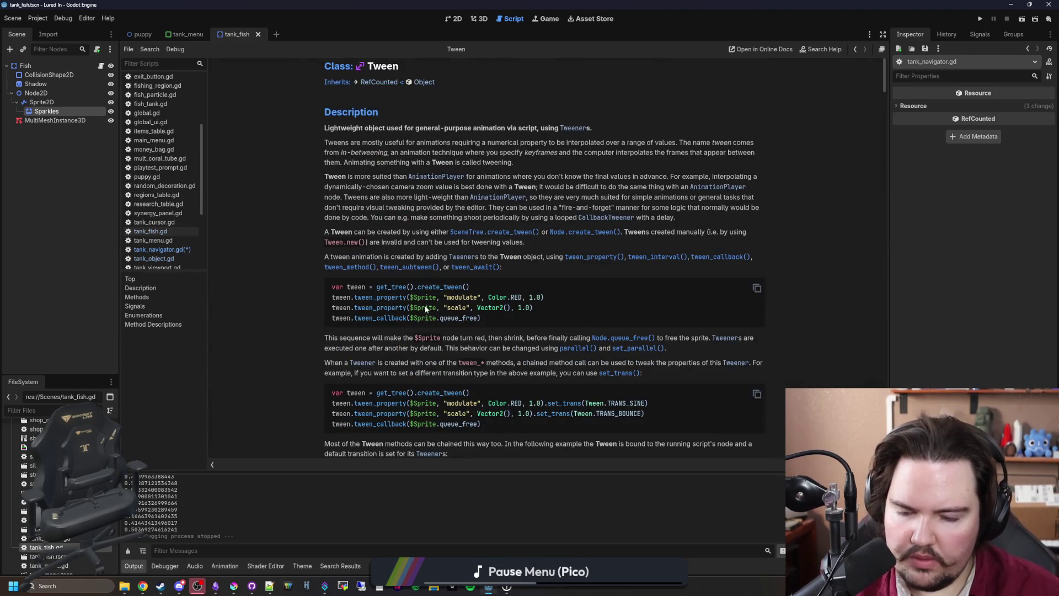
Read the Tween reference's Methods and Signals sections, then return to tank_navigator.gd
{"action": "scroll", "coordinate": [424, 306], "scroll_direction": "down", "scroll_amount": 5}
{"action": "scroll", "coordinate": [436, 296], "scroll_direction": "down", "scroll_amount": 3}
{"action": "scroll", "coordinate": [475, 286], "scroll_direction": "down", "scroll_amount": 3}
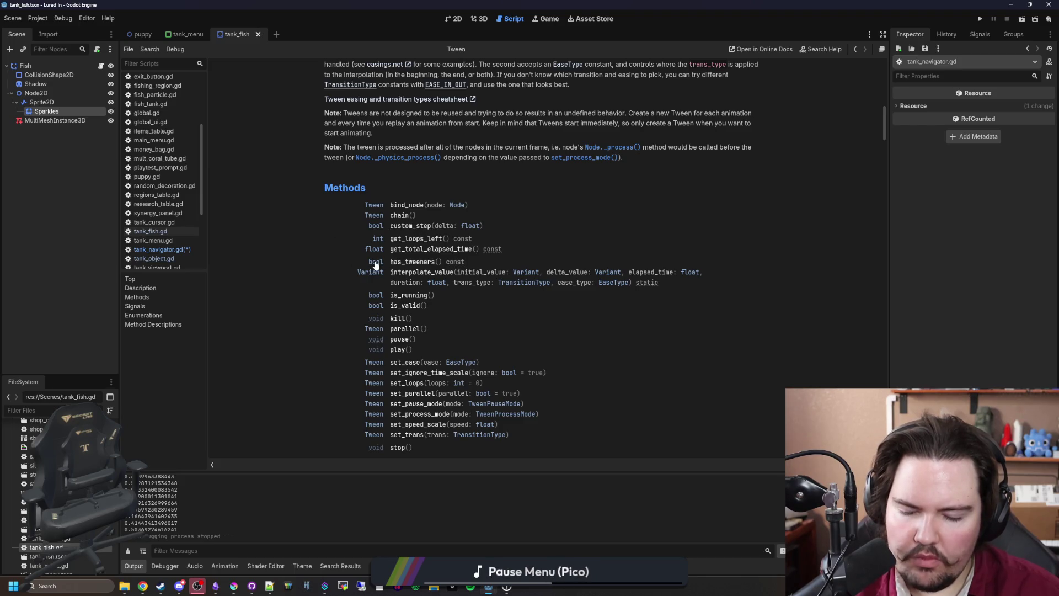
{"action": "scroll", "coordinate": [375, 265], "scroll_direction": "down", "scroll_amount": 2}
{"action": "scroll", "coordinate": [378, 234], "scroll_direction": "down", "scroll_amount": 2}
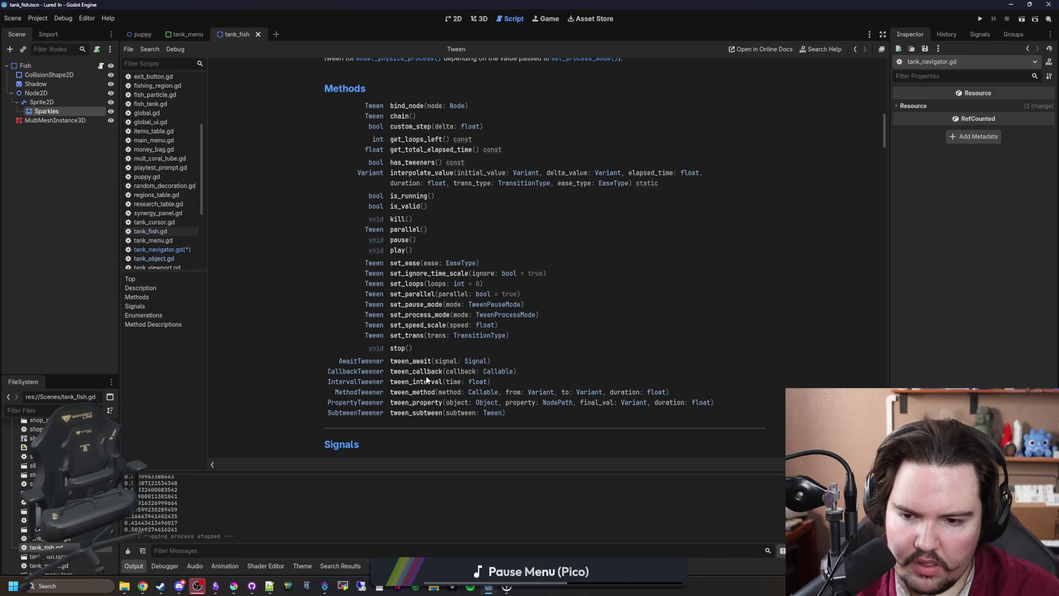
{"action": "scroll", "coordinate": [414, 409], "scroll_direction": "down", "scroll_amount": 5}
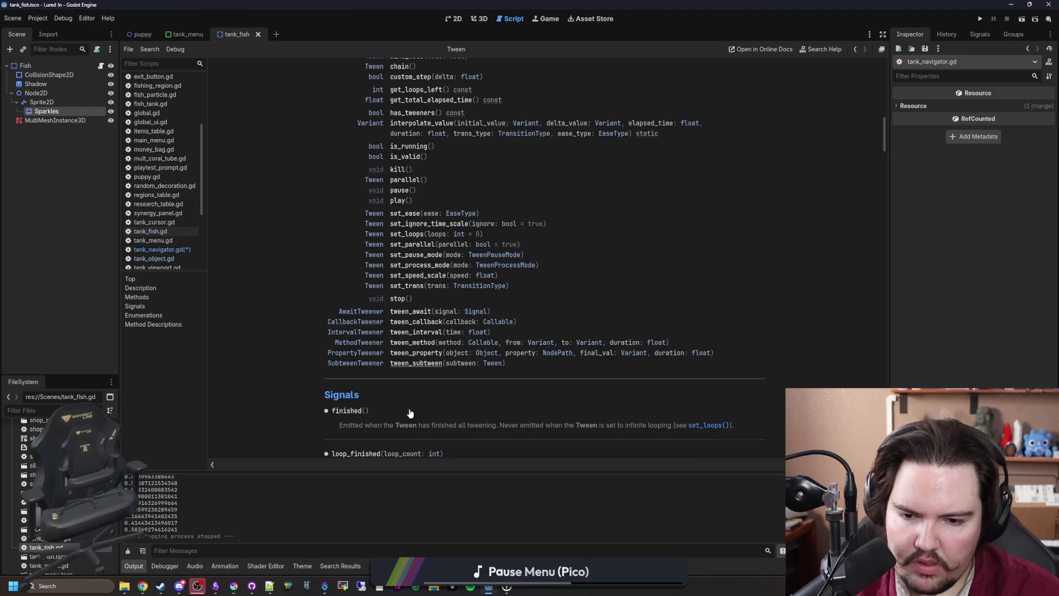
{"action": "key", "text": "alt+Left"}
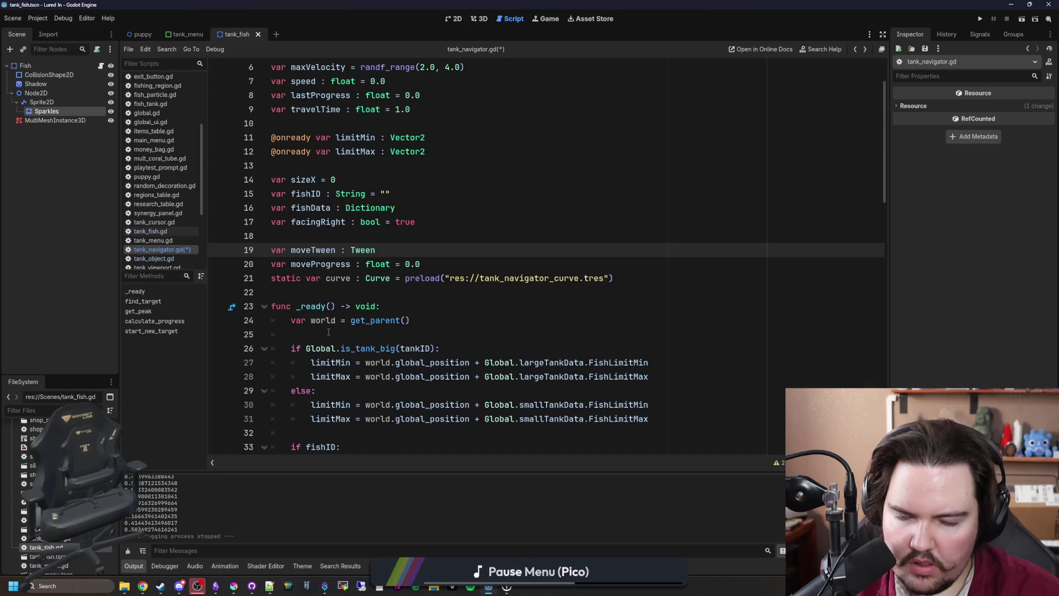
Delete the unfinished moveTween line and leftover blank line, then save tank_navigator.gd
{"action": "key", "text": "shift+Up"}
{"action": "key", "text": "shift+Up"}
{"action": "key", "text": "shift+End"}
{"action": "key", "text": "BackSpace"}
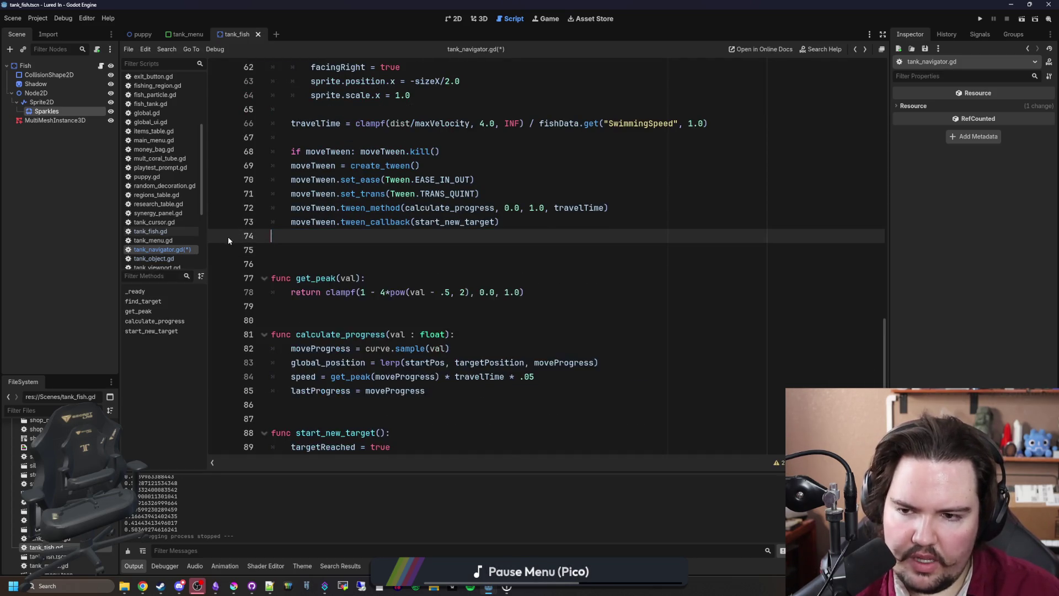
{"action": "key", "text": "ctrl+s"}
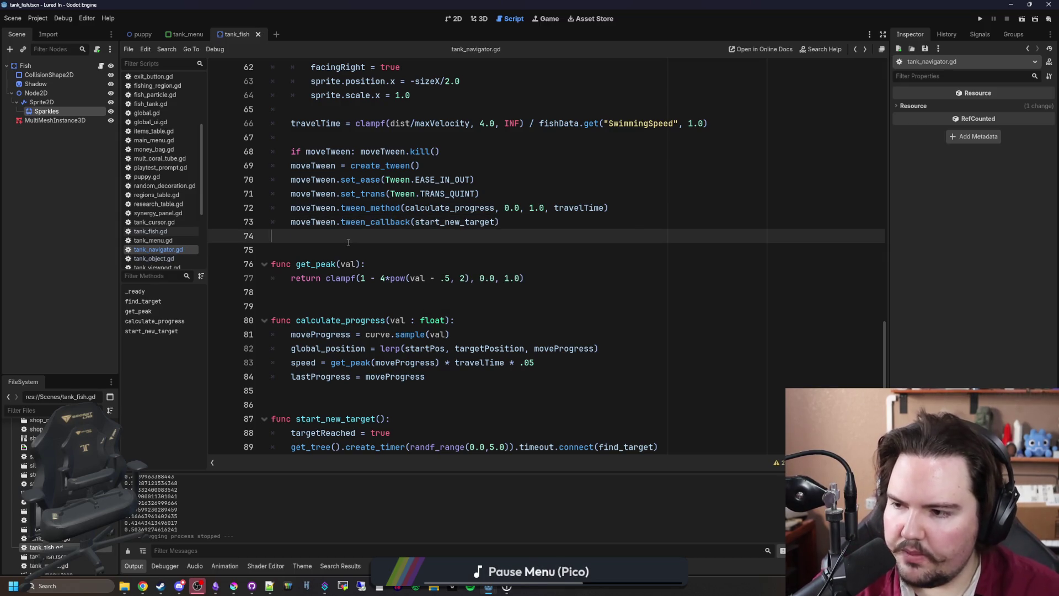
Look over the tween setup around Tween.TRANS_QUINT on line 71
{"action": "scroll", "coordinate": [348, 242], "scroll_direction": "up", "scroll_amount": 3}
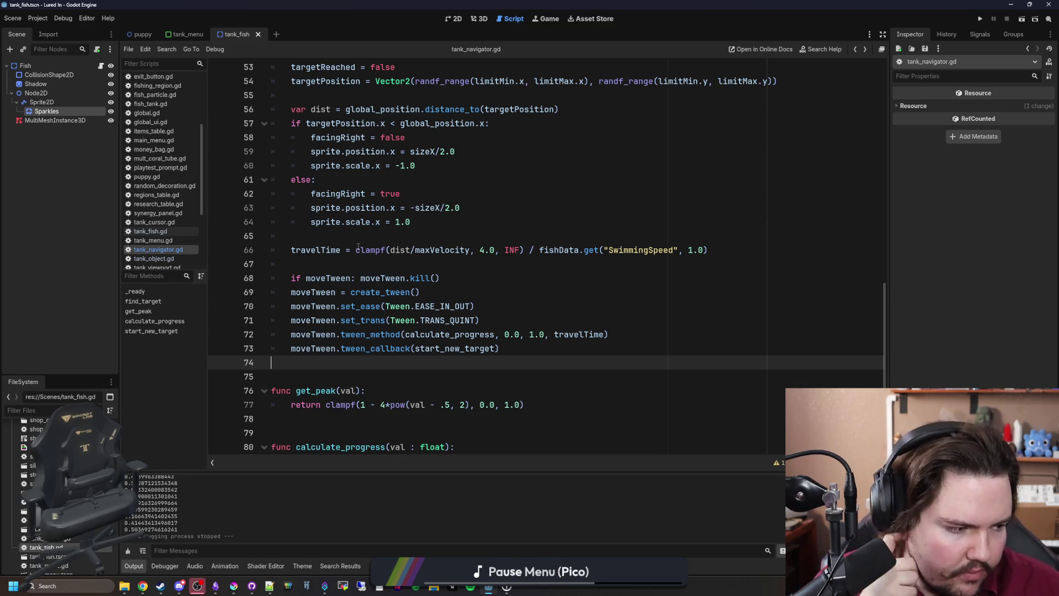
{"action": "mouse_move", "coordinate": [370, 250]}
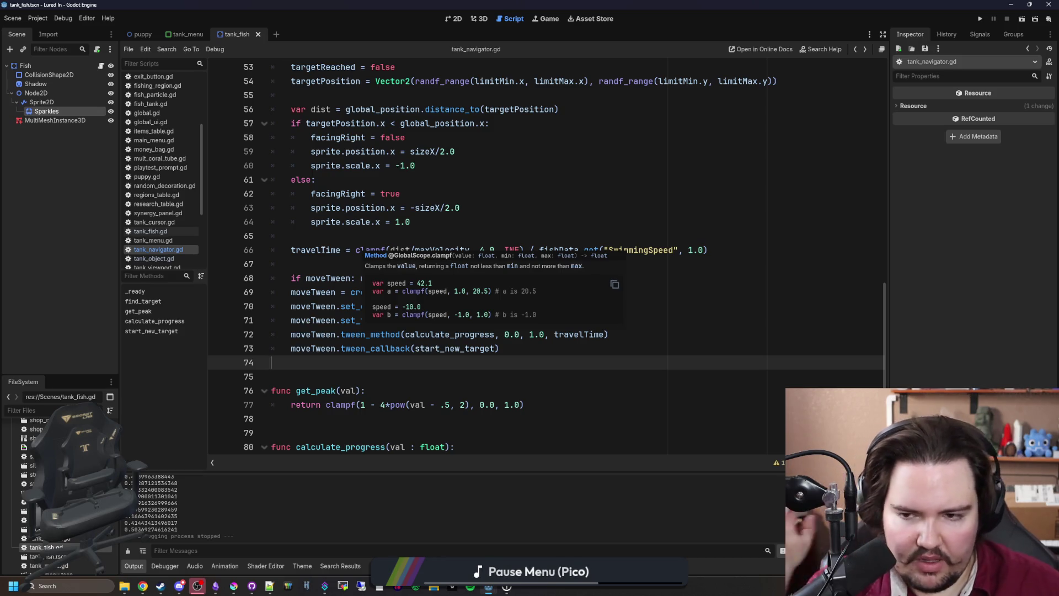
{"action": "left_click", "coordinate": [322, 269]}
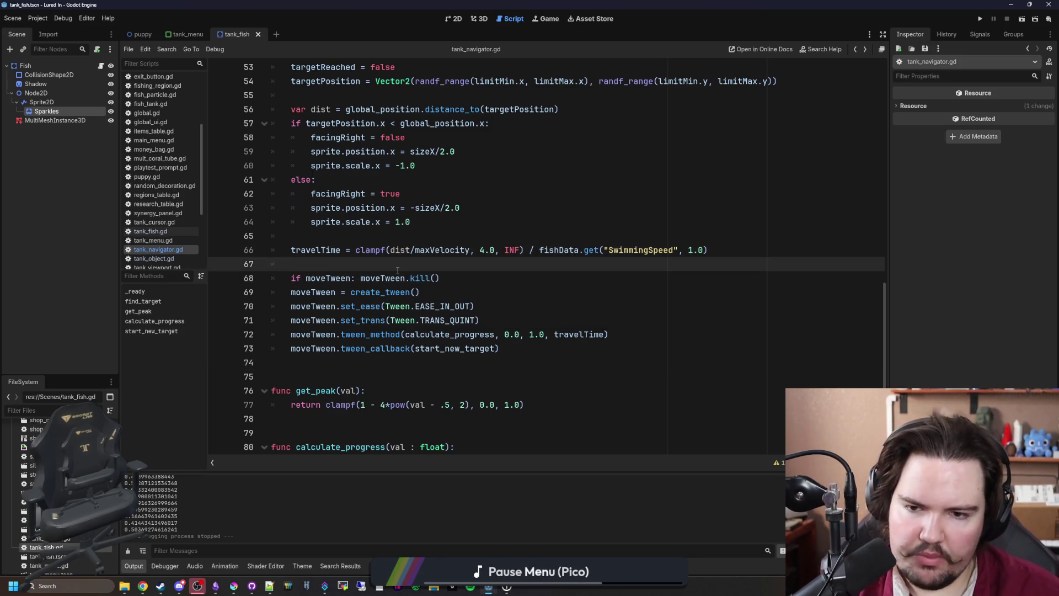
{"action": "scroll", "coordinate": [397, 271], "scroll_direction": "up", "scroll_amount": 3}
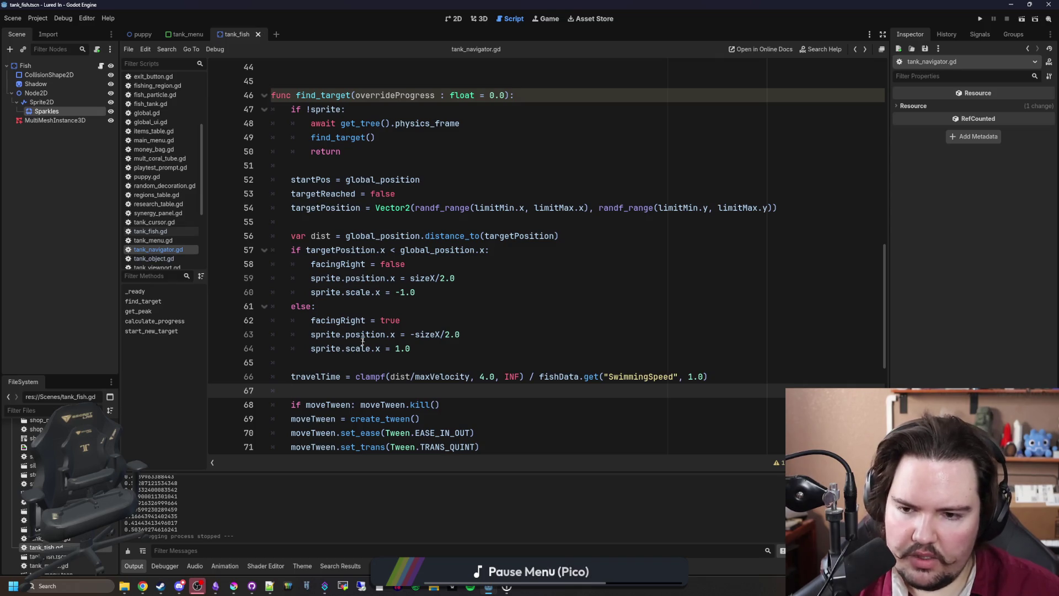
{"action": "scroll", "coordinate": [362, 342], "scroll_direction": "down", "scroll_amount": 2}
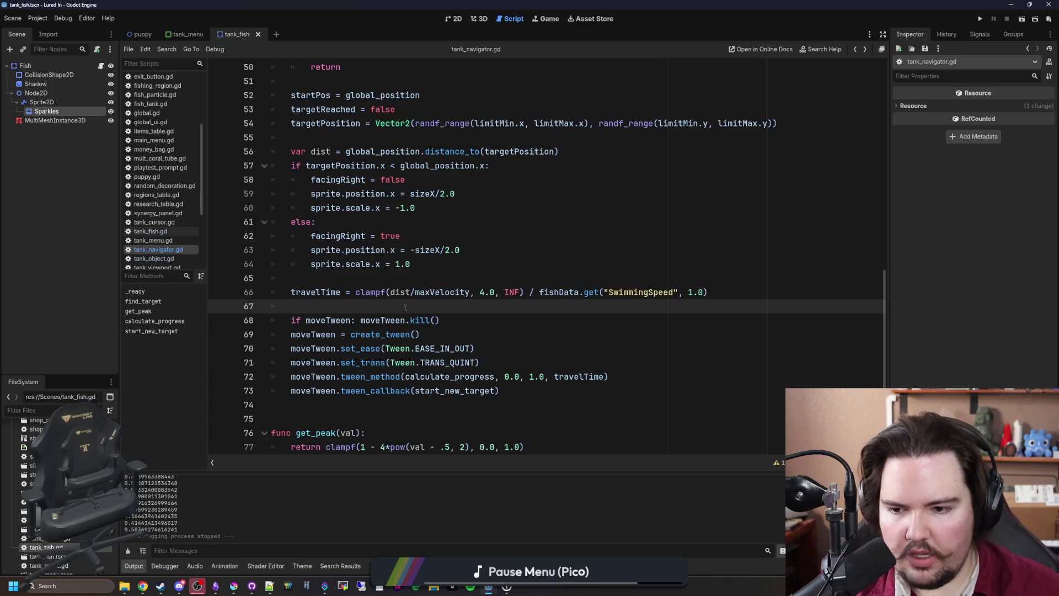
{"action": "left_click_drag", "start_coordinate": [392, 365], "coordinate": [480, 365]}
{"action": "left_click", "coordinate": [479, 366]}
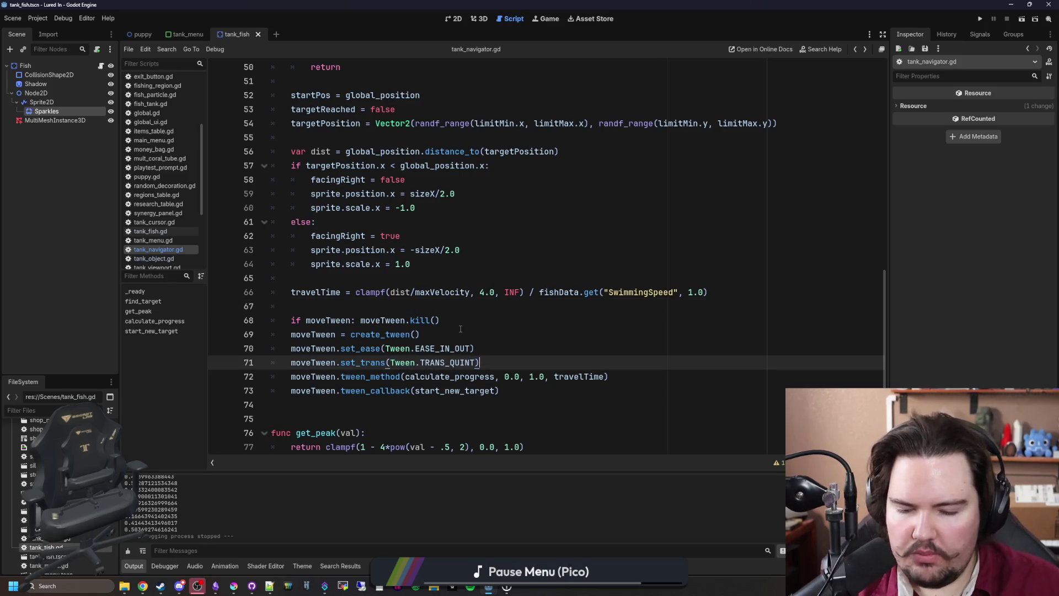
Check the code near empty line 75, then bring Krita forward and maximize it
{"action": "scroll", "coordinate": [555, 284], "scroll_direction": "down", "scroll_amount": 3}
{"action": "scroll", "coordinate": [555, 284], "scroll_direction": "down", "scroll_amount": 1}
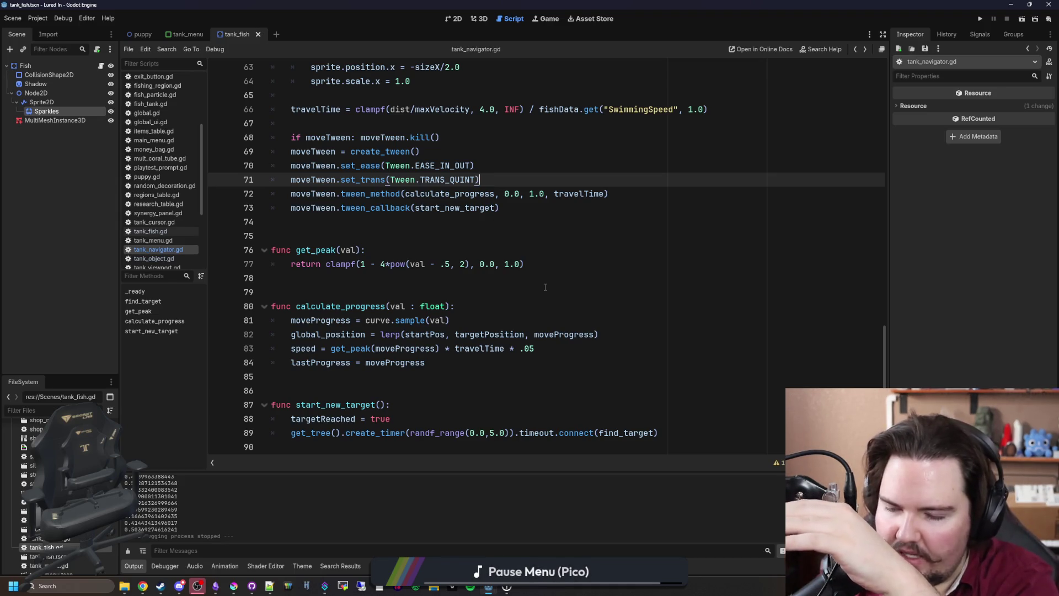
{"action": "left_click", "coordinate": [545, 286]}
{"action": "left_click", "coordinate": [386, 229]}
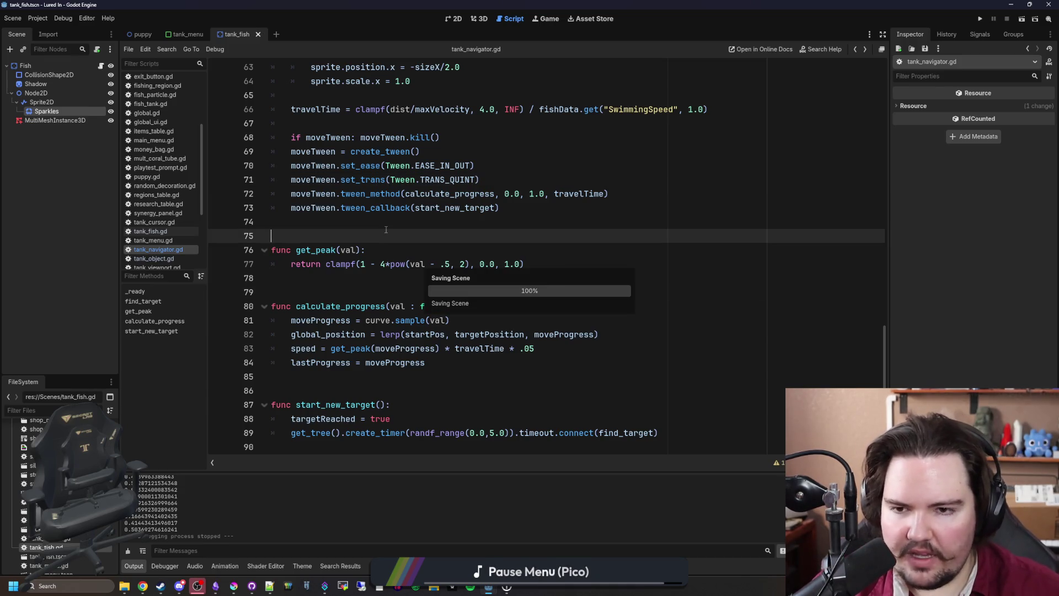
{"action": "key", "text": "alt+Left"}
{"action": "key", "text": "alt+Right"}
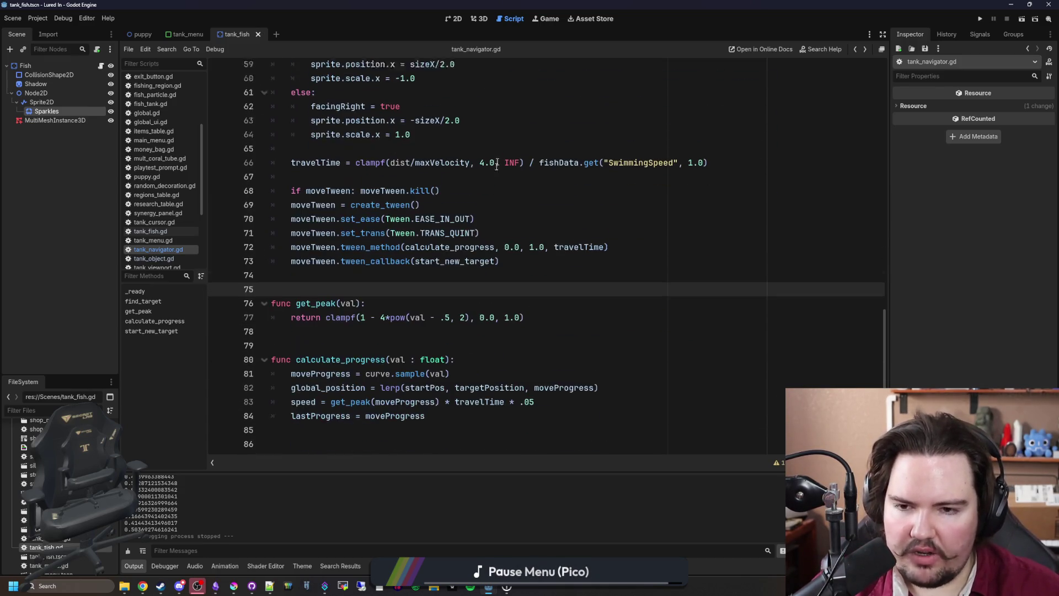
{"action": "left_click", "coordinate": [234, 585]}
{"action": "double_click", "coordinate": [543, 428]}
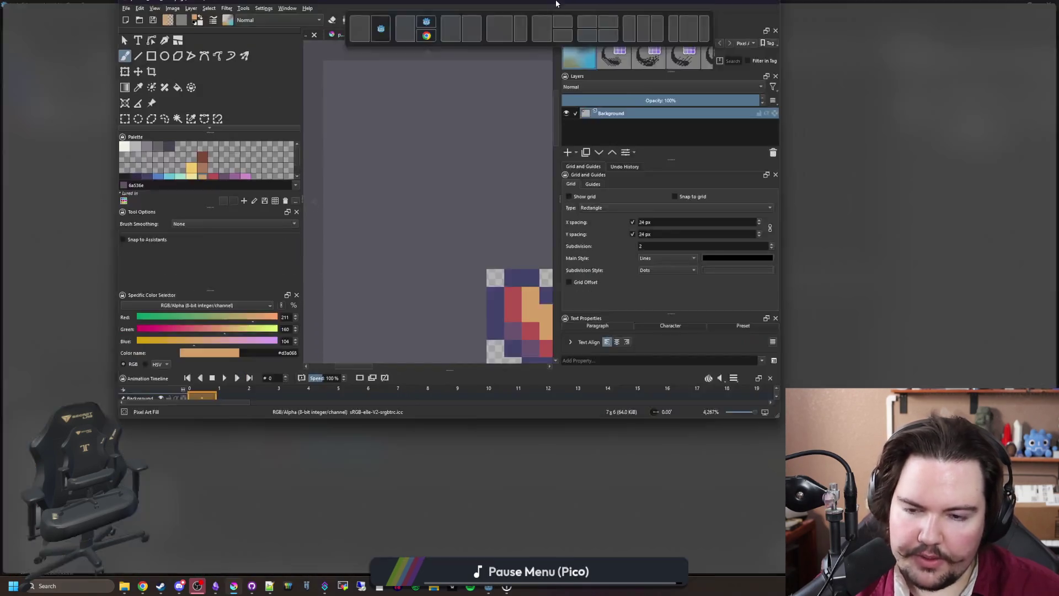
Create a new 512×512 Krita document, discarding document_0's unsaved changes
{"action": "left_click", "coordinate": [8, 13]}
{"action": "left_click", "coordinate": [16, 22]}
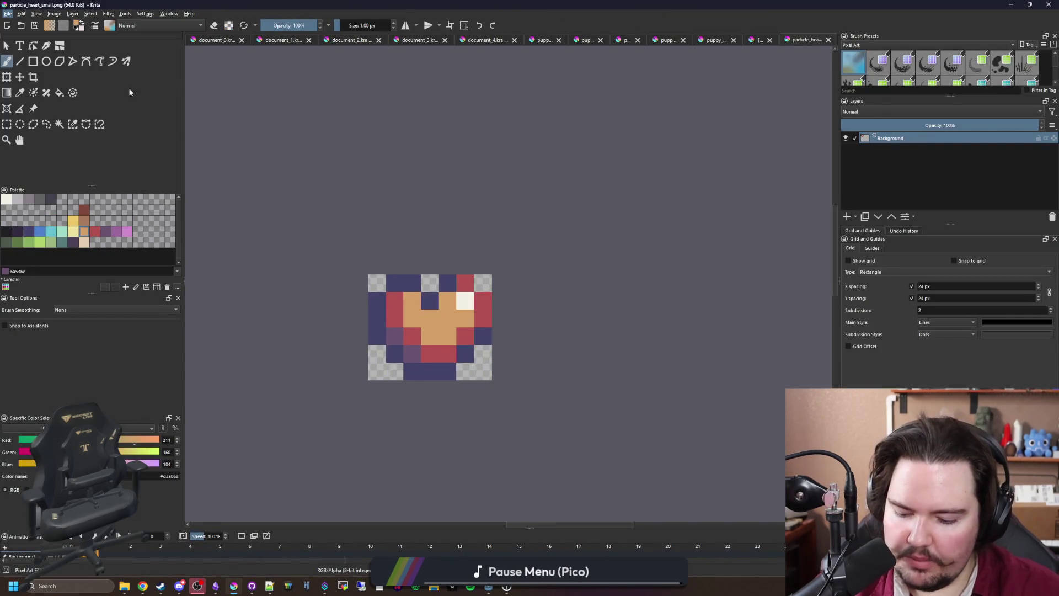
{"action": "double_click", "coordinate": [531, 232]}
{"action": "type", "text": "512"}
{"action": "key", "text": "Tab"}
{"action": "type", "text": "512"}
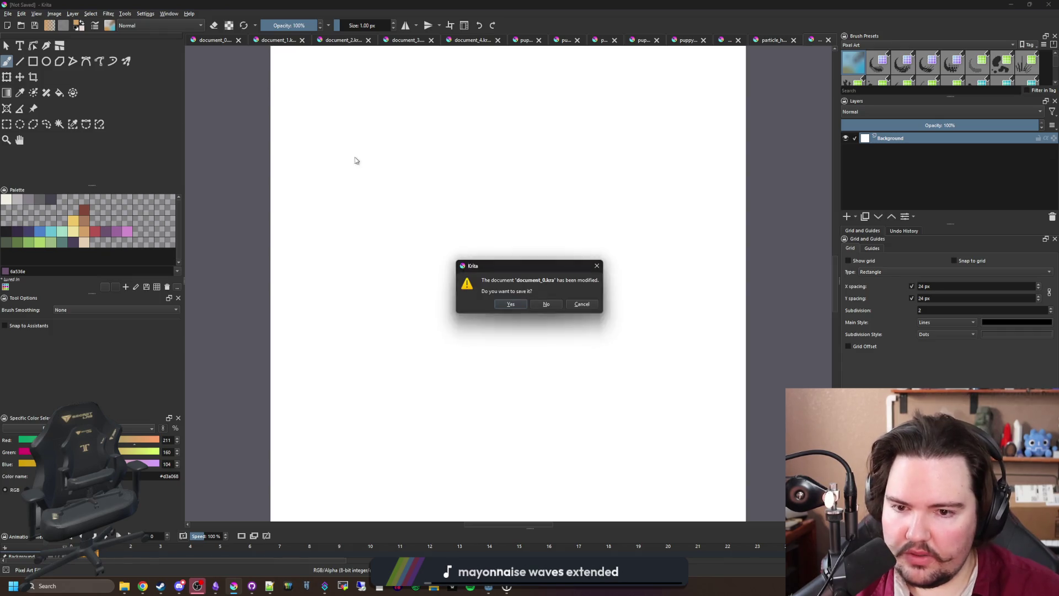
{"action": "left_click", "coordinate": [554, 304]}
Pick the near-black swatch and draw a long gentle wave across the canvas
{"action": "scroll", "coordinate": [430, 303], "scroll_direction": "down", "scroll_amount": 1}
{"action": "scroll", "coordinate": [378, 298], "scroll_direction": "up", "scroll_amount": 3}
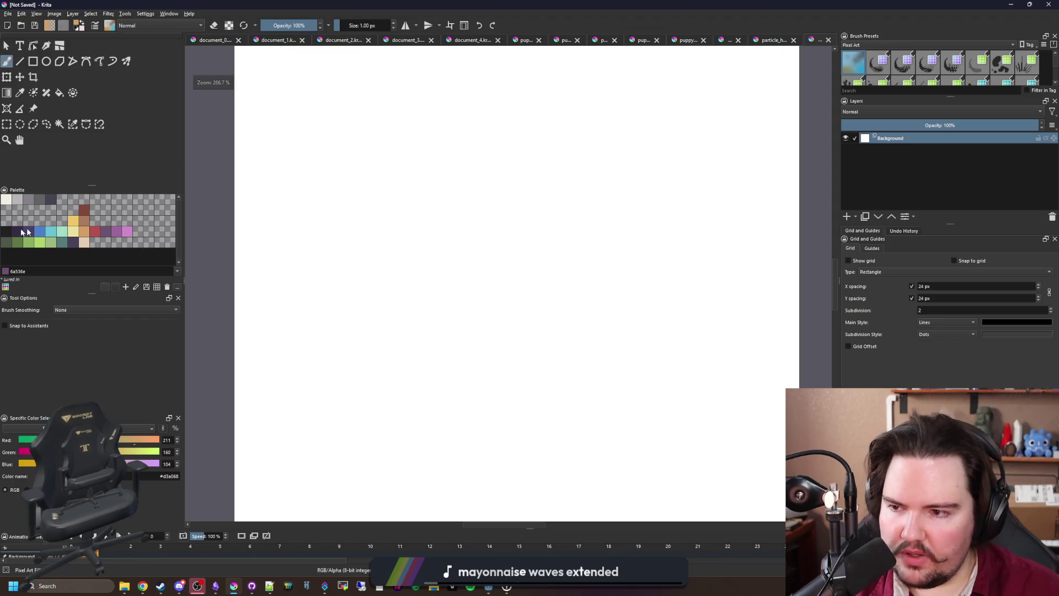
{"action": "left_click", "coordinate": [6, 231]}
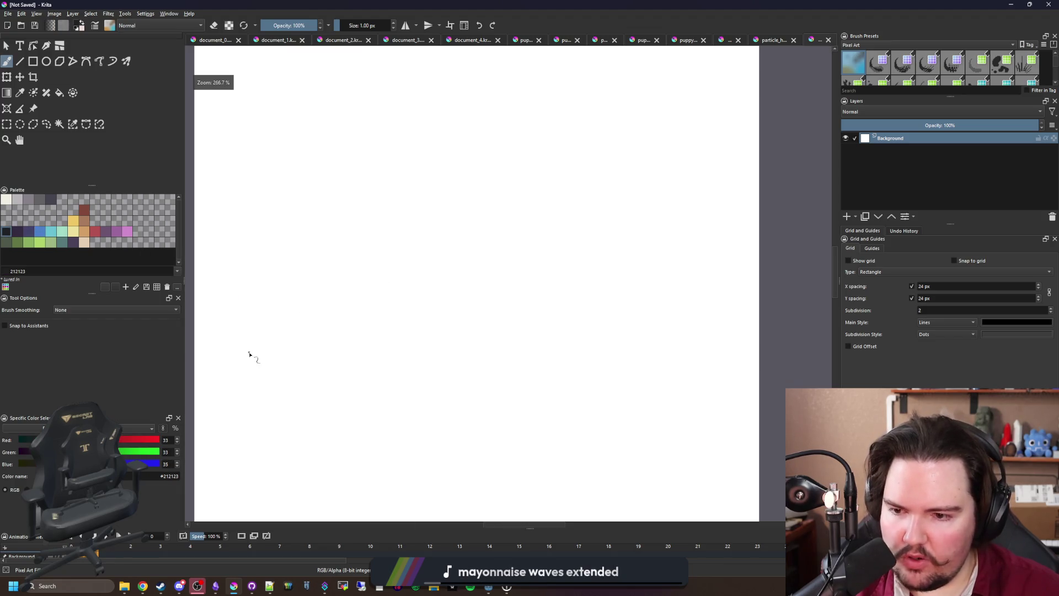
{"action": "mouse_move", "coordinate": [209, 359]}
{"action": "left_mouse_down"}
{"action": "mouse_move", "coordinate": [301, 356]}
{"action": "mouse_move", "coordinate": [409, 319]}
{"action": "mouse_move", "coordinate": [521, 328]}
{"action": "mouse_move", "coordinate": [626, 359]}
{"action": "mouse_move", "coordinate": [767, 359]}
{"action": "left_mouse_up"}
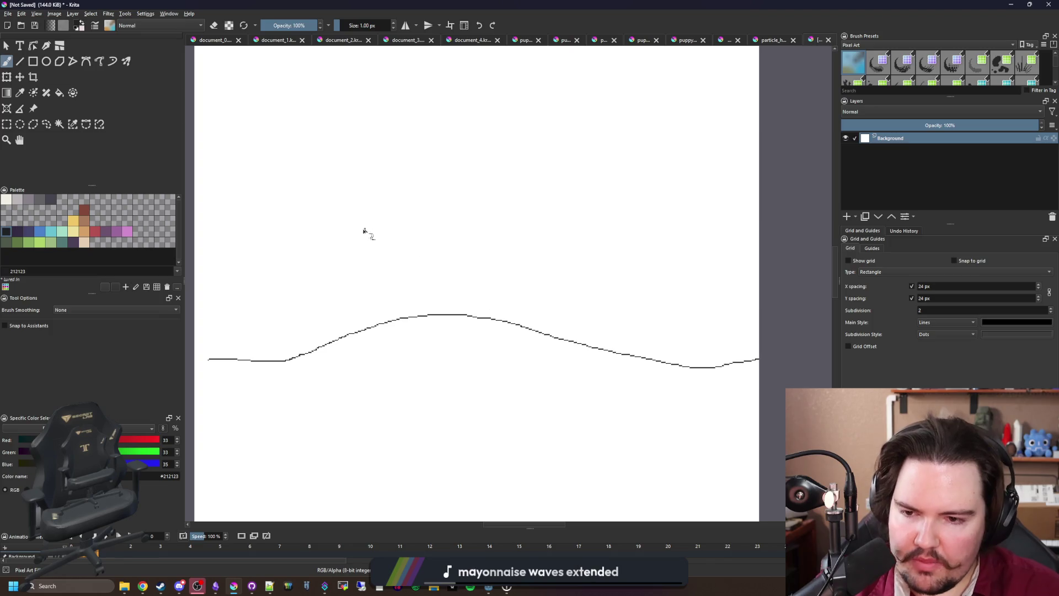
Draw a downward arrow at the wave's peak and a narrow bell curve above it
{"action": "scroll", "coordinate": [353, 224], "scroll_direction": "up", "scroll_amount": 3}
{"action": "scroll", "coordinate": [414, 220], "scroll_direction": "down", "scroll_amount": 3}
{"action": "scroll", "coordinate": [430, 228], "scroll_direction": "up", "scroll_amount": 3}
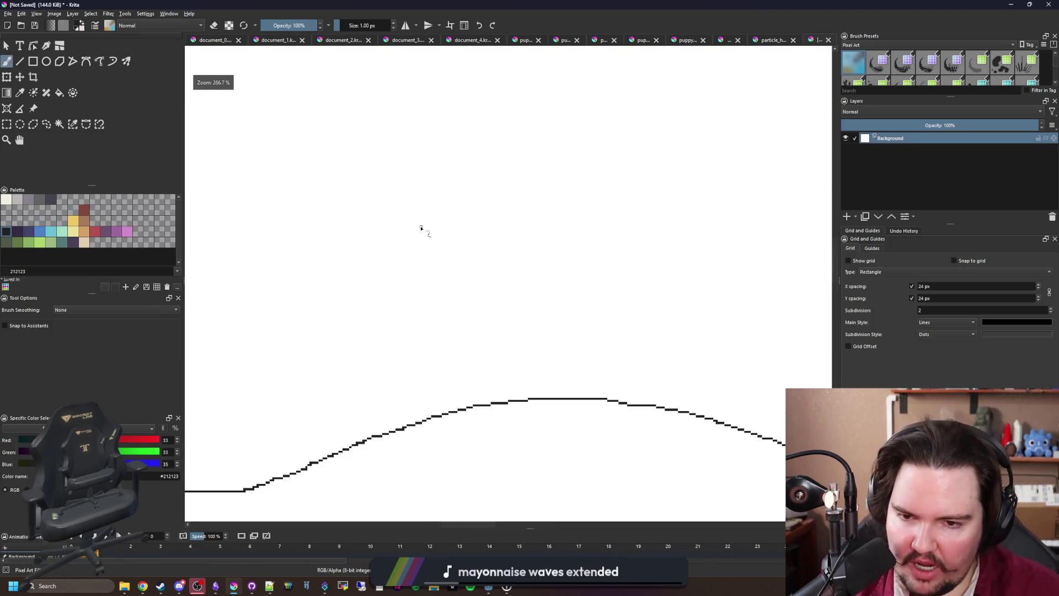
{"action": "scroll", "coordinate": [397, 229], "scroll_direction": "down", "scroll_amount": 3}
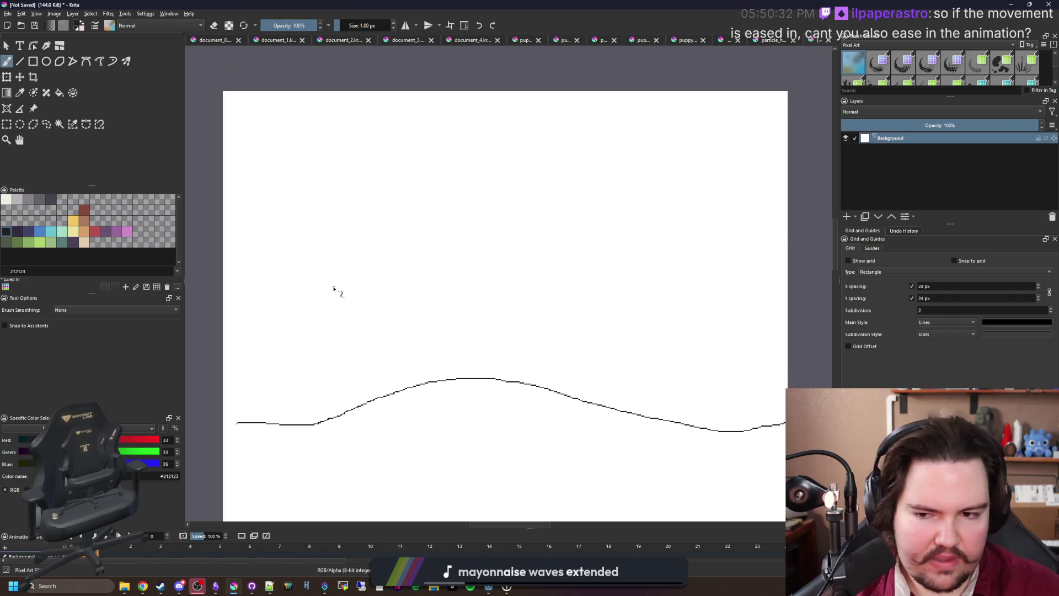
{"action": "scroll", "coordinate": [332, 287], "scroll_direction": "up", "scroll_amount": 1}
{"action": "scroll", "coordinate": [332, 287], "scroll_direction": "down", "scroll_amount": 2}
{"action": "left_click_drag", "start_coordinate": [457, 323], "coordinate": [456, 378]}
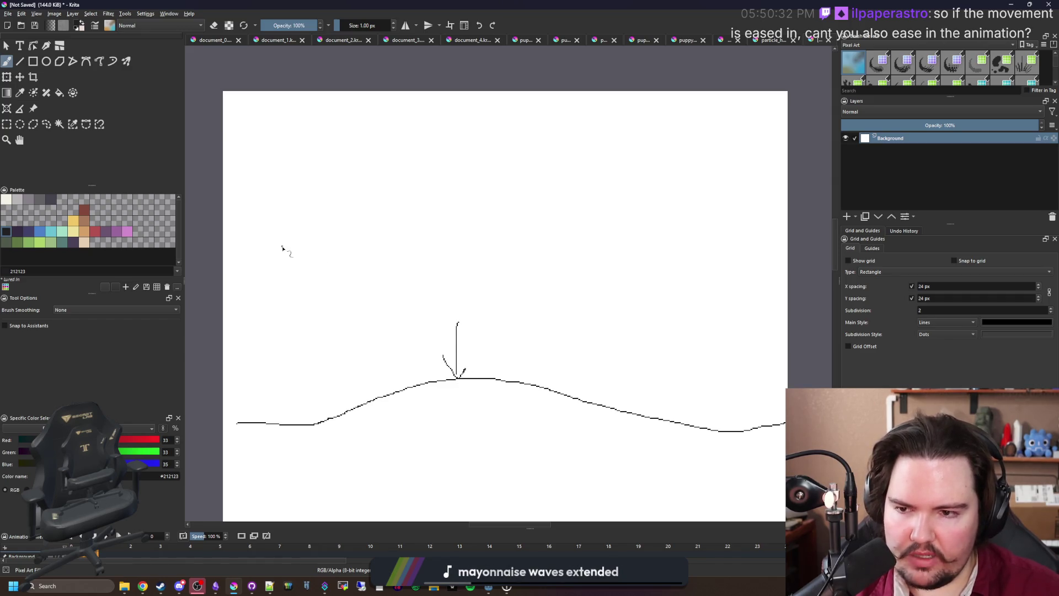
{"action": "mouse_move", "coordinate": [255, 254]}
{"action": "left_mouse_down"}
{"action": "mouse_move", "coordinate": [300, 194]}
{"action": "mouse_move", "coordinate": [338, 178]}
{"action": "mouse_move", "coordinate": [357, 252]}
{"action": "mouse_move", "coordinate": [387, 251]}
{"action": "left_mouse_up"}
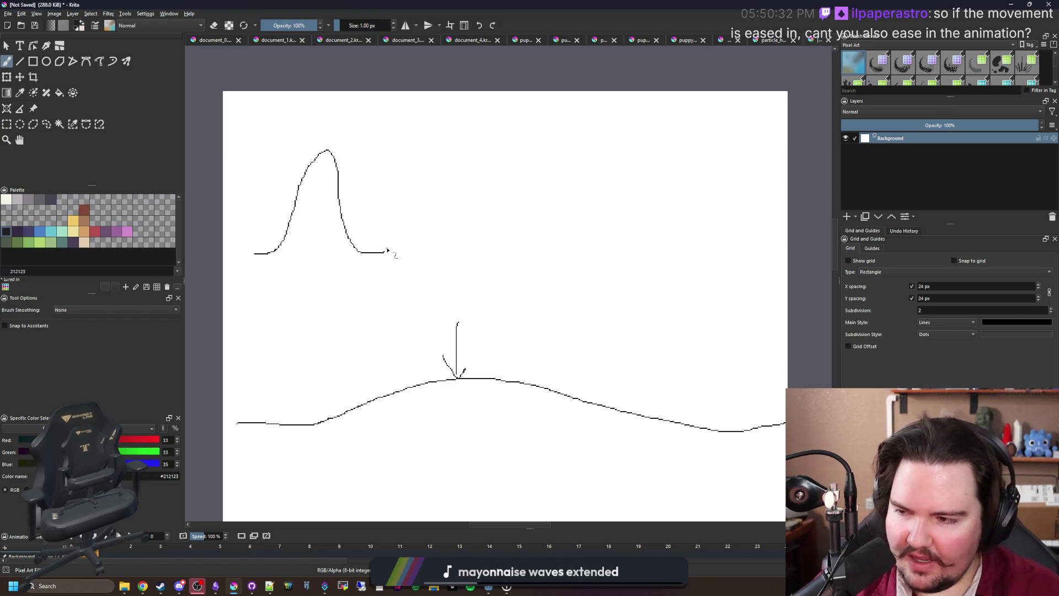
{"action": "scroll", "coordinate": [428, 270], "scroll_direction": "down", "scroll_amount": 1}
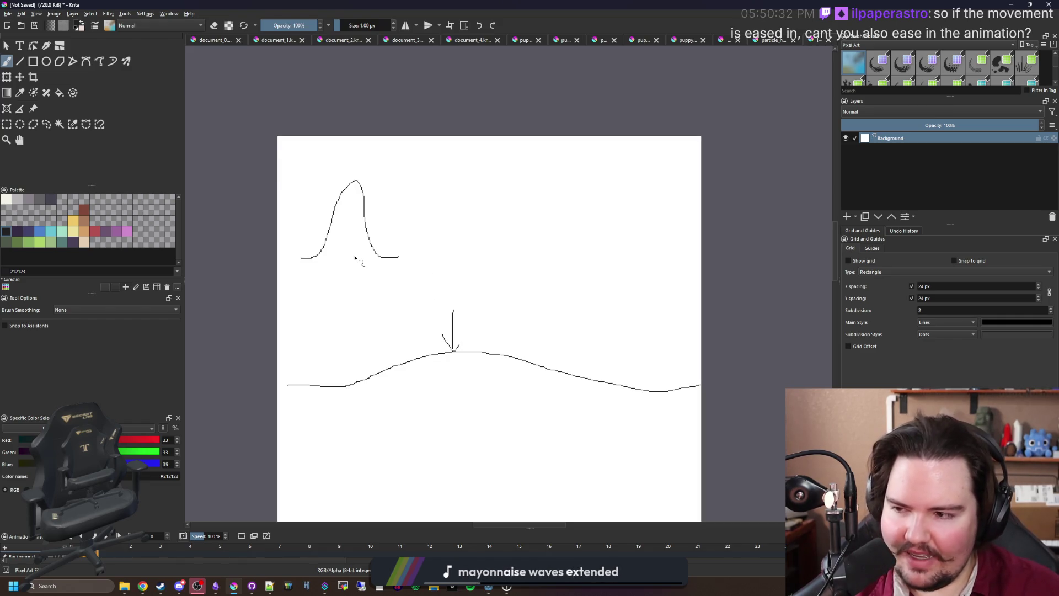
{"action": "scroll", "coordinate": [354, 257], "scroll_direction": "up", "scroll_amount": 1}
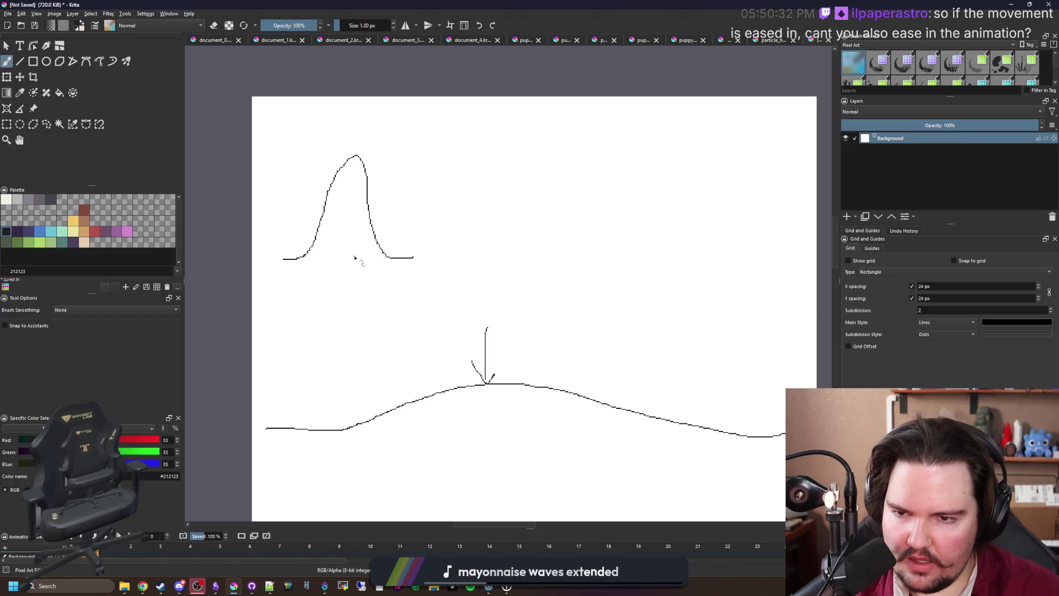
{"action": "scroll", "coordinate": [354, 258], "scroll_direction": "down", "scroll_amount": 1}
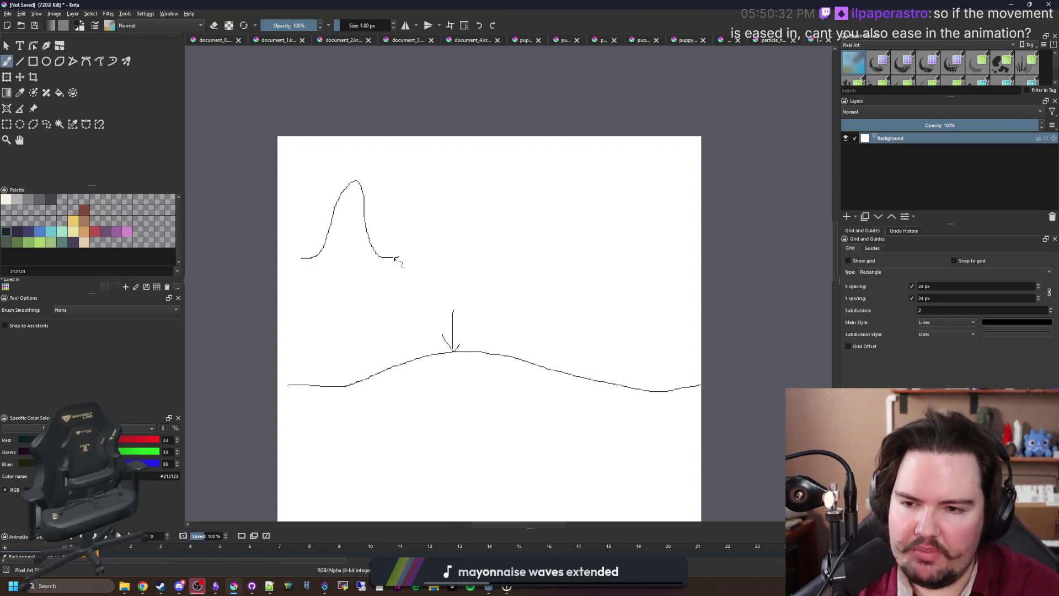
{"action": "scroll", "coordinate": [356, 245], "scroll_direction": "up", "scroll_amount": 3}
{"action": "left_click_drag", "start_coordinate": [343, 281], "coordinate": [386, 108]}
Undo the stray Krita stroke, return to Godot, and save tank_navigator.gd
{"action": "key", "text": "ctrl+z"}
{"action": "key", "text": "alt+Tab"}
{"action": "left_click", "coordinate": [392, 271]}
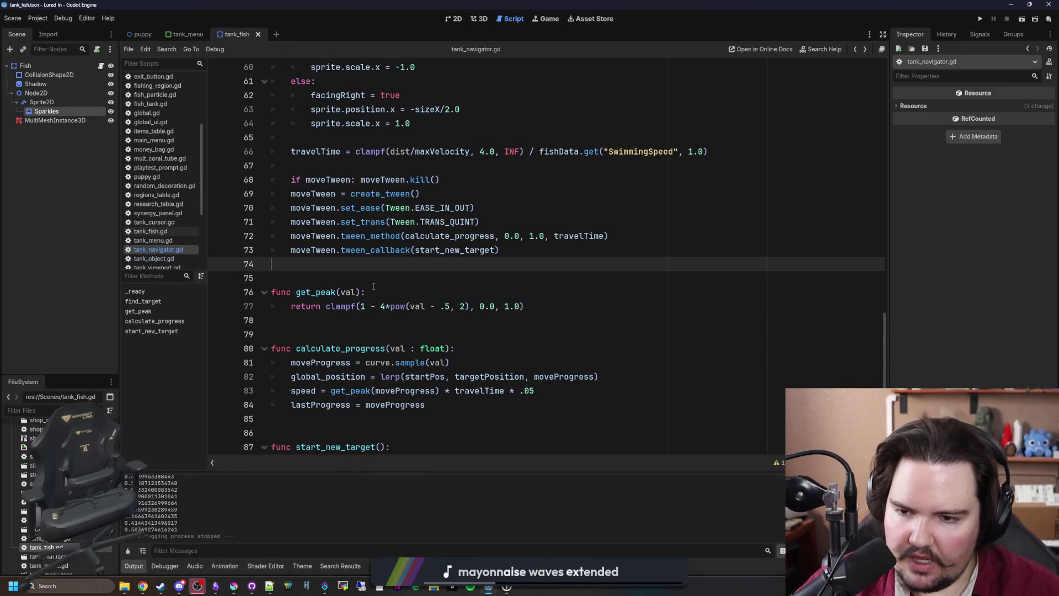
{"action": "left_click", "coordinate": [370, 282]}
{"action": "left_click", "coordinate": [383, 348]}
{"action": "left_click", "coordinate": [393, 292]}
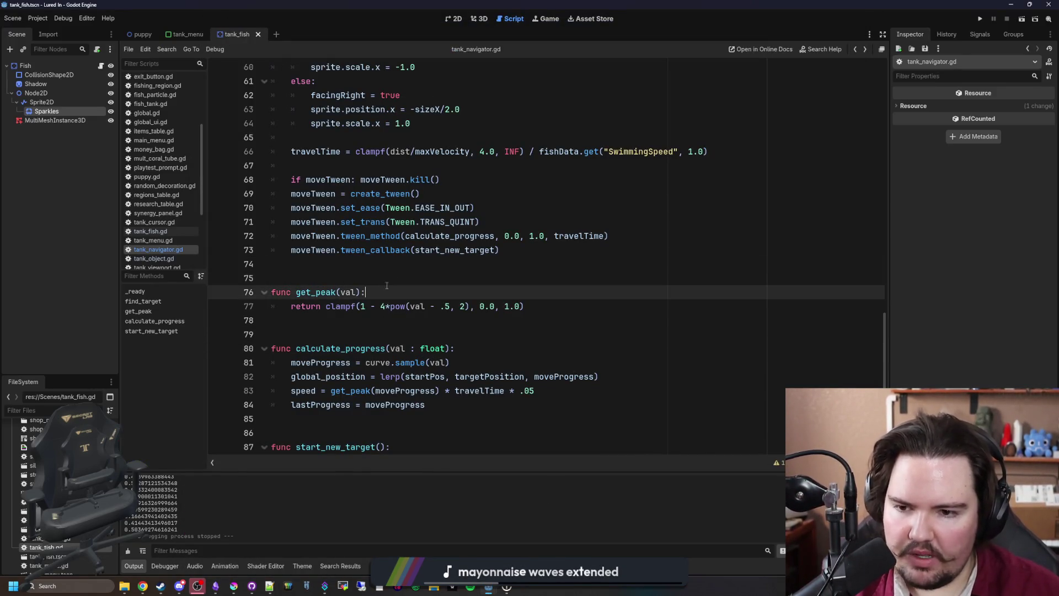
{"action": "left_click", "coordinate": [402, 277]}
{"action": "key", "text": "ctrl+s"}
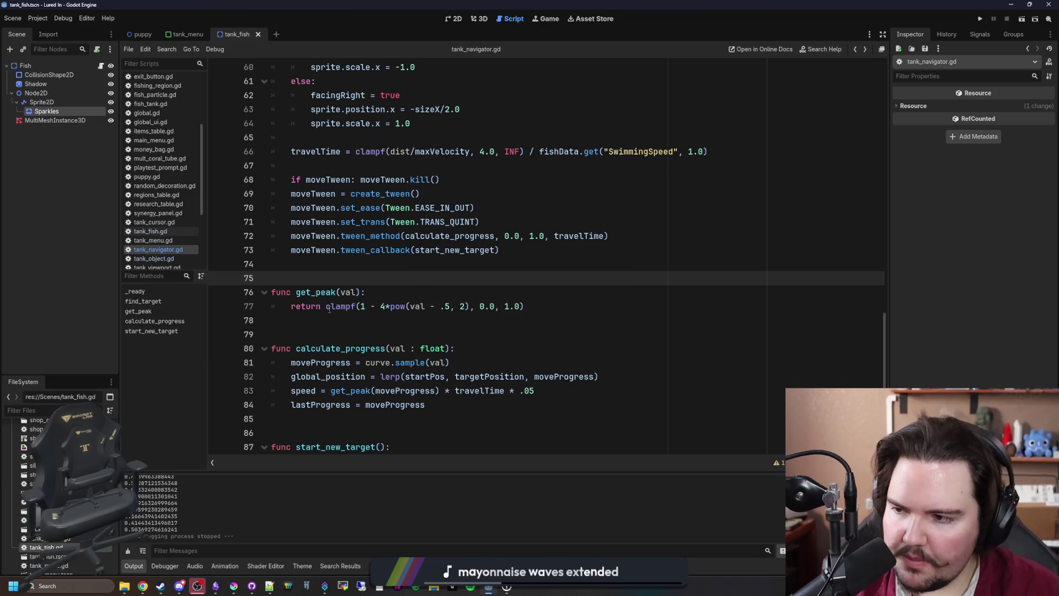
Review empty lines 74–78 of the tween code, then open the set_trans documentation
{"action": "left_click", "coordinate": [357, 320]}
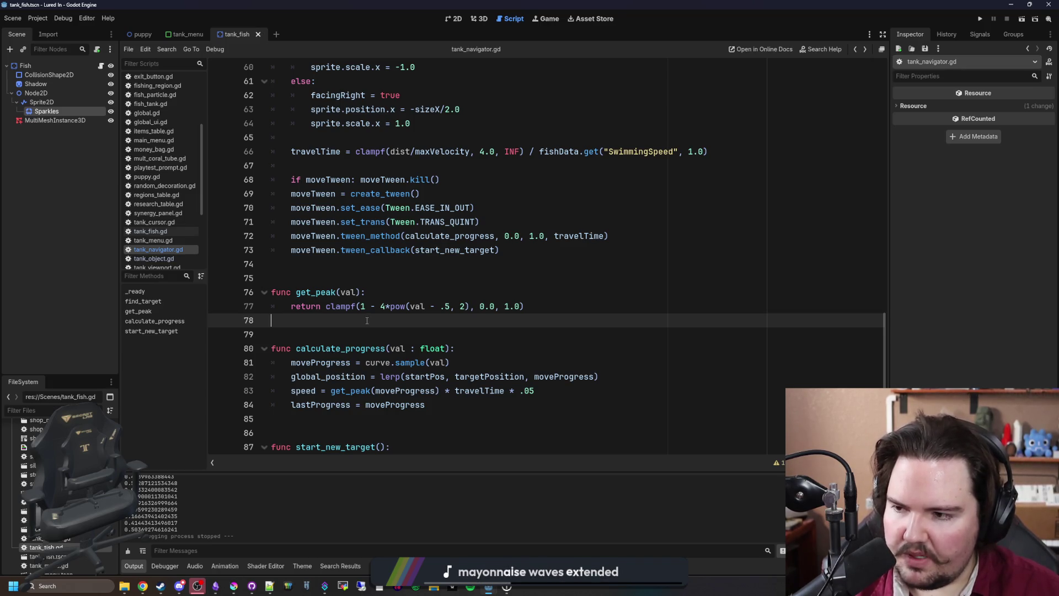
{"action": "left_click", "coordinate": [325, 269]}
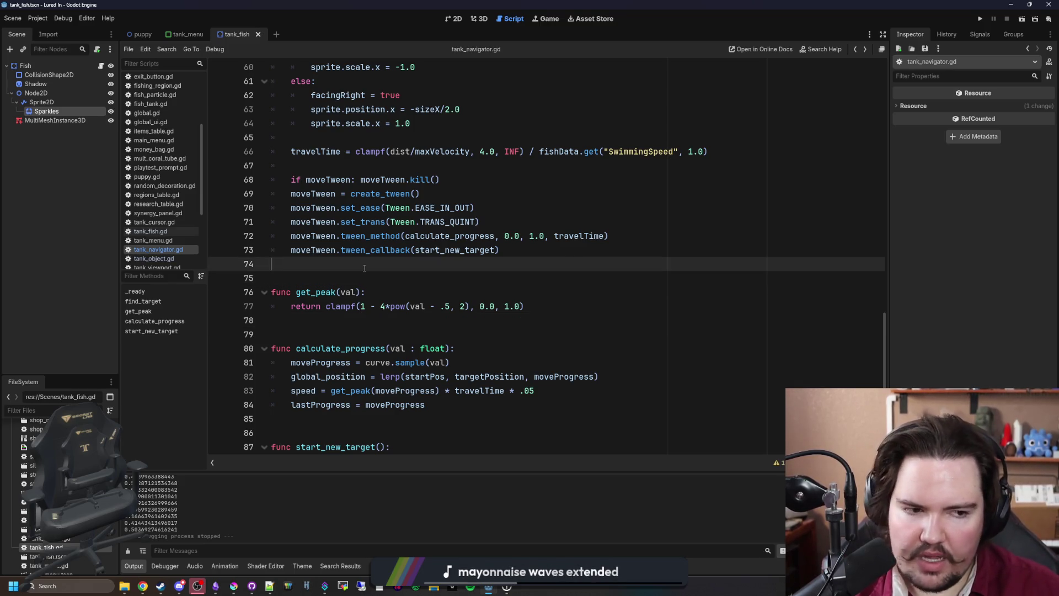
{"action": "key", "text": "Down"}
{"action": "key", "text": "Down"}
{"action": "key", "text": "Up"}
{"action": "key", "text": "Up"}
{"action": "key", "text": "Down"}
{"action": "key", "text": "Down"}
{"action": "key", "text": "Up"}
{"action": "key", "text": "Up"}
{"action": "key", "text": "Up"}
{"action": "left_click", "coordinate": [391, 293]}
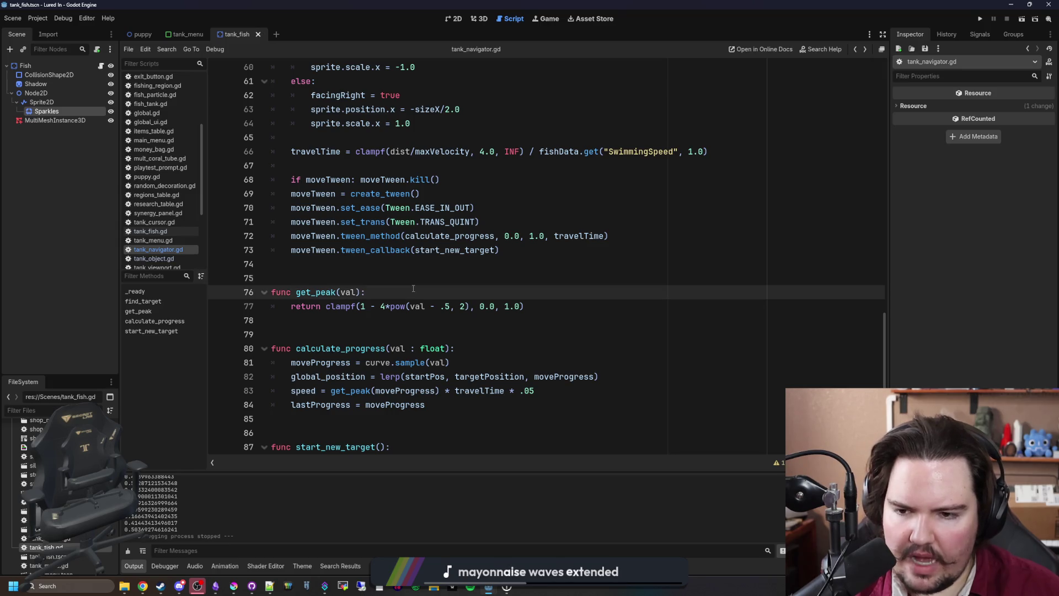
{"action": "left_click", "coordinate": [391, 275]}
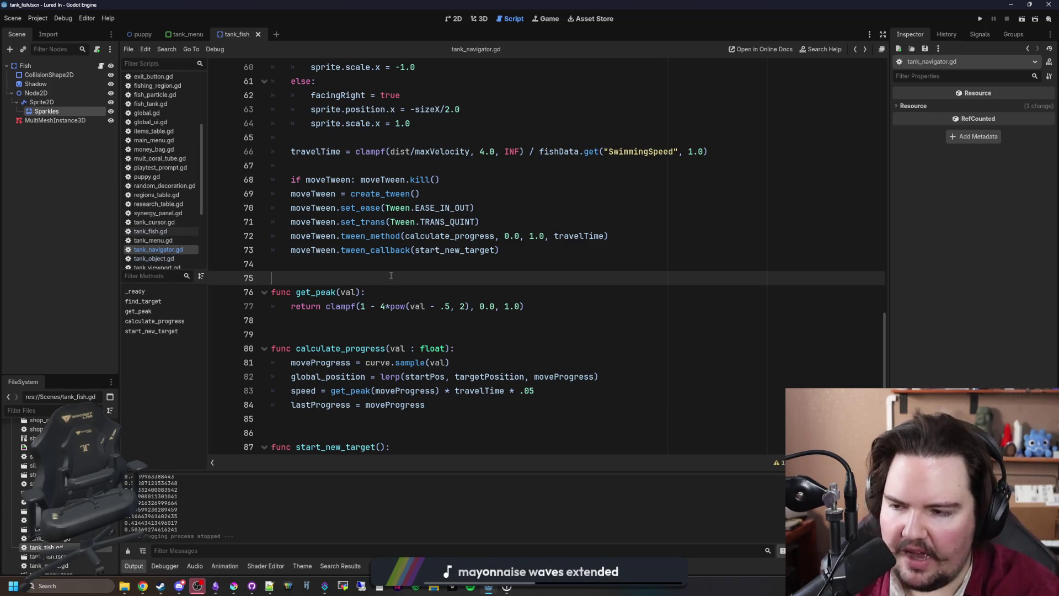
{"action": "left_click", "coordinate": [431, 264]}
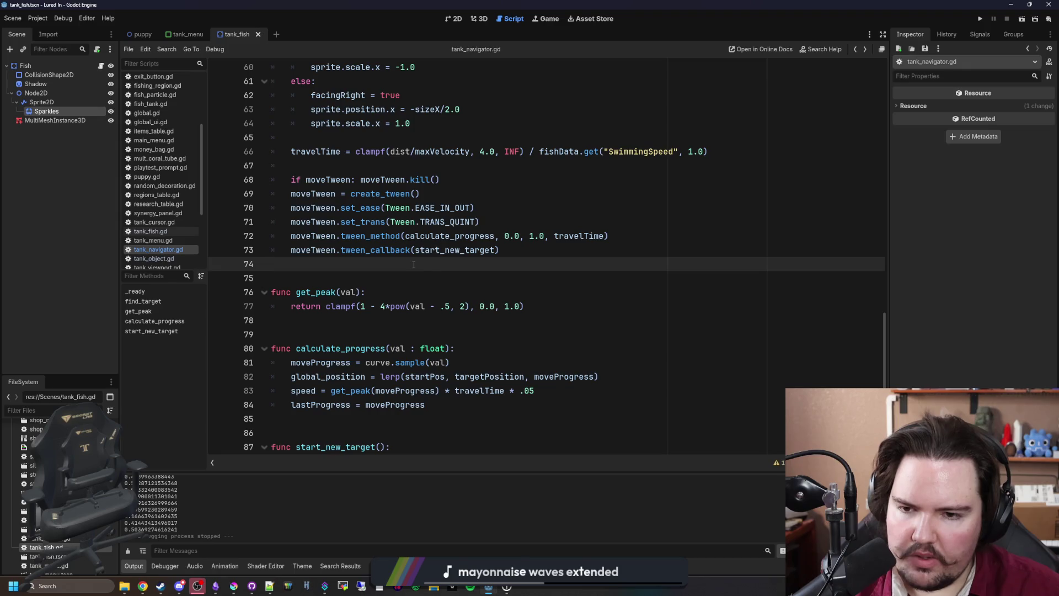
{"action": "left_click", "coordinate": [354, 222], "text": "ctrl"}
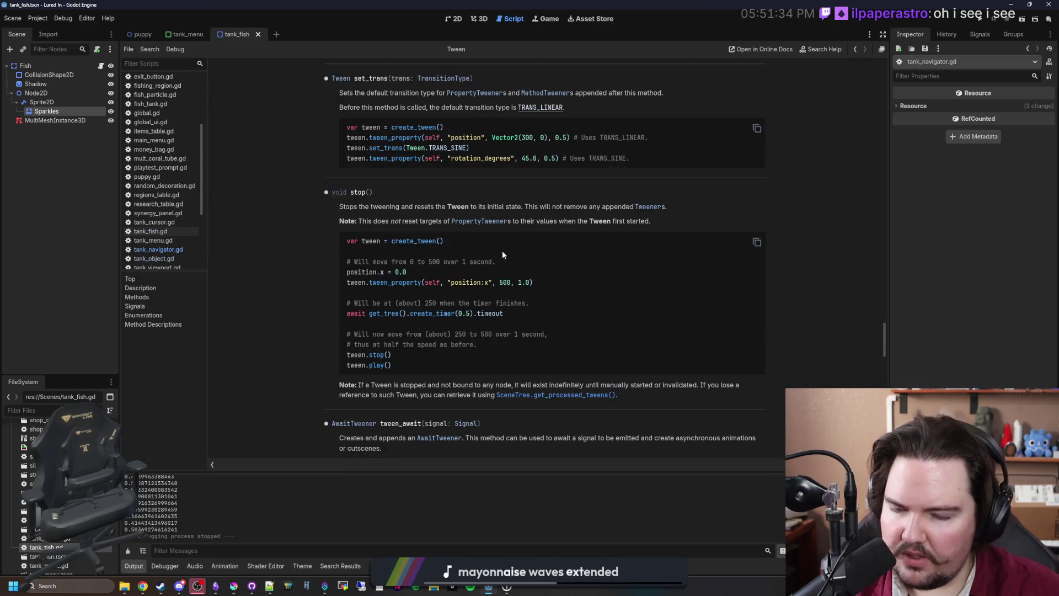
{"action": "scroll", "coordinate": [471, 246], "scroll_direction": "down", "scroll_amount": 10}
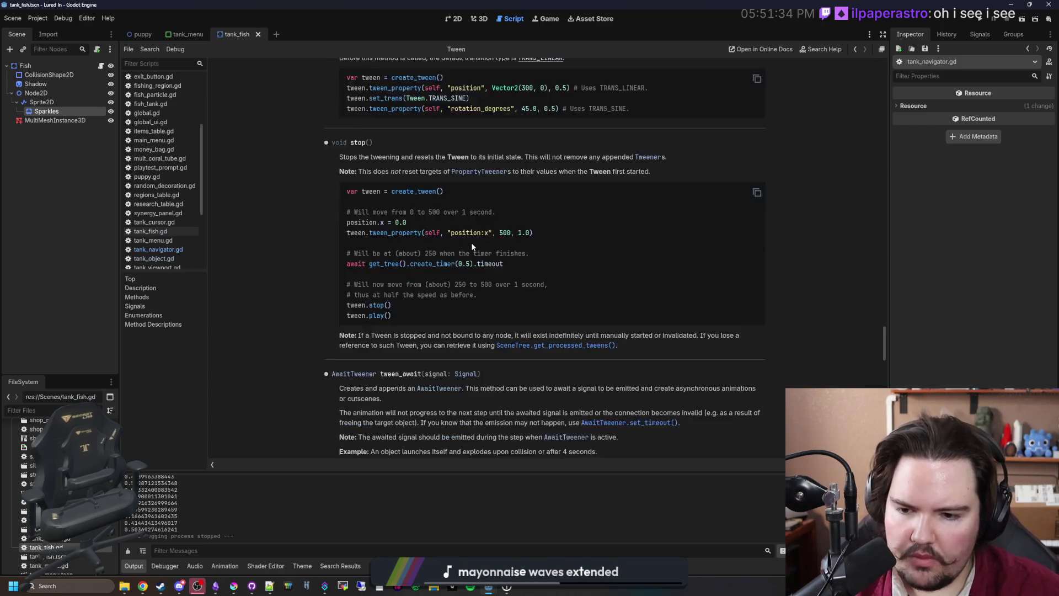
{"action": "scroll", "coordinate": [472, 247], "scroll_direction": "down", "scroll_amount": 2}
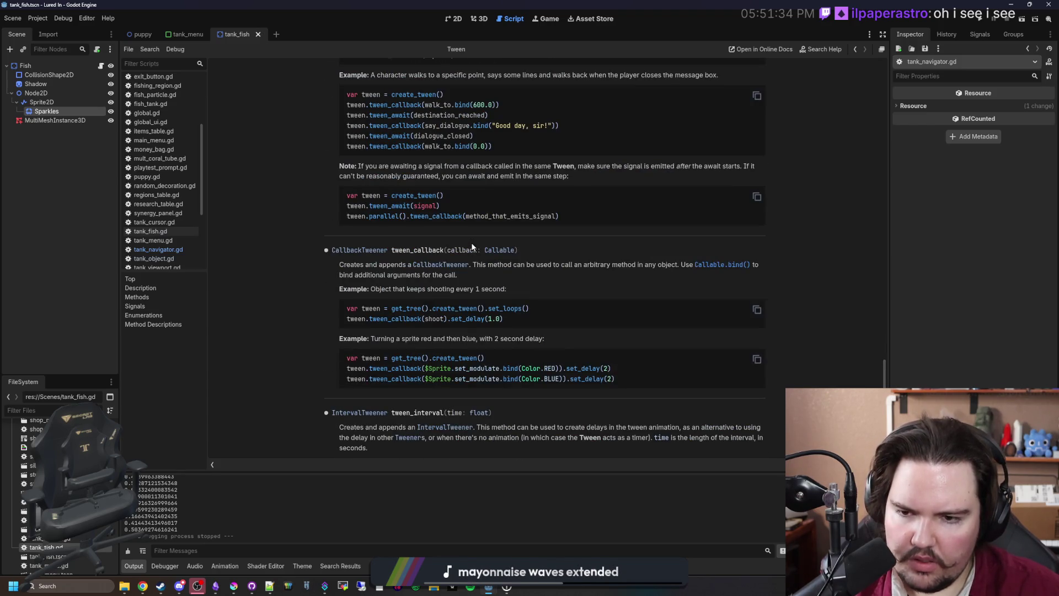
{"action": "scroll", "coordinate": [471, 246], "scroll_direction": "down", "scroll_amount": 10}
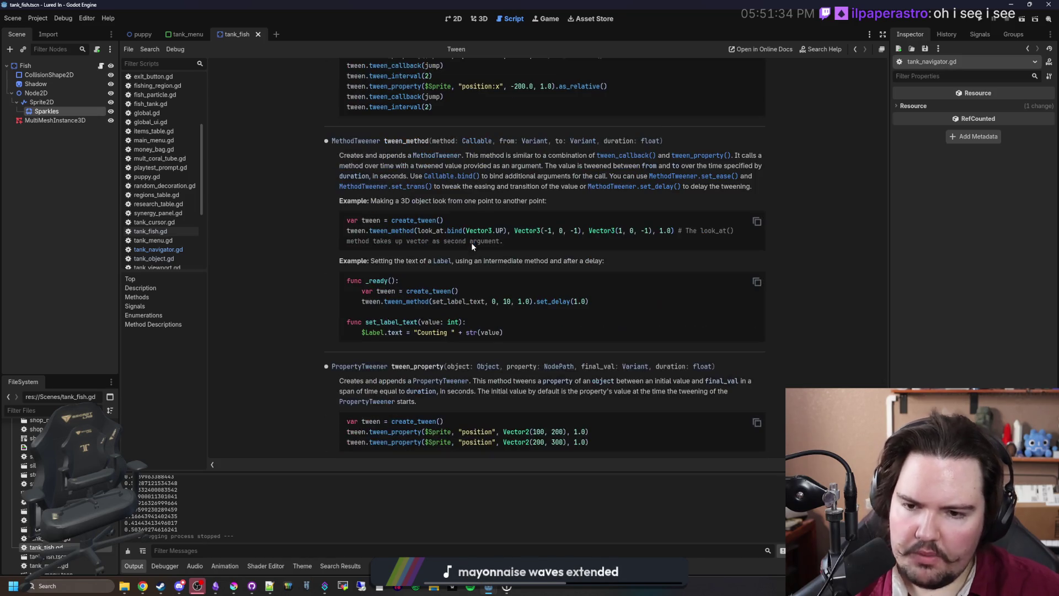
{"action": "key", "text": "alt+Left"}
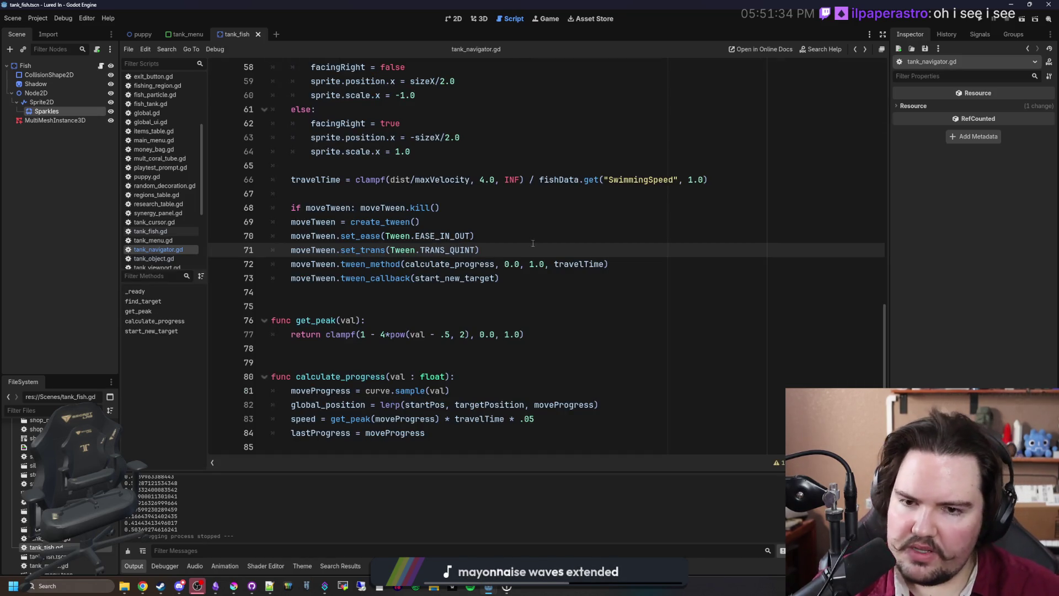
{"action": "scroll", "coordinate": [529, 237], "scroll_direction": "up", "scroll_amount": 5}
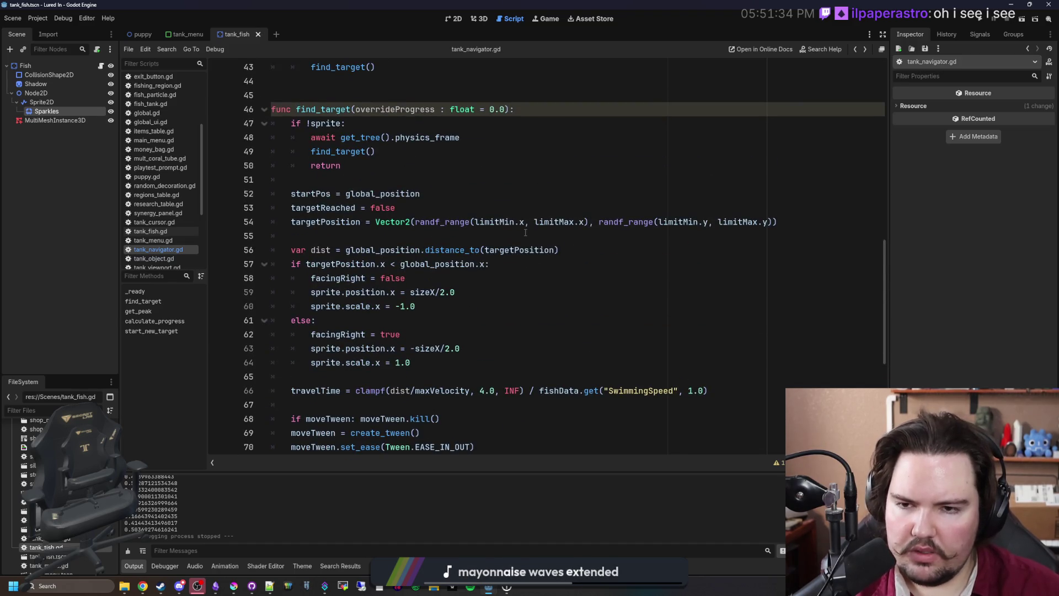
{"action": "scroll", "coordinate": [525, 233], "scroll_direction": "up", "scroll_amount": 4}
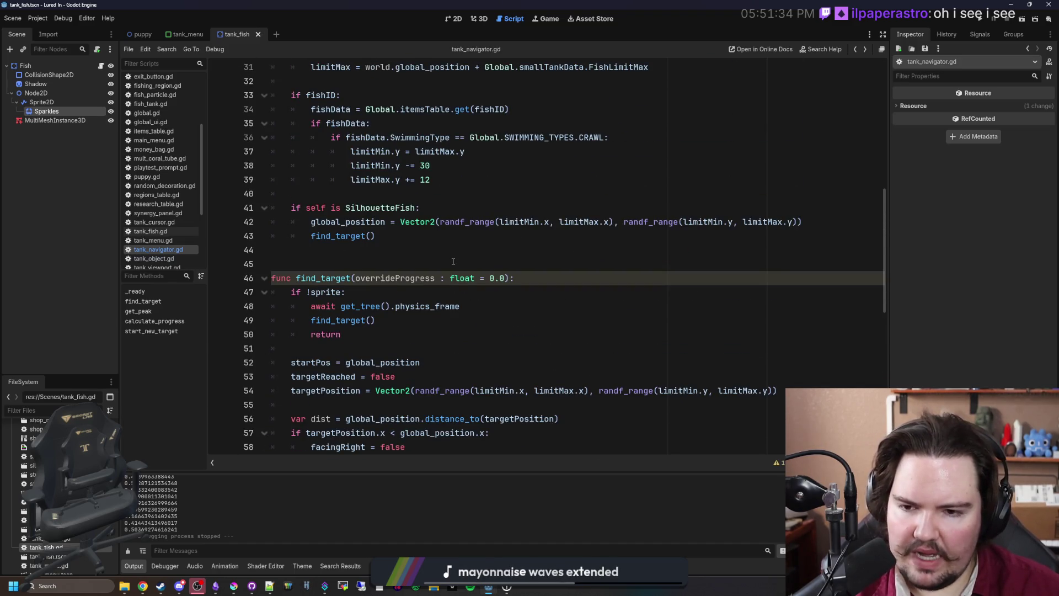
{"action": "scroll", "coordinate": [454, 261], "scroll_direction": "down", "scroll_amount": 6}
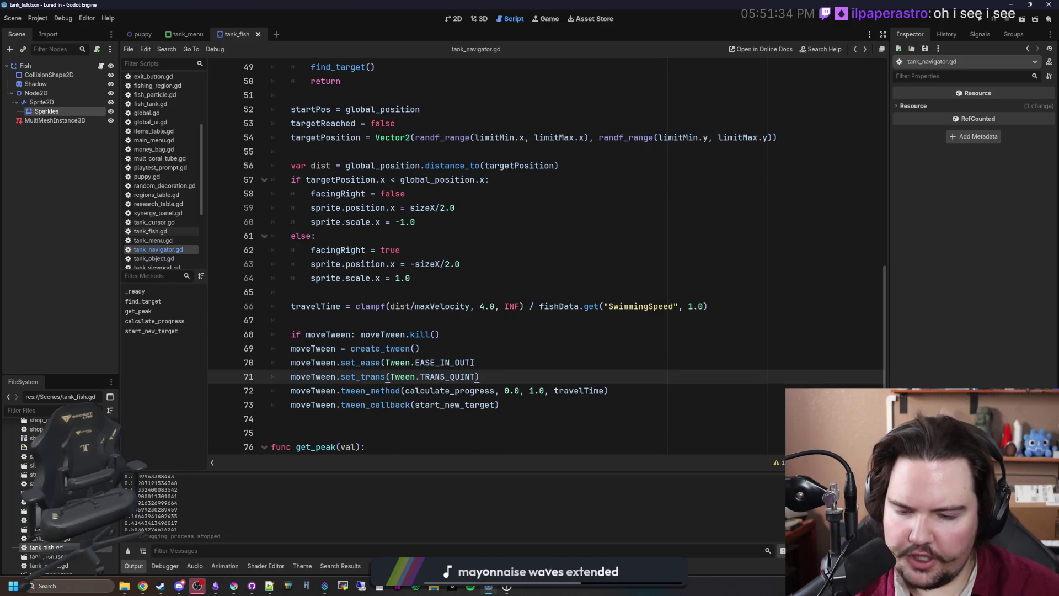
{"action": "scroll", "coordinate": [473, 362], "scroll_direction": "down", "scroll_amount": 1}
{"action": "left_click_drag", "start_coordinate": [478, 321], "coordinate": [293, 322]}
{"action": "left_click", "coordinate": [448, 302]}
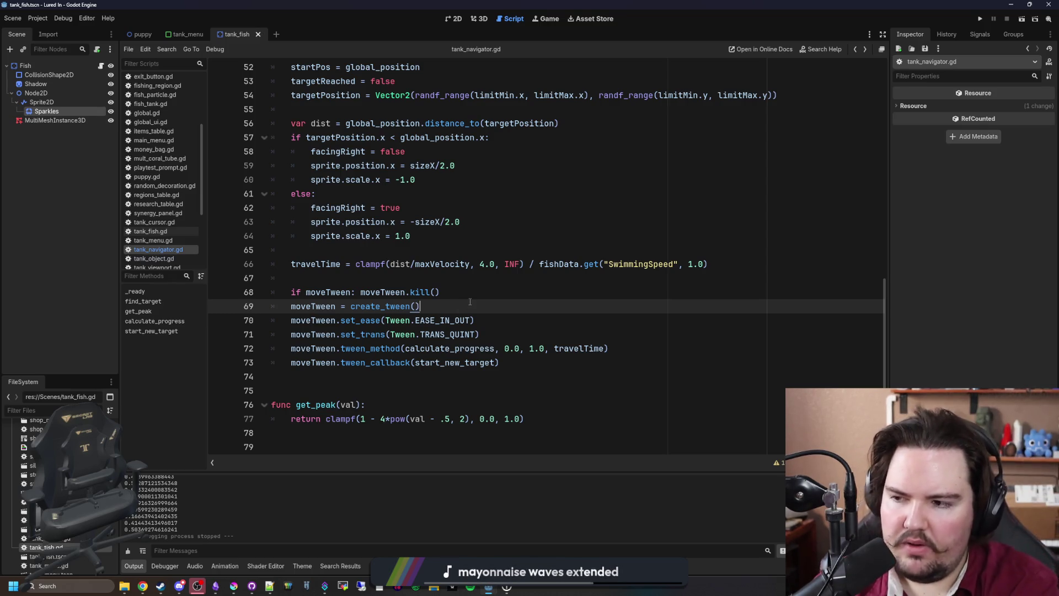
{"action": "left_click", "coordinate": [467, 279]}
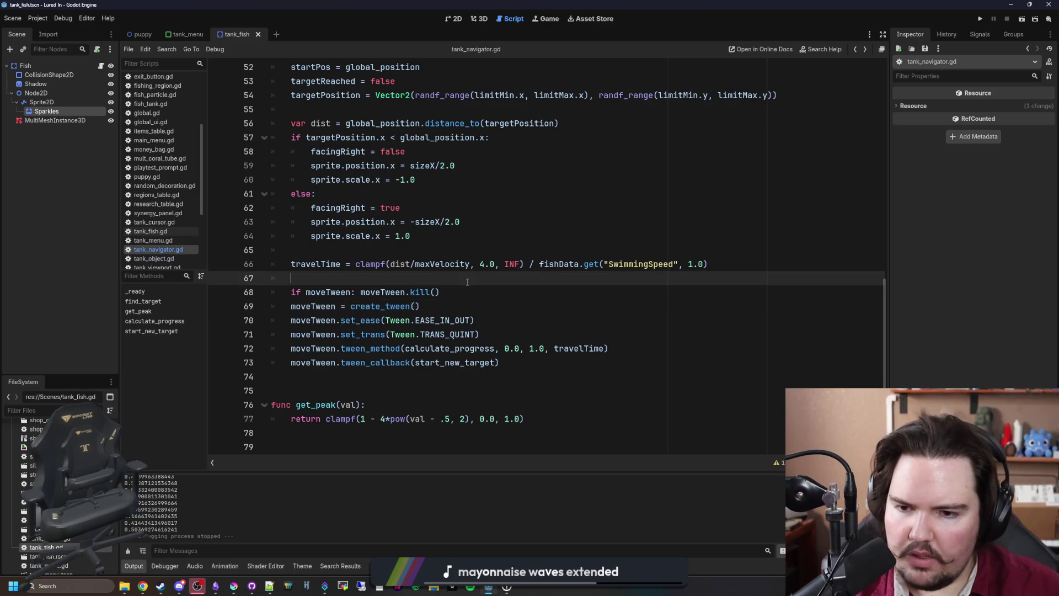
{"action": "scroll", "coordinate": [467, 282], "scroll_direction": "down", "scroll_amount": 2}
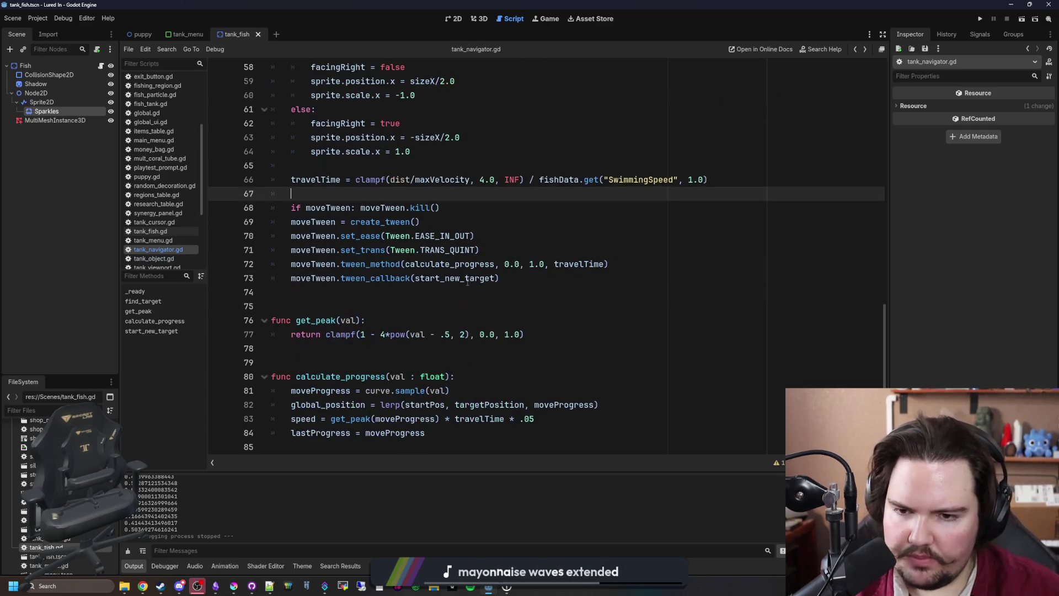
{"action": "left_click", "coordinate": [518, 241]}
{"action": "scroll", "coordinate": [382, 271], "scroll_direction": "up", "scroll_amount": 2}
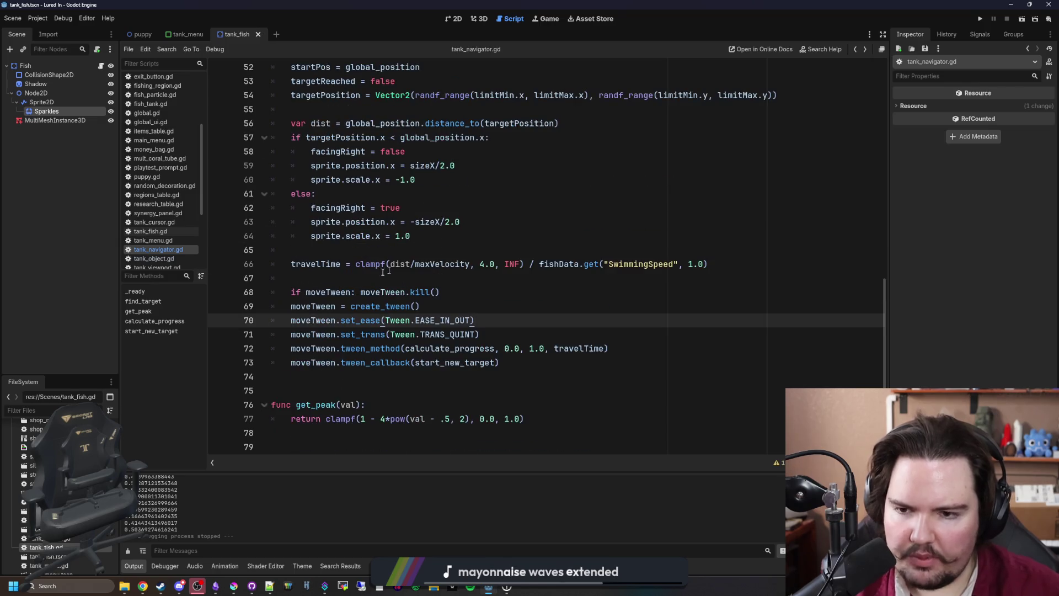
{"action": "left_click_drag", "start_coordinate": [303, 265], "coordinate": [708, 264]}
{"action": "left_click", "coordinate": [546, 236]}
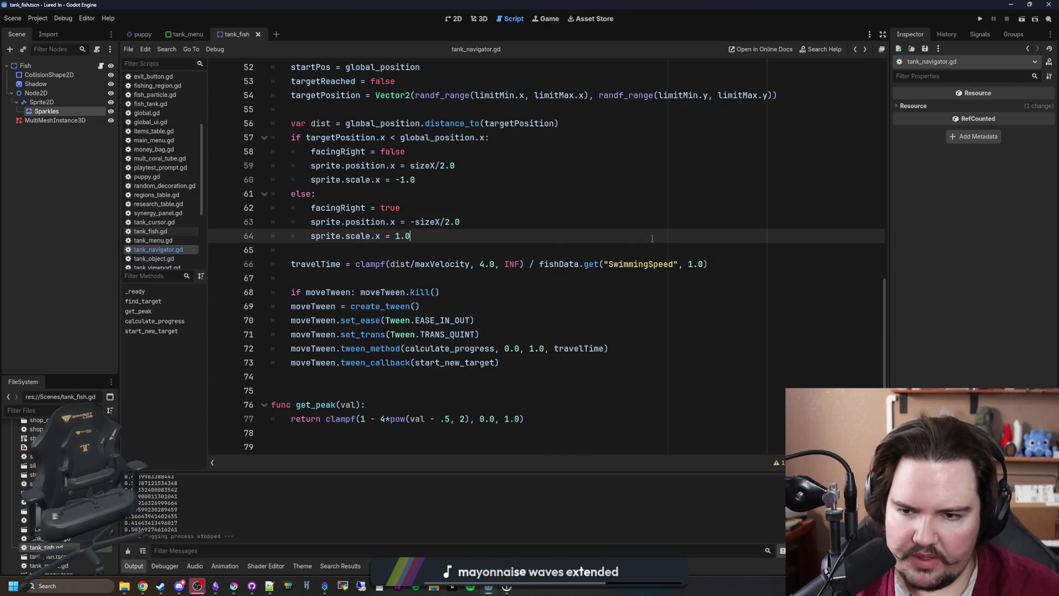
{"action": "left_click", "coordinate": [547, 249]}
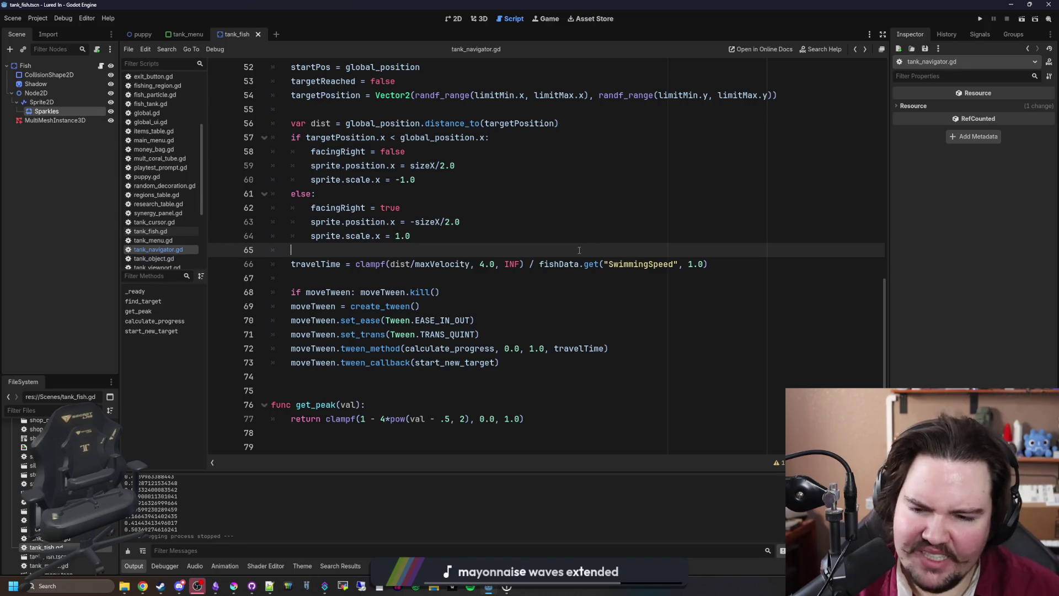
{"action": "left_click", "coordinate": [415, 282]}
{"action": "scroll", "coordinate": [414, 282], "scroll_direction": "down", "scroll_amount": 1}
{"action": "left_click", "coordinate": [524, 319]}
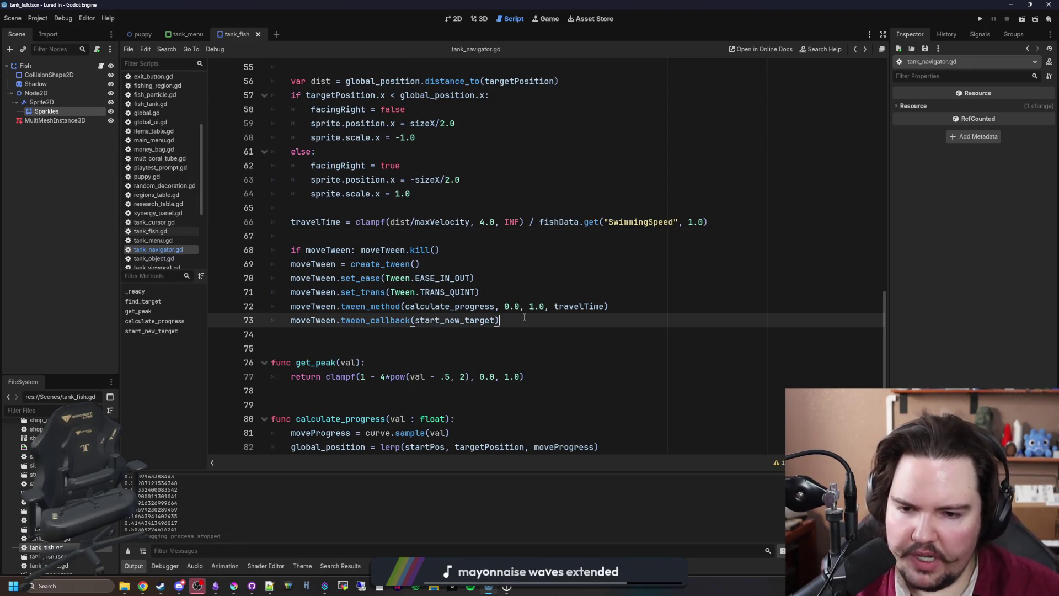
Add an unfinished 'Tween.' line below the tween setup and open the Tween class reference
{"action": "key", "text": "Return"}
{"action": "key", "text": "Return"}
{"action": "type", "text": "Tween."}
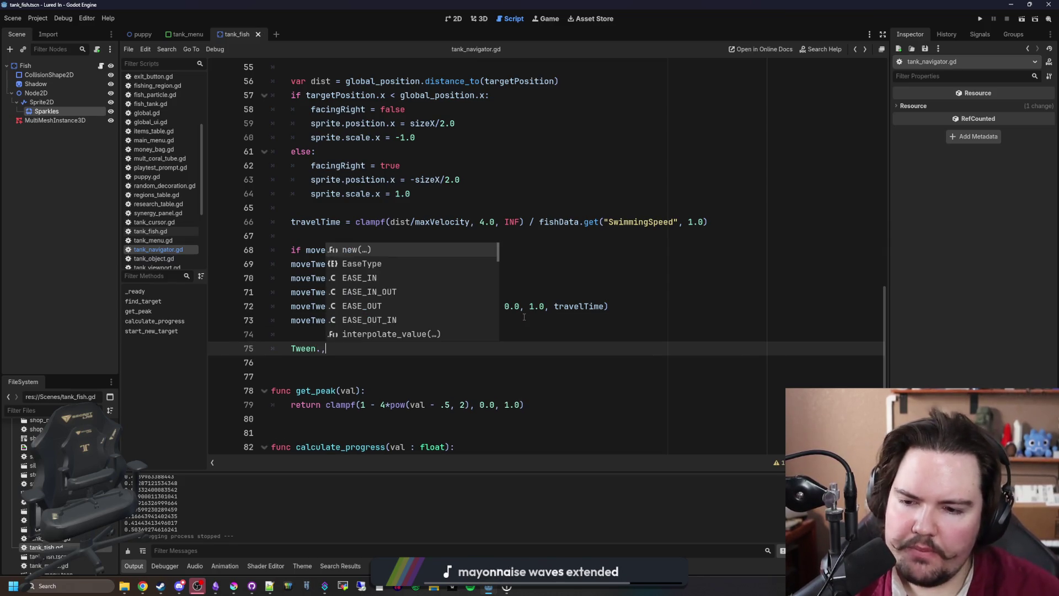
{"action": "left_click", "coordinate": [303, 348], "text": "ctrl"}
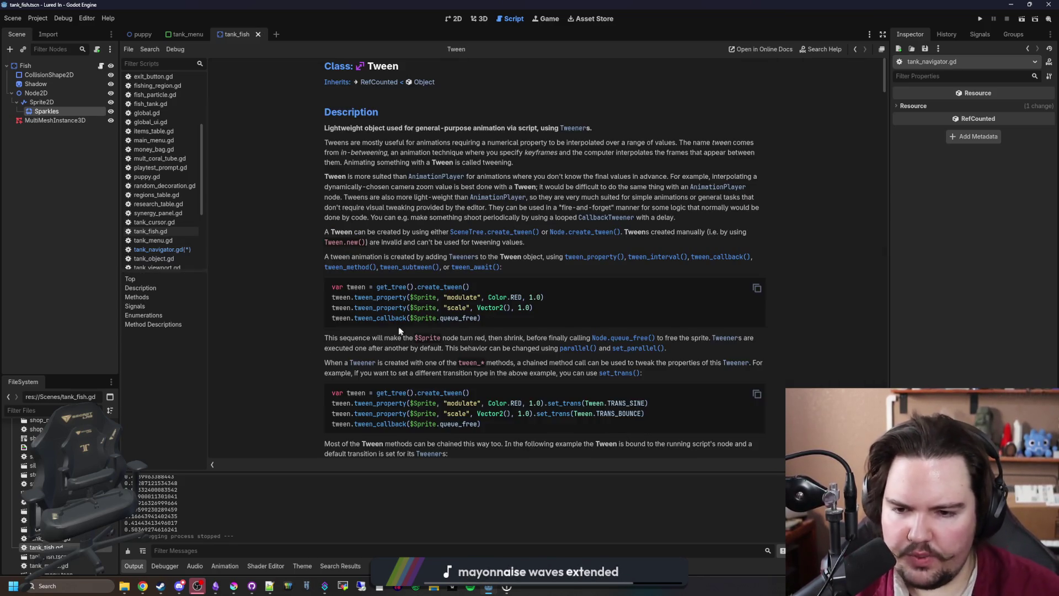
Read the Tween Methods list and interpolate_value description, then return to tank_navigator.gd
{"action": "scroll", "coordinate": [422, 317], "scroll_direction": "down", "scroll_amount": 3}
{"action": "scroll", "coordinate": [443, 280], "scroll_direction": "down", "scroll_amount": 10}
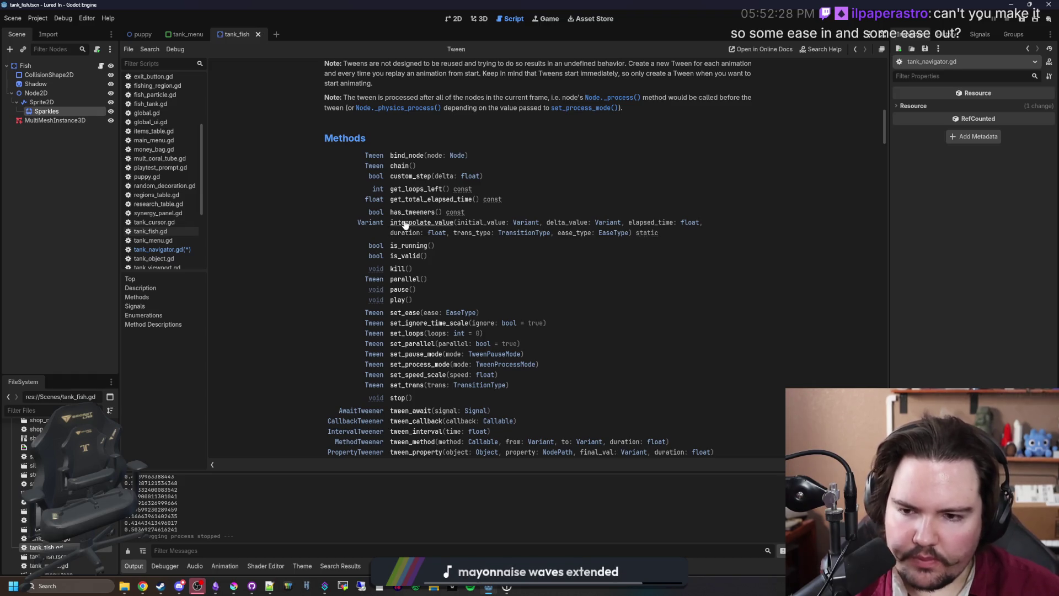
{"action": "scroll", "coordinate": [412, 223], "scroll_direction": "down", "scroll_amount": 3}
{"action": "scroll", "coordinate": [397, 415], "scroll_direction": "up", "scroll_amount": 2}
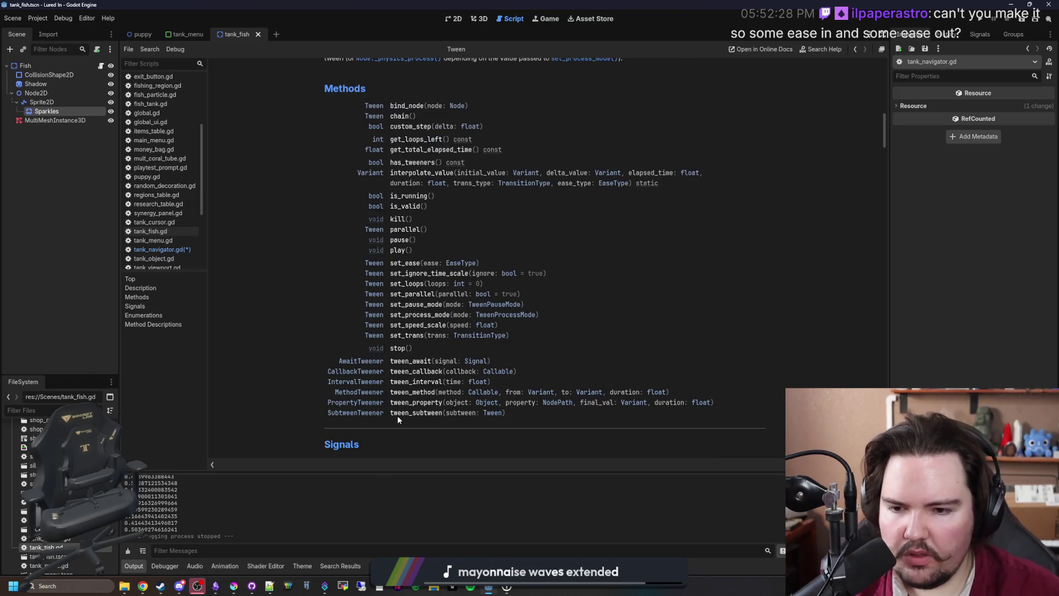
{"action": "scroll", "coordinate": [420, 382], "scroll_direction": "up", "scroll_amount": 2}
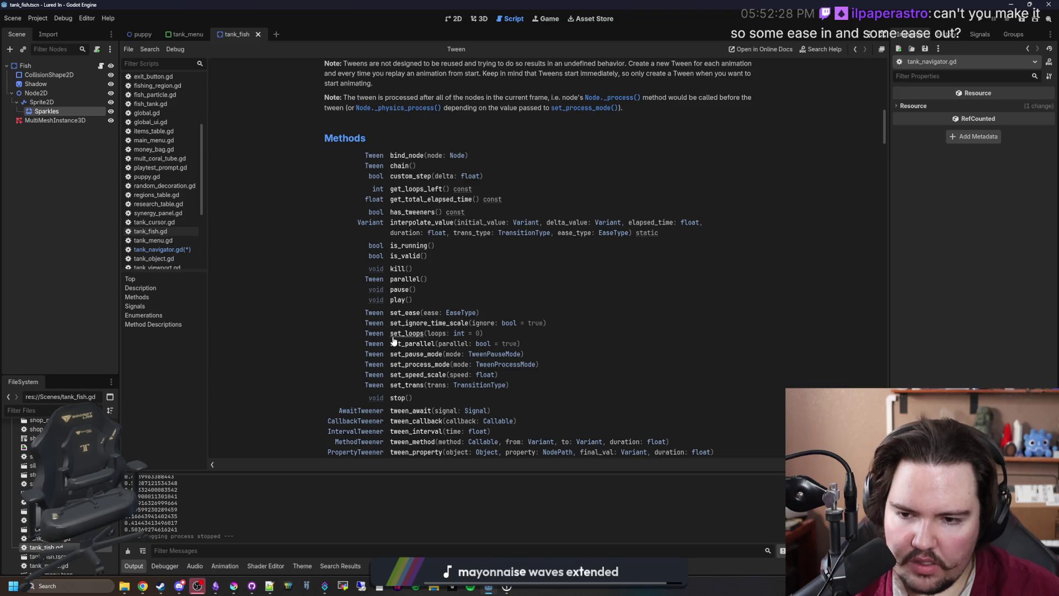
{"action": "scroll", "coordinate": [390, 338], "scroll_direction": "up", "scroll_amount": 2}
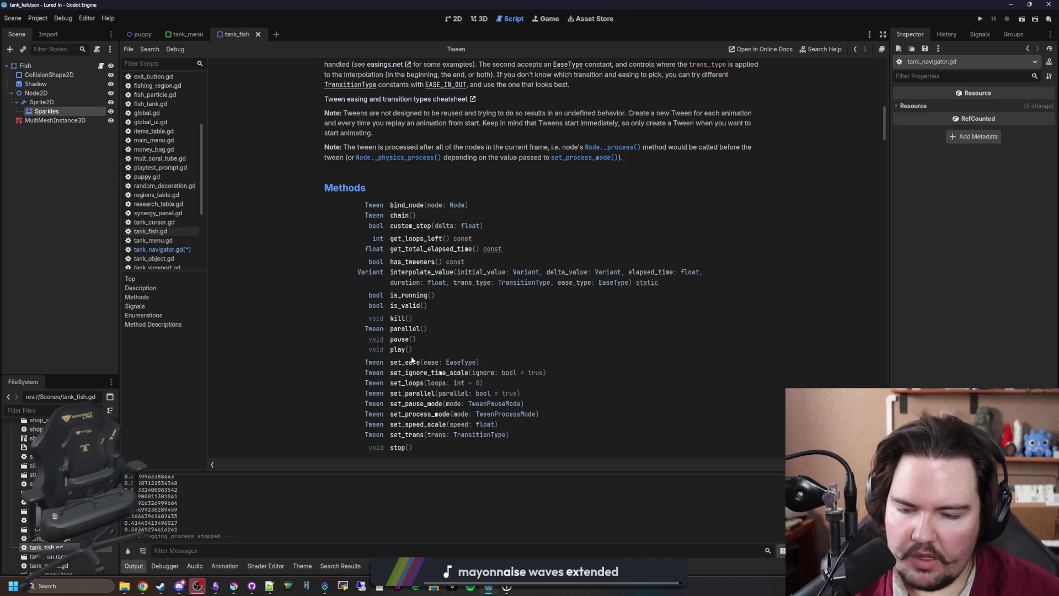
{"action": "left_click", "coordinate": [436, 274]}
{"action": "mouse_move", "coordinate": [512, 104]}
{"action": "left_mouse_down"}
{"action": "mouse_move", "coordinate": [674, 104]}
{"action": "mouse_move", "coordinate": [703, 117]}
{"action": "left_mouse_up"}
{"action": "left_click", "coordinate": [703, 114]}
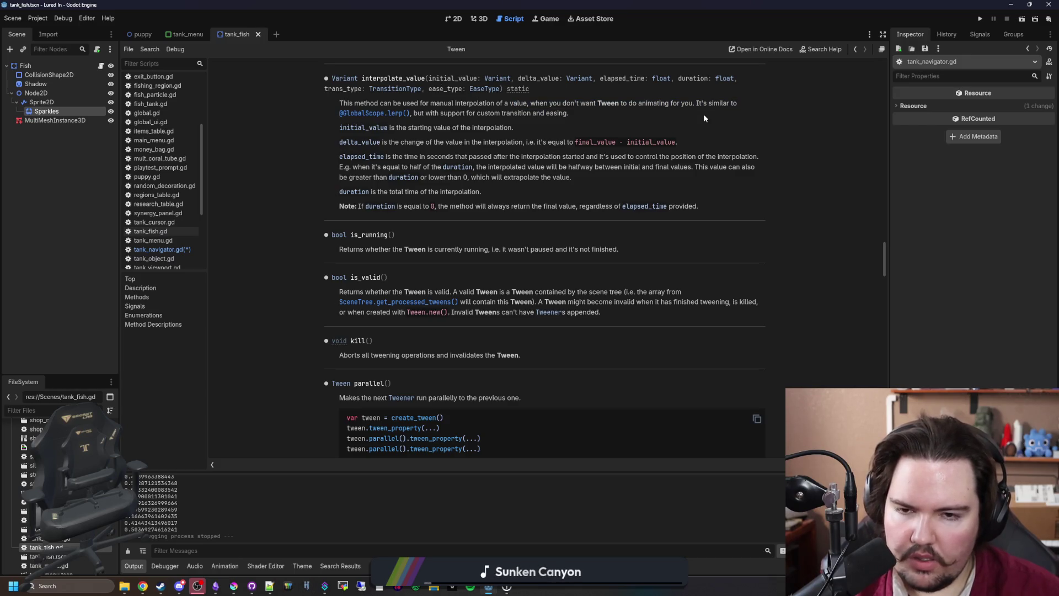
{"action": "key", "text": "alt+Left"}
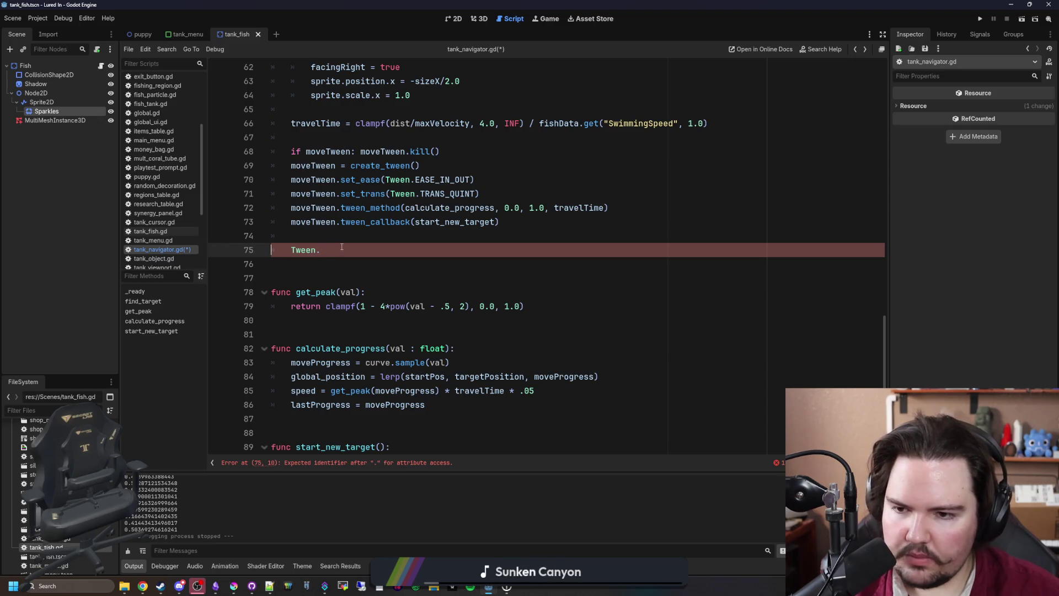
Delete the unfinished 'Tween.' line and save the script
{"action": "left_click_drag", "start_coordinate": [341, 247], "coordinate": [253, 234]}
{"action": "key", "text": "BackSpace"}
{"action": "key", "text": "BackSpace"}
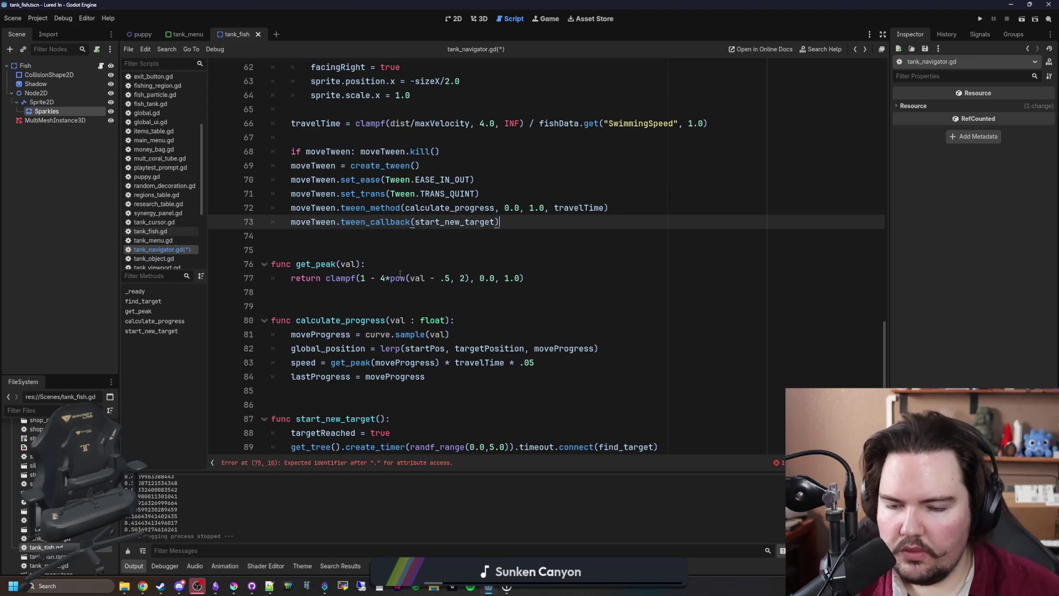
{"action": "left_click", "coordinate": [336, 248]}
{"action": "scroll", "coordinate": [462, 229], "scroll_direction": "up", "scroll_amount": 2}
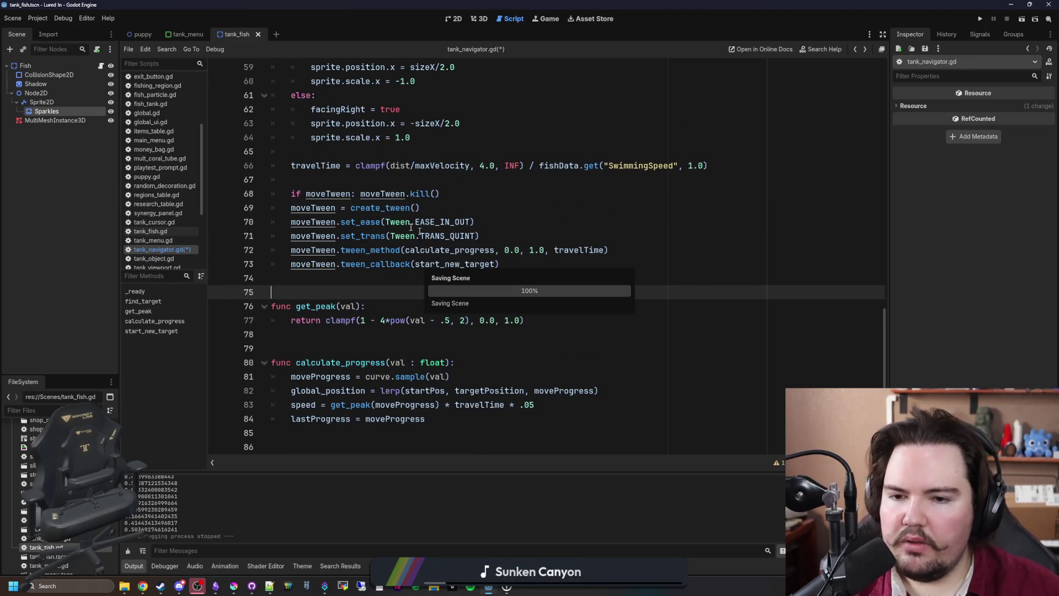
{"action": "key", "text": "ctrl+s"}
Insert 'if overrideProgress > 0.0:' after the create_tween line
{"action": "scroll", "coordinate": [462, 229], "scroll_direction": "up", "scroll_amount": 2}
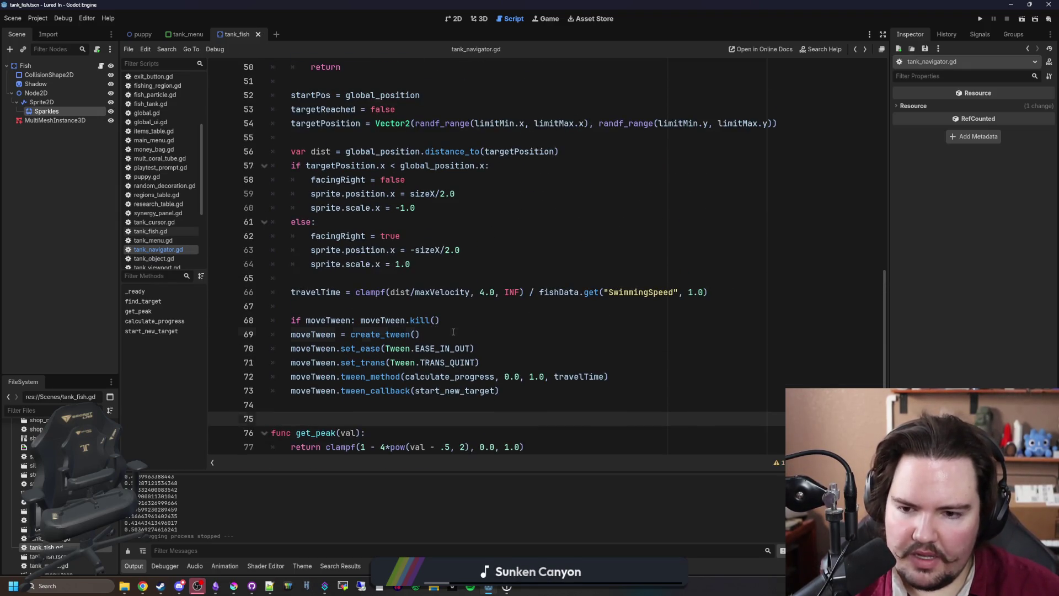
{"action": "left_click", "coordinate": [518, 334]}
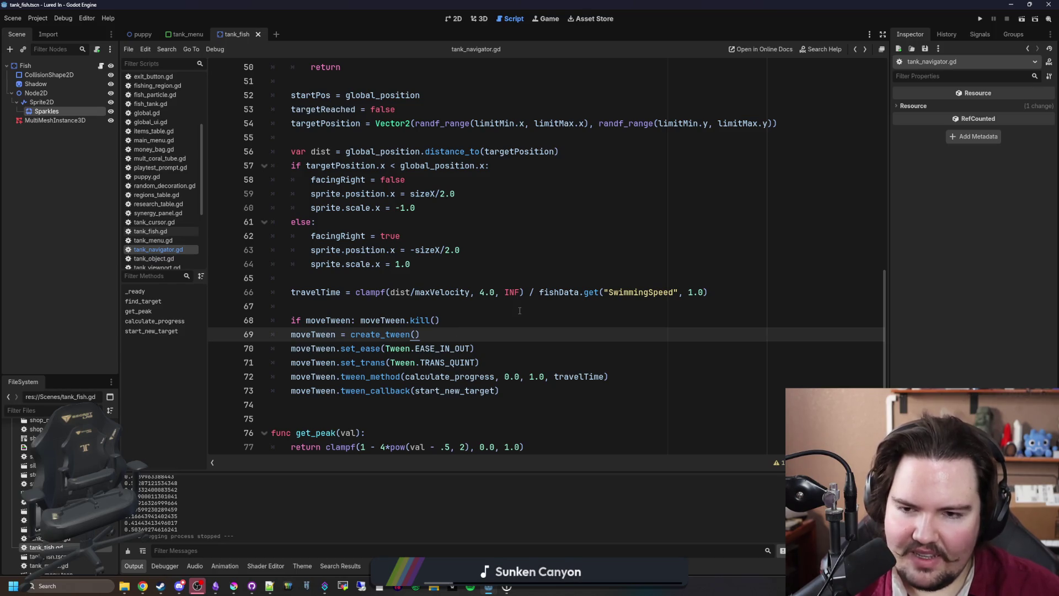
{"action": "scroll", "coordinate": [519, 310], "scroll_direction": "up", "scroll_amount": 3}
{"action": "scroll", "coordinate": [519, 310], "scroll_direction": "down", "scroll_amount": 3}
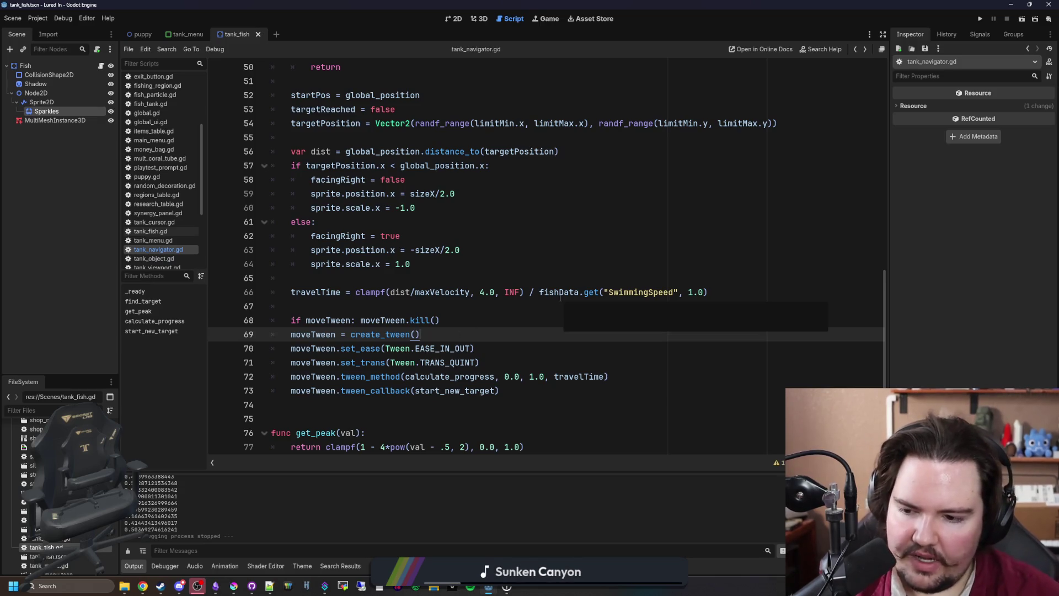
{"action": "key", "text": "Return"}
{"action": "key", "text": "Return"}
{"action": "type", "text": "i"}
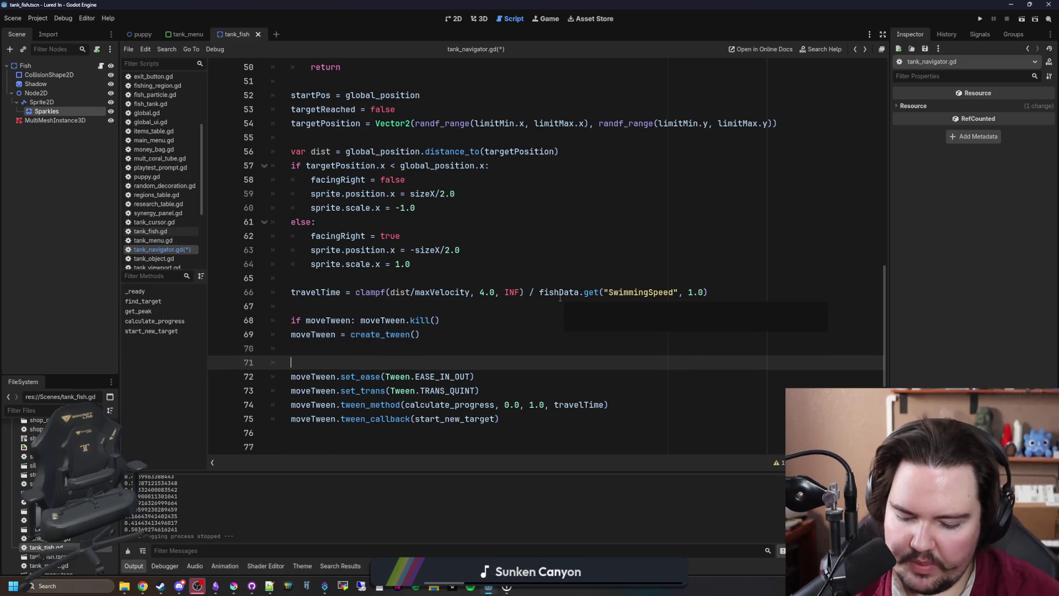
{"action": "type", "text": "f override"}
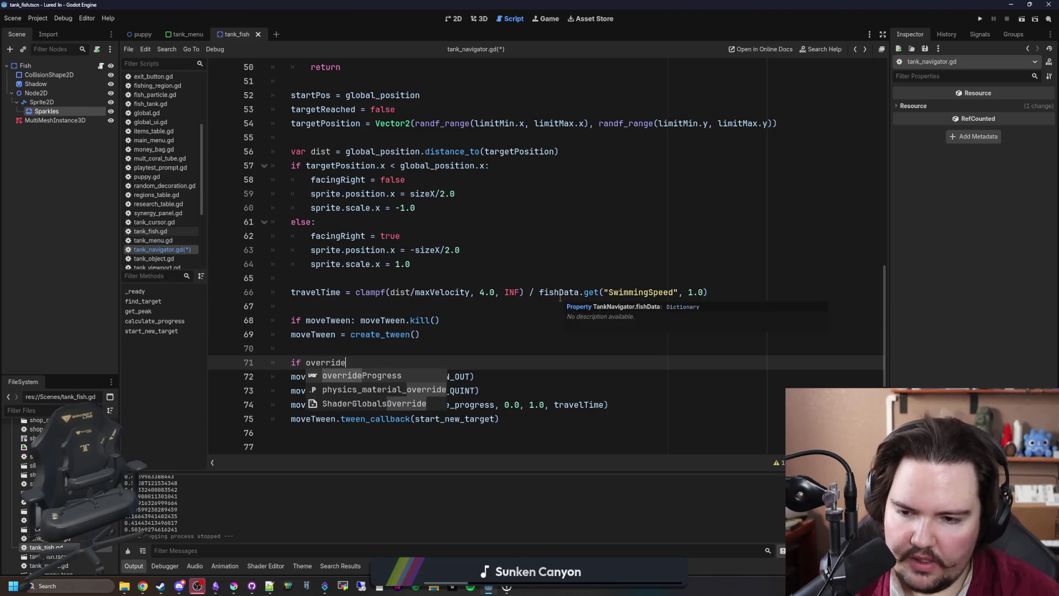
{"action": "key", "text": "Return"}
{"action": "type", "text": "> 0.0:"}
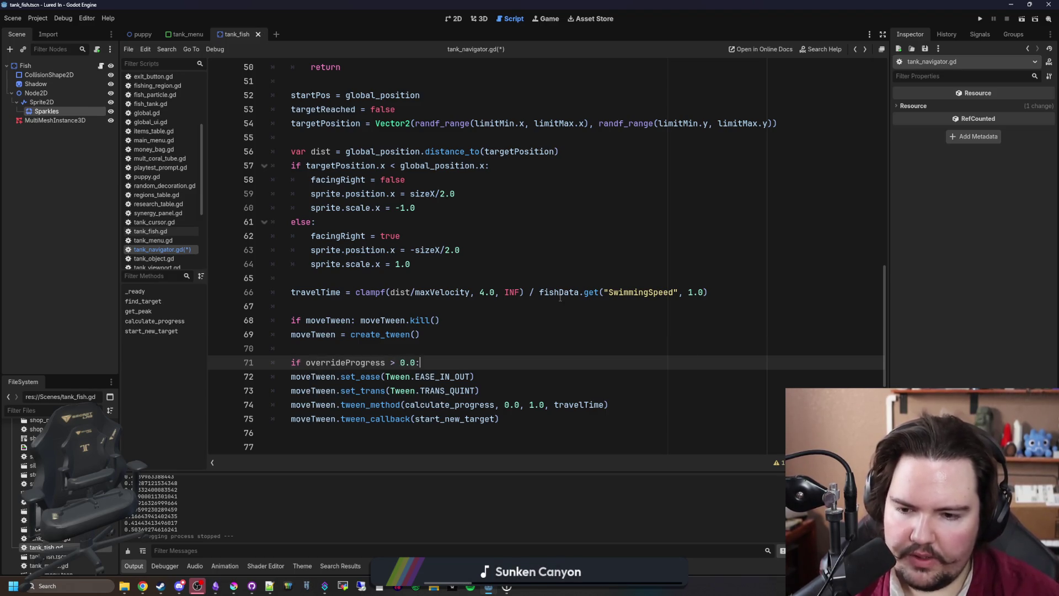
{"action": "key", "text": "Return"}
{"action": "key", "text": "Return"}
Add an 'else:' branch holding the indented set_ease(EASE_IN_OUT) line
{"action": "key", "text": "BackSpace"}
{"action": "type", "text": "else:"}
{"action": "key", "text": "Down"}
{"action": "key", "text": "Home"}
{"action": "key", "text": "Tab"}
Put a set_ease(EASE_OUT) copy inside the if branch and save
{"action": "left_click_drag", "start_coordinate": [507, 407], "coordinate": [311, 406]}
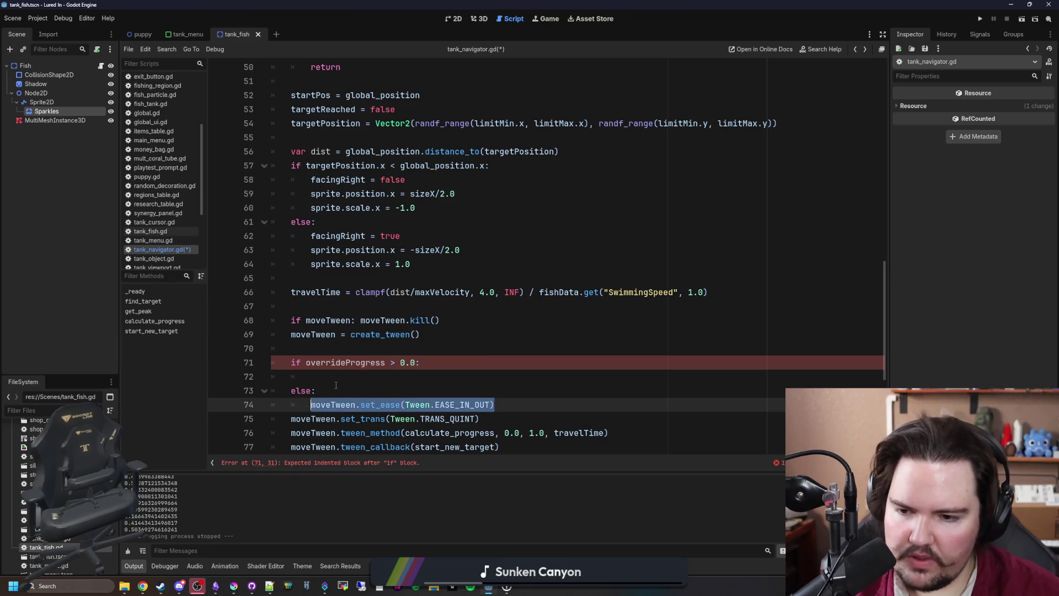
{"action": "left_click", "coordinate": [354, 378]}
{"action": "type", "text": "moveTween.set_ease(Tween.EASE_IN_OUT)"}
{"action": "key", "text": "BackSpace"}
{"action": "key", "text": "BackSpace"}
{"action": "key", "text": "BackSpace"}
{"action": "key", "text": "Up"}
{"action": "key", "text": "ctrl+s"}
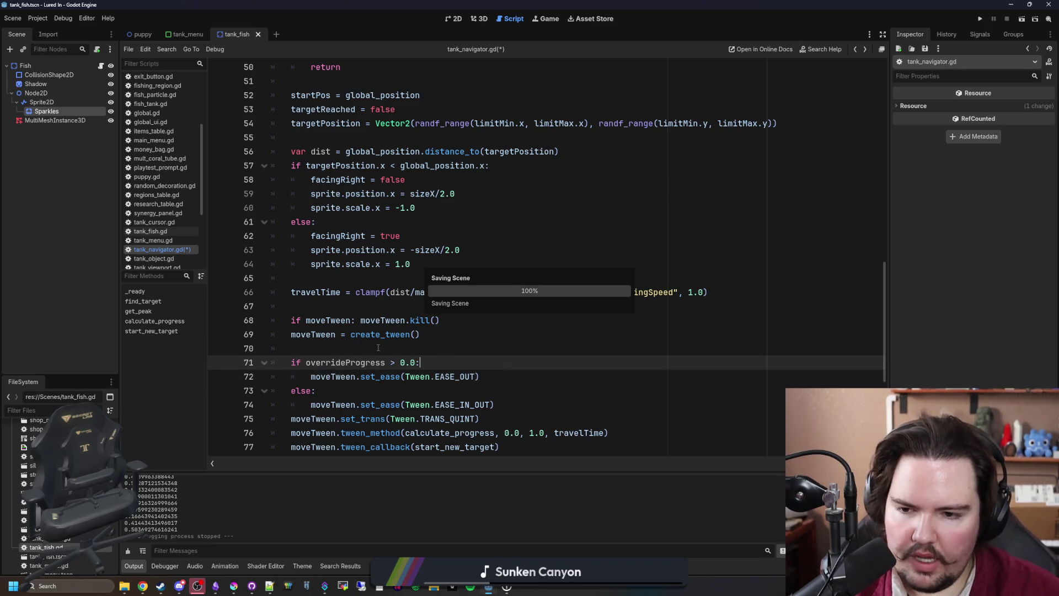
Save the script again and move to the end of the travelTime line
{"action": "left_click", "coordinate": [378, 348]}
{"action": "key", "text": "ctrl+s"}
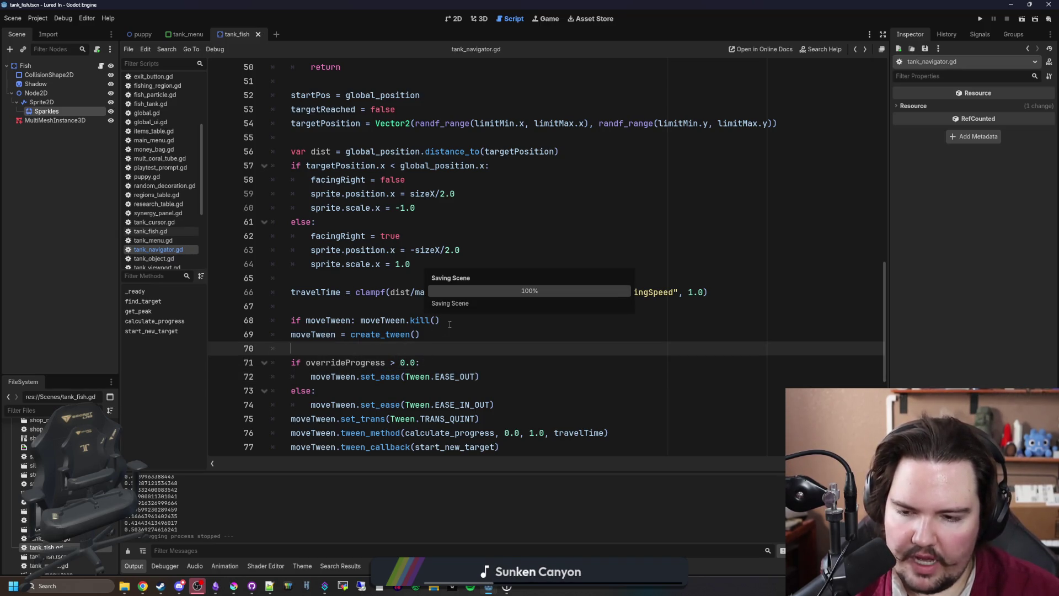
{"action": "key", "text": "Up"}
{"action": "key", "text": "Up"}
{"action": "key", "text": "Up"}
{"action": "key", "text": "ctrl+s"}
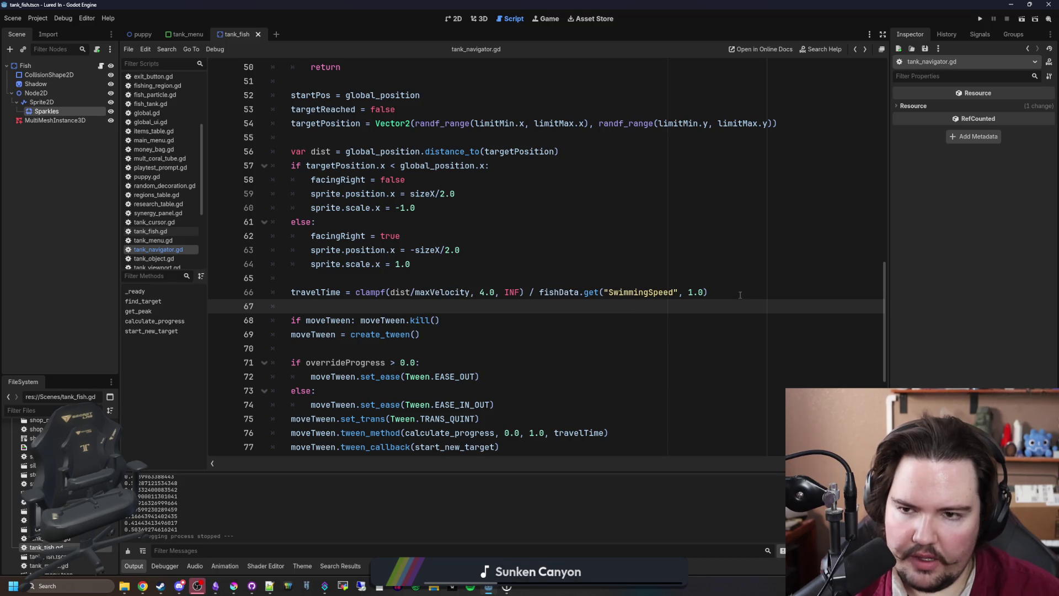
{"action": "left_click", "coordinate": [740, 294]}
{"action": "scroll", "coordinate": [711, 308], "scroll_direction": "up", "scroll_amount": 2}
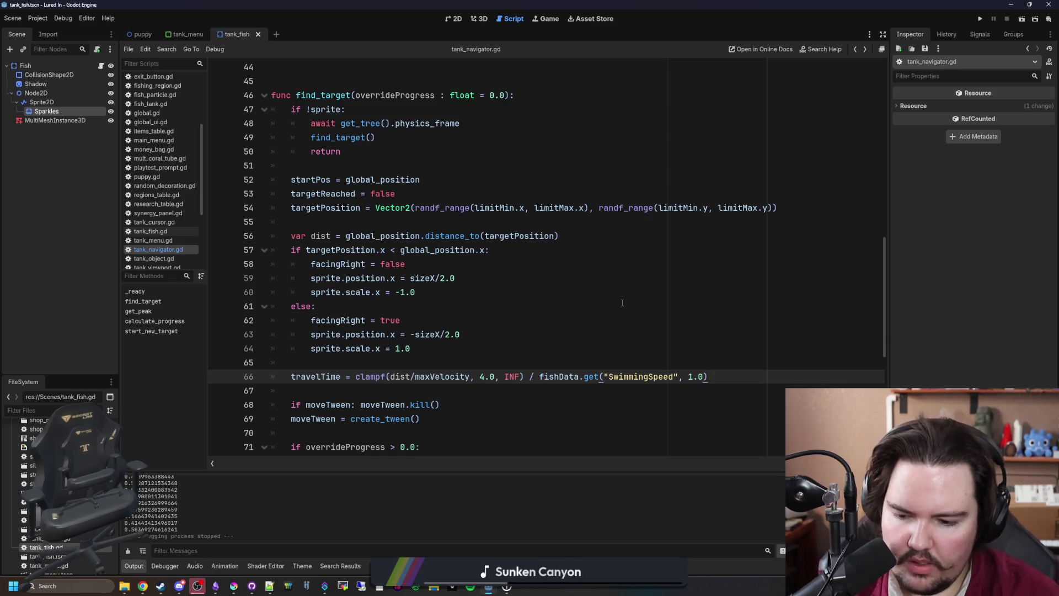
Append an empty '* ()' multiplier to the travelTime line 66, then open Windows search
{"action": "type", "text": "8 ("}
{"action": "key", "text": "BackSpace"}
{"action": "key", "text": "BackSpace"}
{"action": "key", "text": "BackSpace"}
{"action": "type", "text": "* ("}
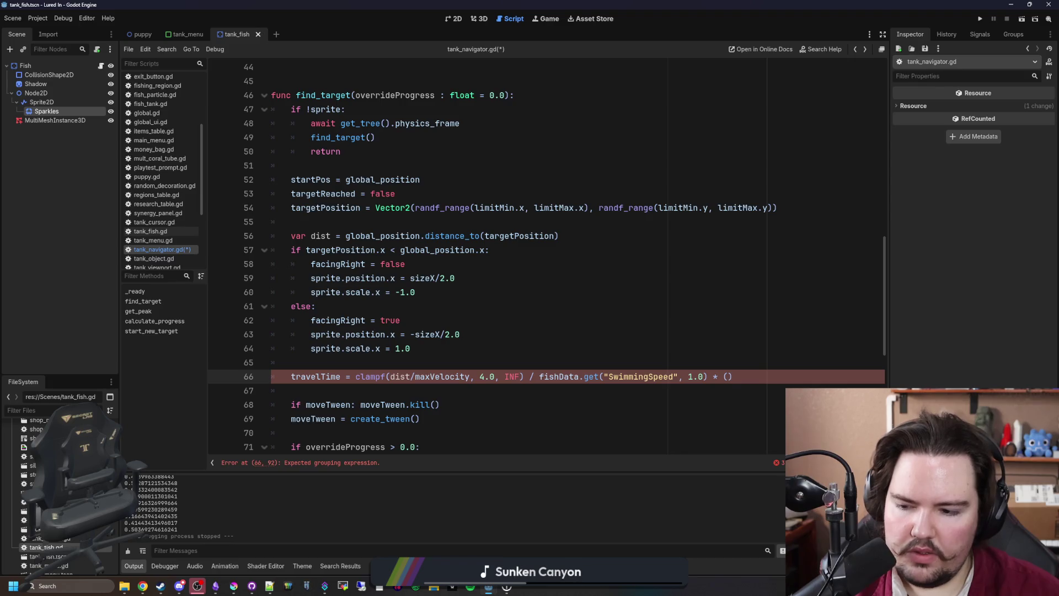
{"action": "left_click", "coordinate": [81, 588]}
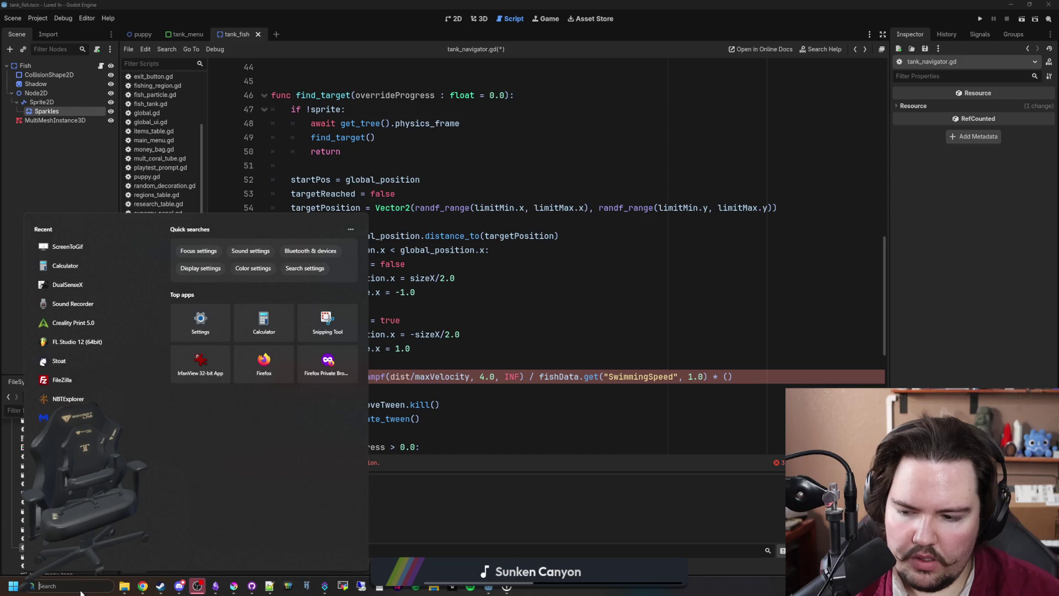
Launch Windows Calculator, enter and clear the test values '.' and '1', then return to Godot
{"action": "type", "text": "calculator"}
{"action": "left_click", "coordinate": [91, 263]}
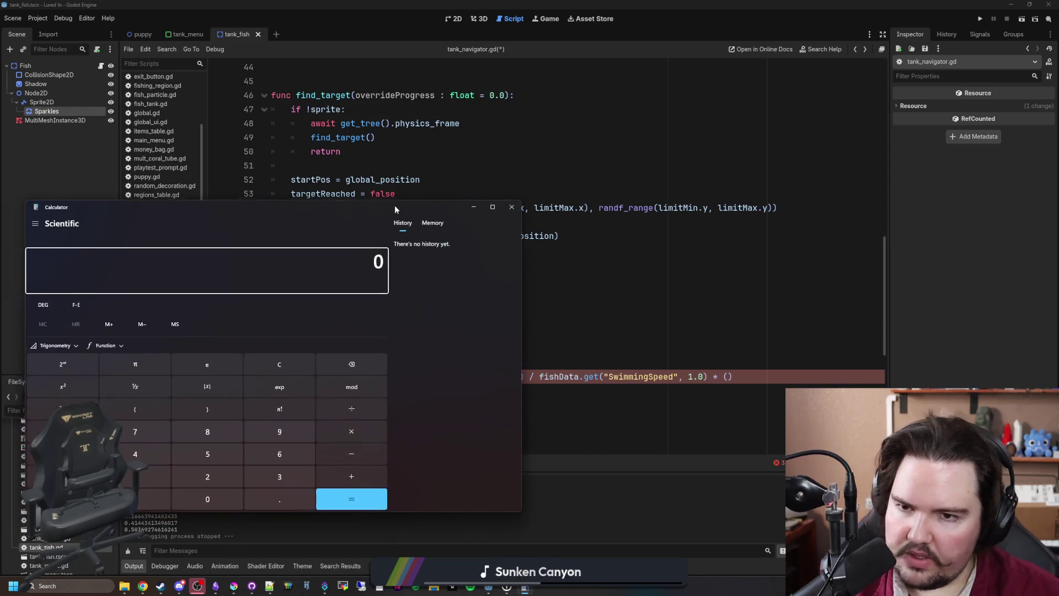
{"action": "type", "text": "."}
{"action": "left_click", "coordinate": [285, 360]}
{"action": "type", "text": "1"}
{"action": "left_click", "coordinate": [285, 360]}
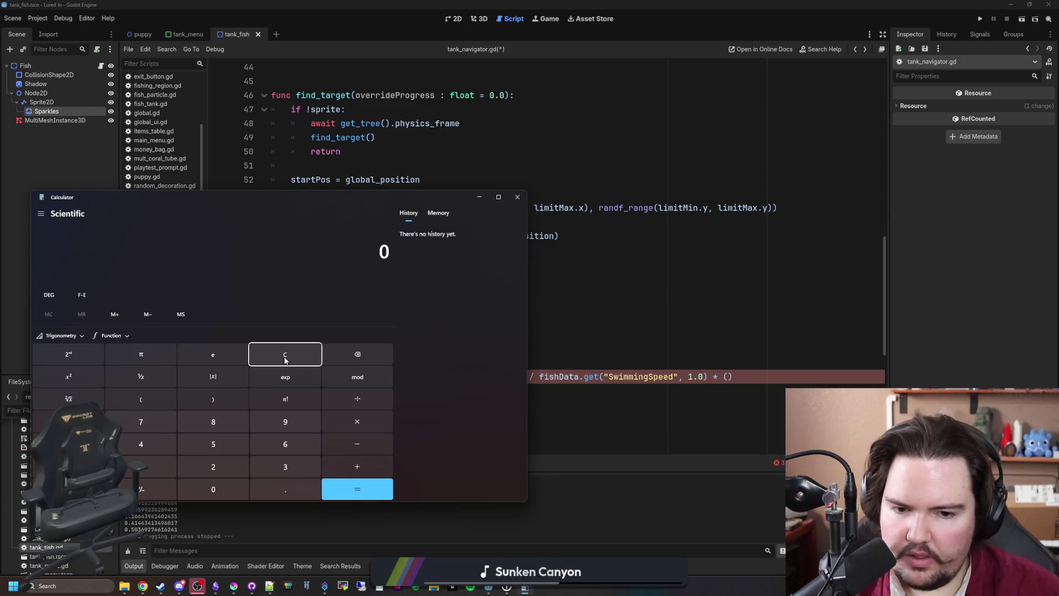
{"action": "left_click", "coordinate": [727, 376]}
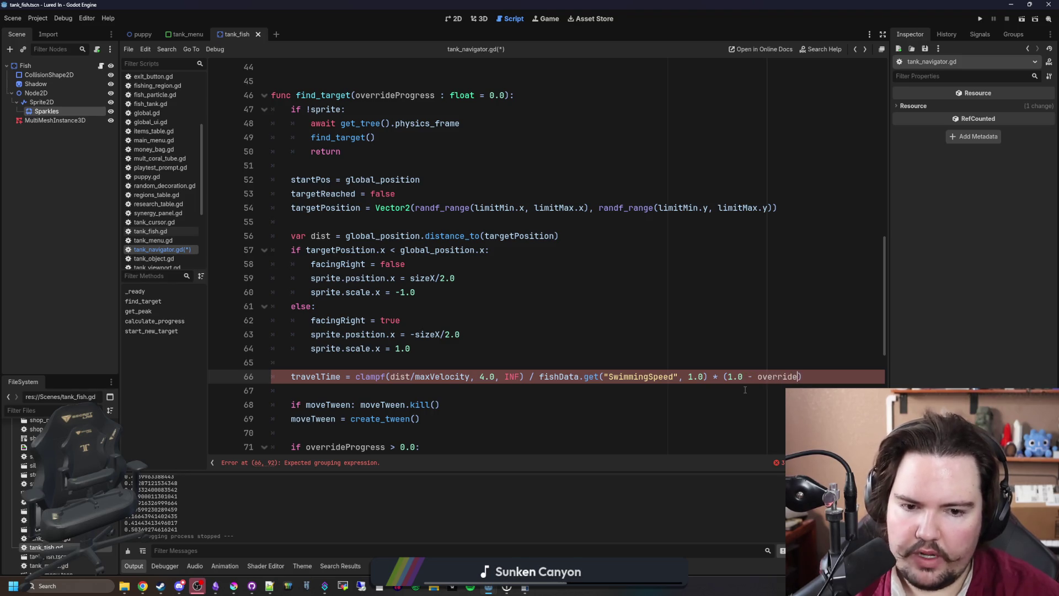
Complete line 66's travelTime multiplier as (1.0 - overrideProgress) and save tank_navigator.gd
{"action": "type", "text": "gres"}
{"action": "left_click", "coordinate": [726, 362]}
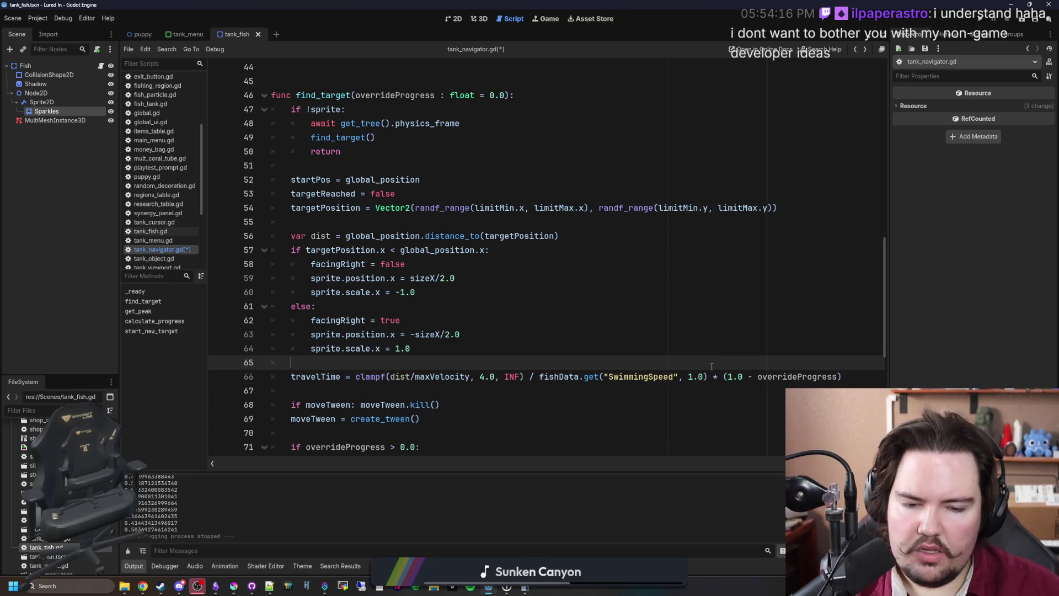
{"action": "key", "text": "ctrl+s"}
Scroll down the script, then switch to the Game view for a test run
{"action": "scroll", "coordinate": [381, 351], "scroll_direction": "down", "scroll_amount": 4}
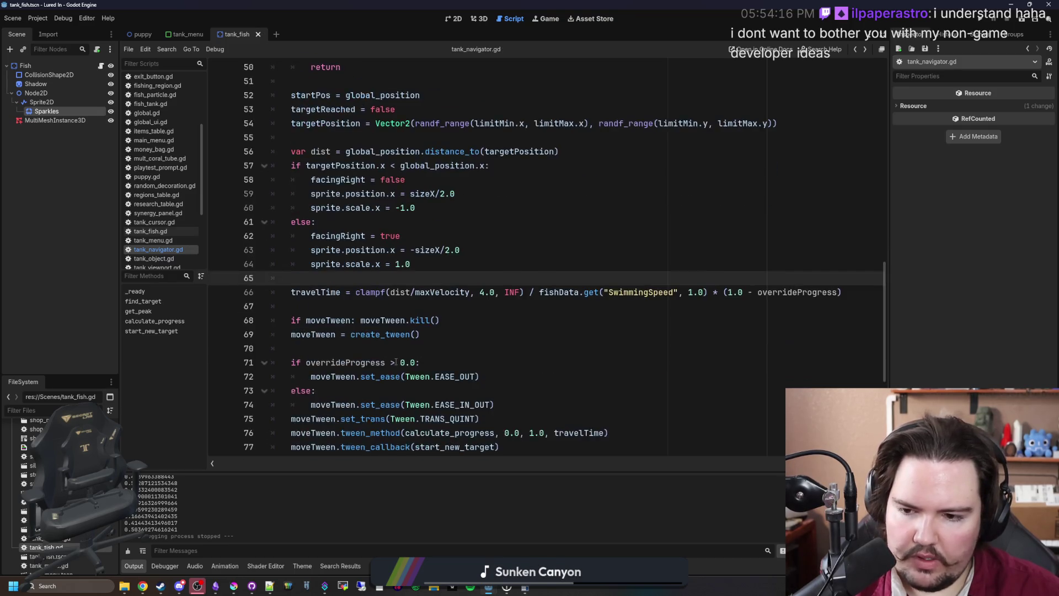
{"action": "left_click", "coordinate": [374, 268]}
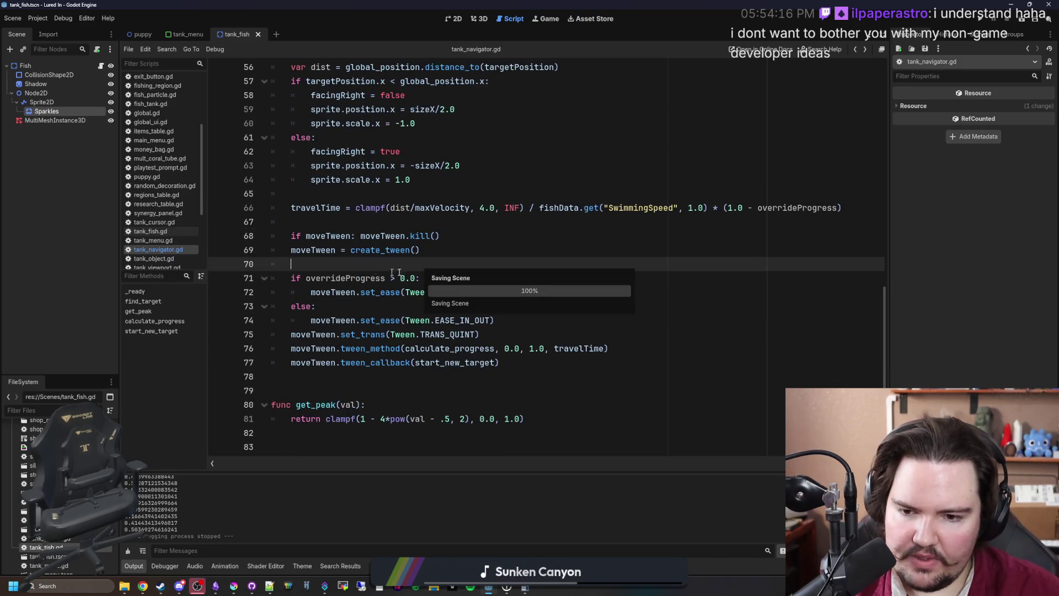
{"action": "left_click", "coordinate": [542, 20]}
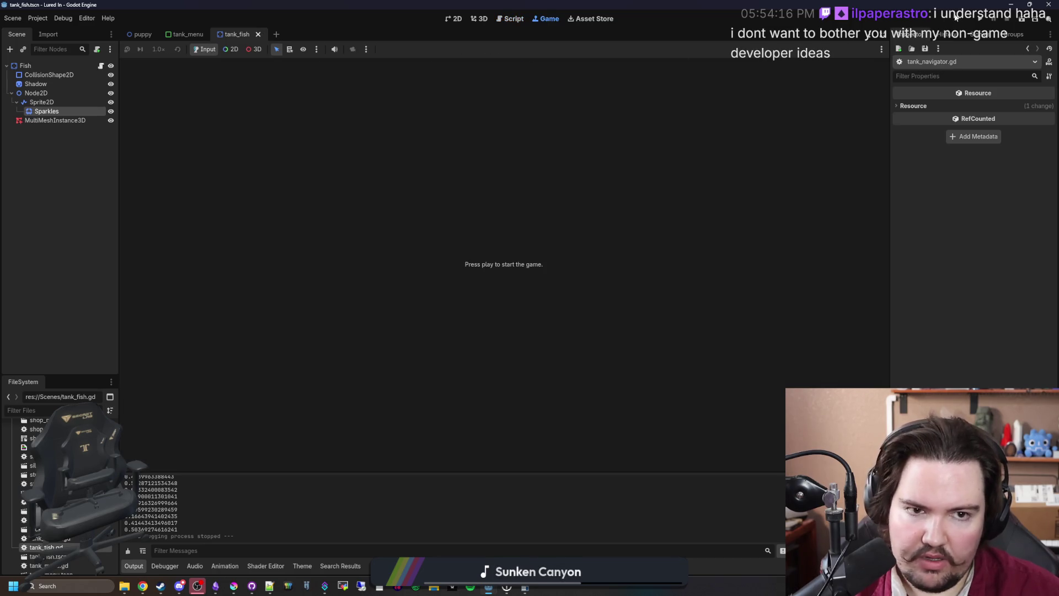
Run the game, dismiss the offline earnings message, and toggle the Fish Tank 1 panel
{"action": "left_click", "coordinate": [981, 19]}
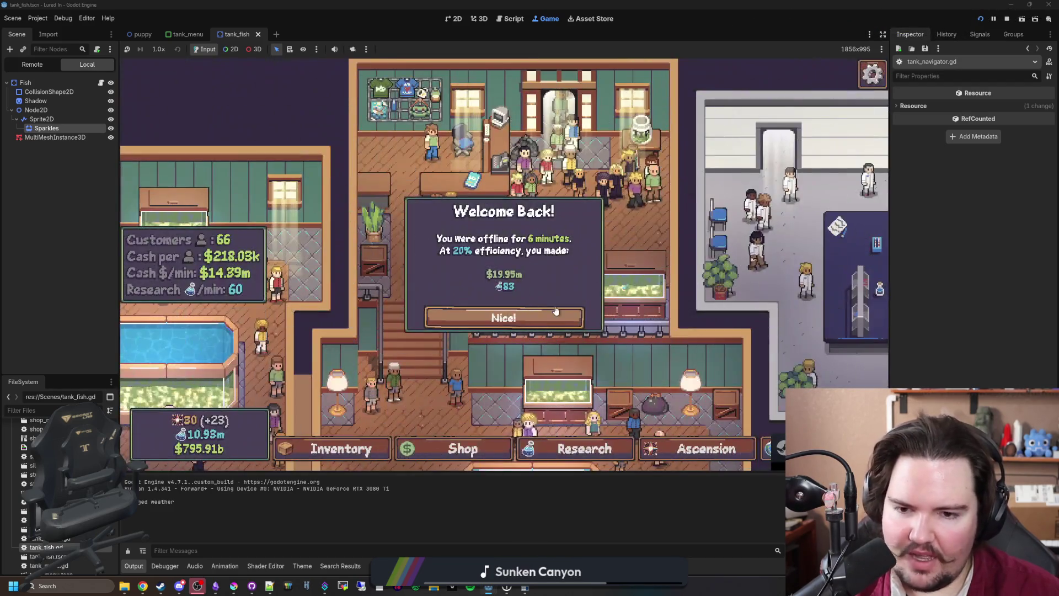
{"action": "left_click", "coordinate": [535, 316]}
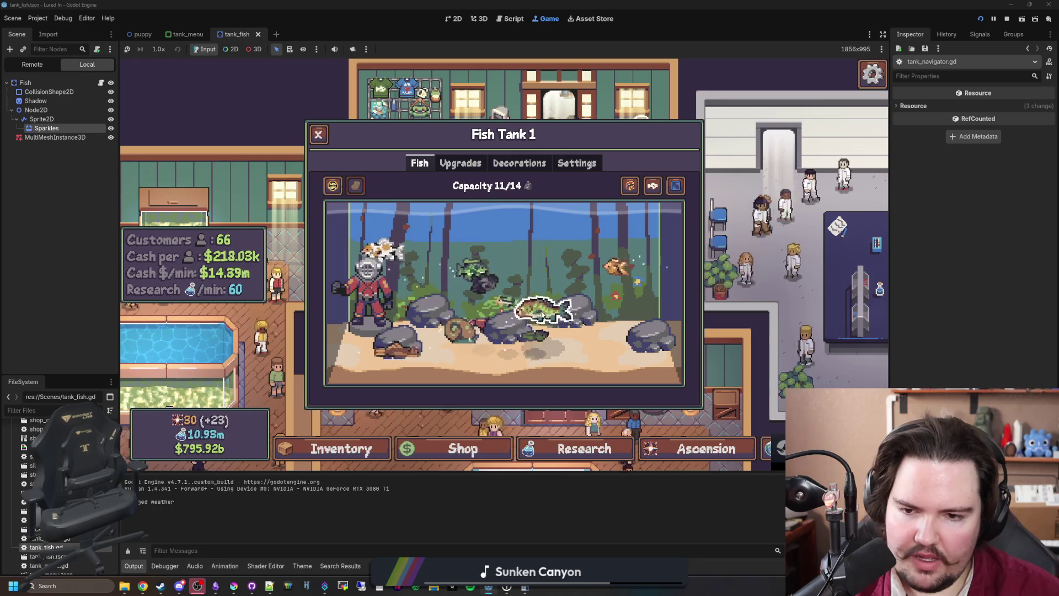
{"action": "left_click", "coordinate": [530, 292]}
{"action": "left_click", "coordinate": [519, 274]}
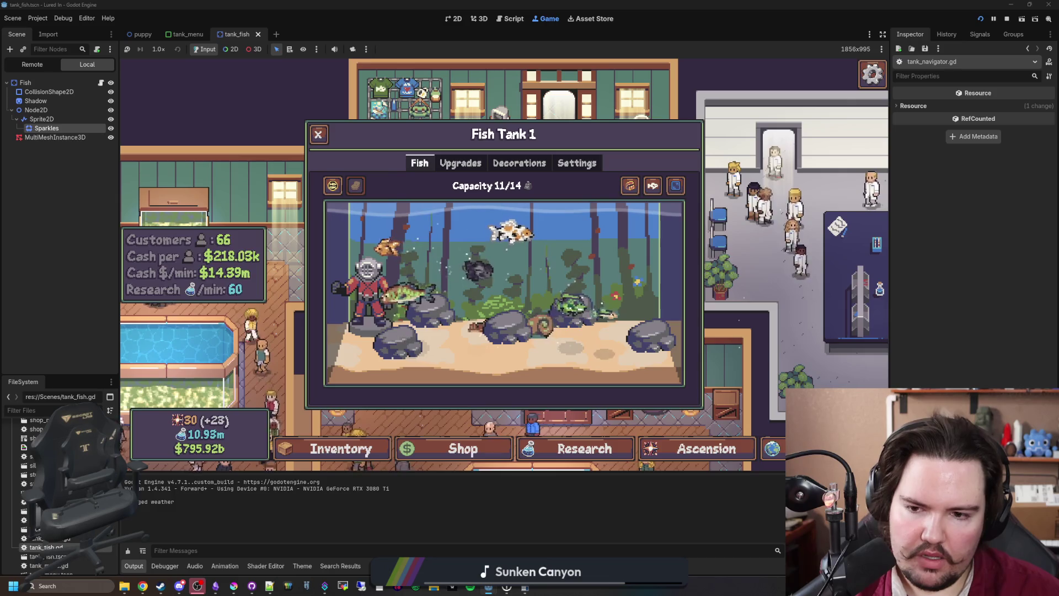
{"action": "left_click", "coordinate": [634, 392]}
{"action": "left_click", "coordinate": [634, 393]}
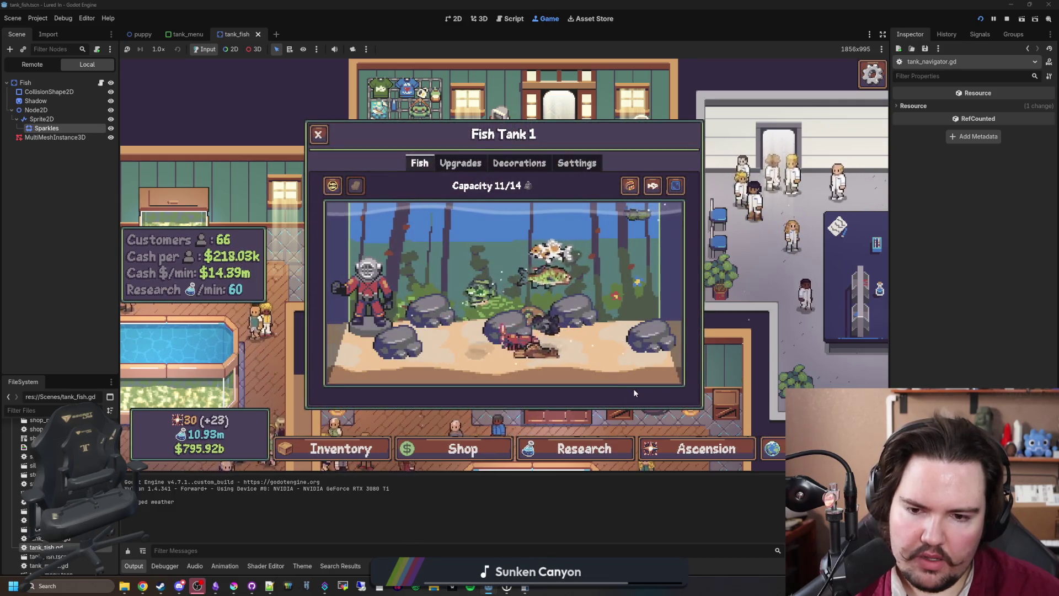
{"action": "left_click", "coordinate": [633, 388]}
{"action": "left_click", "coordinate": [550, 319]}
{"action": "left_click", "coordinate": [550, 319]}
Open the Large Fish Tank 1 panel to watch the whale sharks swim
{"action": "scroll", "coordinate": [551, 331], "scroll_direction": "down", "scroll_amount": 3}
{"action": "left_click", "coordinate": [592, 386]}
{"action": "left_click", "coordinate": [581, 386]}
{"action": "left_click", "coordinate": [576, 380]}
{"action": "left_click", "coordinate": [572, 372]}
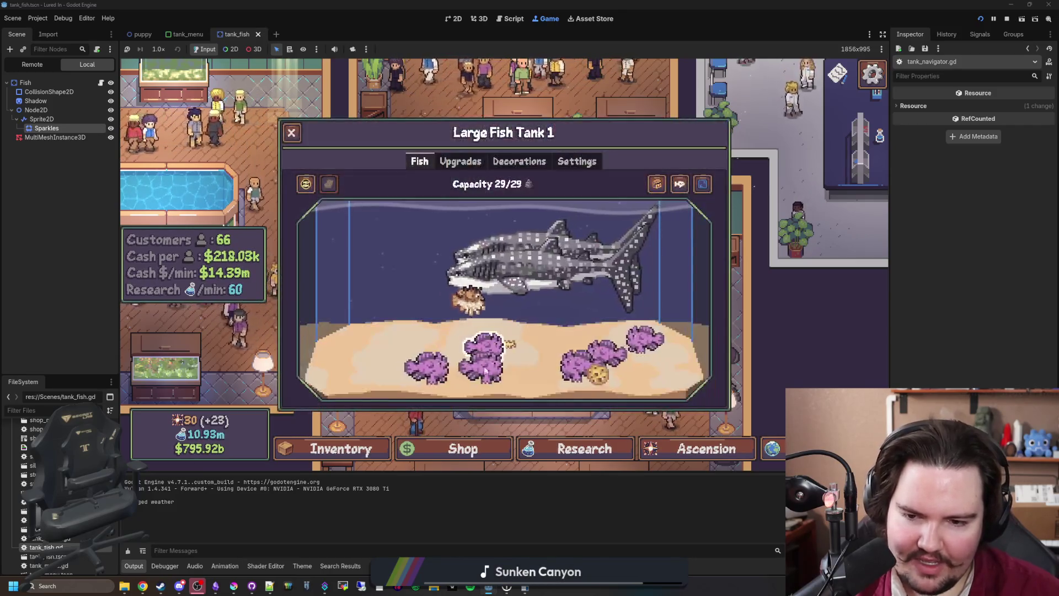
Leave Large Fish Tank 1 and bring up the Fish Tank 1 panel at 11/14 capacity
{"action": "left_click", "coordinate": [607, 380]}
{"action": "left_click", "coordinate": [633, 389]}
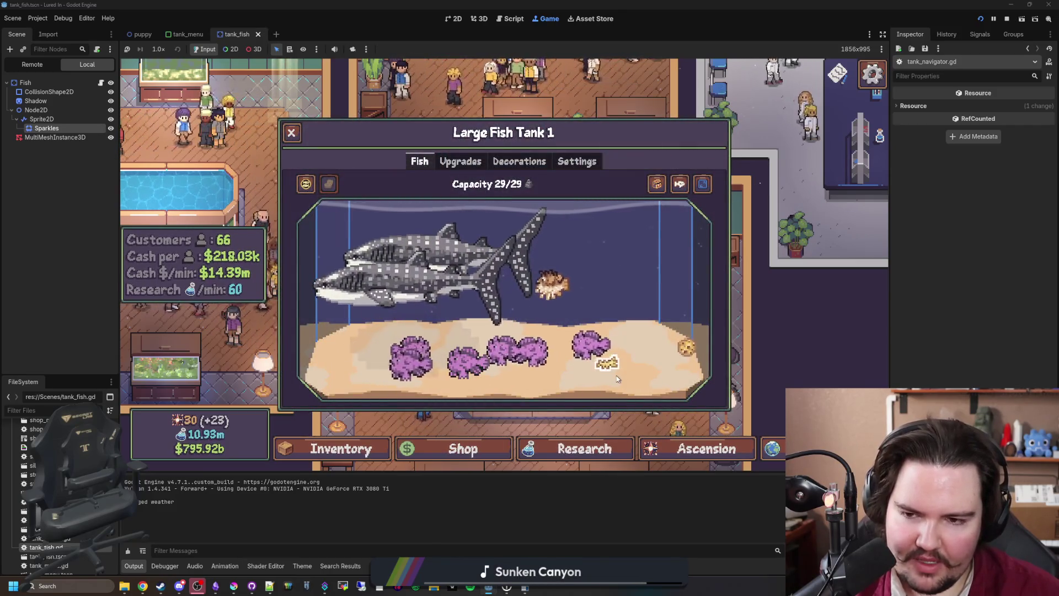
{"action": "left_click", "coordinate": [607, 382]}
{"action": "left_click", "coordinate": [603, 380]}
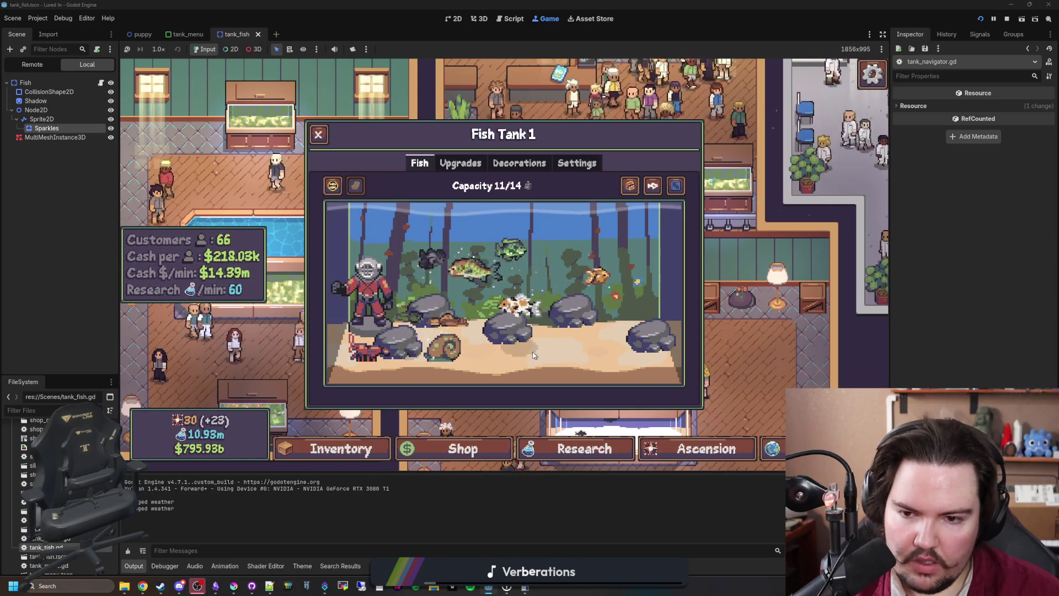
Close Fish Tank 1, pan across to the Saltwater tank, and open Fish Tank 7
{"action": "key", "text": "Escape"}
{"action": "key", "text": "Return"}
{"action": "key", "text": "Escape"}
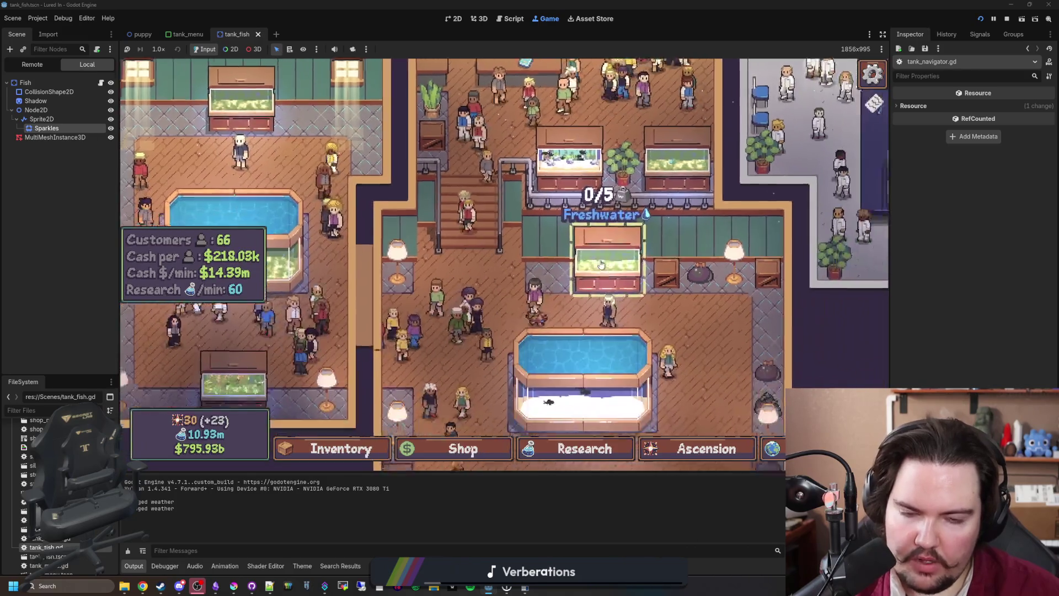
{"action": "scroll", "coordinate": [601, 265], "scroll_direction": "down", "scroll_amount": 3}
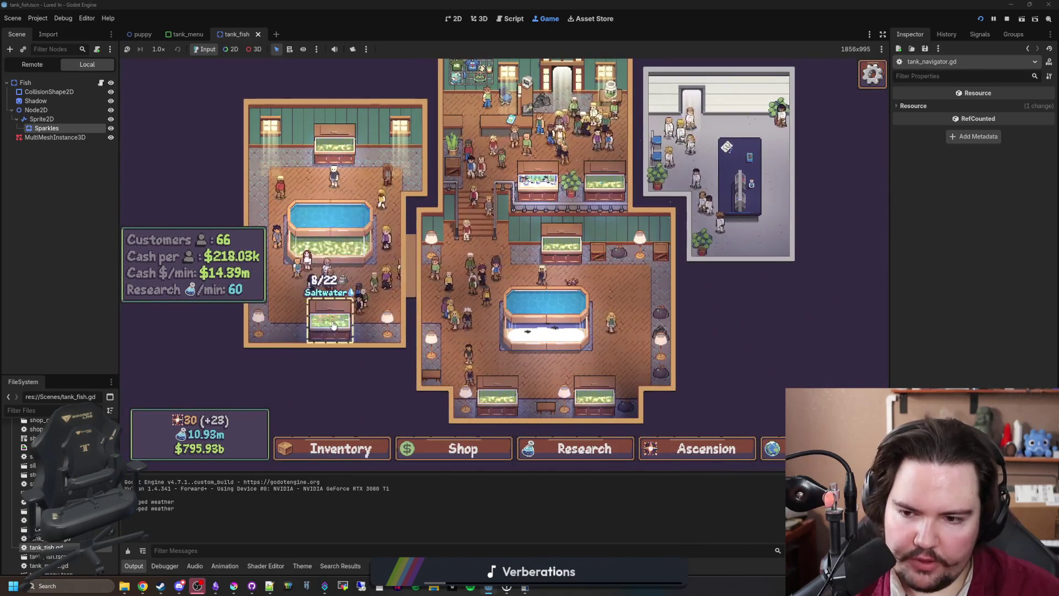
{"action": "left_click", "coordinate": [333, 326]}
Drag the sponge across Fish Tank 7's glass to scrub off the algae, then close it
{"action": "mouse_move", "coordinate": [663, 219]}
{"action": "left_mouse_down"}
{"action": "mouse_move", "coordinate": [354, 226]}
{"action": "mouse_move", "coordinate": [496, 259]}
{"action": "mouse_move", "coordinate": [500, 330]}
{"action": "mouse_move", "coordinate": [210, 284]}
{"action": "mouse_move", "coordinate": [237, 366]}
{"action": "left_mouse_up"}
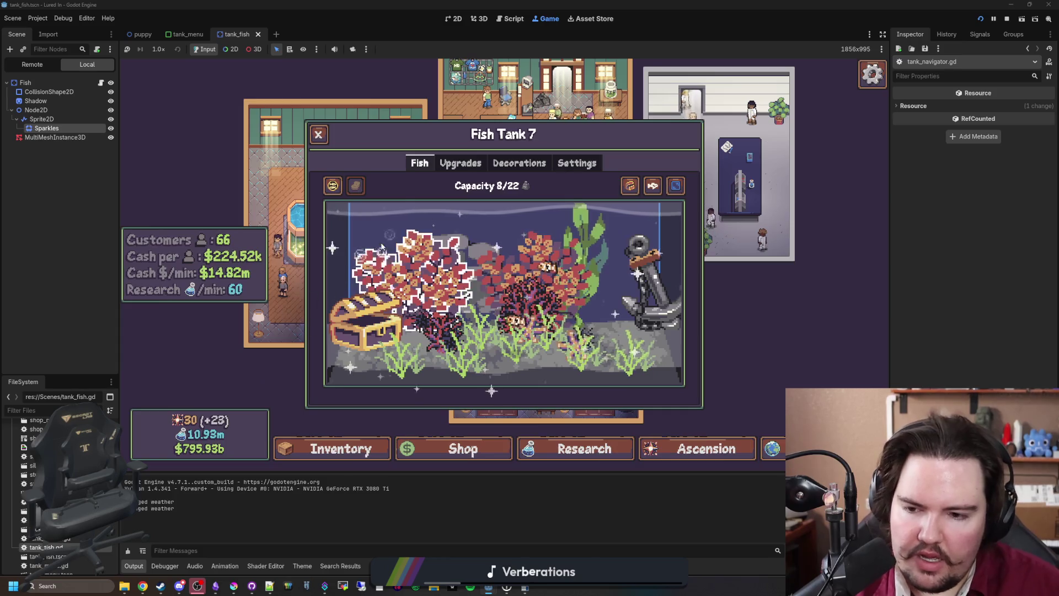
{"action": "left_click", "coordinate": [237, 367]}
{"action": "scroll", "coordinate": [450, 377], "scroll_direction": "up", "scroll_amount": 3}
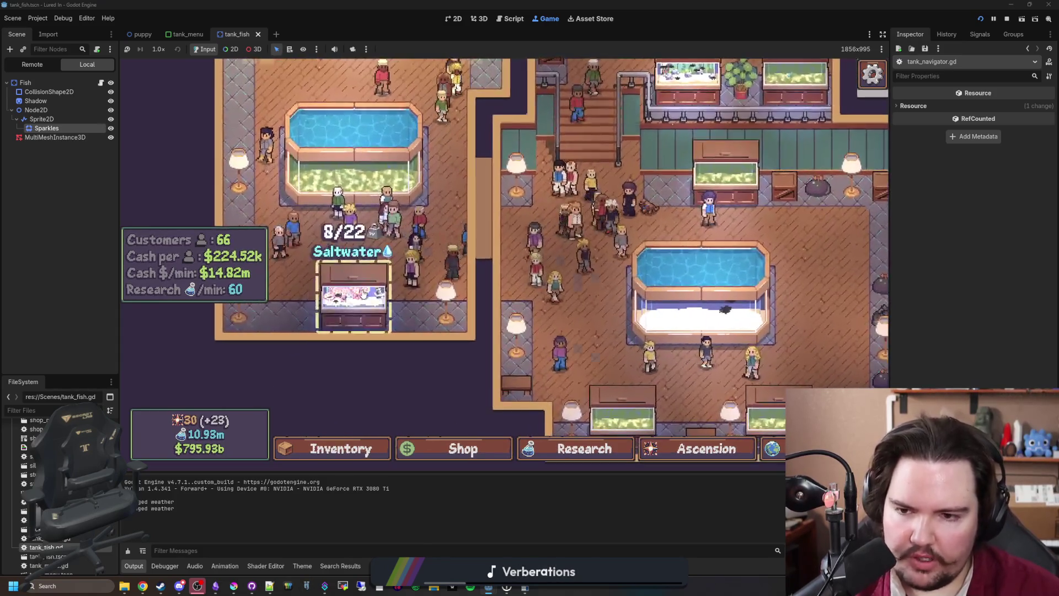
{"action": "left_click", "coordinate": [356, 298]}
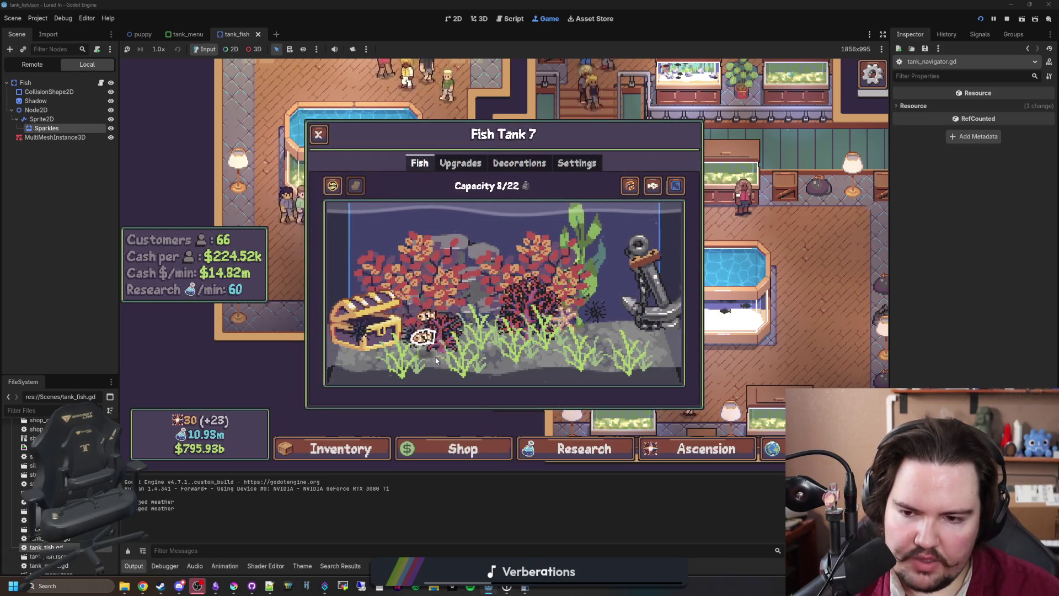
{"action": "key", "text": "Escape"}
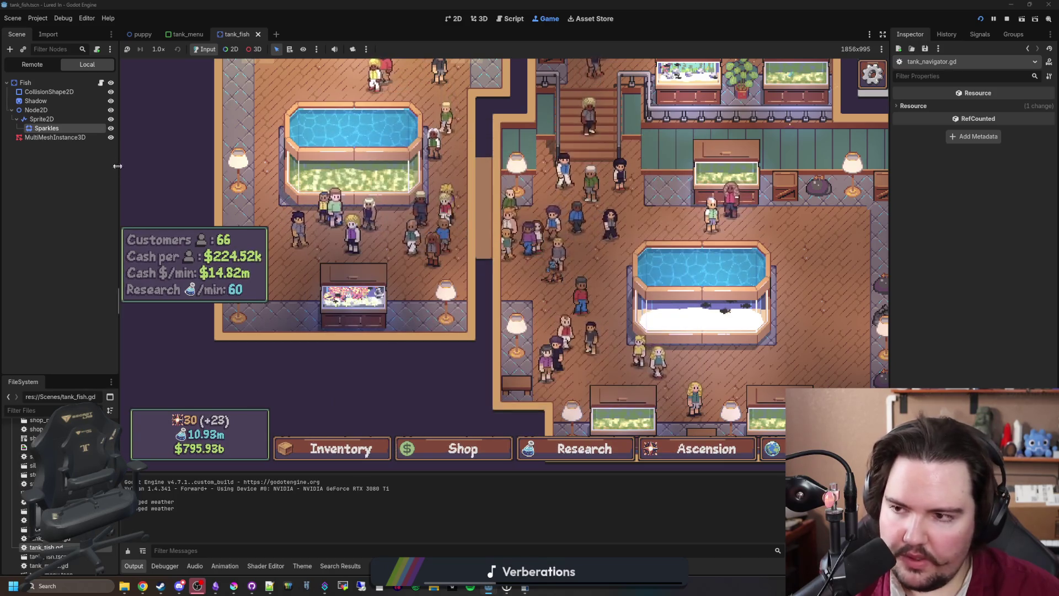
Look over tank_fish.gd, then switch to the tank_navigator.gd script
{"action": "left_click", "coordinate": [100, 84]}
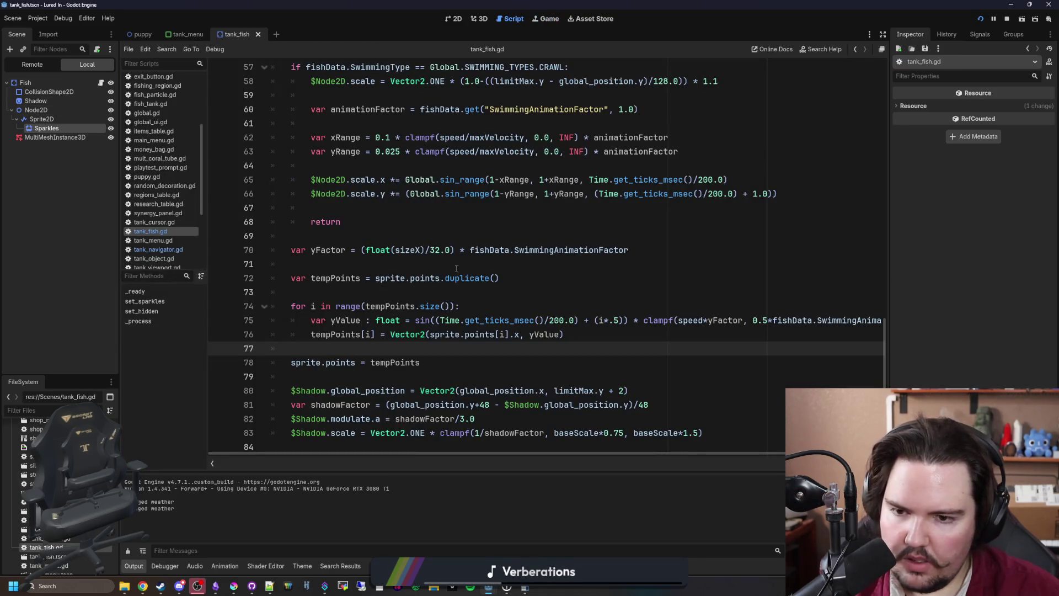
{"action": "left_click", "coordinate": [489, 294]}
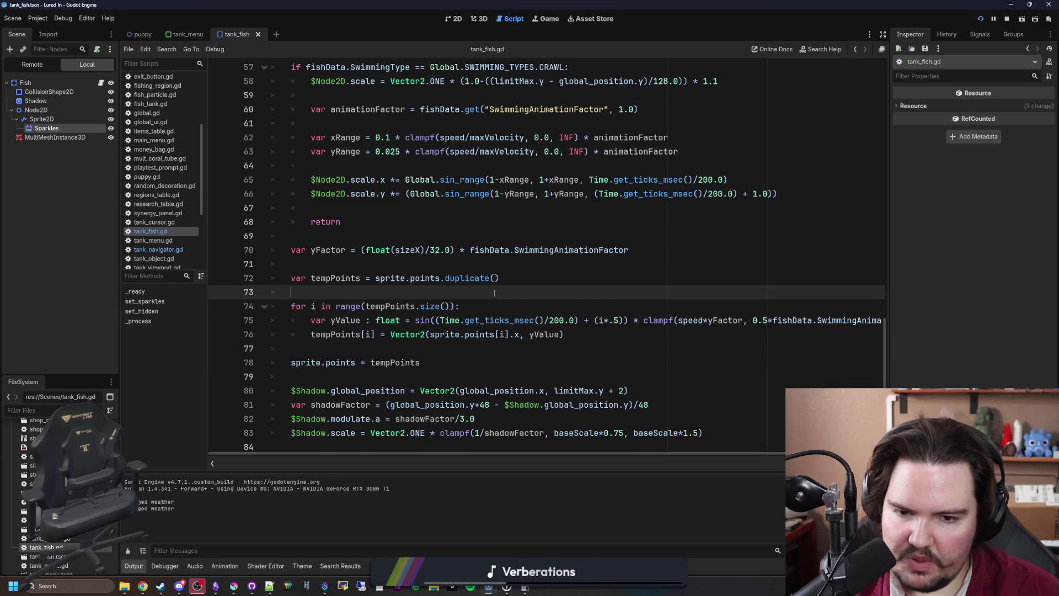
{"action": "left_click", "coordinate": [559, 215]}
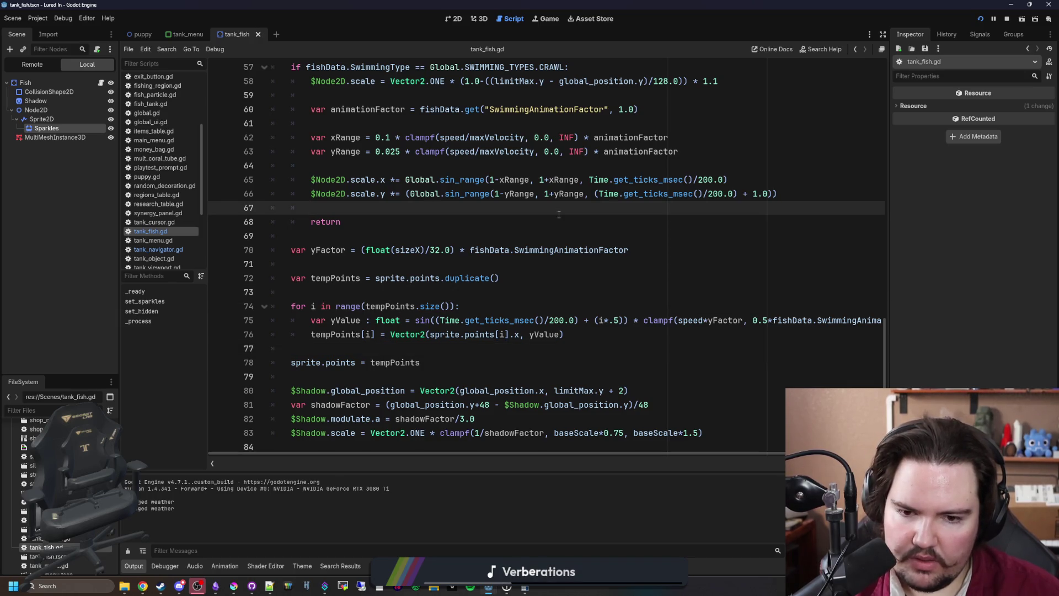
{"action": "left_click", "coordinate": [165, 240]}
{"action": "left_click", "coordinate": [178, 250]}
{"action": "left_click", "coordinate": [551, 279]}
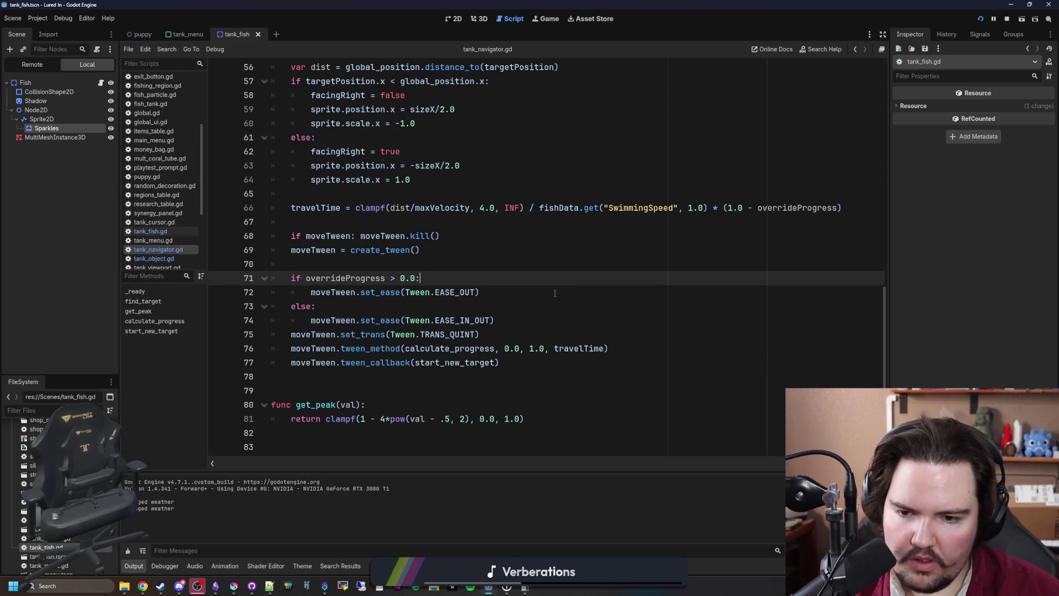
{"action": "left_click", "coordinate": [390, 269]}
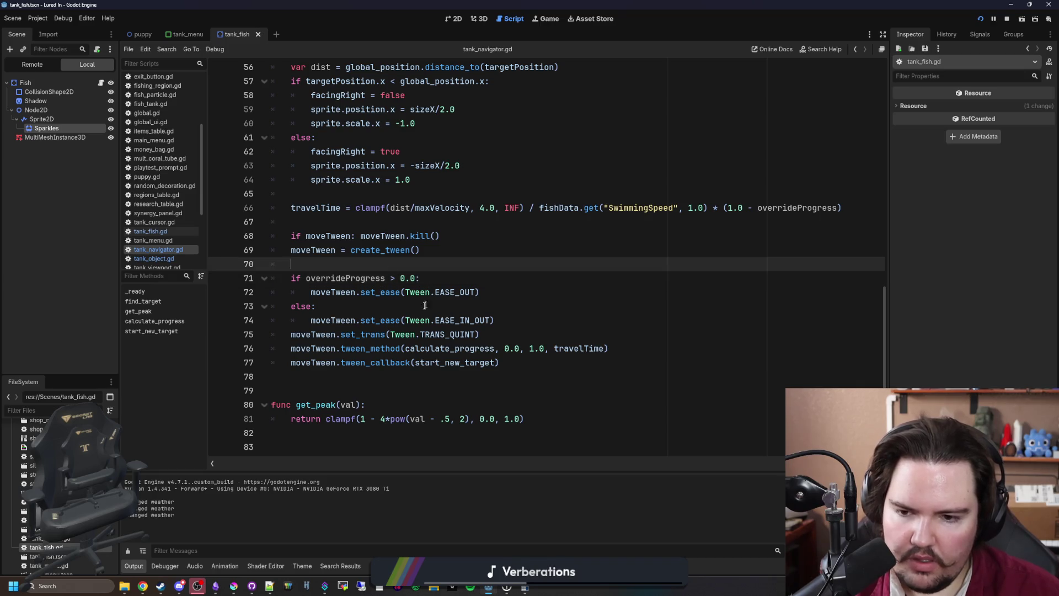
Delete the overrideProgress if/else ease branch and remove line 66's travelTime multiplier
{"action": "mouse_move", "coordinate": [340, 307]}
{"action": "left_mouse_down"}
{"action": "mouse_move", "coordinate": [230, 270]}
{"action": "mouse_move", "coordinate": [220, 281]}
{"action": "left_mouse_up"}
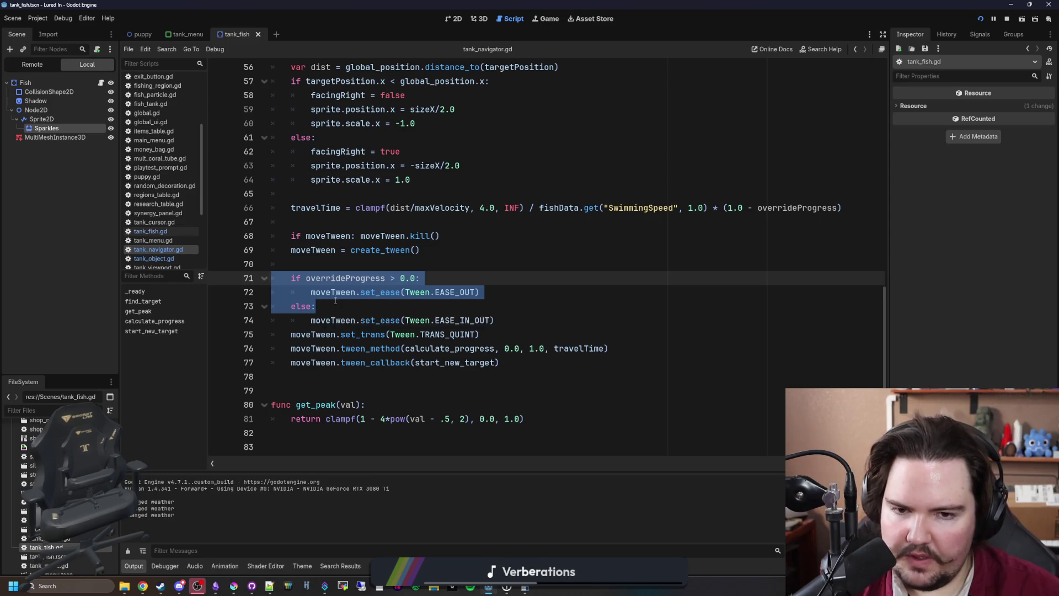
{"action": "key", "text": "BackSpace"}
{"action": "key", "text": "BackSpace"}
{"action": "left_click", "coordinate": [856, 207]}
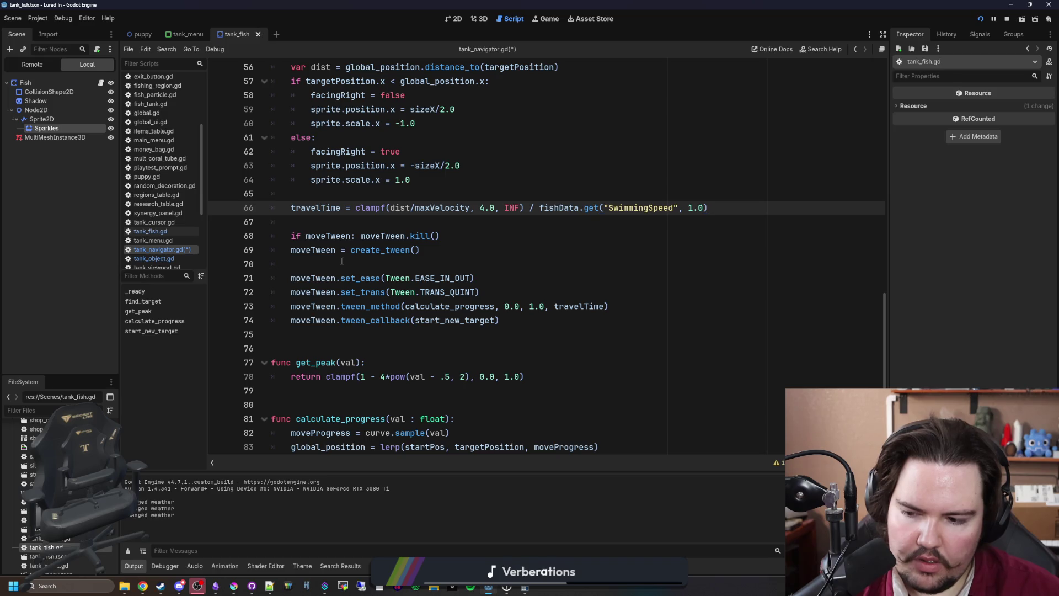
{"action": "left_click", "coordinate": [341, 261]}
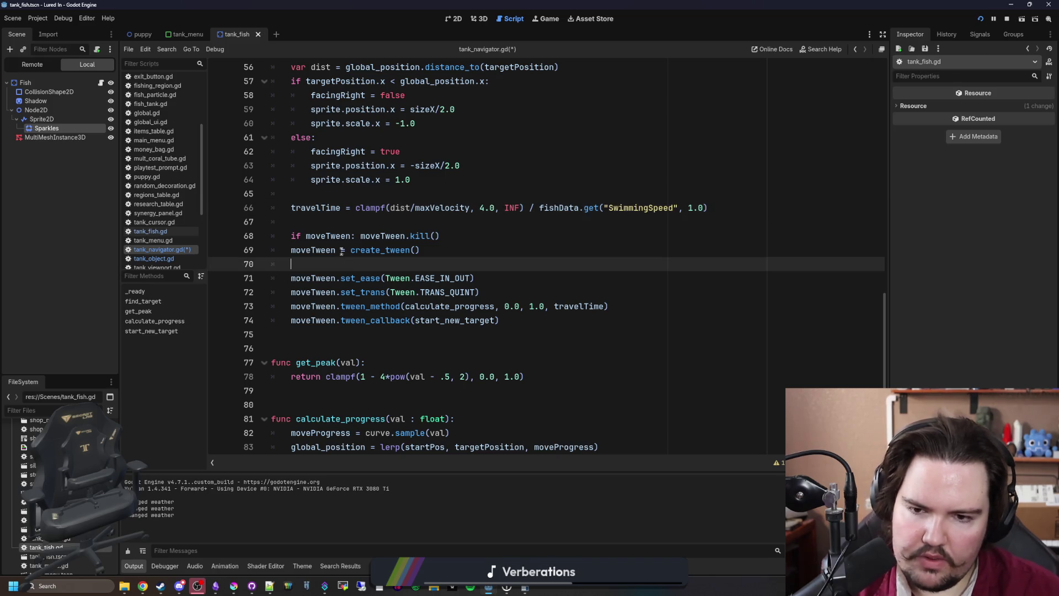
Undo and redo to restore the overrideProgress branch, travelTime multiplier and EASE_OUT on line 72
{"action": "key", "text": "ctrl+y"}
{"action": "key", "text": "ctrl+y"}
{"action": "key", "text": "ctrl+y"}
{"action": "key", "text": "ctrl+z"}
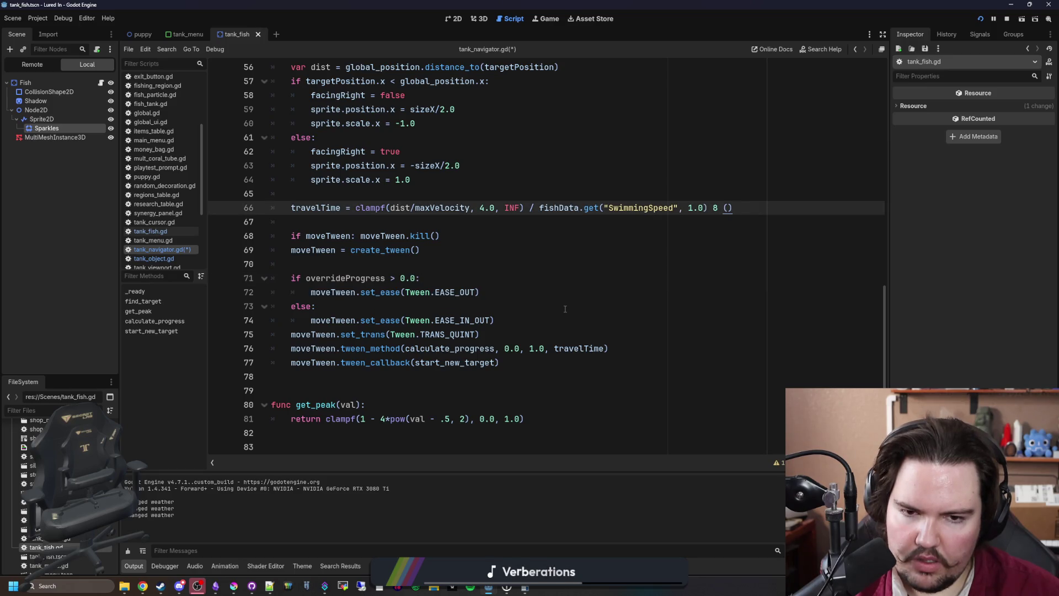
{"action": "key", "text": "ctrl+z"}
{"action": "key", "text": "ctrl+z"}
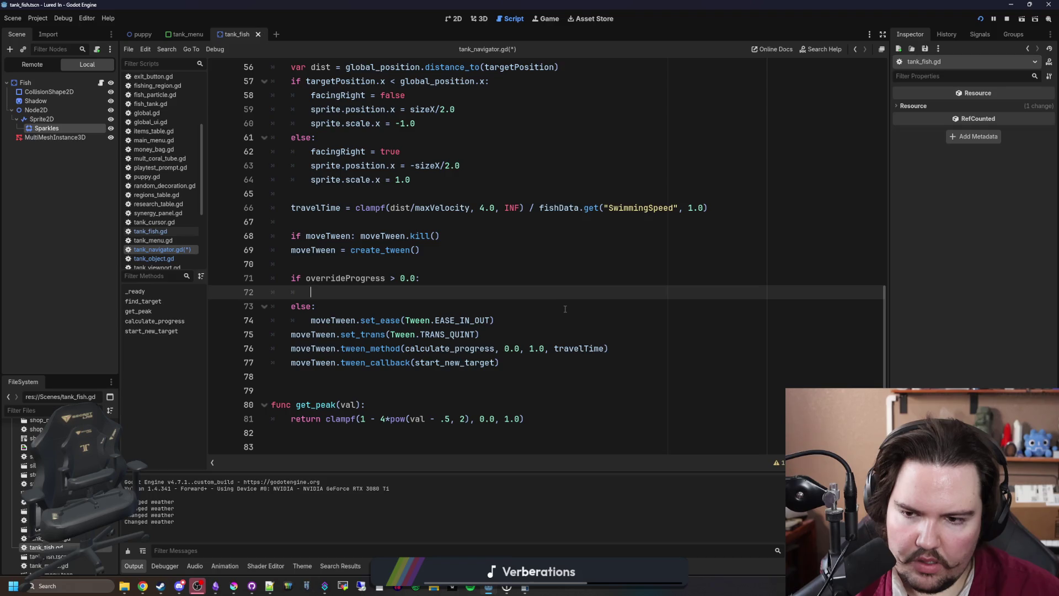
{"action": "key", "text": "ctrl+y"}
{"action": "key", "text": "ctrl+y"}
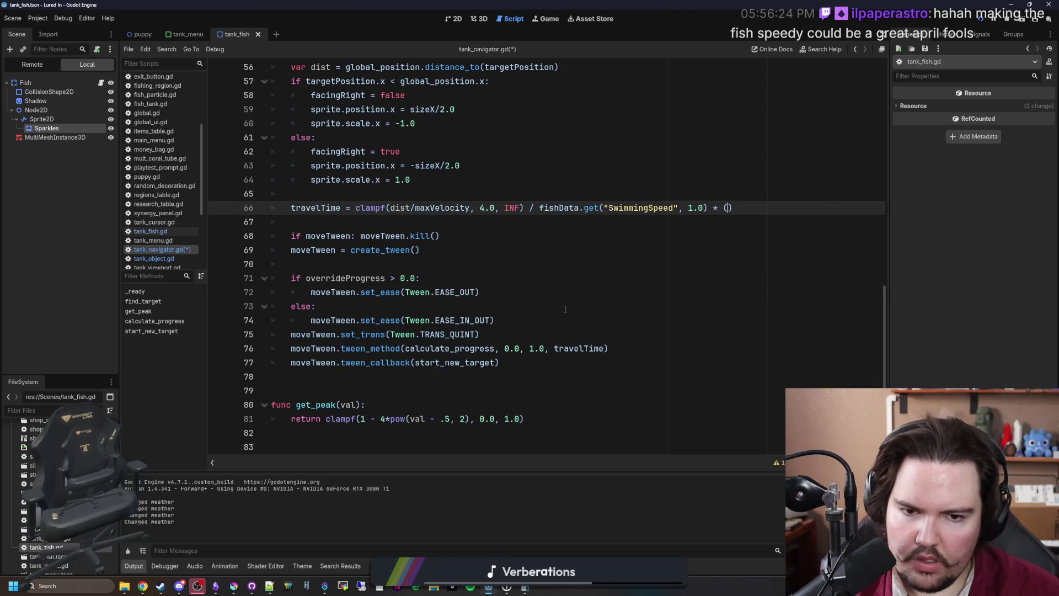
Make tween_method on line 76 start from overrideProgress instead of 0.0, and save
{"action": "left_click", "coordinate": [520, 348]}
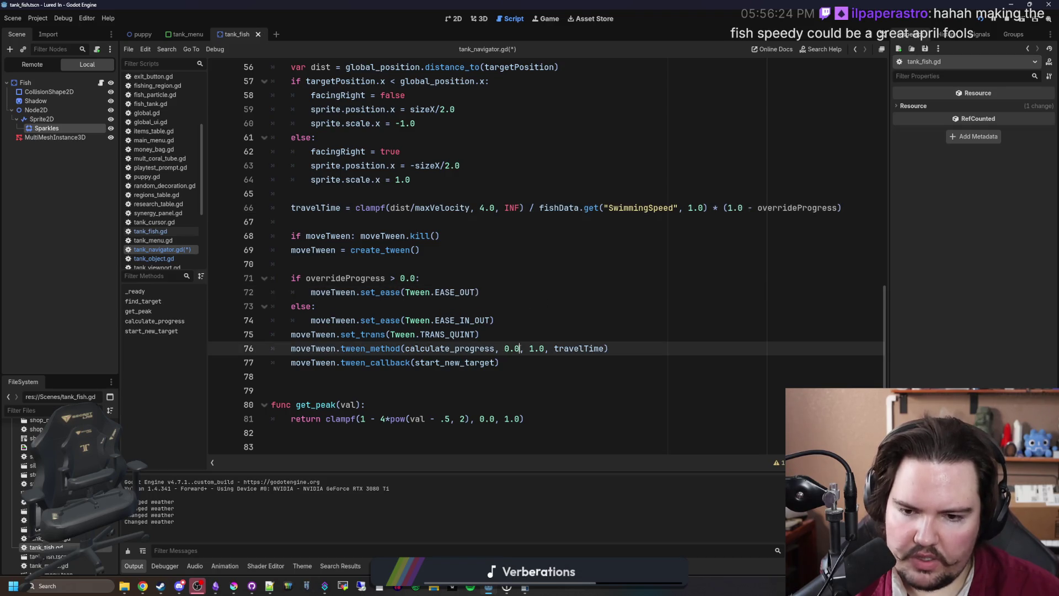
{"action": "type", "text": "s"}
{"action": "left_click", "coordinate": [623, 307]}
{"action": "key", "text": "ctrl+s"}
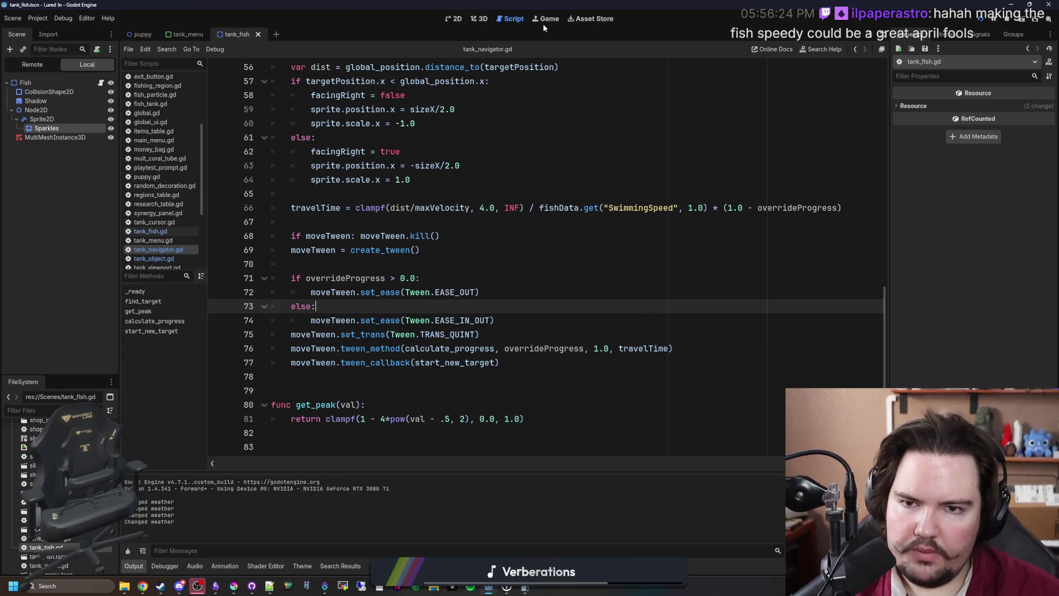
Check Fish Tank 1 and Large Fish Tank 1 in the running game, then return to tank_fish.gd
{"action": "left_click", "coordinate": [544, 23]}
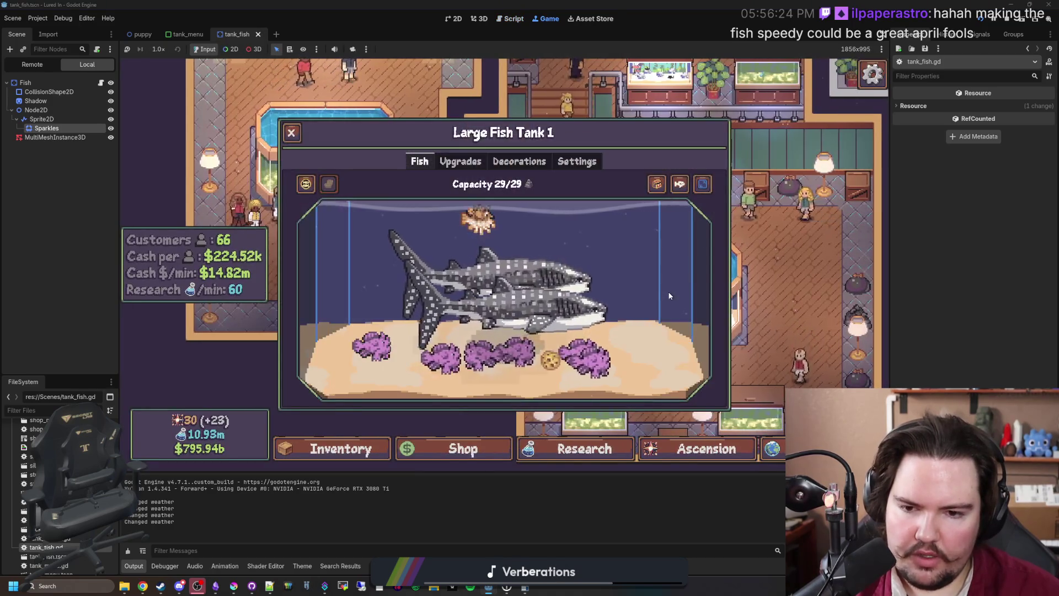
{"action": "key", "text": "Escape"}
{"action": "left_click", "coordinate": [582, 166]}
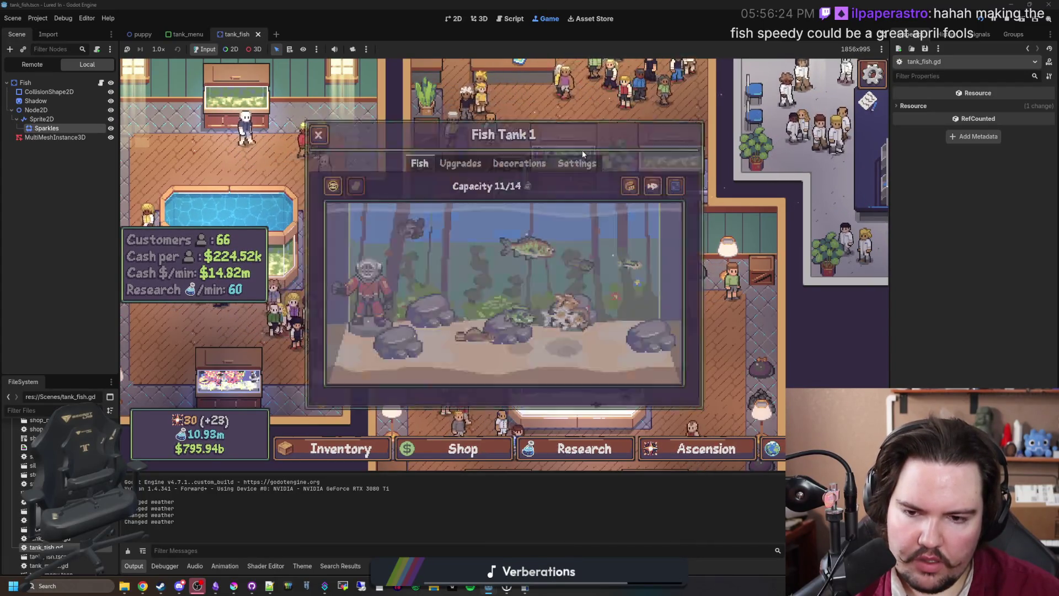
{"action": "left_click", "coordinate": [586, 379]}
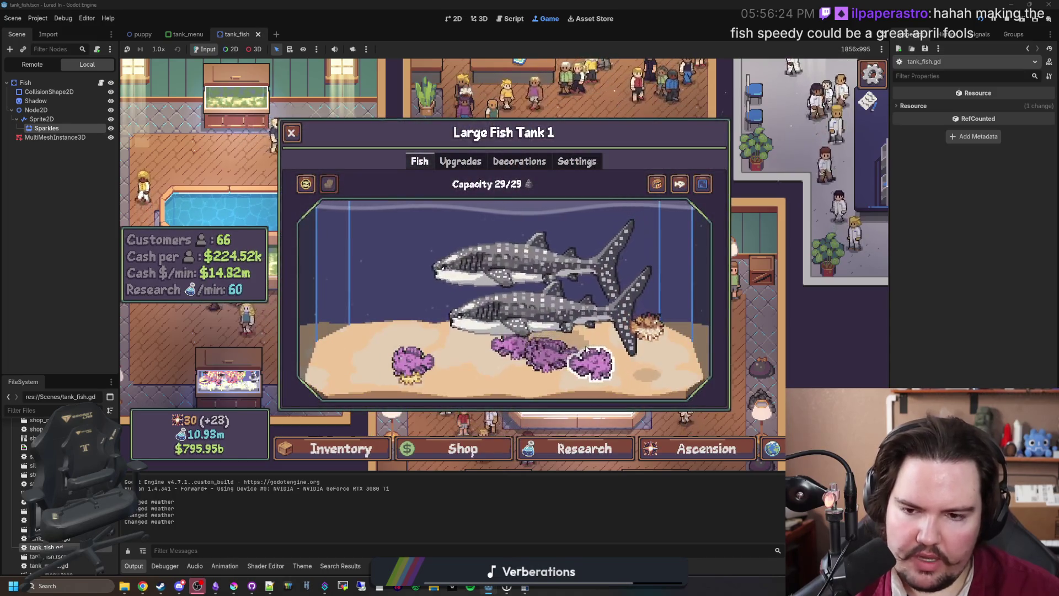
{"action": "key", "text": "Escape"}
{"action": "left_click", "coordinate": [539, 179]}
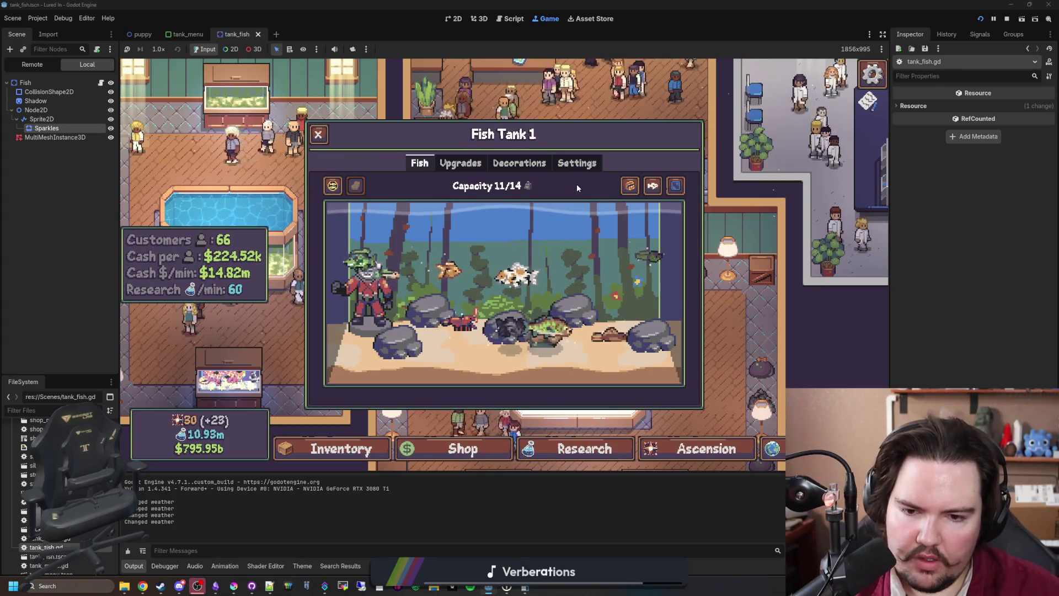
{"action": "left_click", "coordinate": [318, 134]}
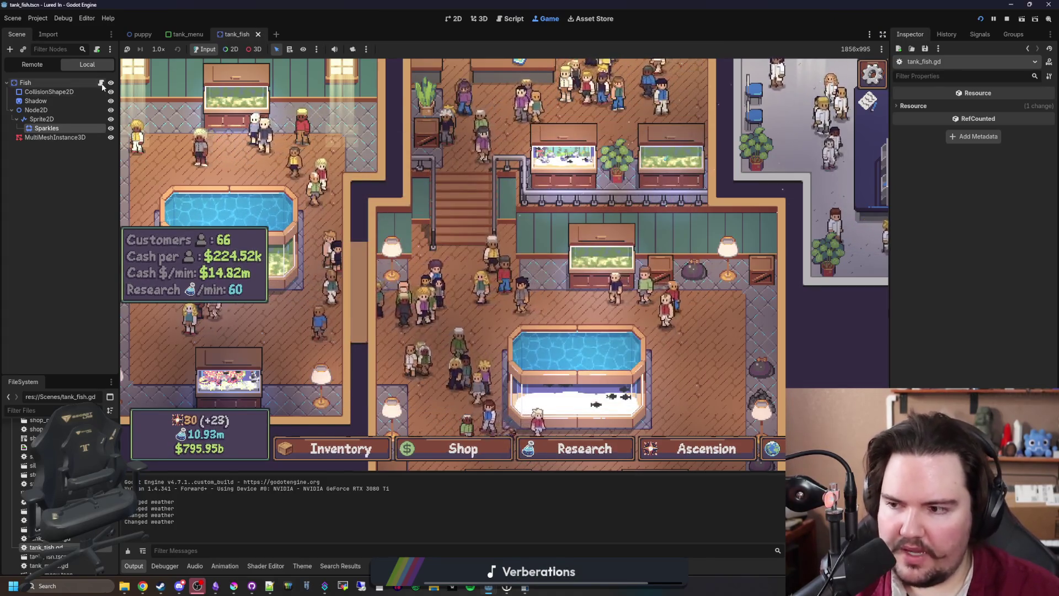
{"action": "left_click", "coordinate": [101, 82]}
{"action": "left_click", "coordinate": [490, 232]}
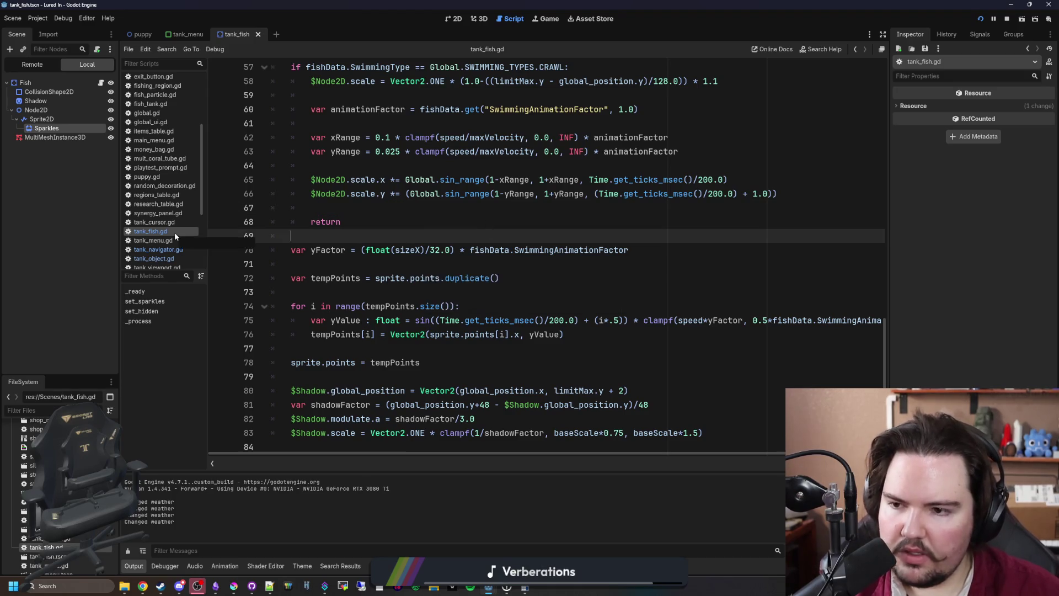
Check _ready in tank_navigator.gd, then select the random argument of tank_fish.gd's find_target call
{"action": "scroll", "coordinate": [439, 232], "scroll_direction": "up", "scroll_amount": 10}
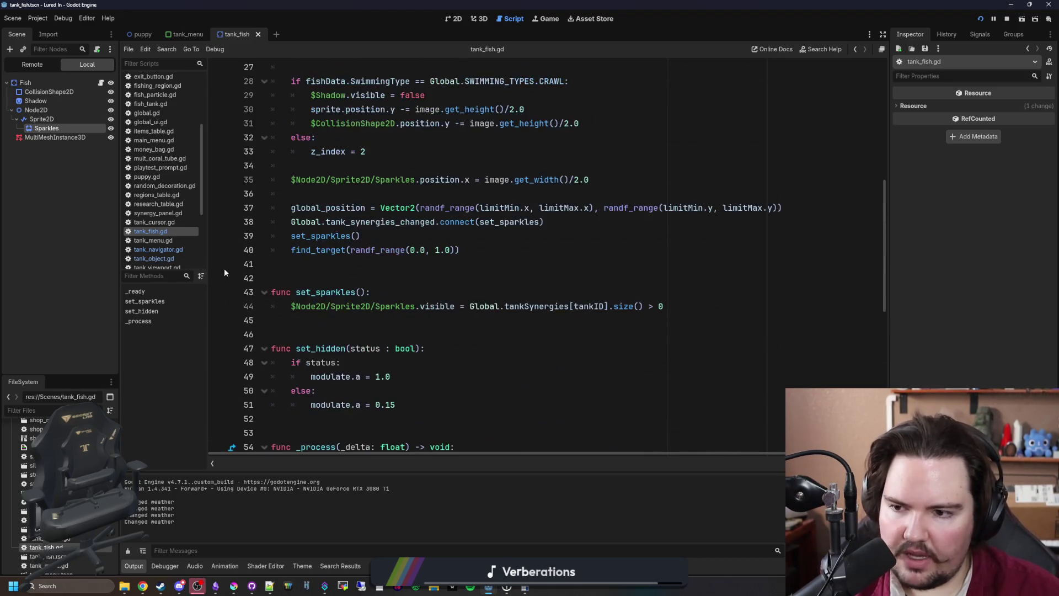
{"action": "left_click", "coordinate": [171, 252]}
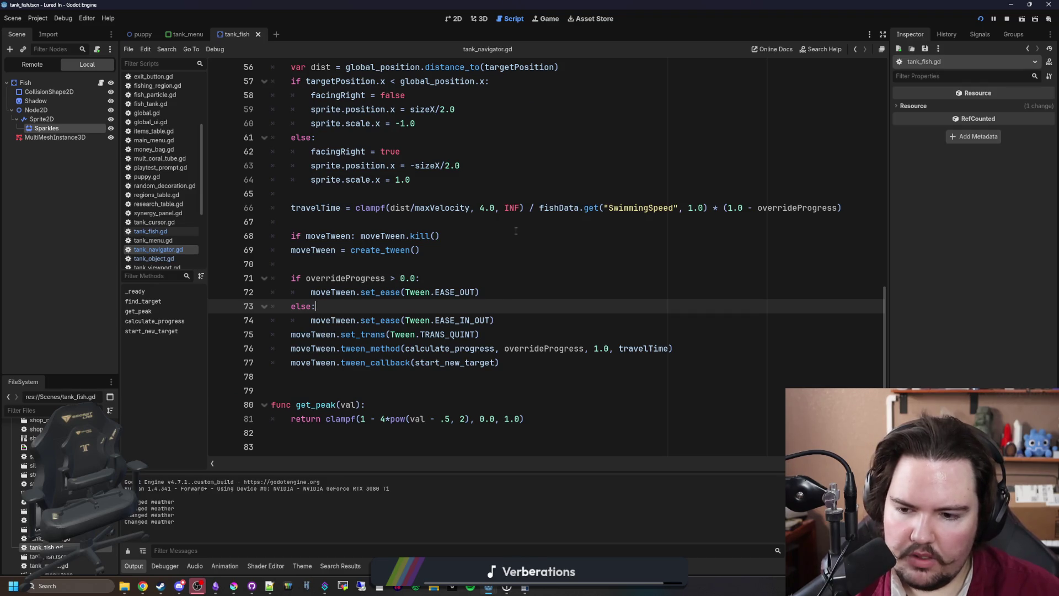
{"action": "scroll", "coordinate": [516, 231], "scroll_direction": "up", "scroll_amount": 12}
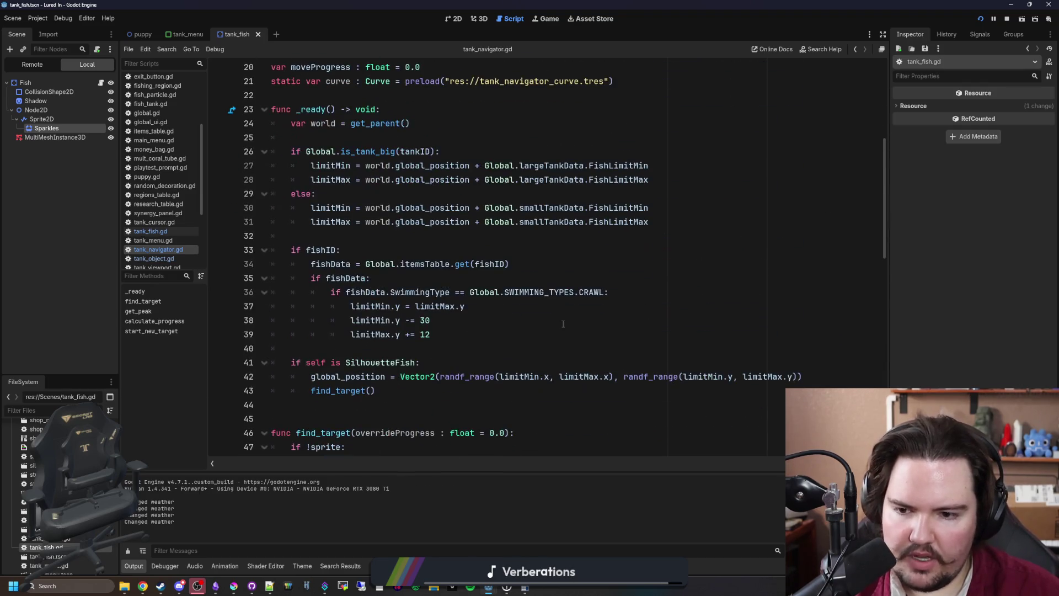
{"action": "left_click", "coordinate": [484, 344]}
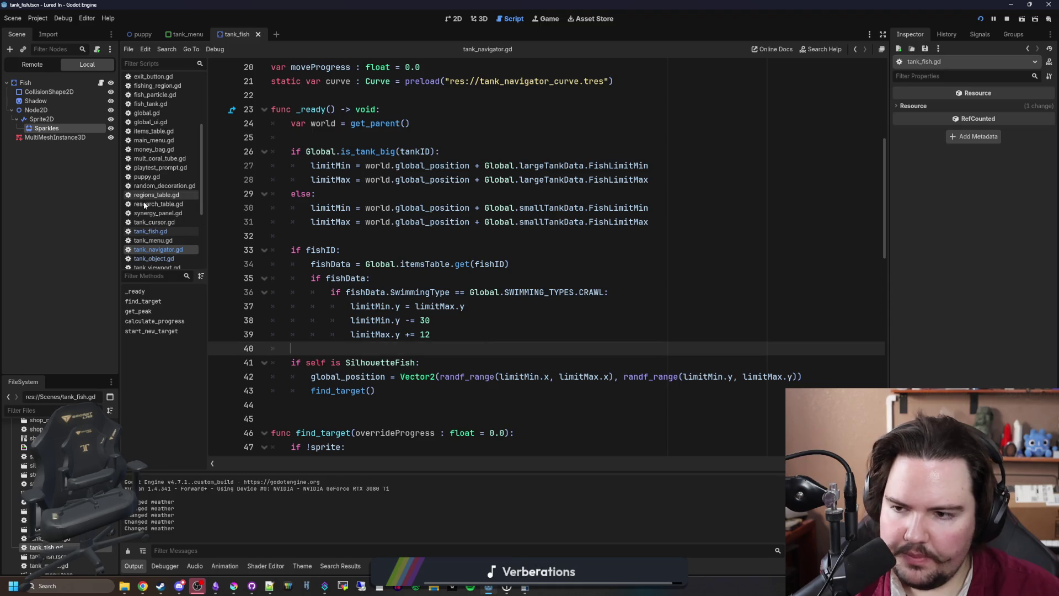
{"action": "left_click", "coordinate": [168, 232]}
{"action": "left_click", "coordinate": [408, 280]}
{"action": "left_click_drag", "start_coordinate": [456, 250], "coordinate": [365, 250]}
After set_sparkles(), add 'if randi_range(0, 1) == 0:' assigning override = randf_range(0.0, 1.0)
{"action": "left_click", "coordinate": [384, 237]}
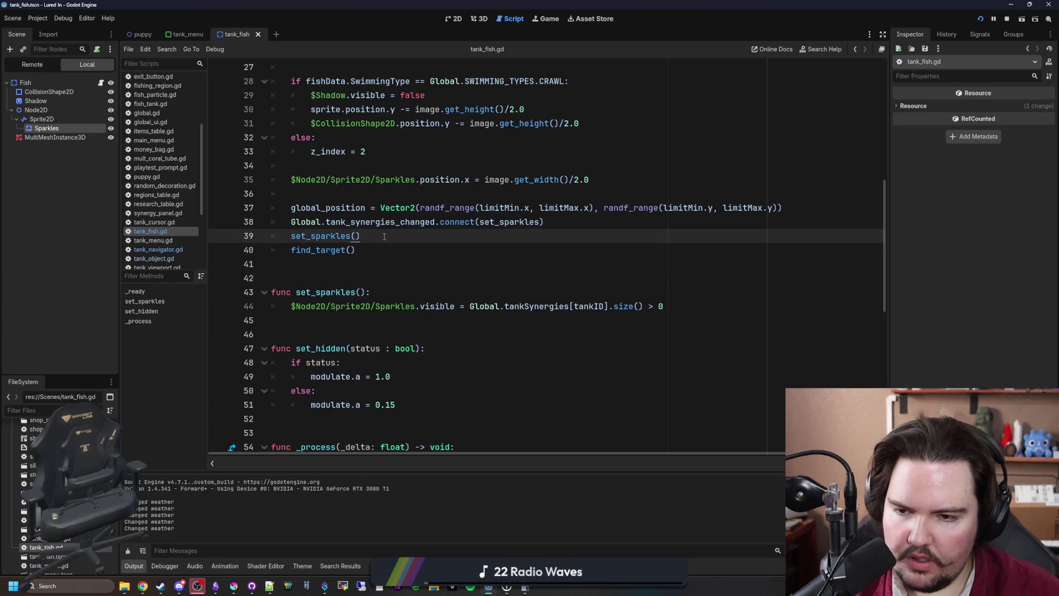
{"action": "key", "text": "Return"}
{"action": "key", "text": "Return"}
{"action": "key", "text": "Return"}
{"action": "key", "text": "Up"}
{"action": "type", "text": "_"}
{"action": "key", "text": "Return"}
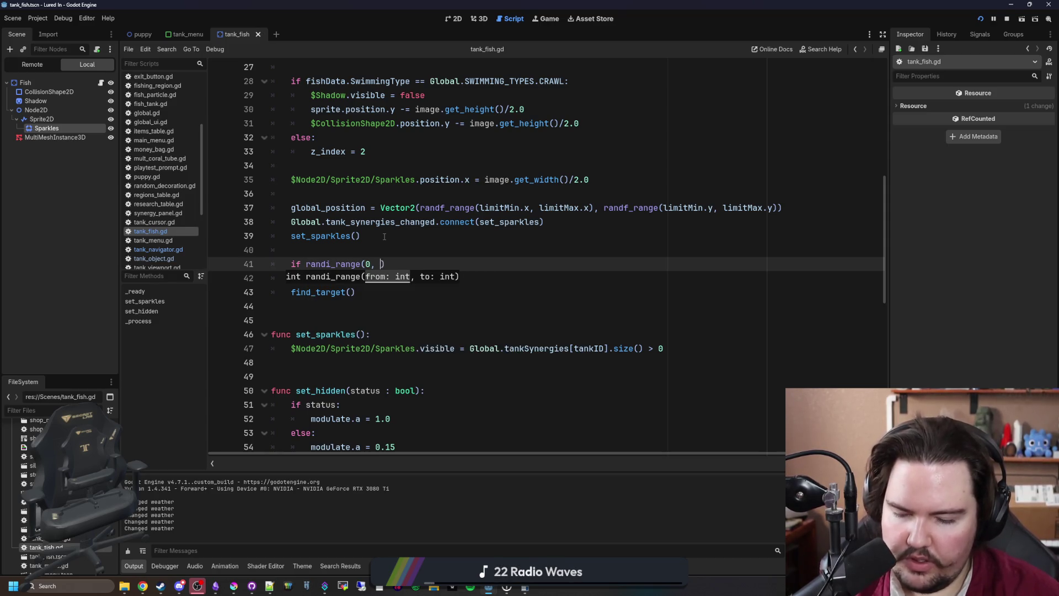
{"action": "key", "text": "Return"}
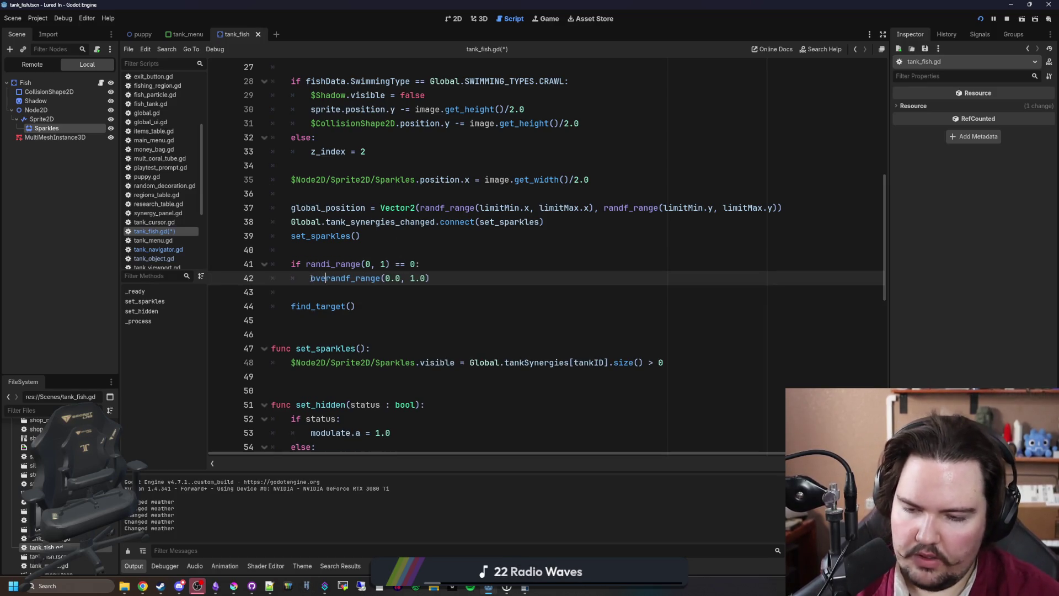
{"action": "type", "text": "ride ="}
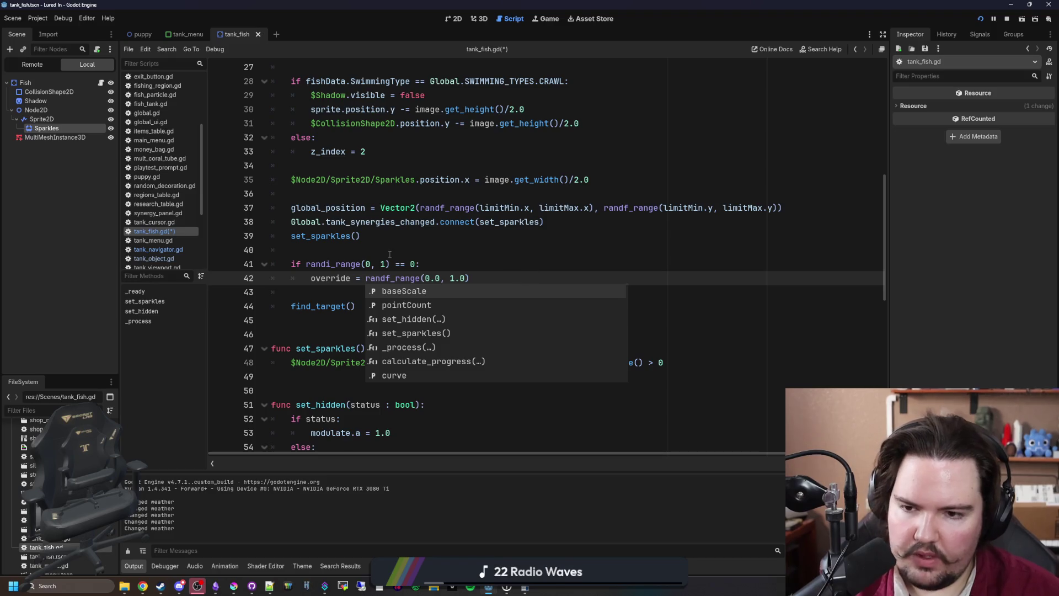
Declare var override = 0.0 above the if, pass override to find_target, and save
{"action": "left_click", "coordinate": [389, 254]}
{"action": "key", "text": "Return"}
{"action": "key", "text": "Return"}
{"action": "key", "text": "Up"}
{"action": "type", "text": "var"}
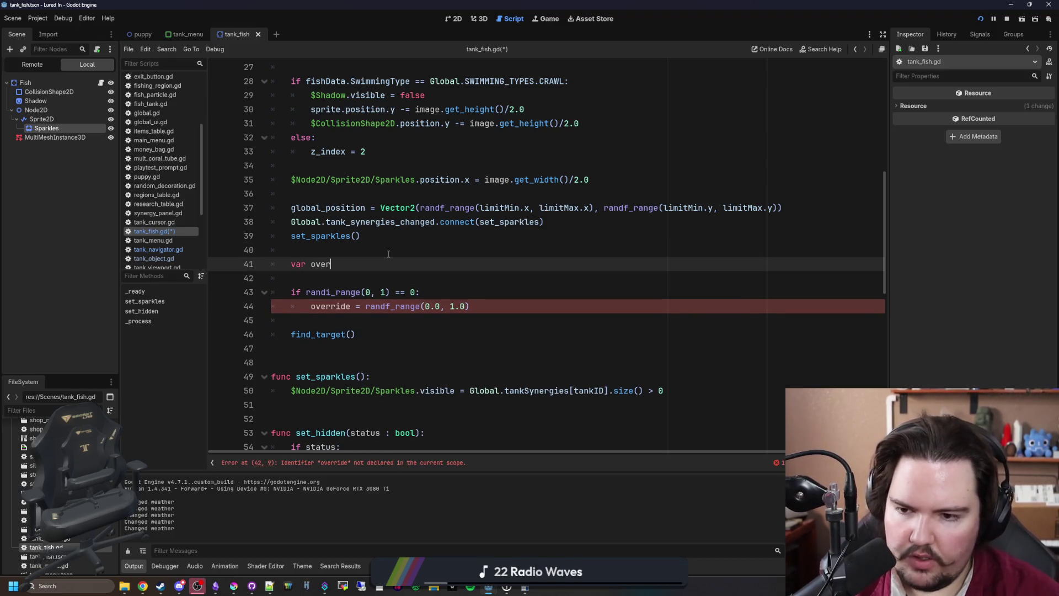
{"action": "left_click", "coordinate": [351, 334]}
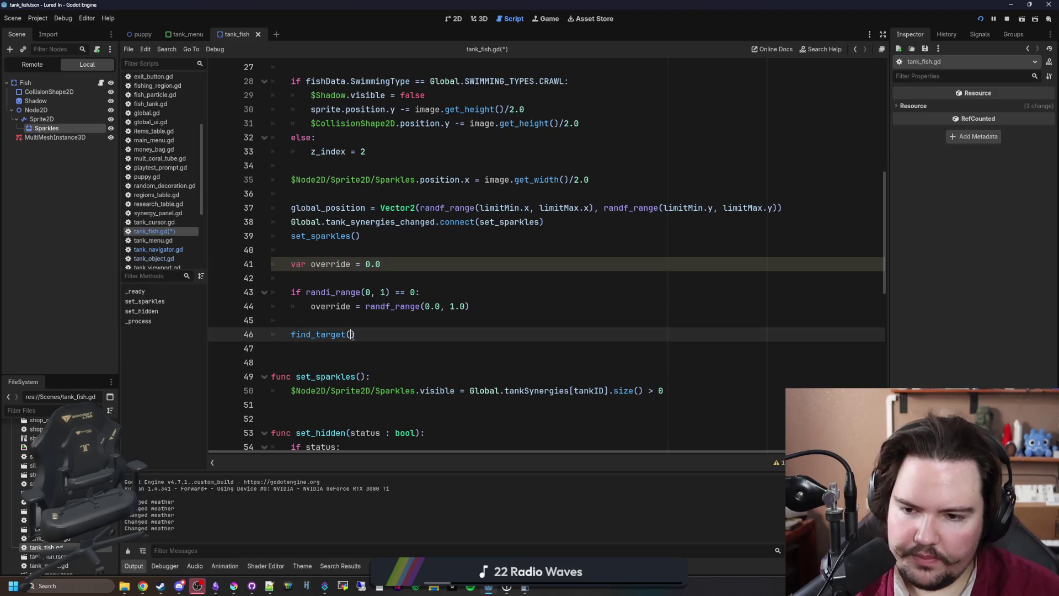
{"action": "type", "text": "override"}
{"action": "left_click", "coordinate": [409, 321]}
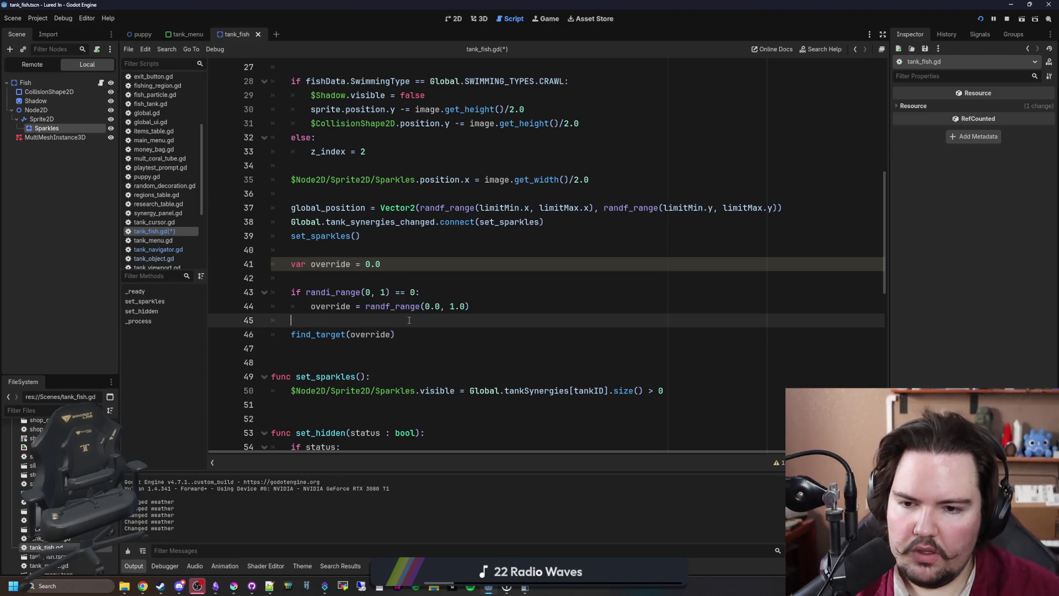
{"action": "left_click", "coordinate": [419, 282]}
{"action": "key", "text": "ctrl+s"}
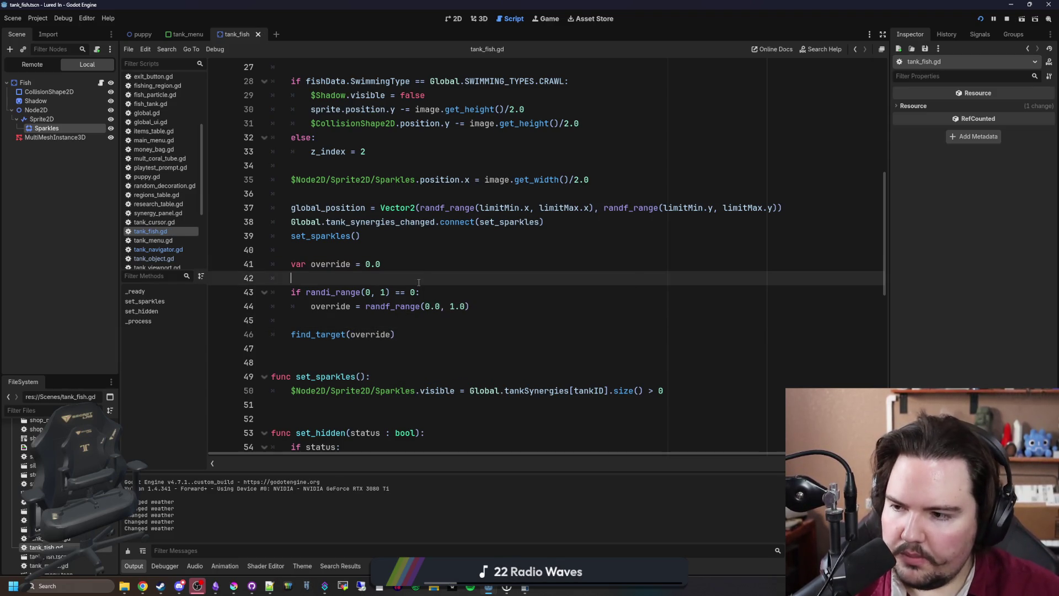
Switch to the running game, open Large Fish Tank 1, and show the upper whale shark's info card
{"action": "left_click", "coordinate": [528, 308]}
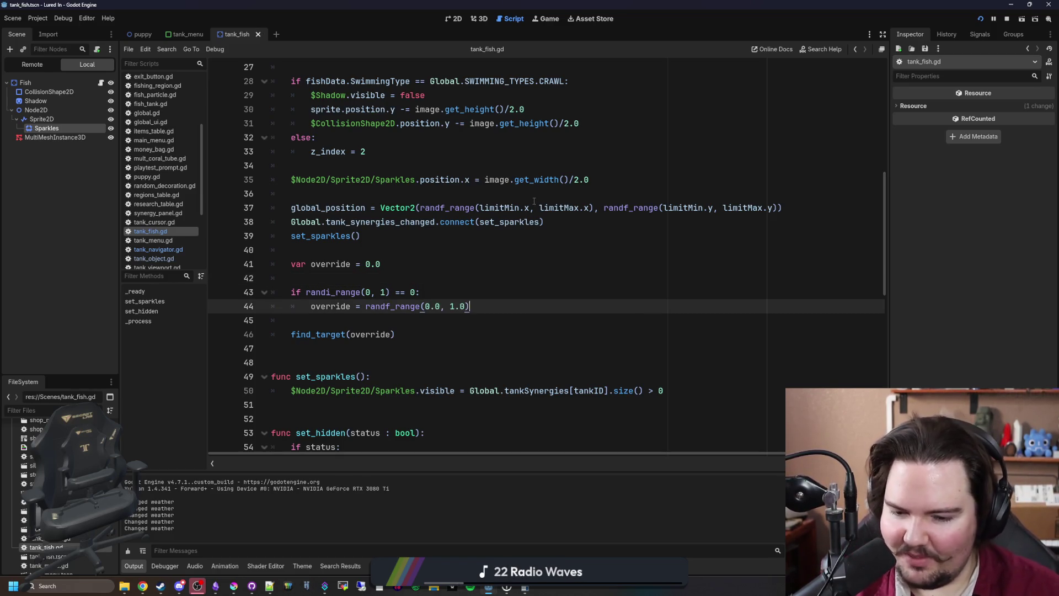
{"action": "left_click", "coordinate": [545, 19]}
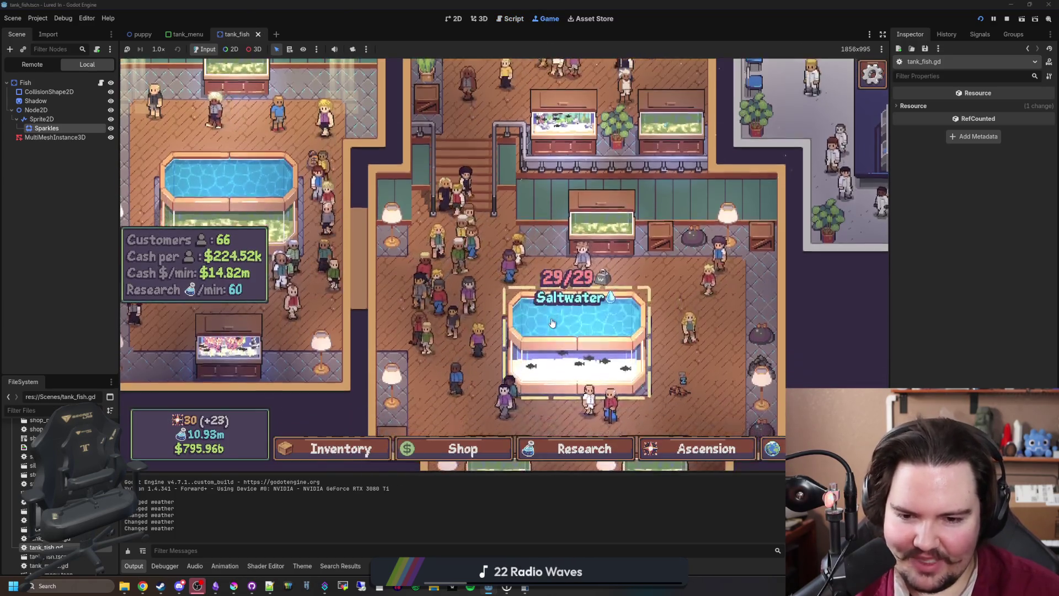
{"action": "left_click", "coordinate": [552, 322]}
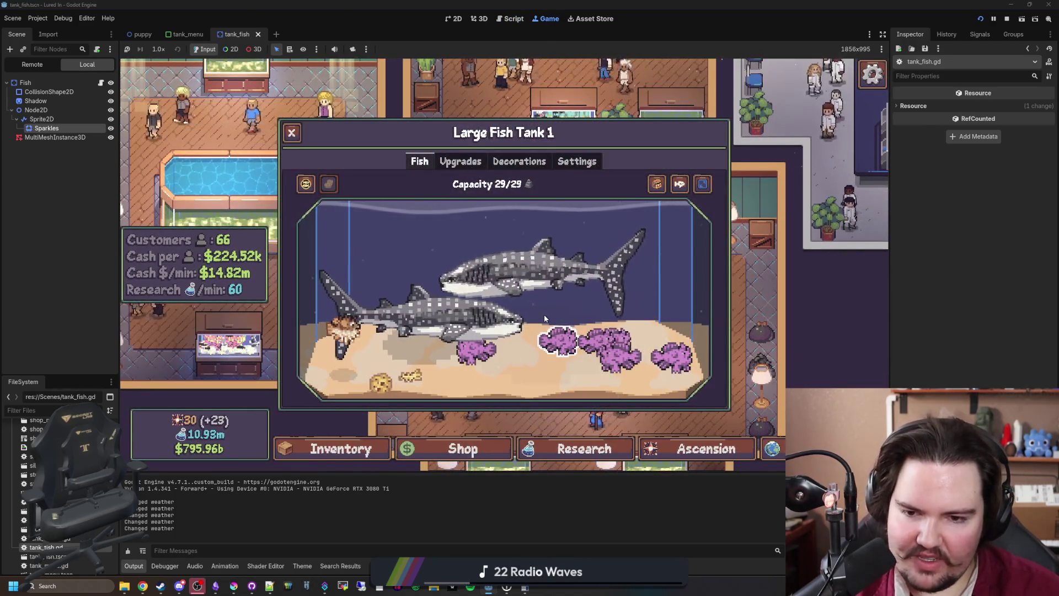
{"action": "left_click", "coordinate": [473, 279]}
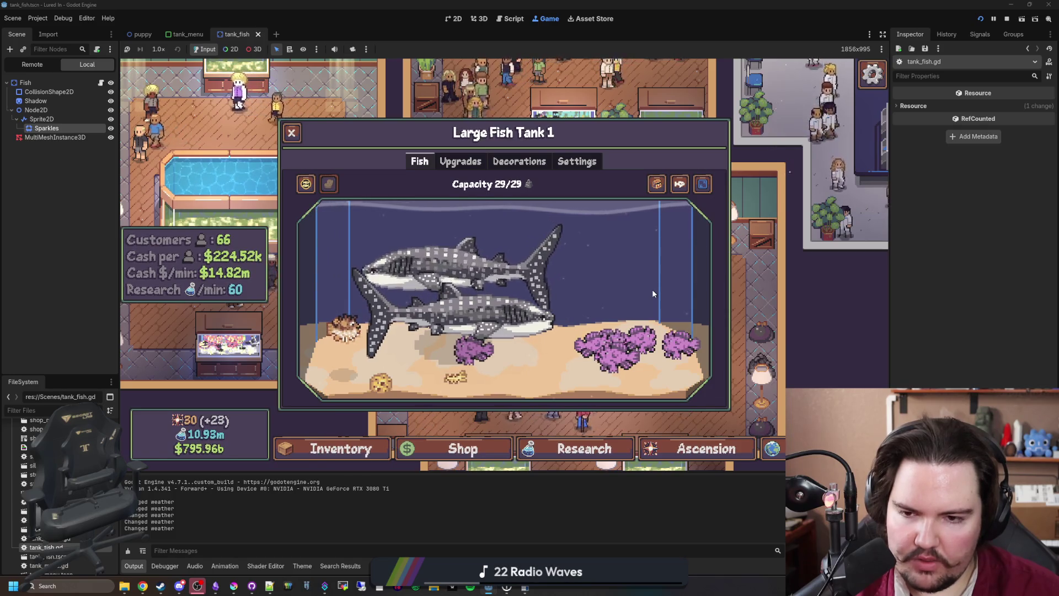
Reopen Fish Tank 1 several times to watch how the fish start swimming
{"action": "key", "text": "Tab"}
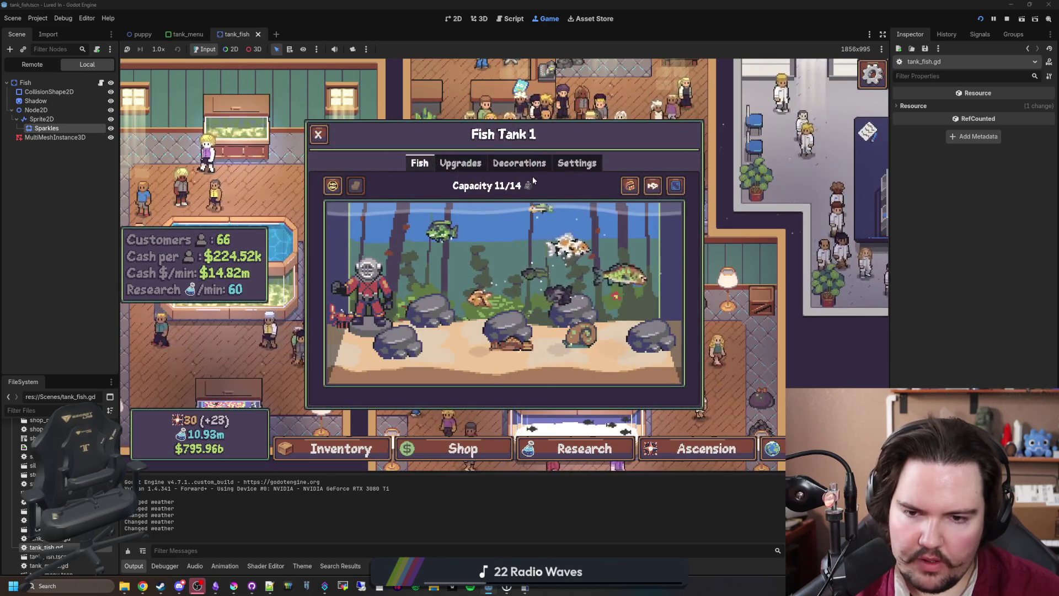
{"action": "key", "text": "Escape"}
{"action": "left_click", "coordinate": [539, 179]}
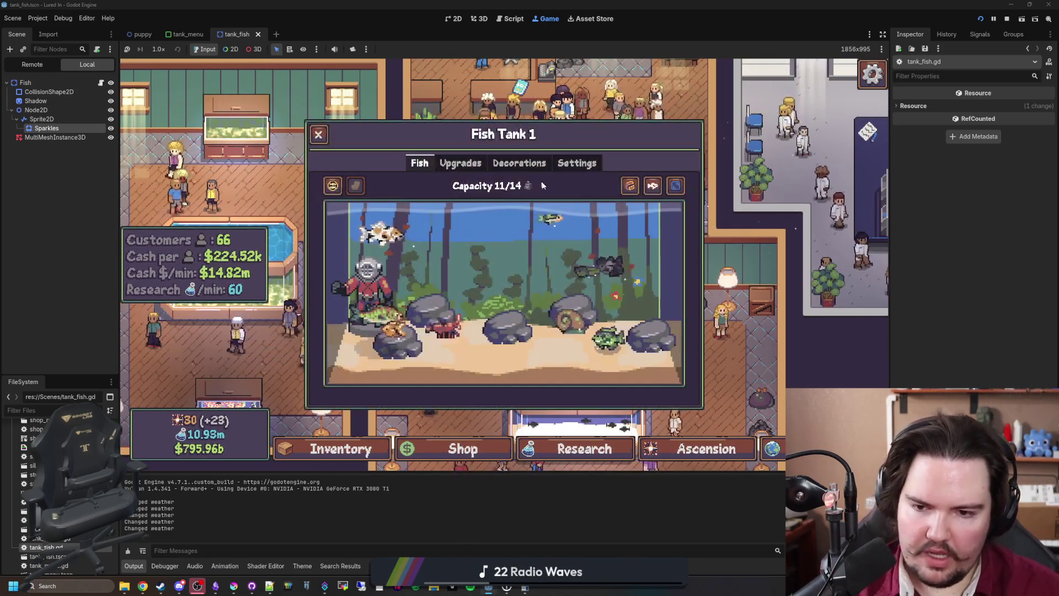
{"action": "key", "text": "Escape"}
{"action": "left_click", "coordinate": [586, 210]}
{"action": "key", "text": "Escape"}
{"action": "left_click", "coordinate": [586, 210]}
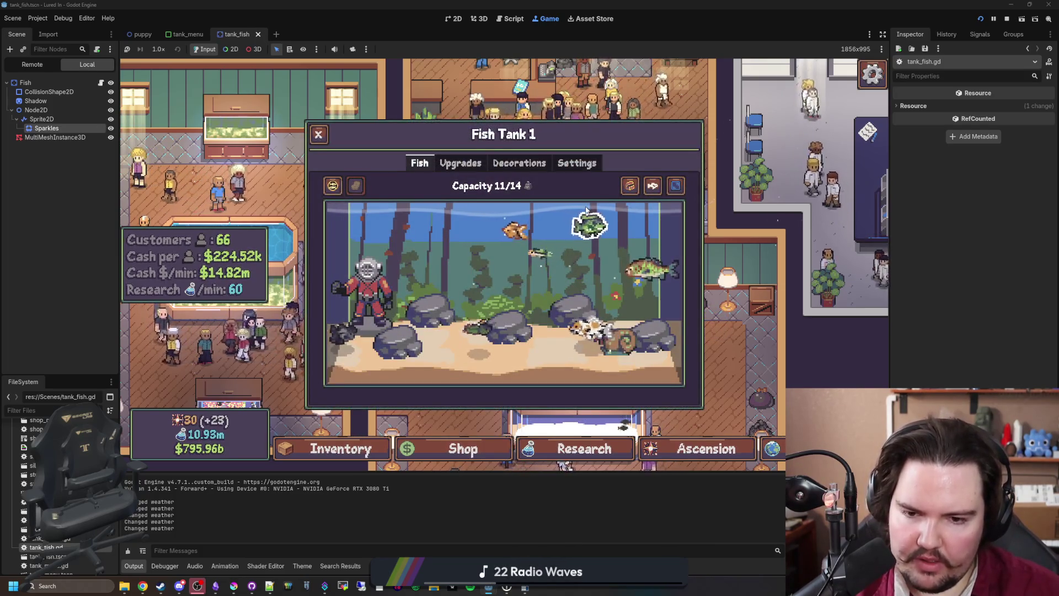
{"action": "key", "text": "Escape"}
Open and close Fish Tank 7 repeatedly to watch its fish start
{"action": "left_click", "coordinate": [378, 296]}
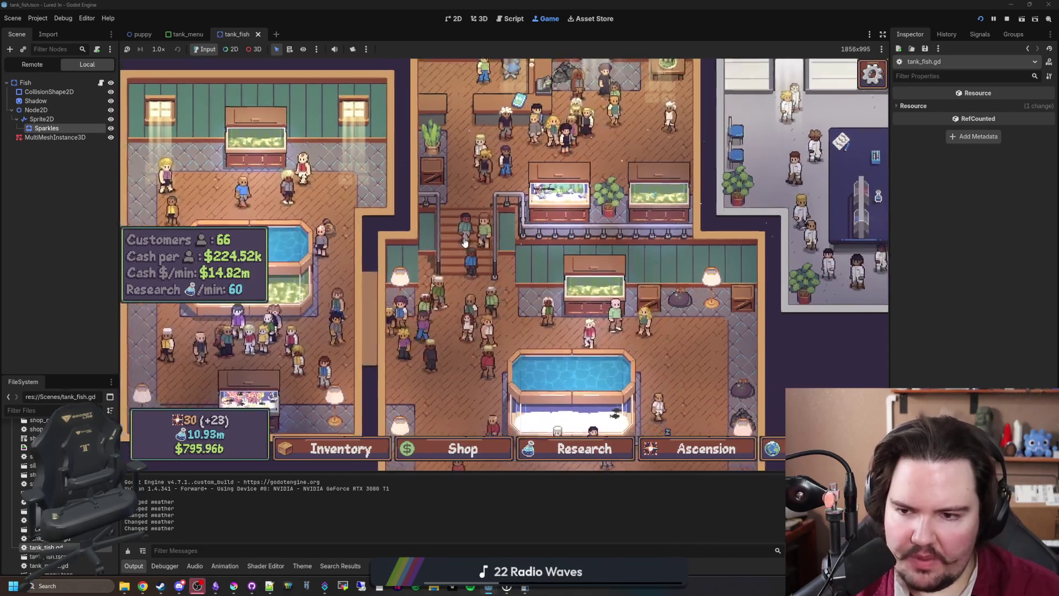
{"action": "key", "text": "Escape"}
{"action": "left_click", "coordinate": [298, 292]}
{"action": "key", "text": "Escape"}
{"action": "left_click", "coordinate": [298, 293]}
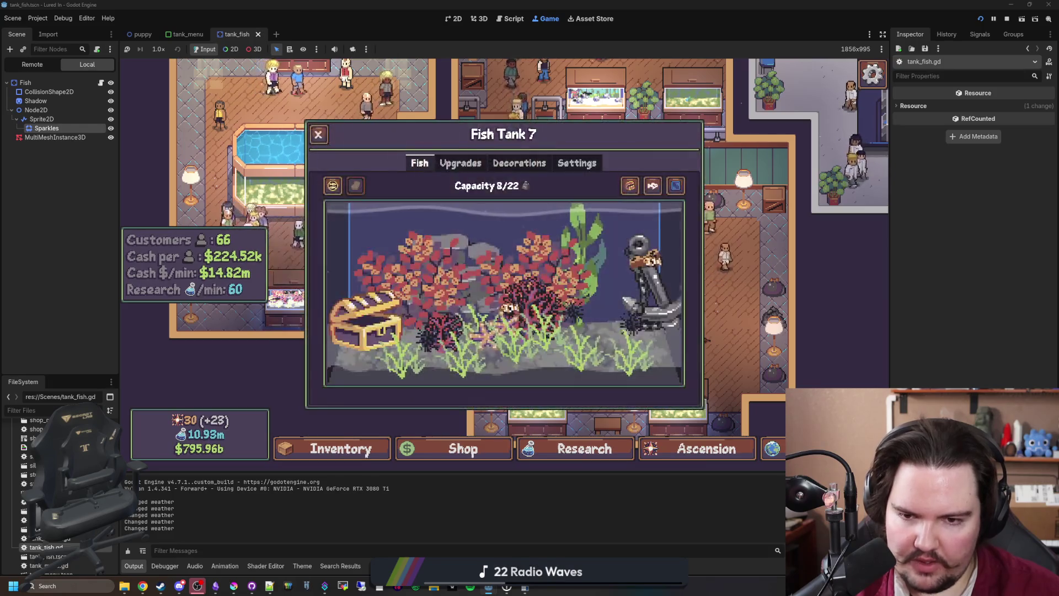
{"action": "key", "text": "Escape"}
Watch Fish Tank 1 and Large Fish Tank 1 again, then stop the game with F8 and save
{"action": "left_click", "coordinate": [566, 214]}
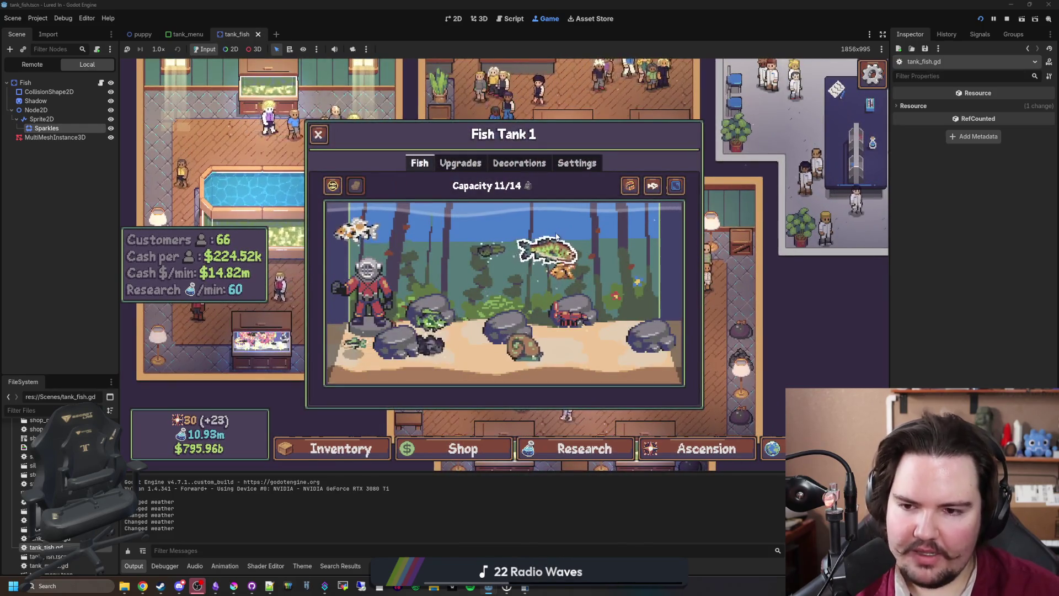
{"action": "key", "text": "Escape"}
{"action": "left_click", "coordinate": [572, 161]}
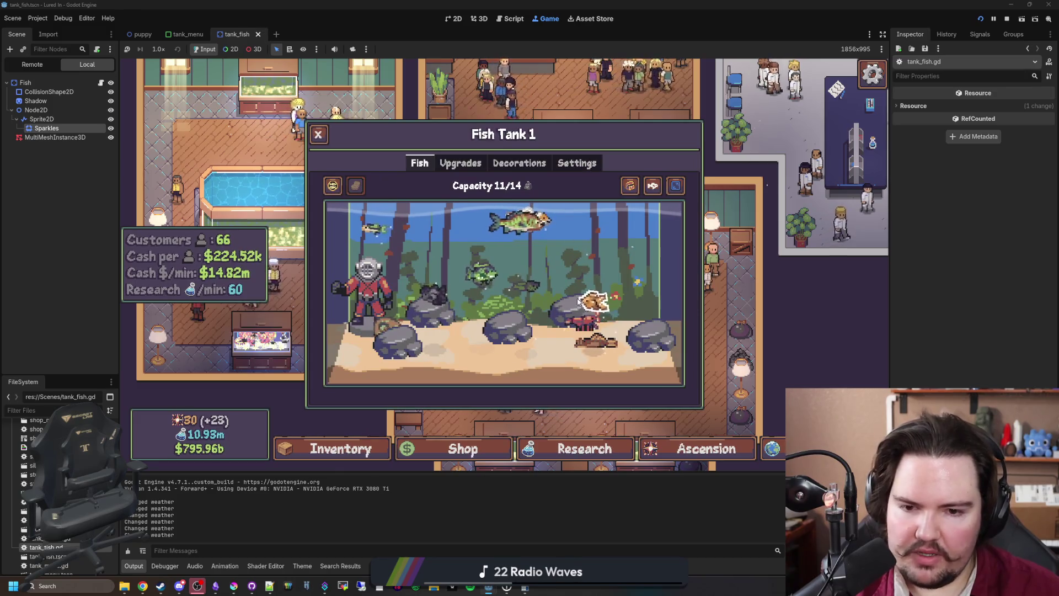
{"action": "mouse_move", "coordinate": [543, 206]}
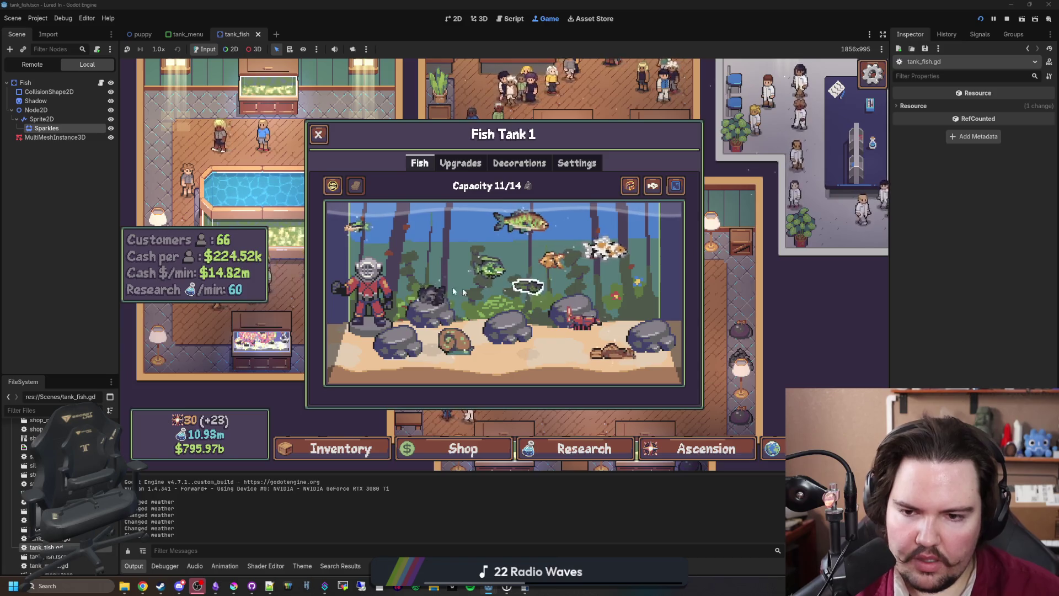
{"action": "key", "text": "Escape"}
{"action": "left_click", "coordinate": [533, 308]}
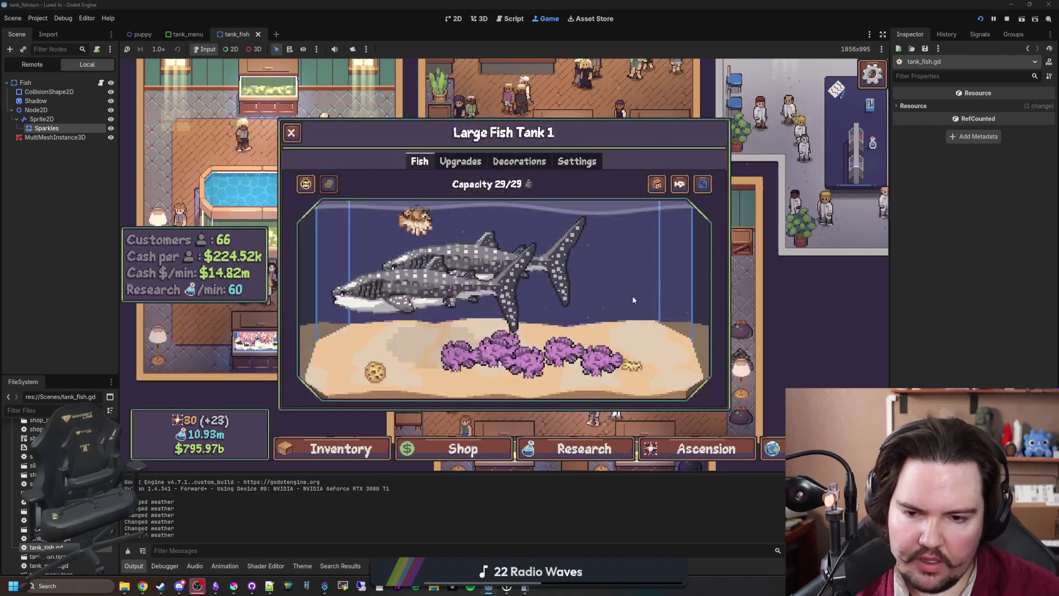
{"action": "key", "text": "F8"}
{"action": "key", "text": "ctrl+s"}
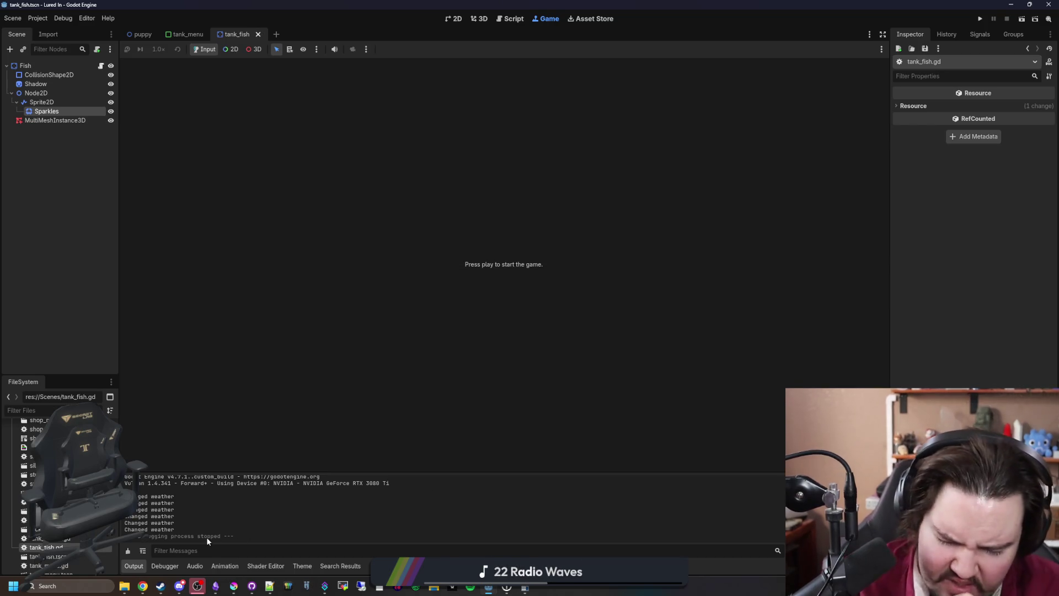
Add 'Made it so fish start immediately moving when you open a tank' to the Lured In changelog, correcting its spelling
{"action": "left_click", "coordinate": [216, 584]}
{"action": "scroll", "coordinate": [479, 387], "scroll_direction": "up", "scroll_amount": 20}
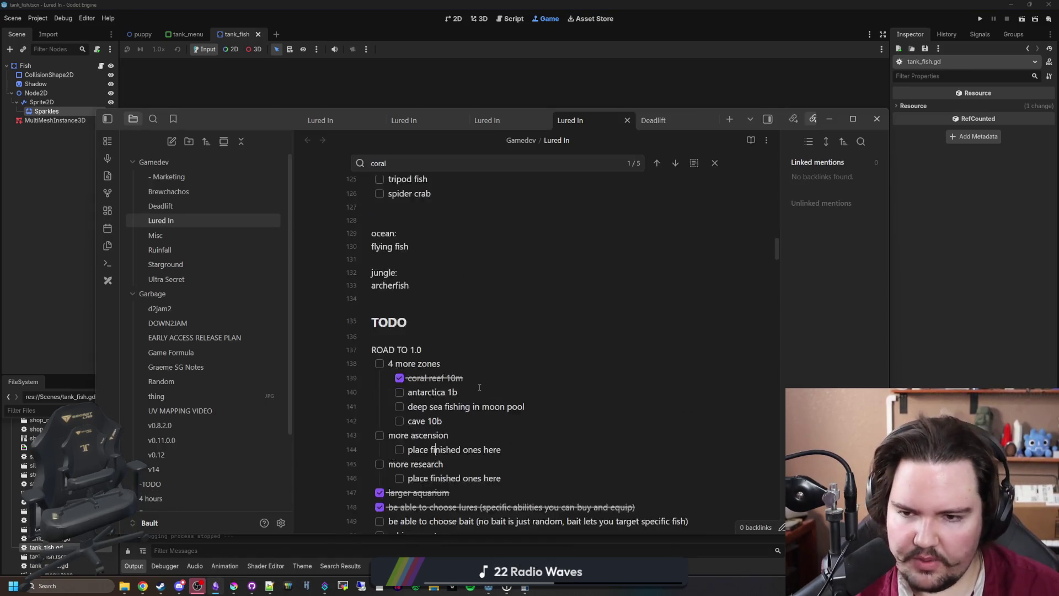
{"action": "scroll", "coordinate": [496, 365], "scroll_direction": "down", "scroll_amount": 5}
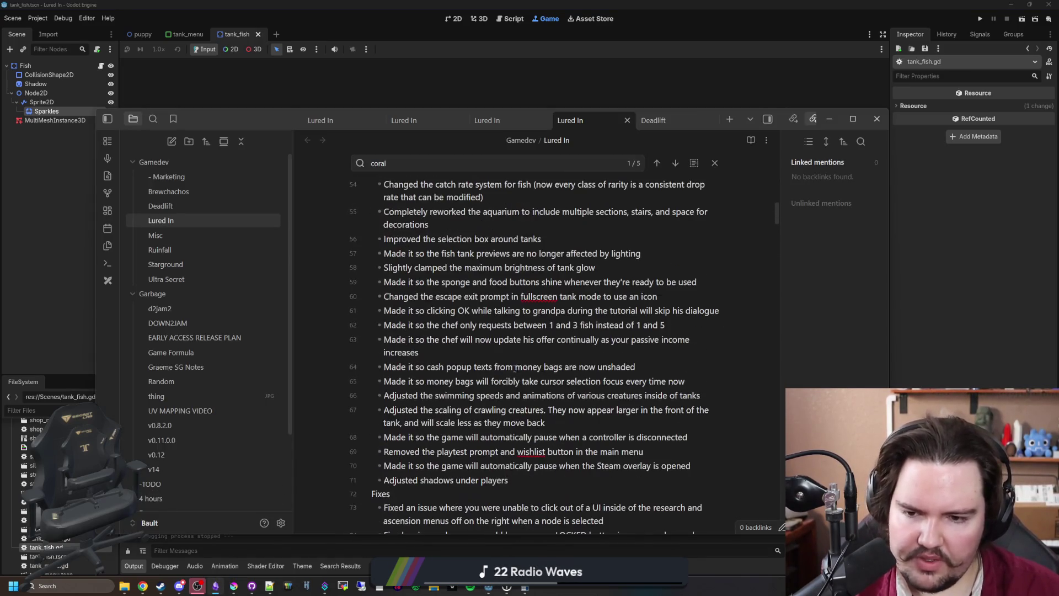
{"action": "key", "text": "Return"}
{"action": "type", "text": "Made it "}
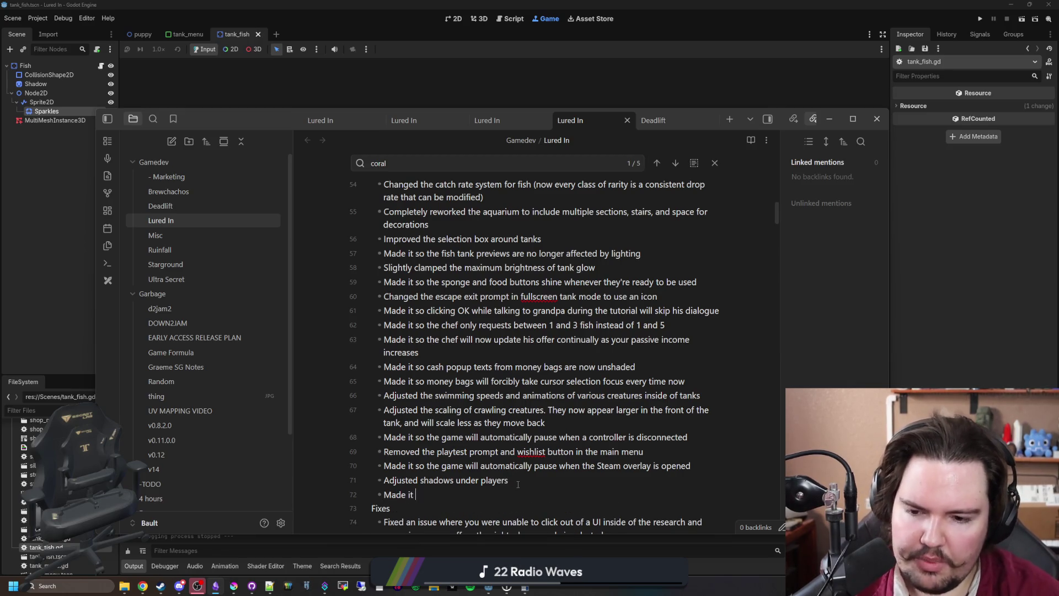
{"action": "type", "text": "so fish start immed"}
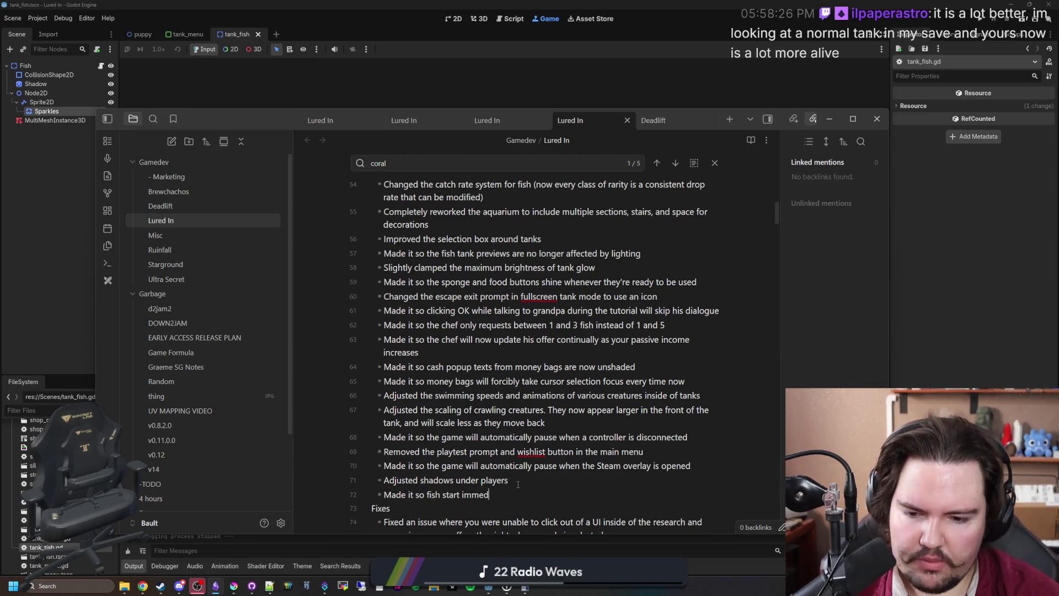
{"action": "type", "text": "ietely moving when you open a tank"}
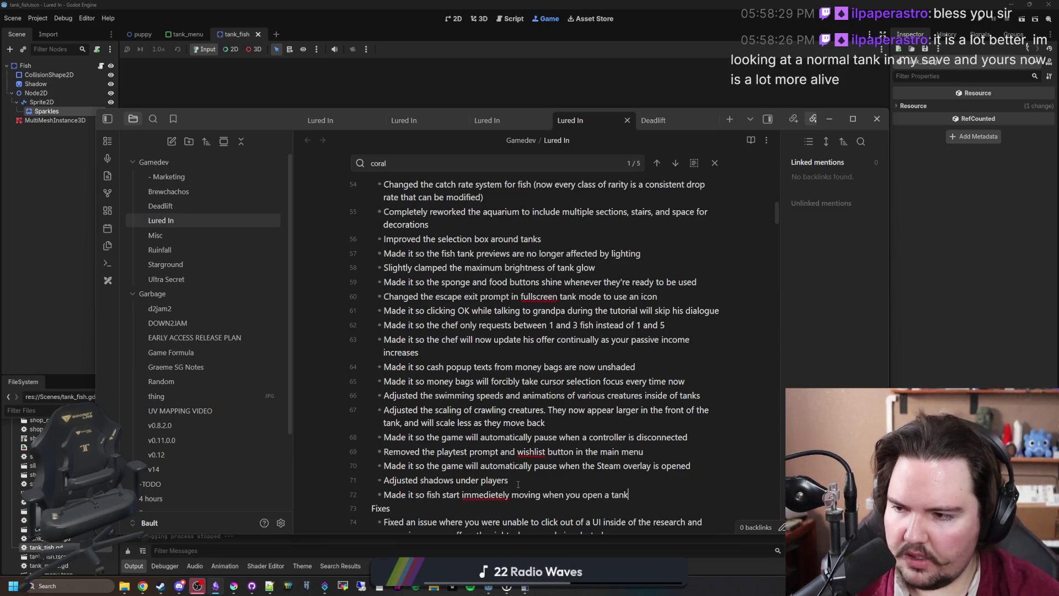
{"action": "right_click", "coordinate": [496, 493]}
{"action": "left_click", "coordinate": [530, 279]}
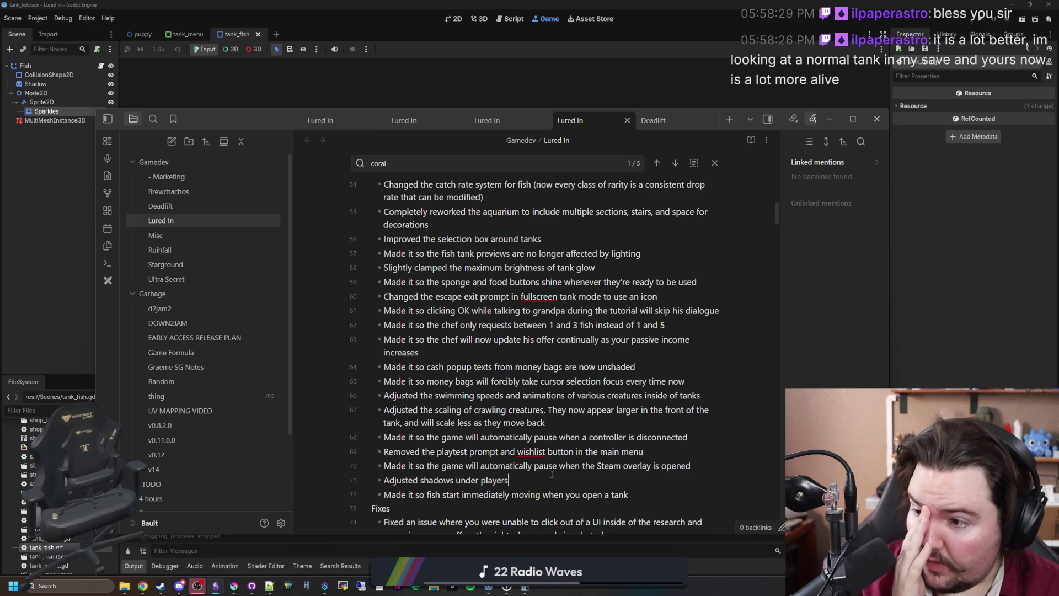
{"action": "left_click", "coordinate": [535, 94]}
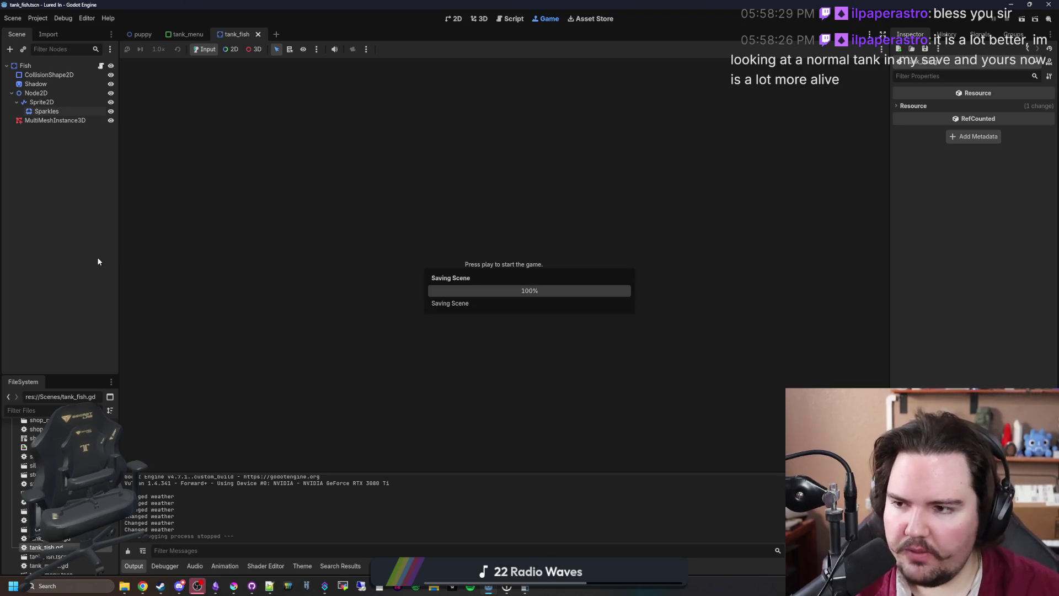
Delete the MultiMeshInstance3D node from tank_fish, save the scene, and run the project
{"action": "left_click", "coordinate": [82, 121]}
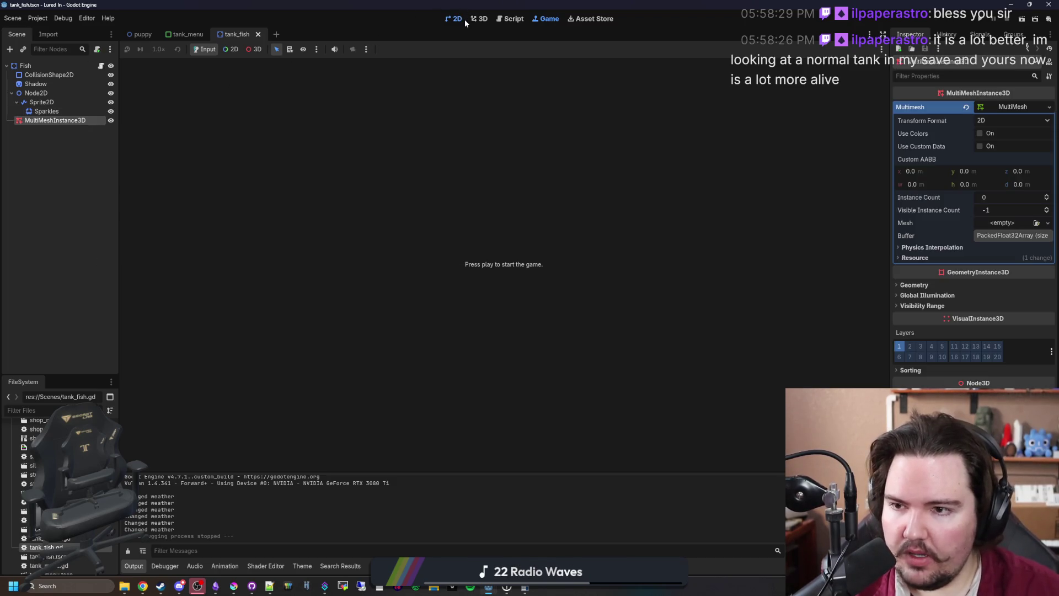
{"action": "left_click", "coordinate": [456, 19]}
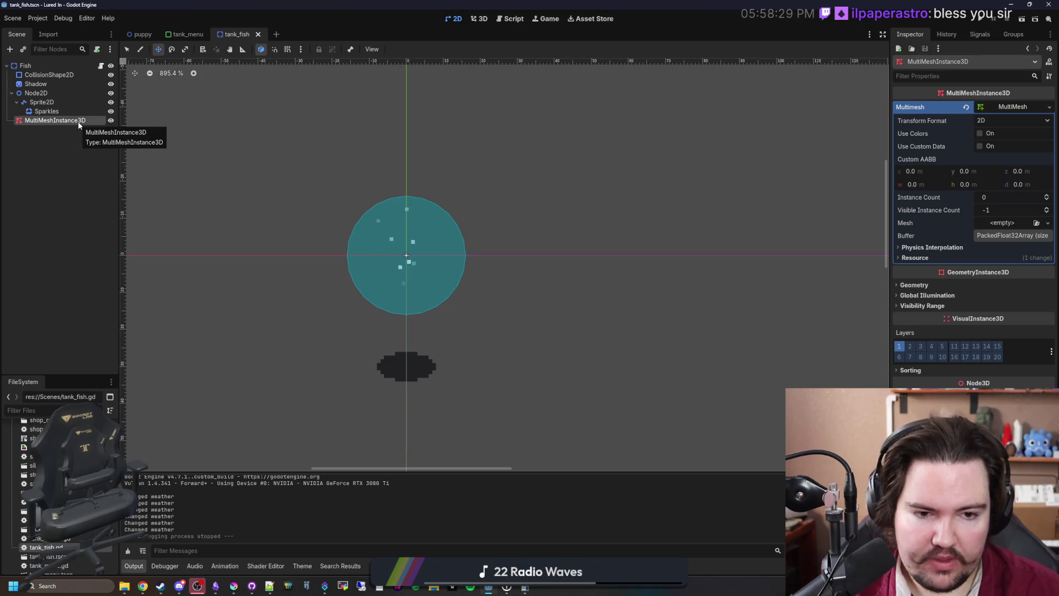
{"action": "right_click", "coordinate": [79, 125]}
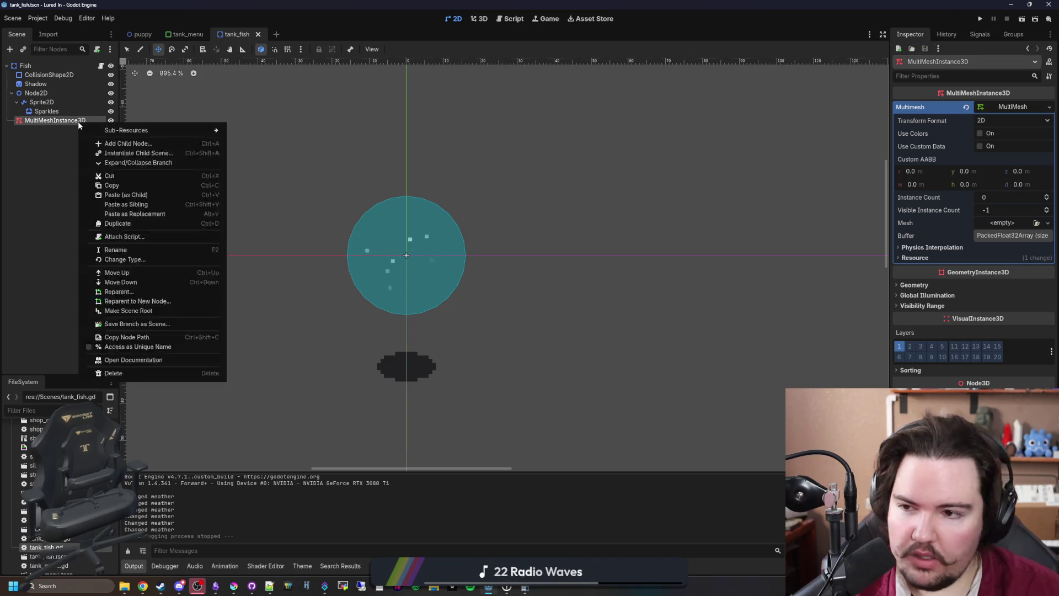
{"action": "left_click", "coordinate": [130, 373]}
{"action": "left_click", "coordinate": [501, 307]}
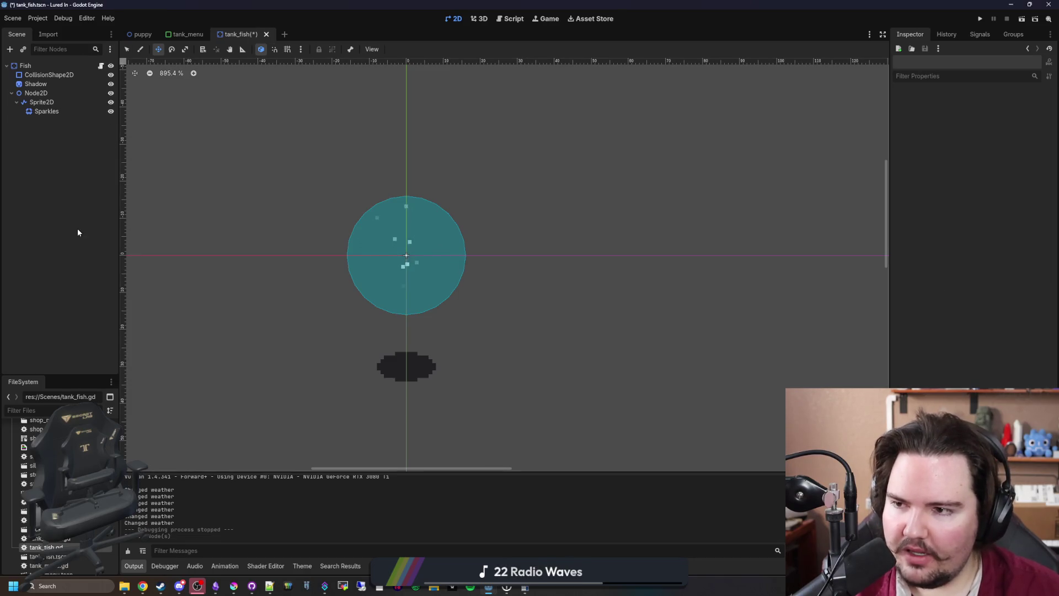
{"action": "key", "text": "ctrl+s"}
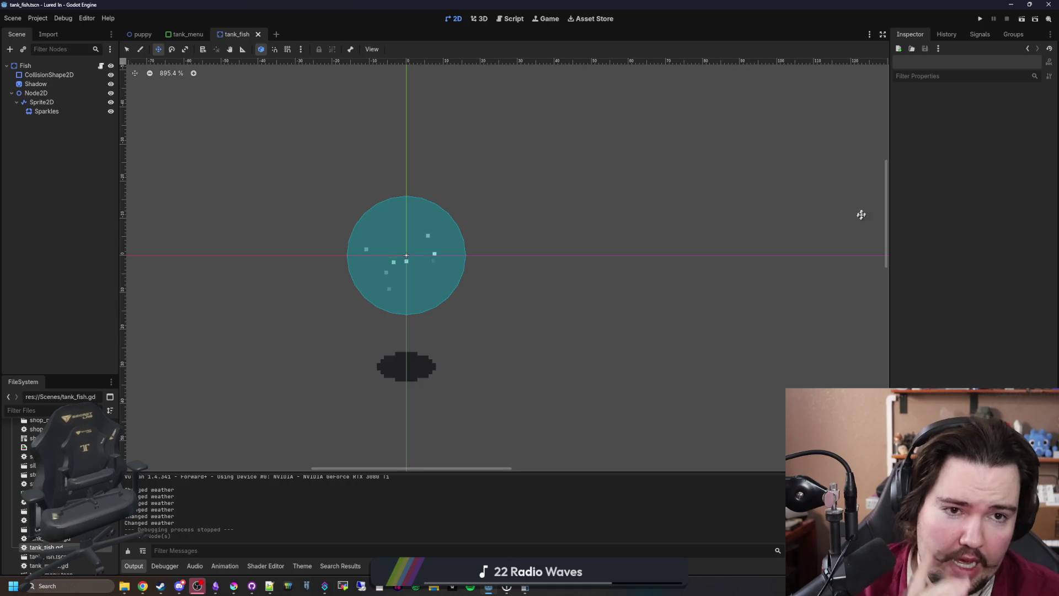
{"action": "left_click", "coordinate": [979, 20]}
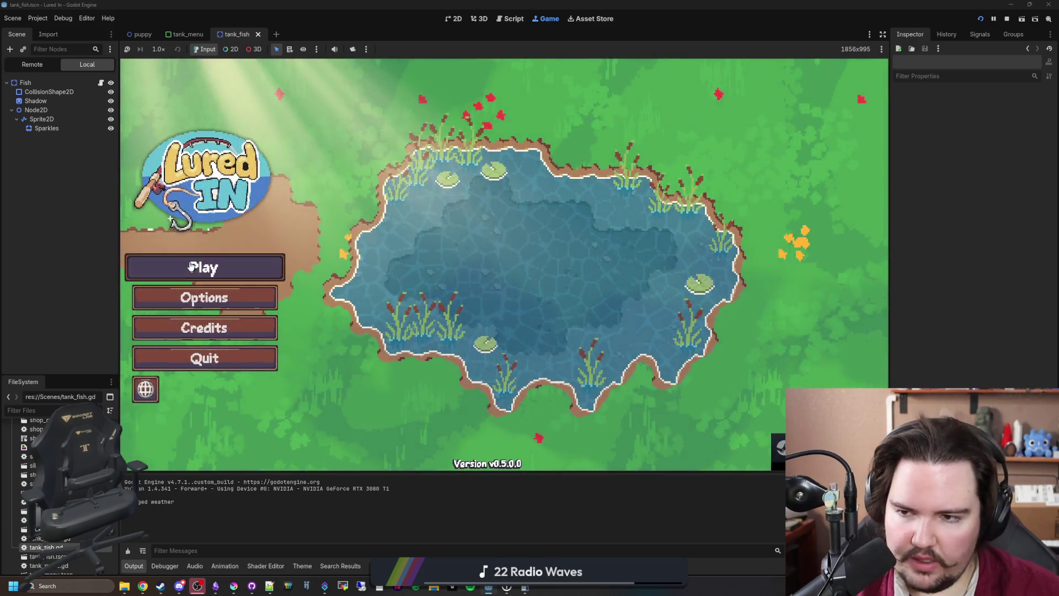
Start the game from the main menu, dismiss the earnings message, and browse the research tree
{"action": "left_click", "coordinate": [190, 267]}
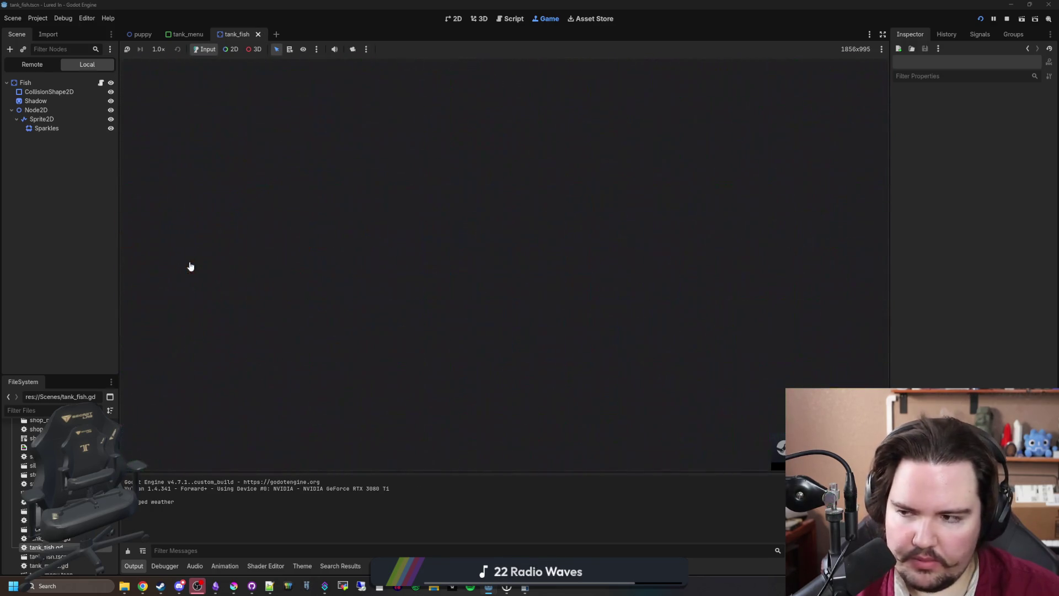
{"action": "left_click", "coordinate": [488, 314]}
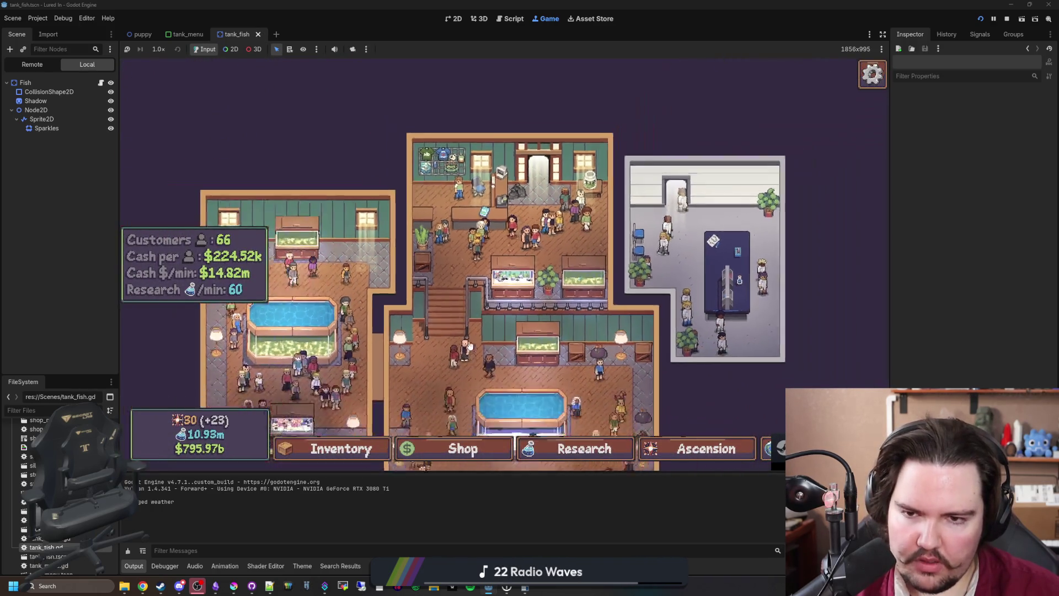
{"action": "mouse_move", "coordinate": [469, 346]}
{"action": "left_mouse_down"}
{"action": "mouse_move", "coordinate": [444, 304]}
{"action": "mouse_move", "coordinate": [441, 269]}
{"action": "left_mouse_up"}
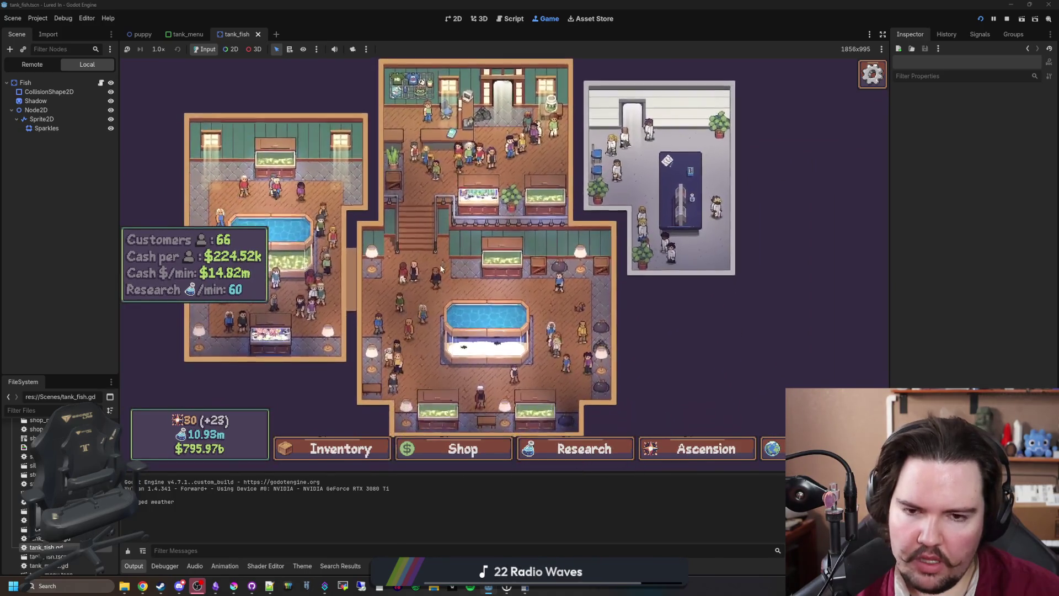
{"action": "left_click", "coordinate": [582, 448]}
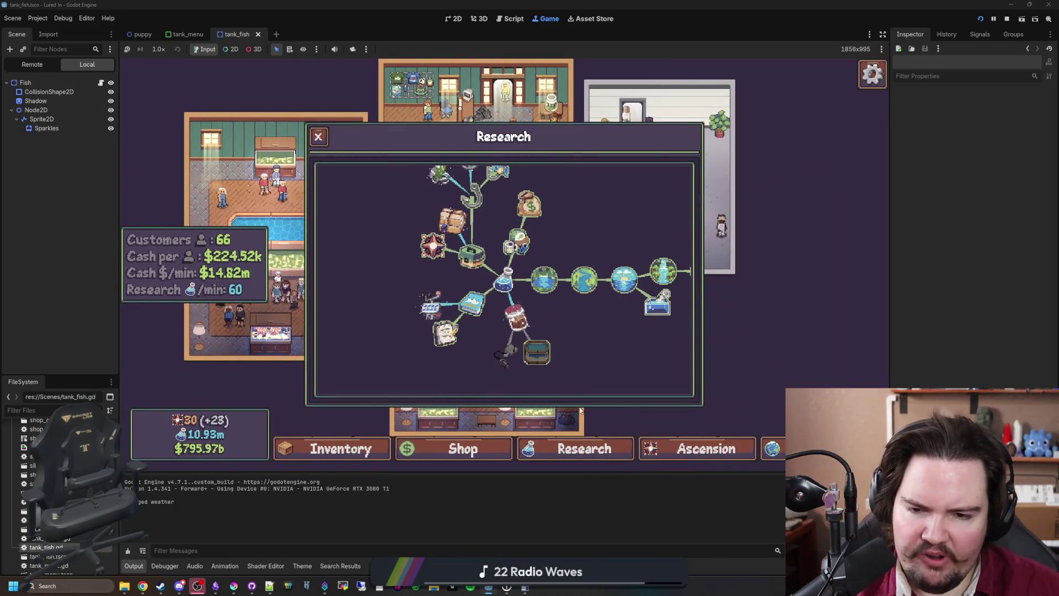
{"action": "left_click_drag", "start_coordinate": [601, 352], "coordinate": [553, 374]}
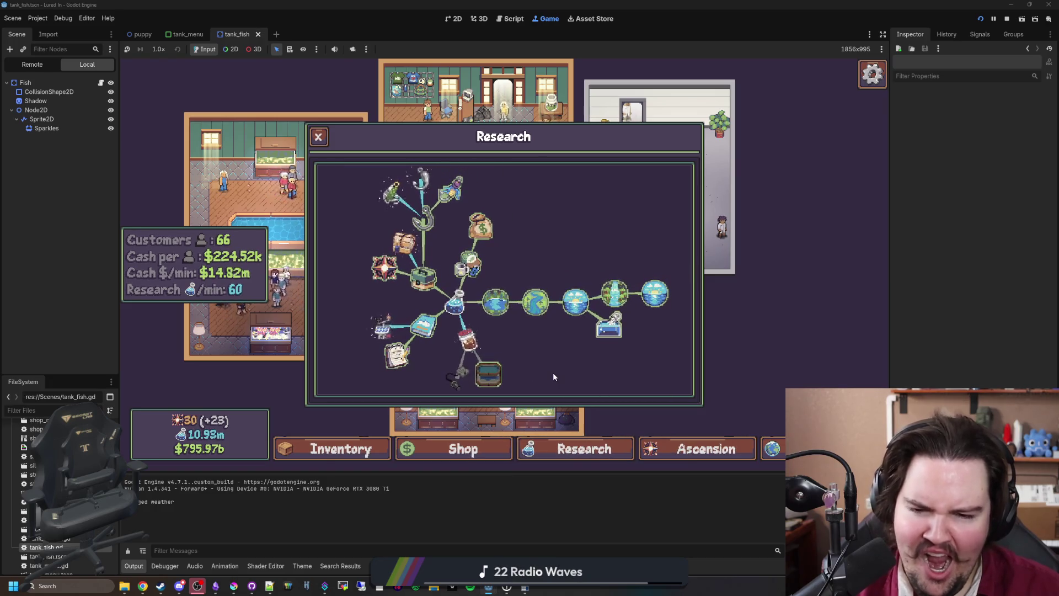
Browse the shop's Equipment, Marketing, Aquarium and Decorations tabs, then close the shop
{"action": "left_click", "coordinate": [462, 448]}
{"action": "left_click", "coordinate": [533, 169]}
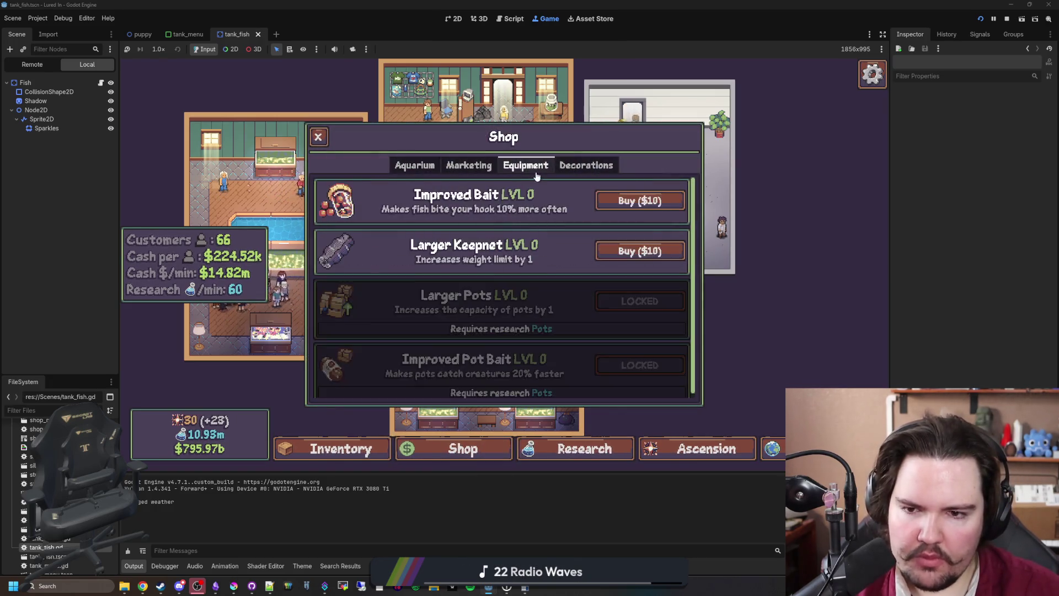
{"action": "left_click", "coordinate": [469, 165]}
{"action": "left_click", "coordinate": [414, 164]}
{"action": "scroll", "coordinate": [439, 296], "scroll_direction": "down", "scroll_amount": 2}
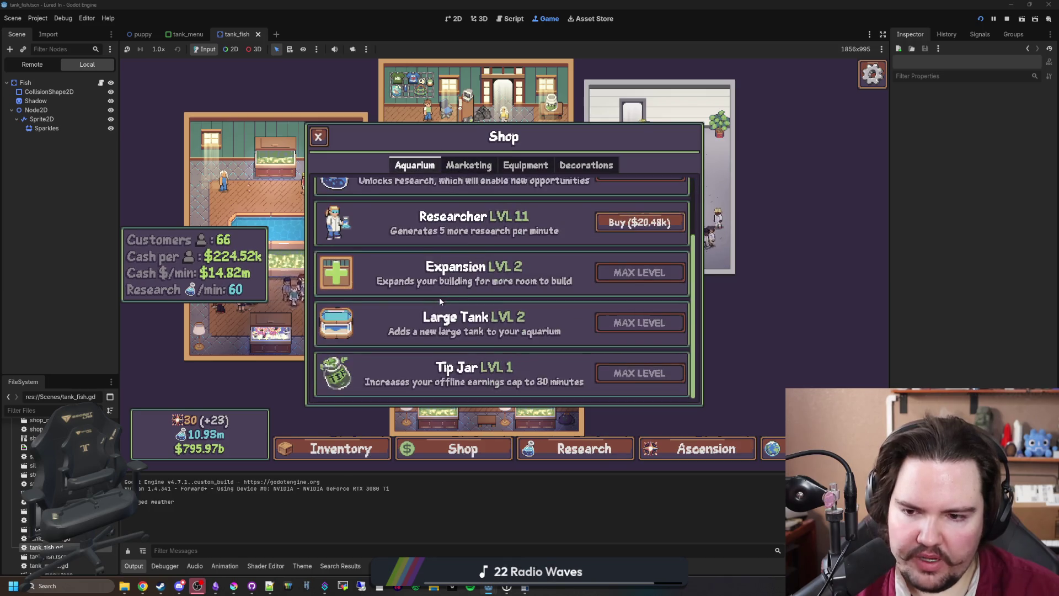
{"action": "scroll", "coordinate": [440, 299], "scroll_direction": "up", "scroll_amount": 2}
{"action": "scroll", "coordinate": [440, 299], "scroll_direction": "down", "scroll_amount": 2}
{"action": "scroll", "coordinate": [440, 300], "scroll_direction": "up", "scroll_amount": 2}
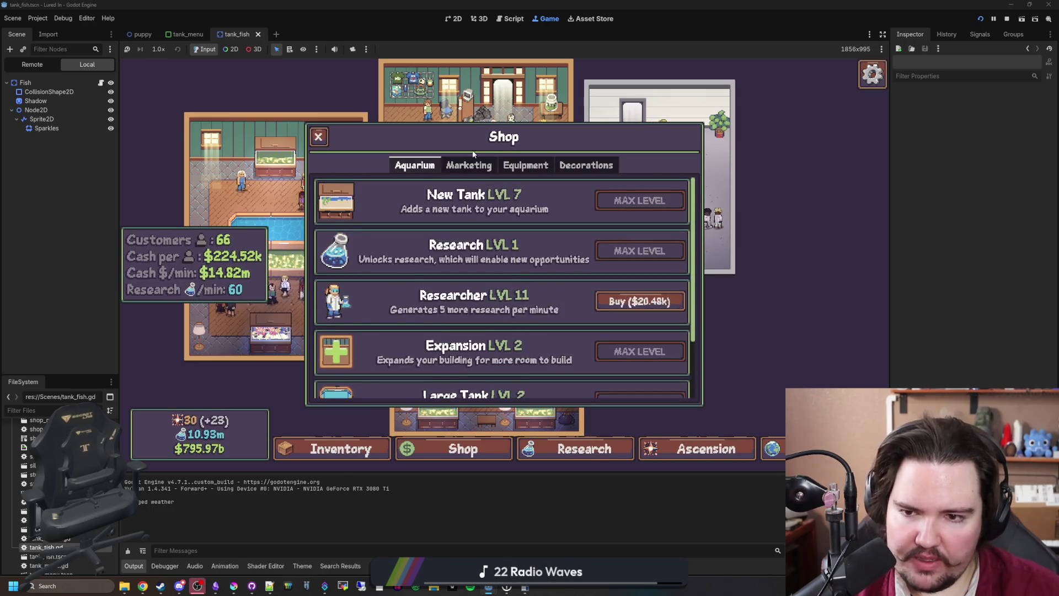
{"action": "left_click", "coordinate": [469, 165]}
{"action": "left_click", "coordinate": [499, 169]}
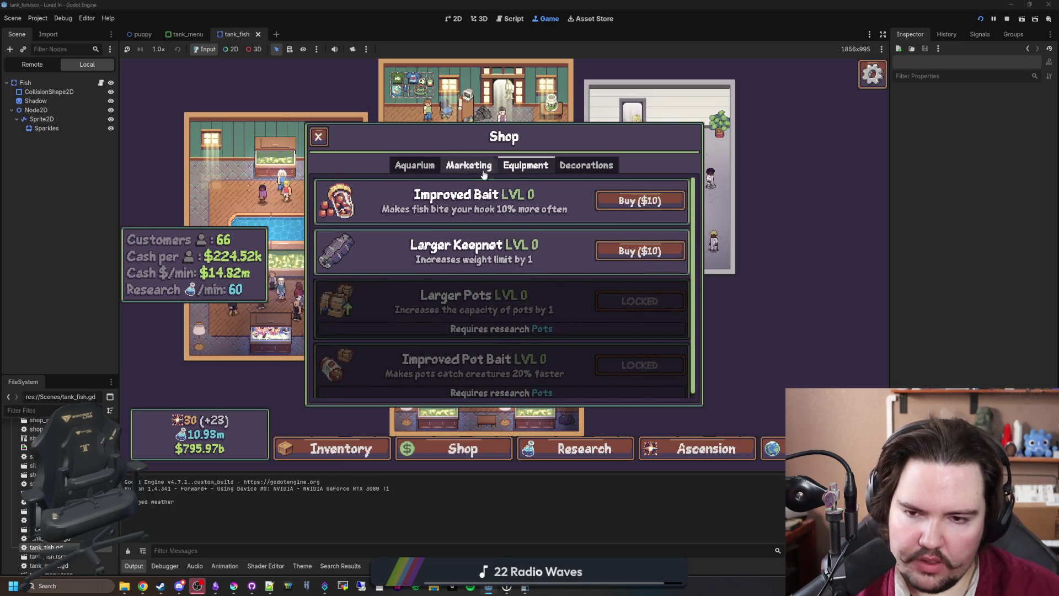
{"action": "left_click", "coordinate": [586, 164]}
{"action": "left_click", "coordinate": [513, 165]}
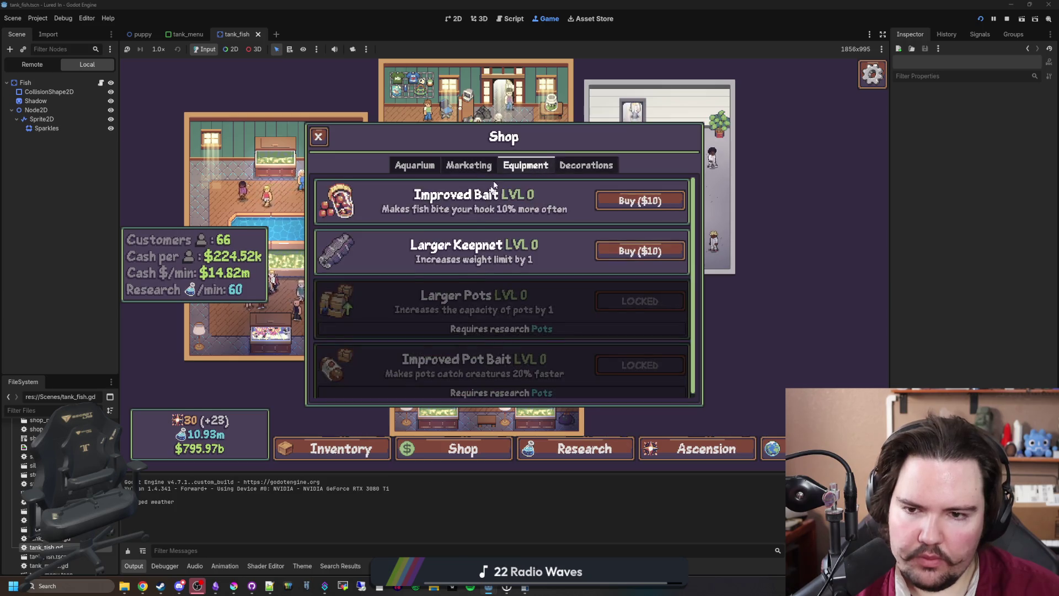
{"action": "left_click", "coordinate": [469, 165]}
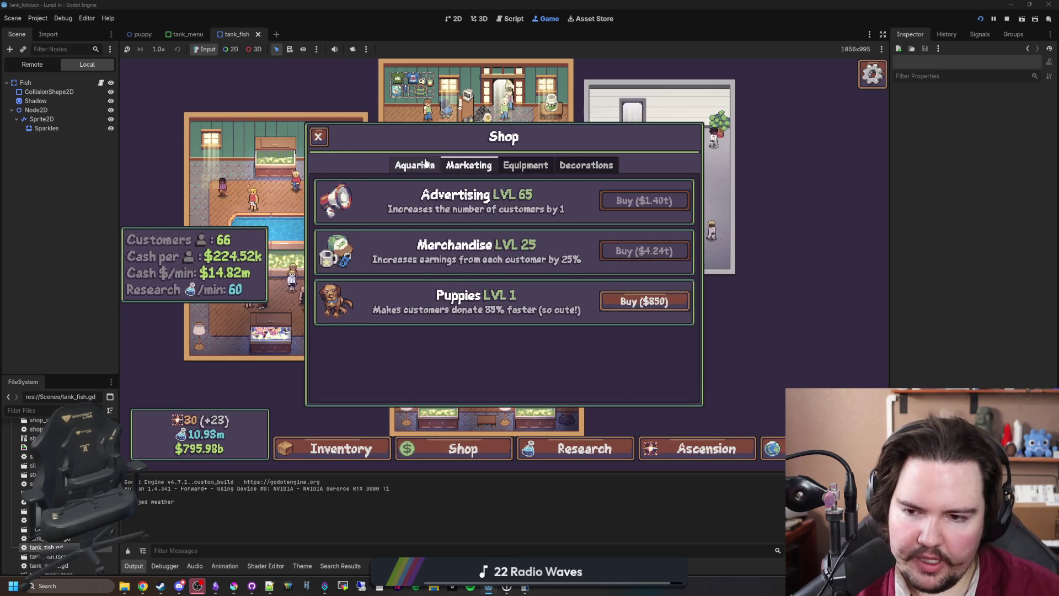
{"action": "left_click", "coordinate": [425, 163]}
{"action": "key", "text": "Escape"}
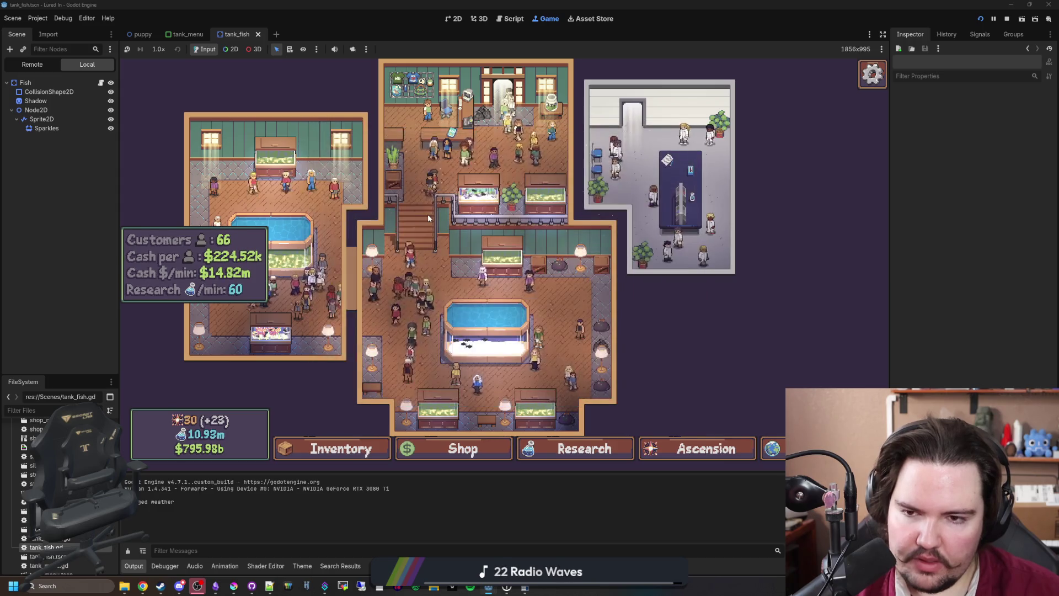
Open Fish Tank 1, check its Upgrades tab, then stop the running game
{"action": "left_click", "coordinate": [478, 194]}
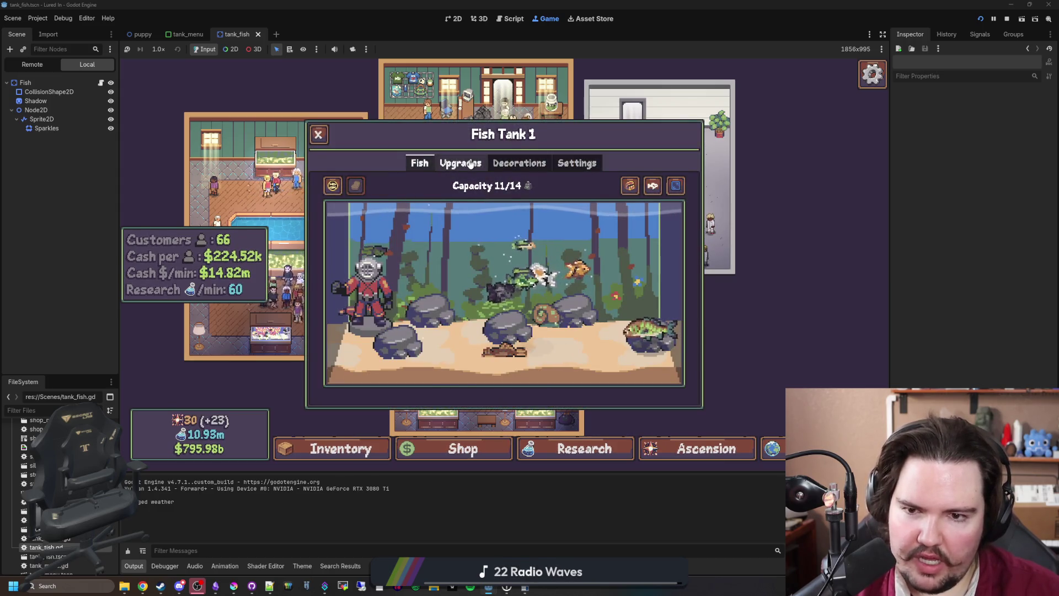
{"action": "left_click", "coordinate": [469, 163]}
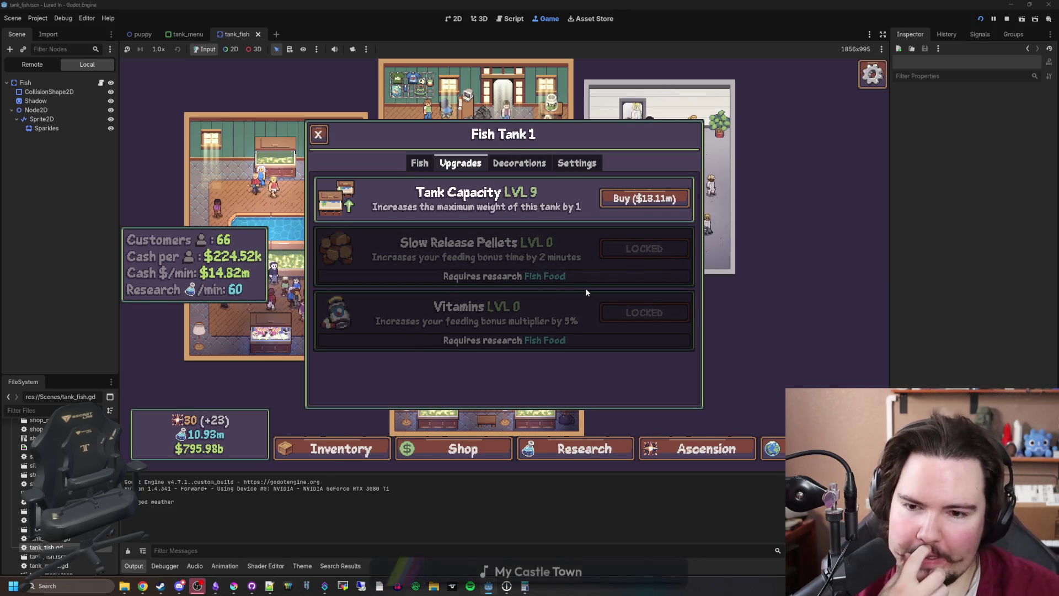
{"action": "left_click", "coordinate": [420, 164]}
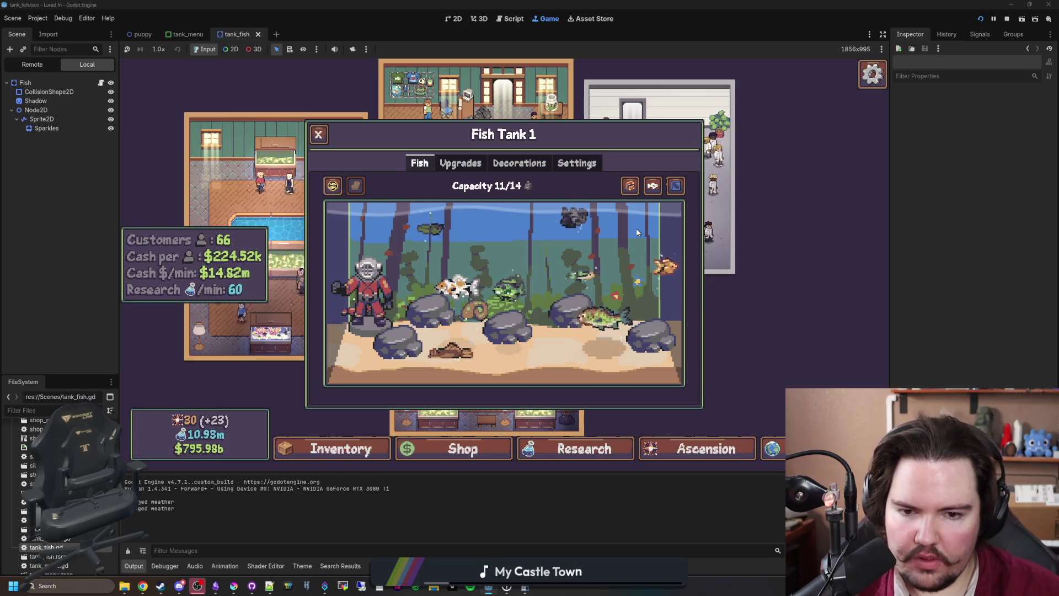
{"action": "left_click", "coordinate": [1007, 18]}
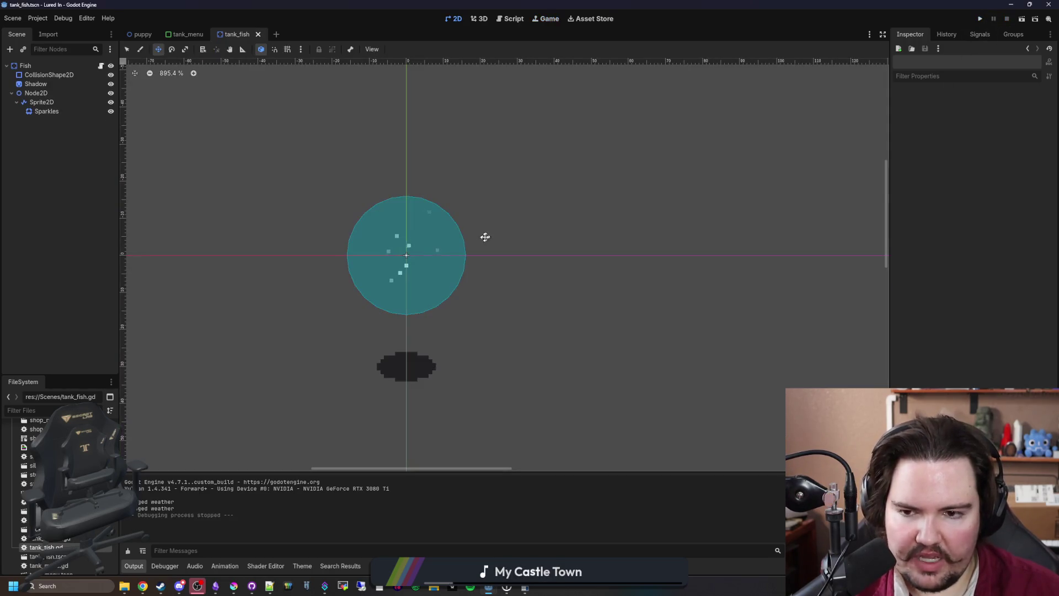
Save the scene, open tank_menu.gd, and search it for 'sponge'
{"action": "key", "text": "ctrl+s"}
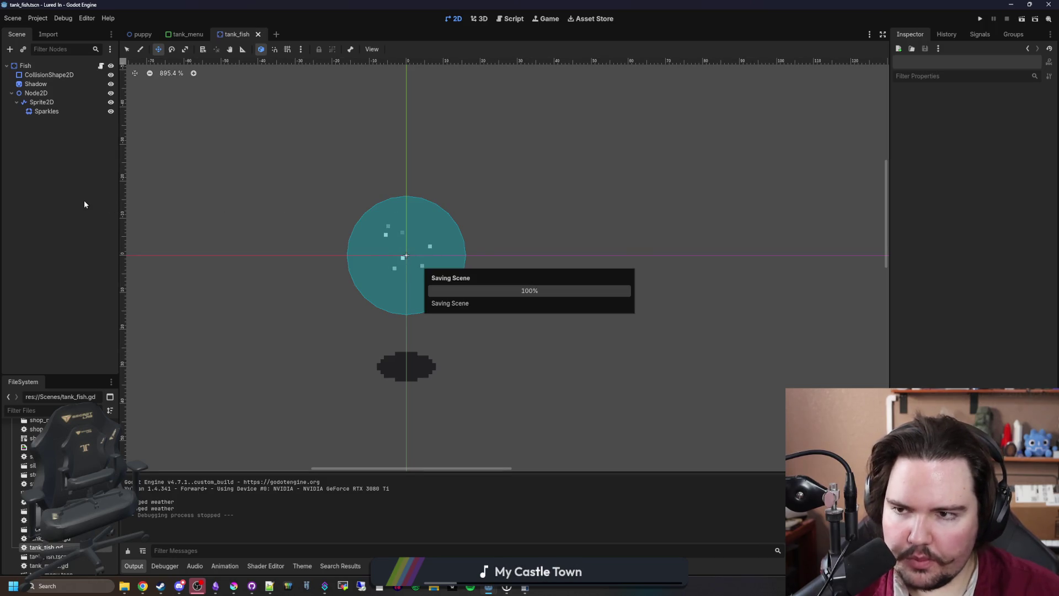
{"action": "key", "text": "ctrl+s"}
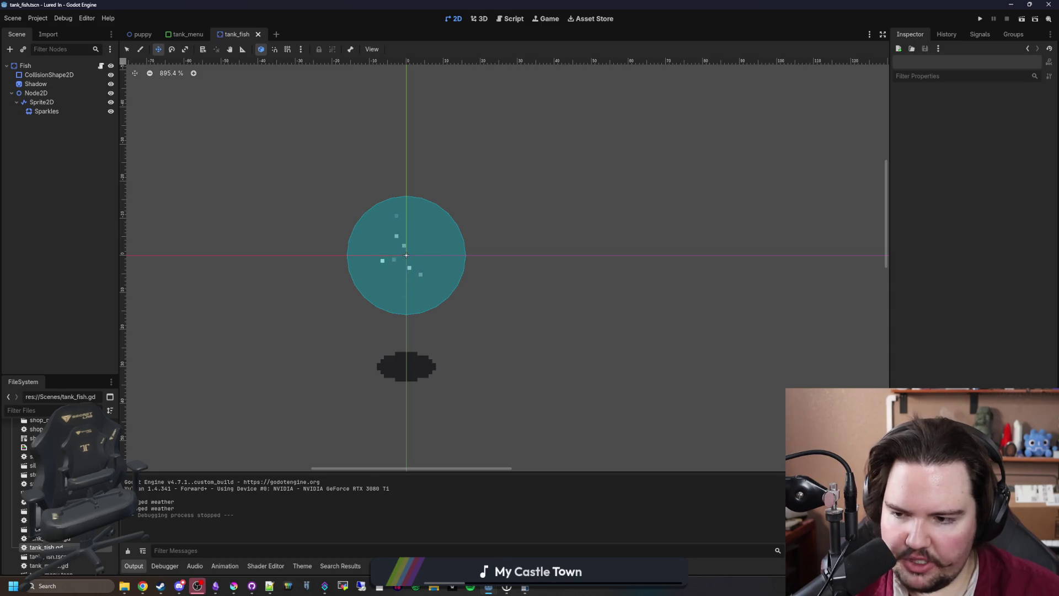
{"action": "type", "text": "tank_menu"}
{"action": "double_click", "coordinate": [30, 454]}
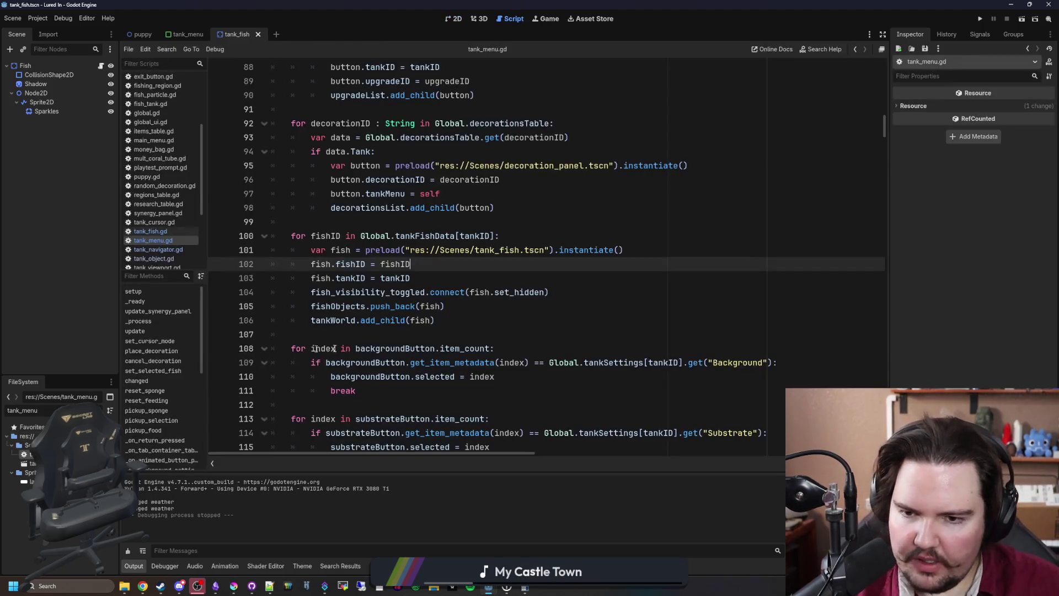
{"action": "scroll", "coordinate": [432, 315], "scroll_direction": "down", "scroll_amount": 5}
{"action": "key", "text": "ctrl+f"}
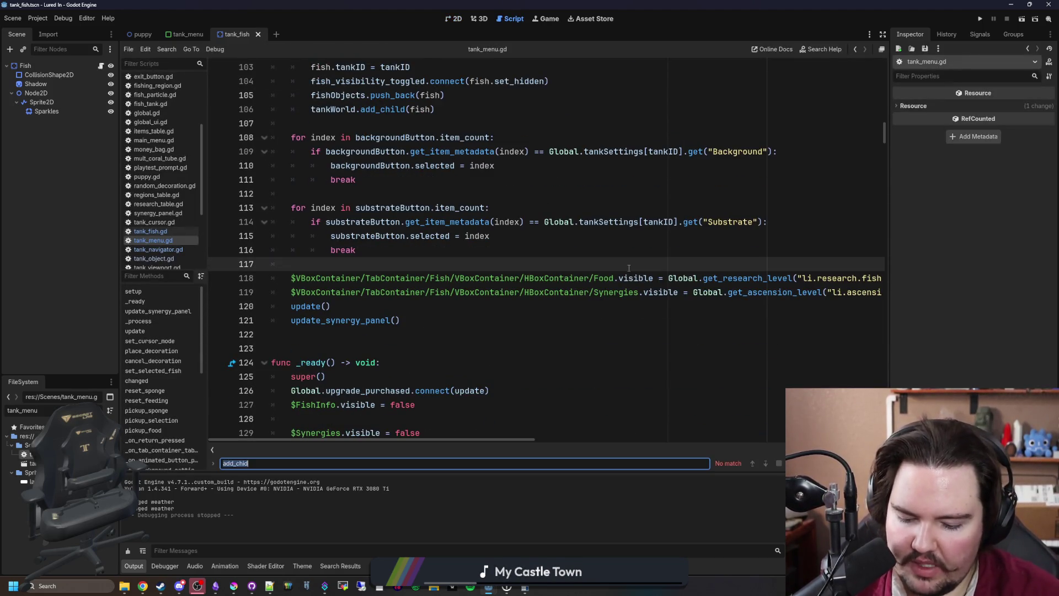
{"action": "type", "text": "sponge"}
{"action": "scroll", "coordinate": [629, 267], "scroll_direction": "down", "scroll_amount": 4}
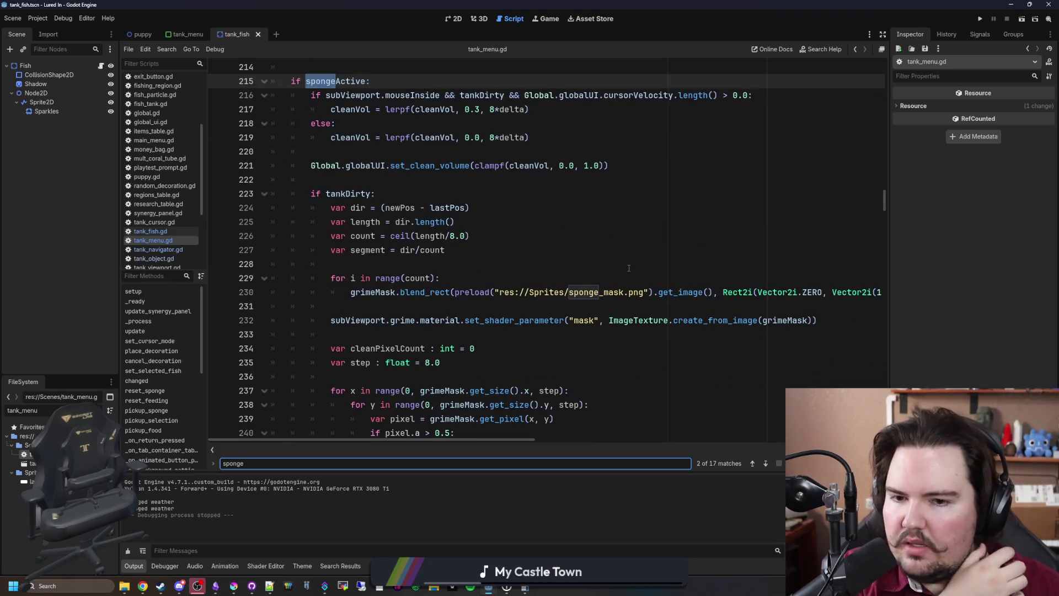
Widen the code editor and open the help entry for blend_rect on line 230
{"action": "left_click_drag", "start_coordinate": [889, 332], "coordinate": [965, 330]}
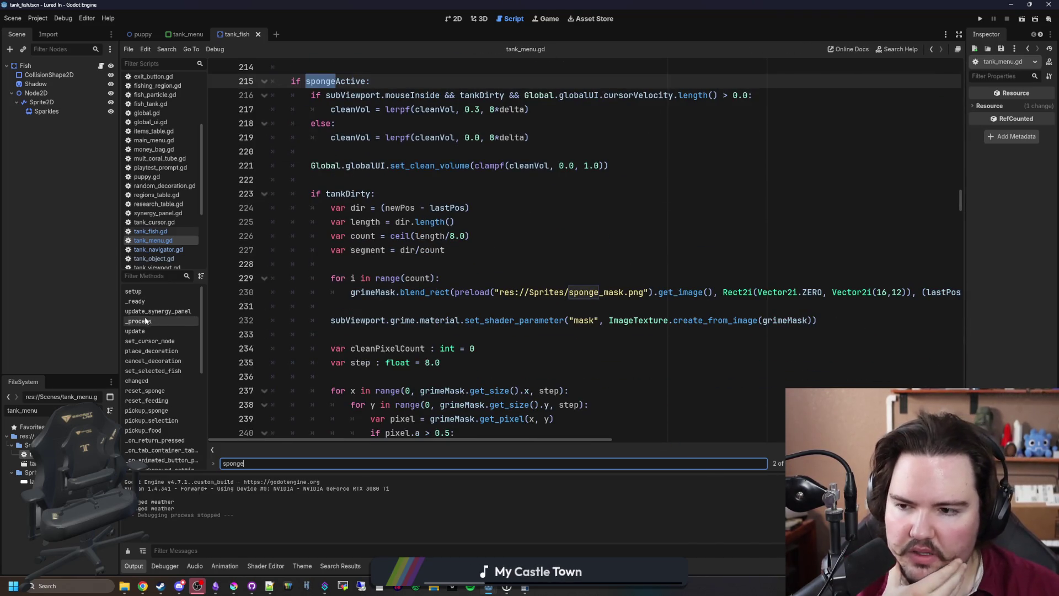
{"action": "left_click_drag", "start_coordinate": [121, 301], "coordinate": [88, 301]}
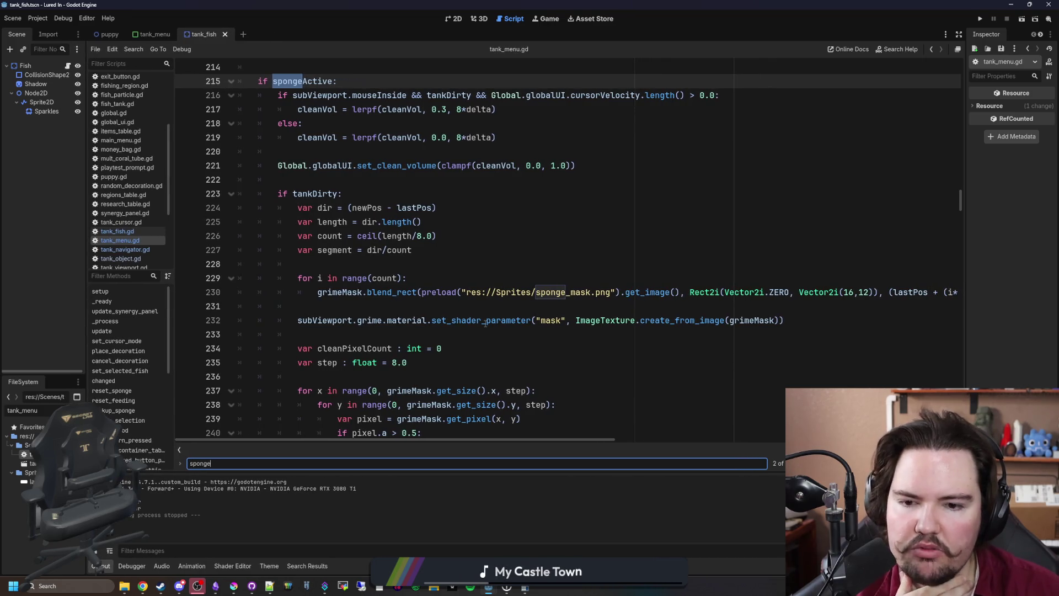
{"action": "left_click", "coordinate": [404, 303]}
{"action": "mouse_move", "coordinate": [442, 438]}
{"action": "left_mouse_down"}
{"action": "mouse_move", "coordinate": [542, 438]}
{"action": "mouse_move", "coordinate": [531, 439]}
{"action": "mouse_move", "coordinate": [401, 305]}
{"action": "left_mouse_up"}
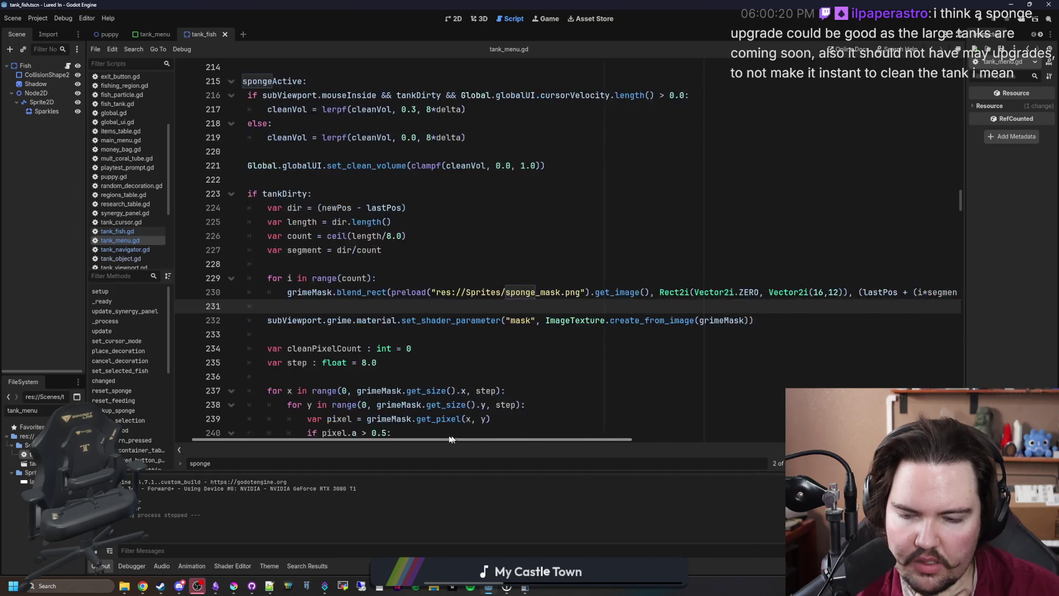
{"action": "left_click", "coordinate": [397, 292], "text": "ctrl"}
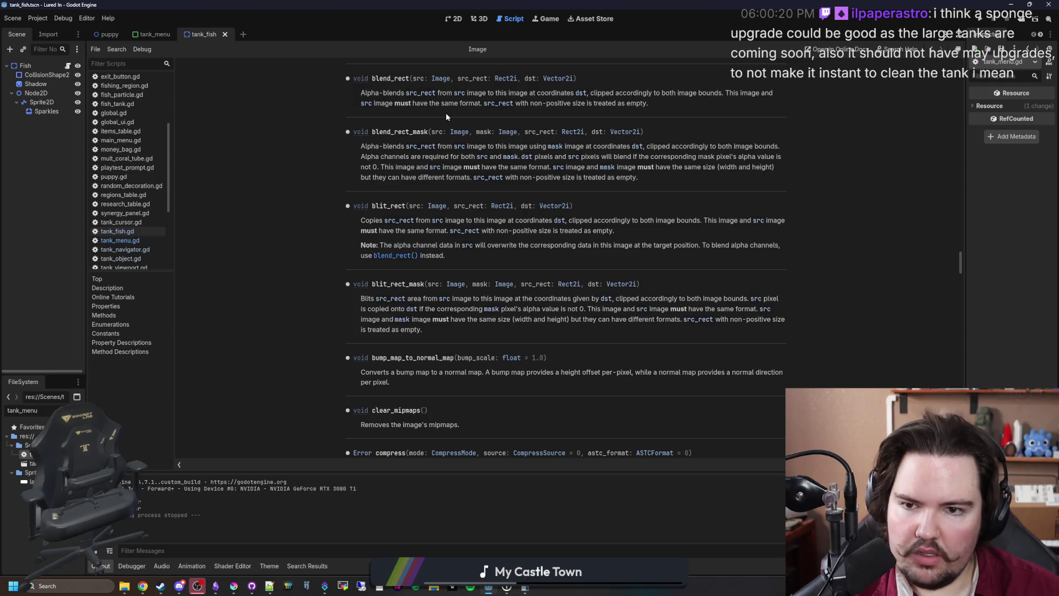
Move the preloaded sponge_mask.png get_image() expression out of blend_rect onto its own line under the for loop
{"action": "key", "text": "alt+Left"}
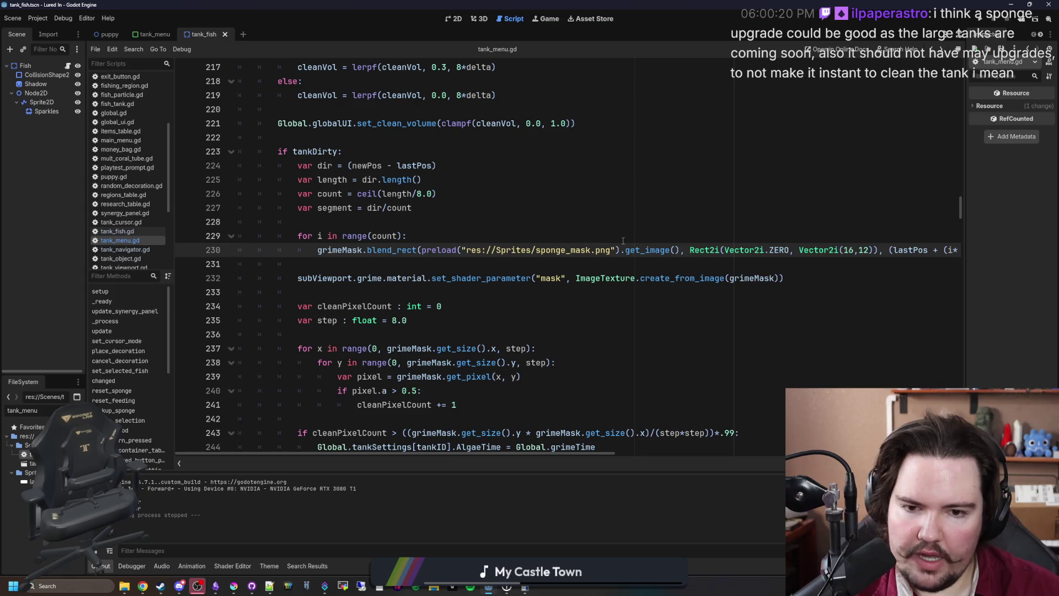
{"action": "left_click", "coordinate": [658, 264]}
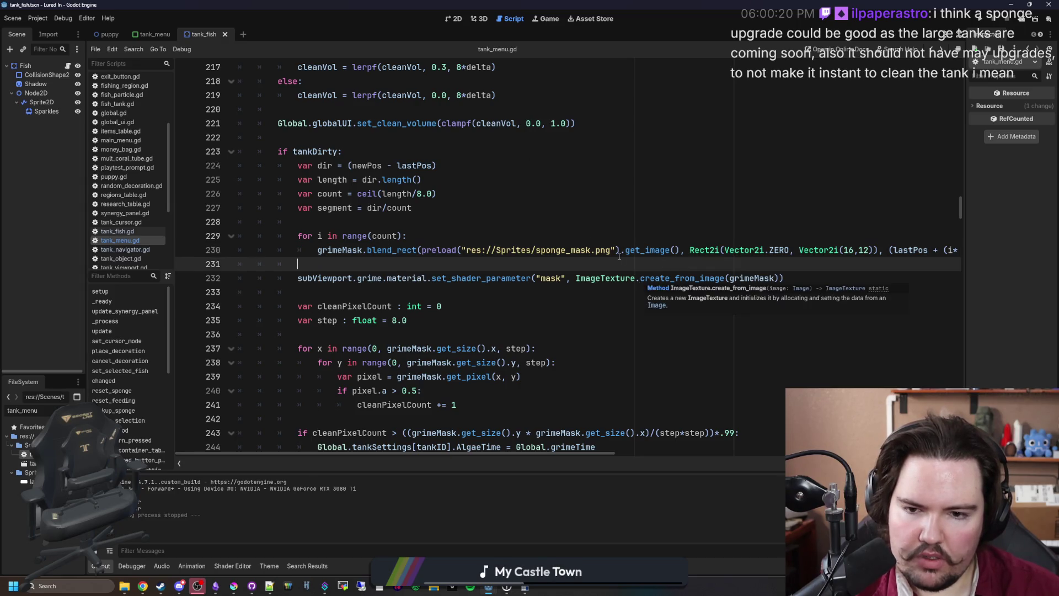
{"action": "left_click_drag", "start_coordinate": [679, 248], "coordinate": [418, 250]}
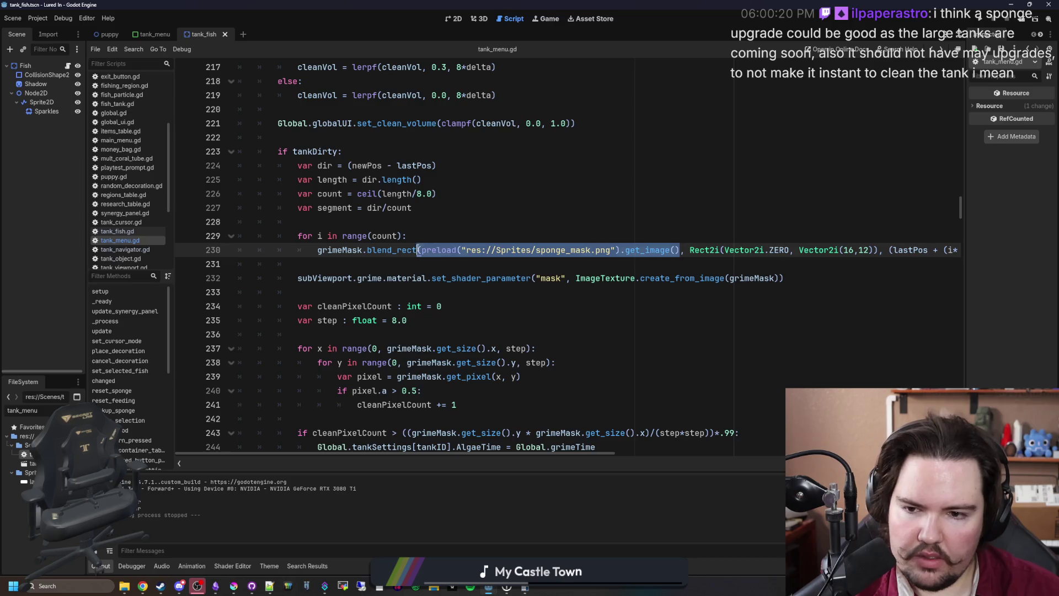
{"action": "key", "text": "ctrl+x"}
{"action": "left_click", "coordinate": [434, 235]}
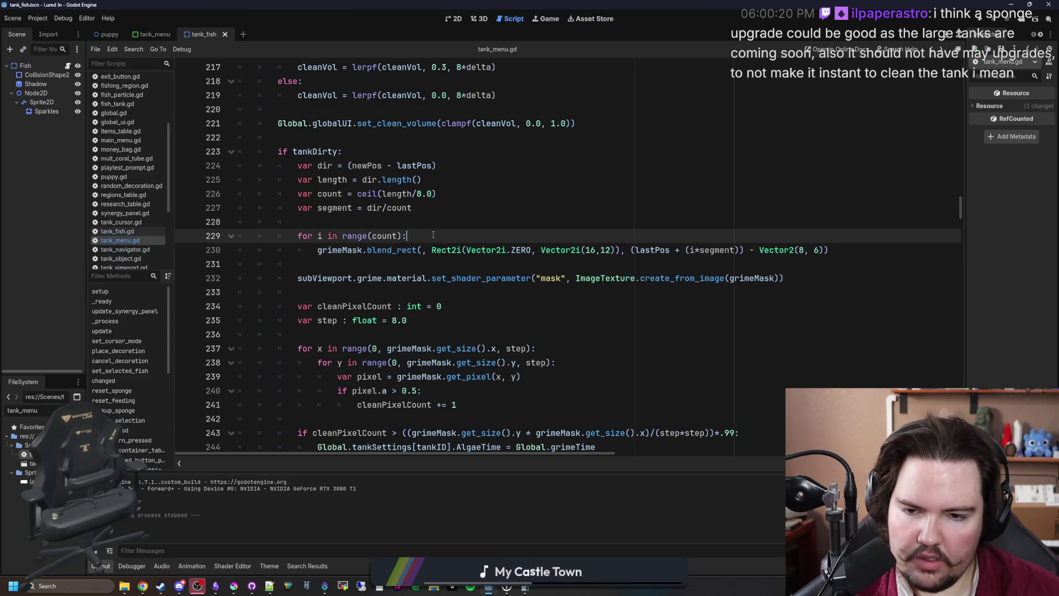
{"action": "key", "text": "Return"}
{"action": "key", "text": "Return"}
{"action": "key", "text": "Up"}
{"action": "key", "text": "ctrl+v"}
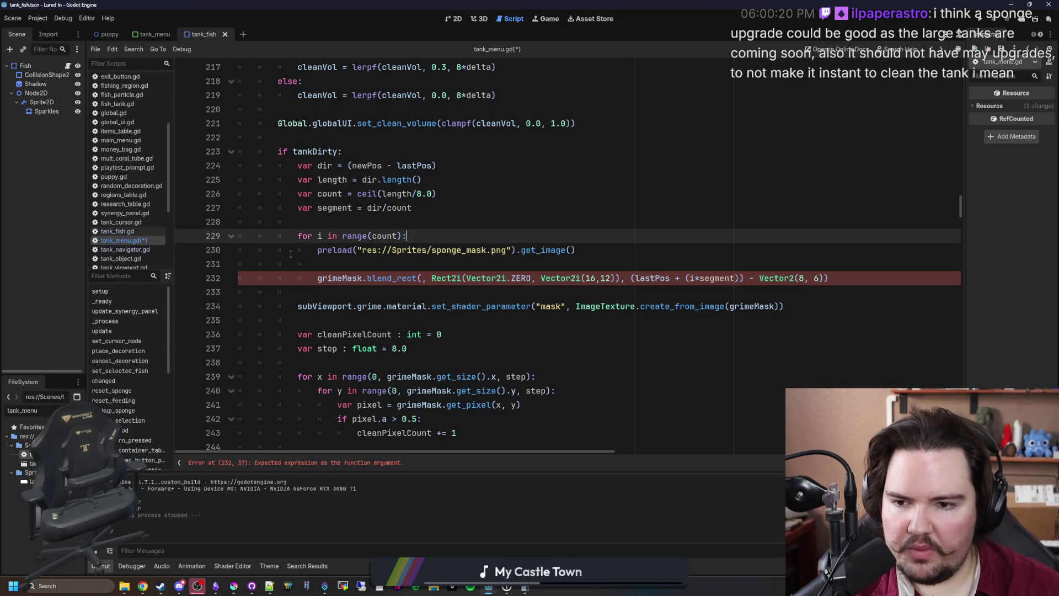
Declare the sponge image as variable img and start the next line with img
{"action": "left_click", "coordinate": [317, 249]}
{"action": "type", "text": "var img ="}
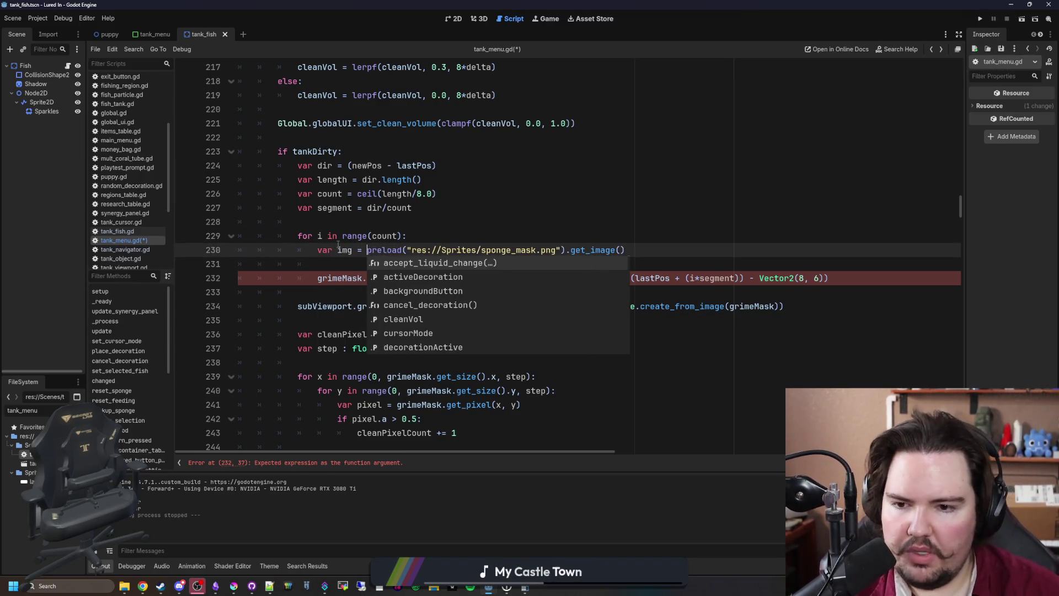
{"action": "left_click", "coordinate": [601, 223]}
{"action": "left_click", "coordinate": [534, 260]}
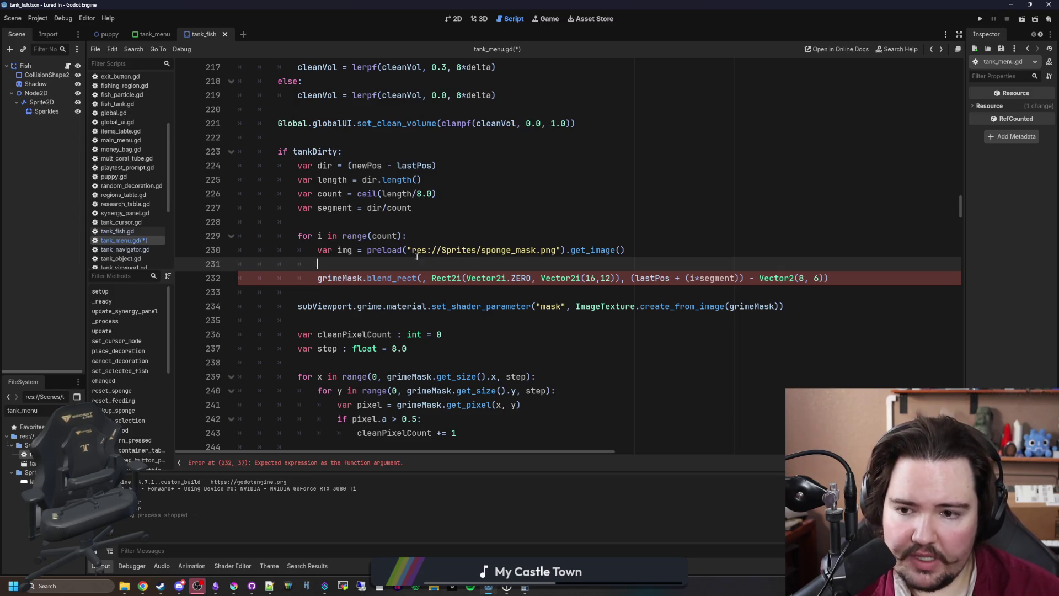
{"action": "key", "text": "Return"}
{"action": "key", "text": "Up"}
{"action": "key", "text": "Up"}
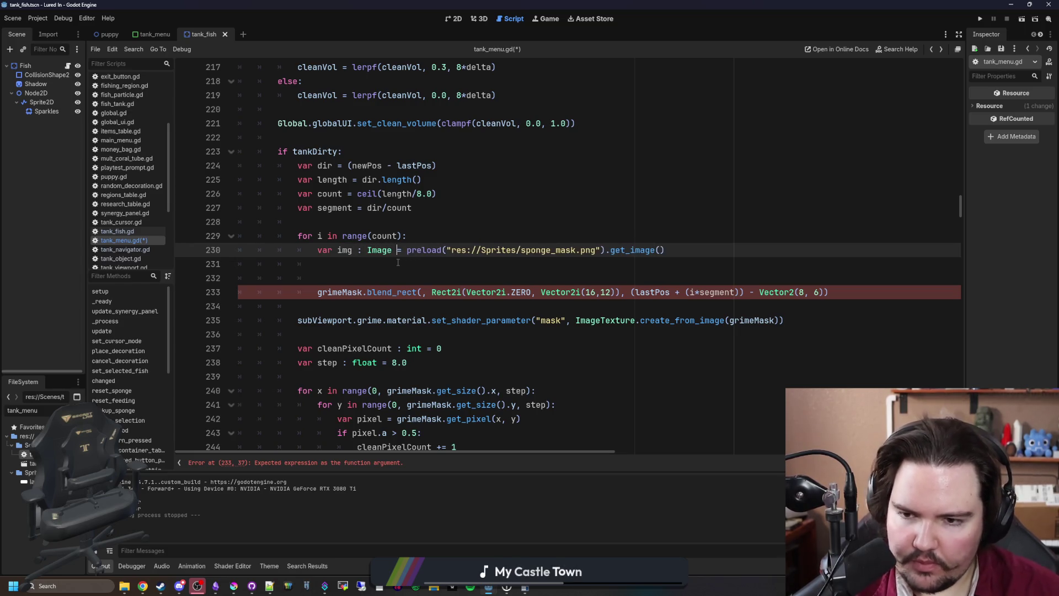
{"action": "left_click", "coordinate": [397, 262]}
{"action": "type", "text": ".a"}
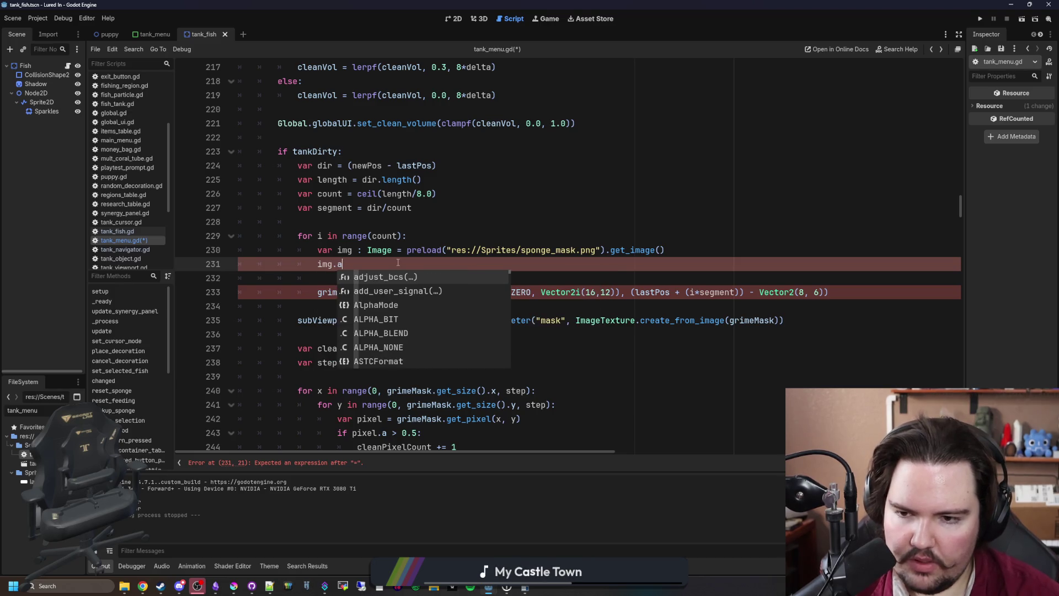
{"action": "key", "text": "BackSpace"}
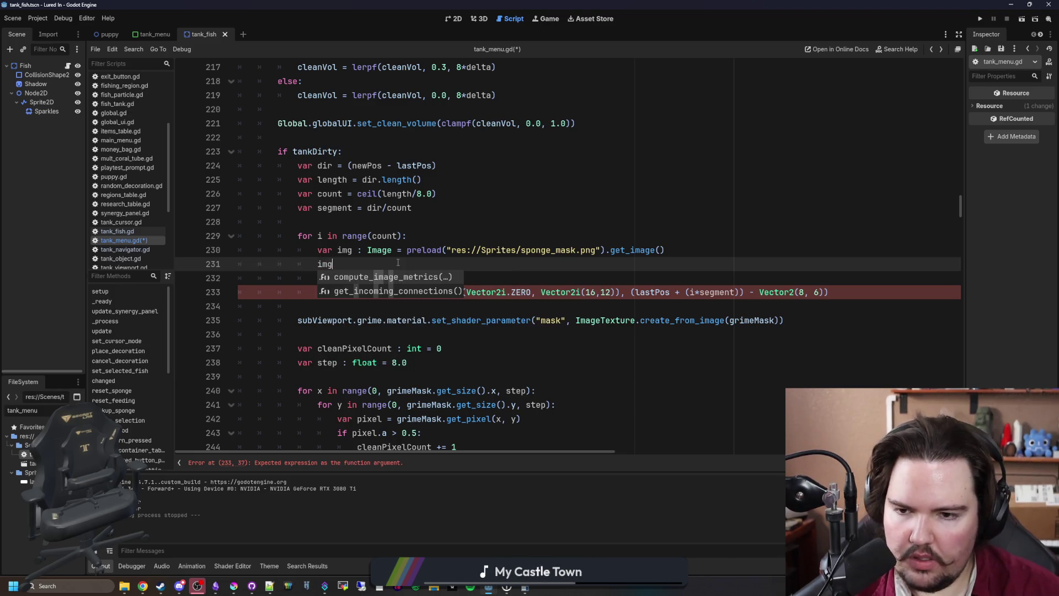
{"action": "left_click", "coordinate": [377, 251], "text": "ctrl"}
Read through the Image class methods list, checking blend_rect, and jump to the fill method's description
{"action": "scroll", "coordinate": [399, 266], "scroll_direction": "down", "scroll_amount": 3}
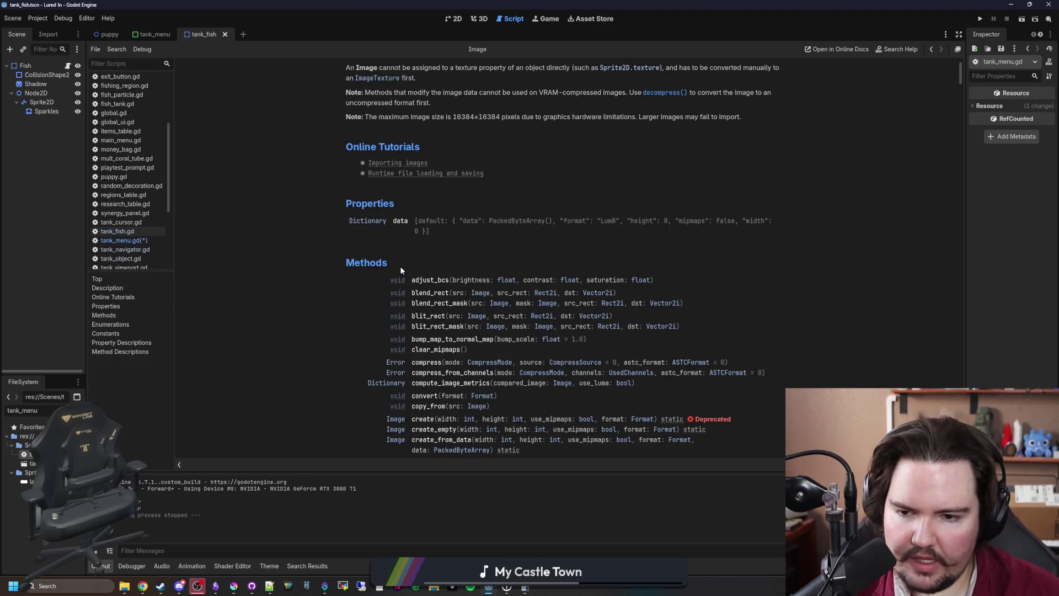
{"action": "scroll", "coordinate": [400, 270], "scroll_direction": "down", "scroll_amount": 3}
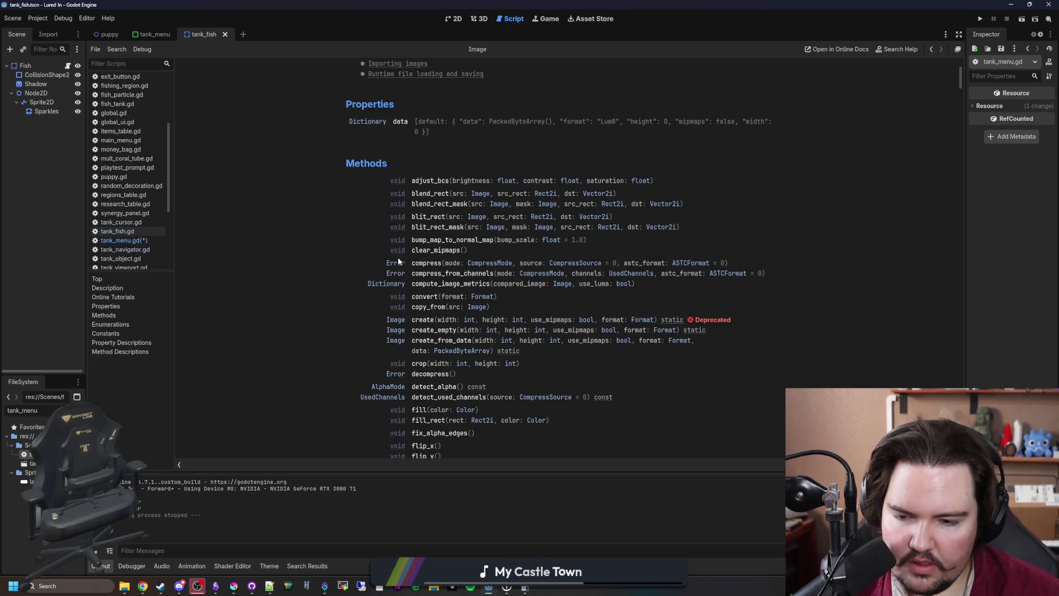
{"action": "scroll", "coordinate": [398, 257], "scroll_direction": "down", "scroll_amount": 2}
{"action": "scroll", "coordinate": [385, 288], "scroll_direction": "down", "scroll_amount": 2}
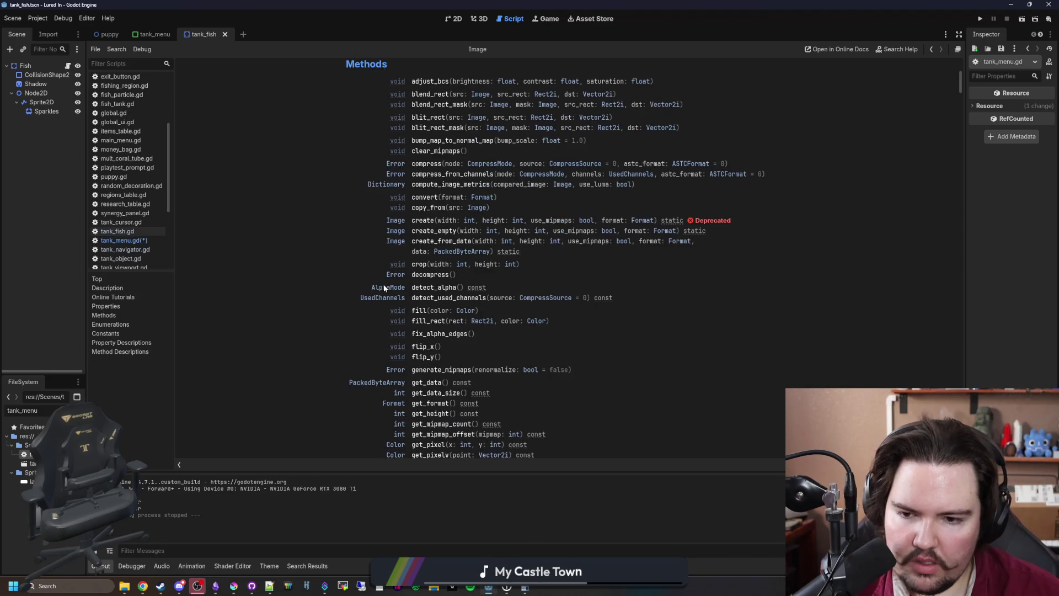
{"action": "scroll", "coordinate": [384, 287], "scroll_direction": "down", "scroll_amount": 2}
{"action": "scroll", "coordinate": [384, 287], "scroll_direction": "down", "scroll_amount": 2}
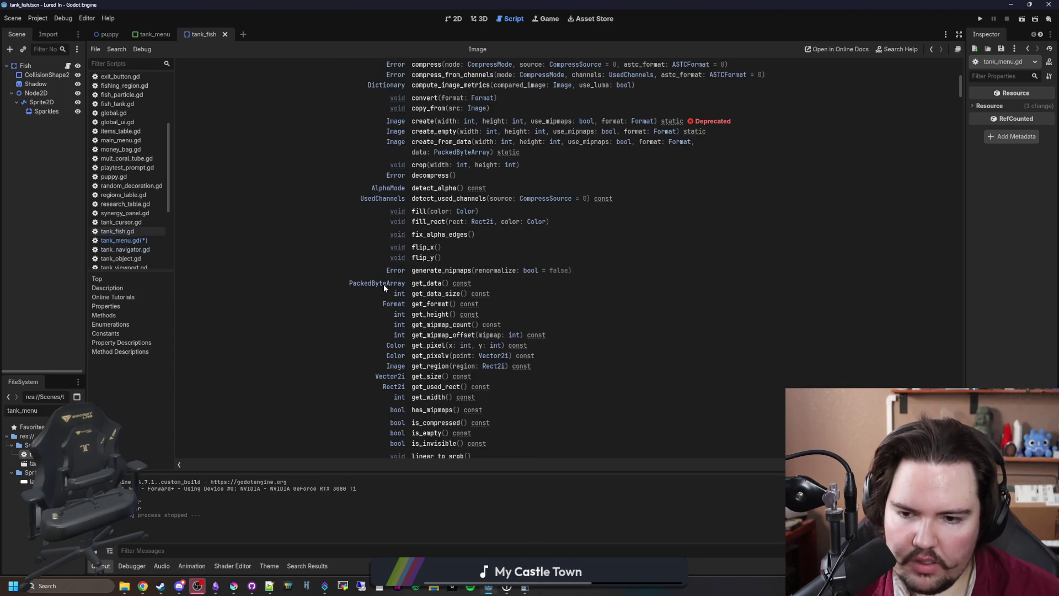
{"action": "scroll", "coordinate": [384, 288], "scroll_direction": "down", "scroll_amount": 2}
{"action": "scroll", "coordinate": [384, 287], "scroll_direction": "down", "scroll_amount": 2}
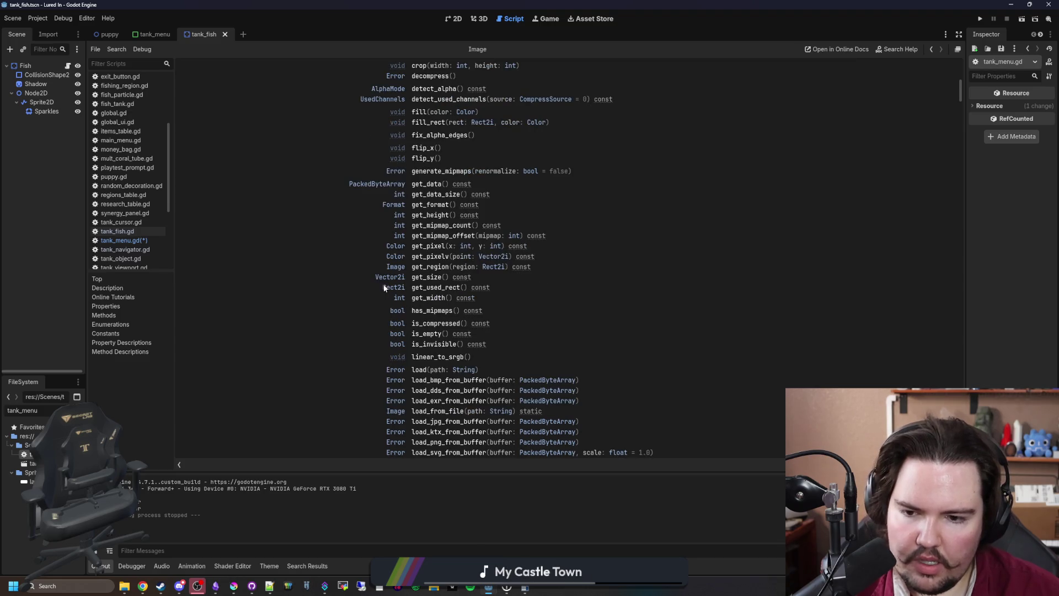
{"action": "scroll", "coordinate": [384, 287], "scroll_direction": "down", "scroll_amount": 3}
{"action": "scroll", "coordinate": [385, 287], "scroll_direction": "down", "scroll_amount": 3}
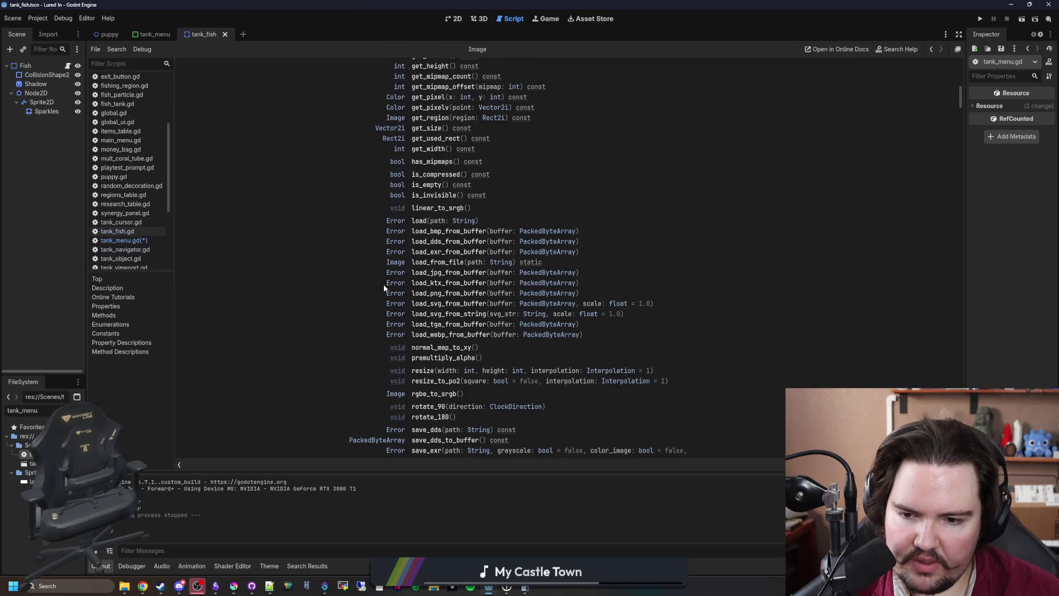
{"action": "scroll", "coordinate": [385, 287], "scroll_direction": "down", "scroll_amount": 2}
{"action": "scroll", "coordinate": [385, 287], "scroll_direction": "down", "scroll_amount": 2}
{"action": "scroll", "coordinate": [384, 288], "scroll_direction": "down", "scroll_amount": 2}
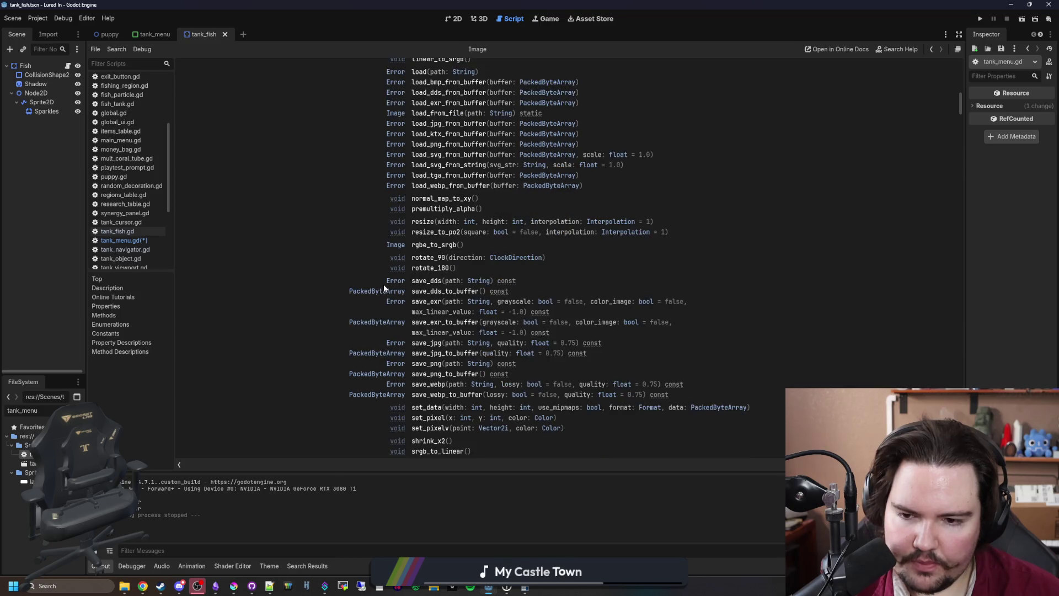
{"action": "scroll", "coordinate": [384, 287], "scroll_direction": "down", "scroll_amount": 2}
{"action": "scroll", "coordinate": [382, 283], "scroll_direction": "up", "scroll_amount": 10}
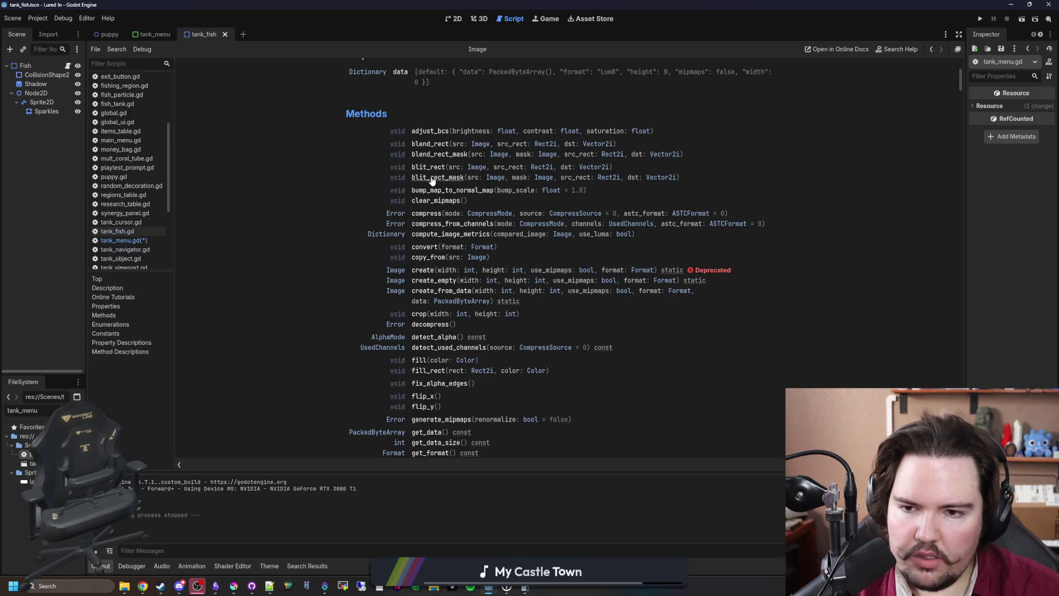
{"action": "scroll", "coordinate": [486, 254], "scroll_direction": "down", "scroll_amount": 2}
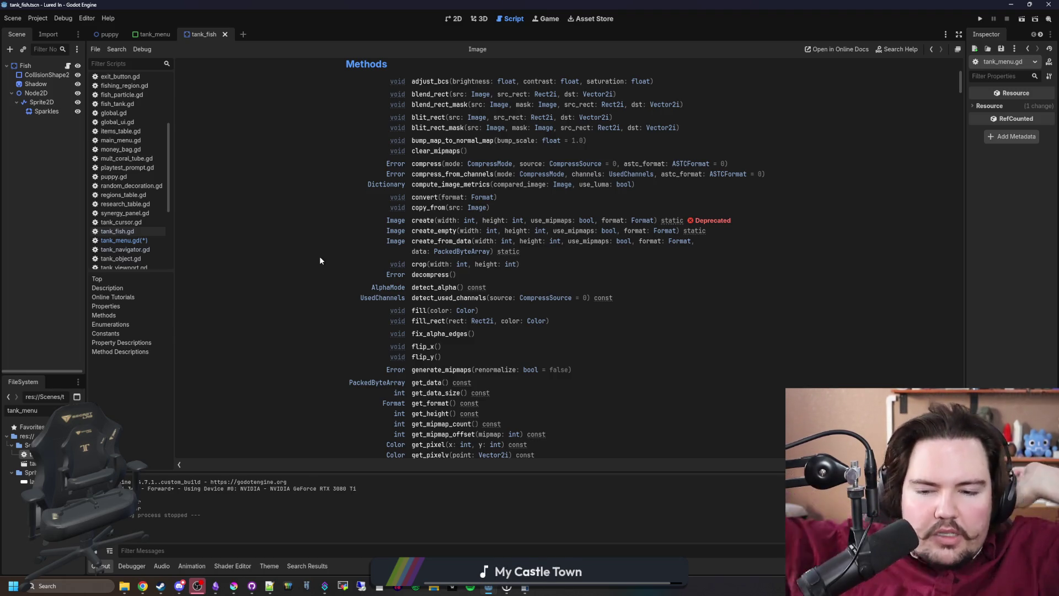
{"action": "scroll", "coordinate": [340, 231], "scroll_direction": "down", "scroll_amount": 1}
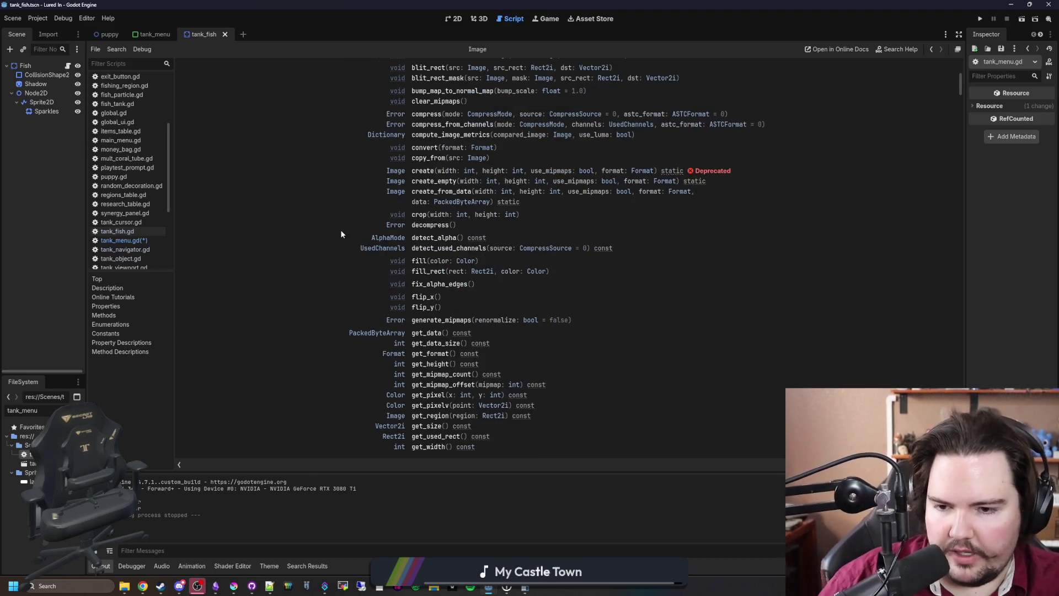
{"action": "scroll", "coordinate": [340, 230], "scroll_direction": "down", "scroll_amount": 1}
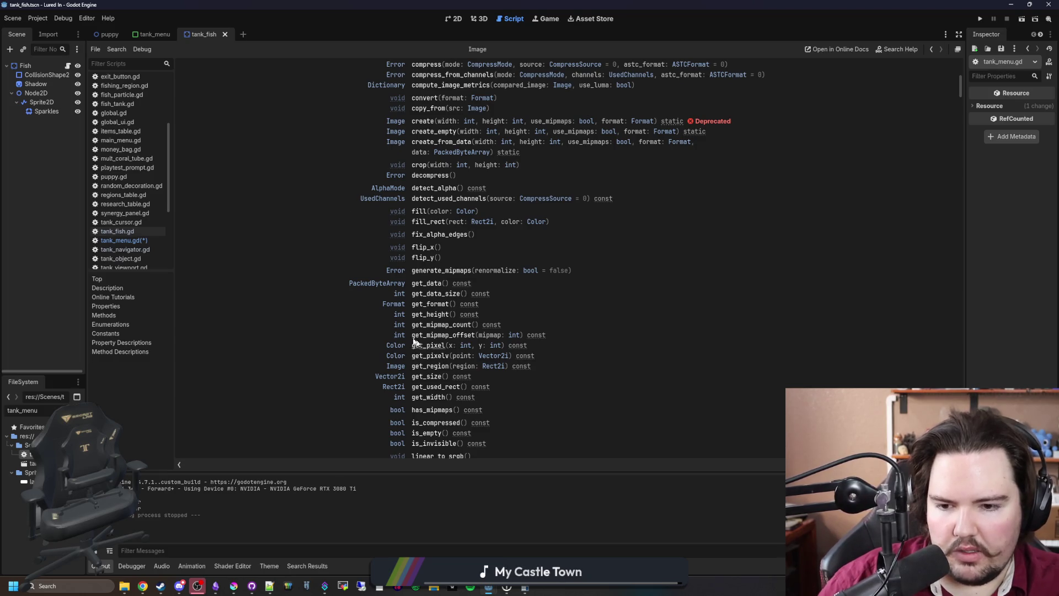
{"action": "scroll", "coordinate": [406, 334], "scroll_direction": "down", "scroll_amount": 2}
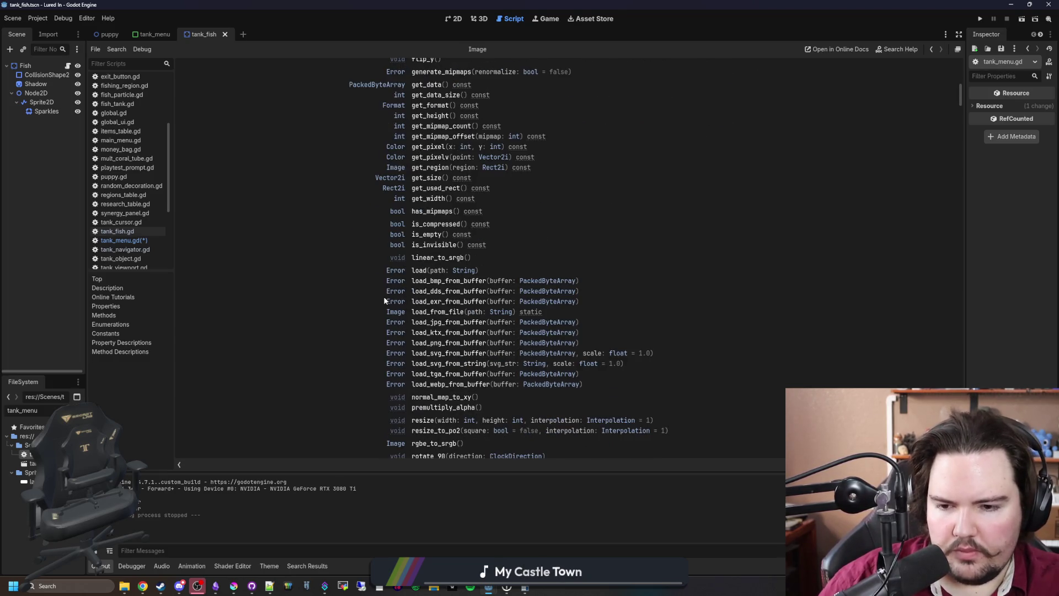
{"action": "scroll", "coordinate": [384, 299], "scroll_direction": "down", "scroll_amount": 4}
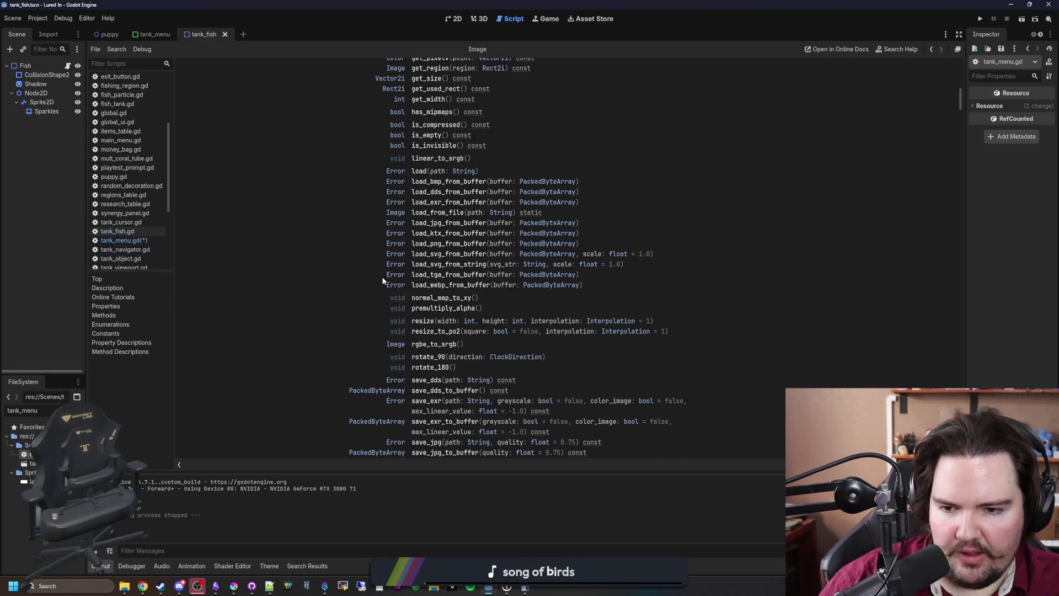
{"action": "scroll", "coordinate": [382, 278], "scroll_direction": "down", "scroll_amount": 1}
{"action": "scroll", "coordinate": [382, 280], "scroll_direction": "down", "scroll_amount": 1}
{"action": "scroll", "coordinate": [382, 278], "scroll_direction": "down", "scroll_amount": 1}
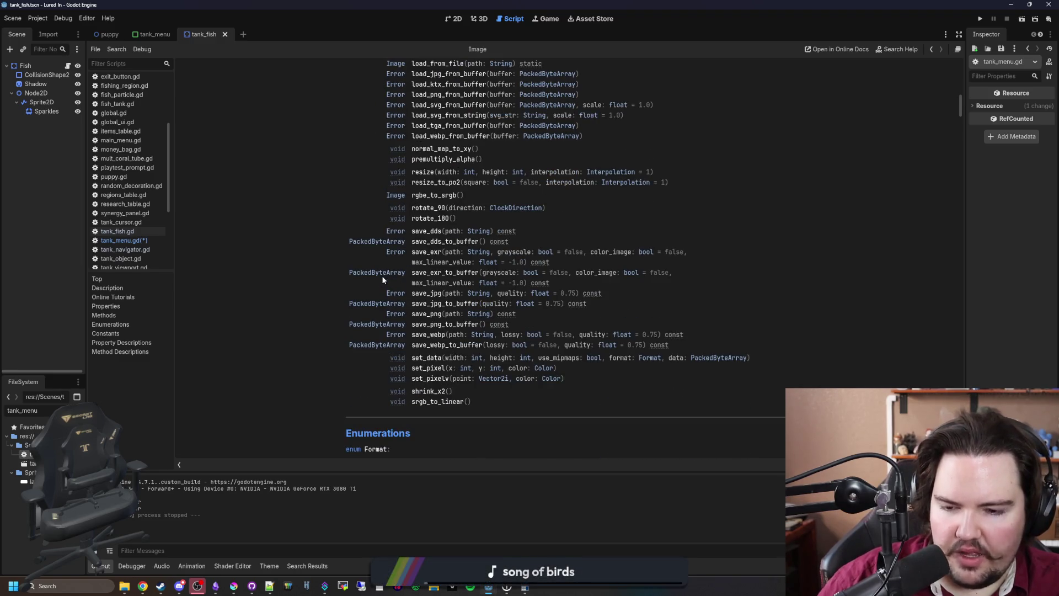
{"action": "scroll", "coordinate": [382, 278], "scroll_direction": "down", "scroll_amount": 2}
{"action": "scroll", "coordinate": [382, 278], "scroll_direction": "up", "scroll_amount": 9}
{"action": "scroll", "coordinate": [383, 279], "scroll_direction": "up", "scroll_amount": 6}
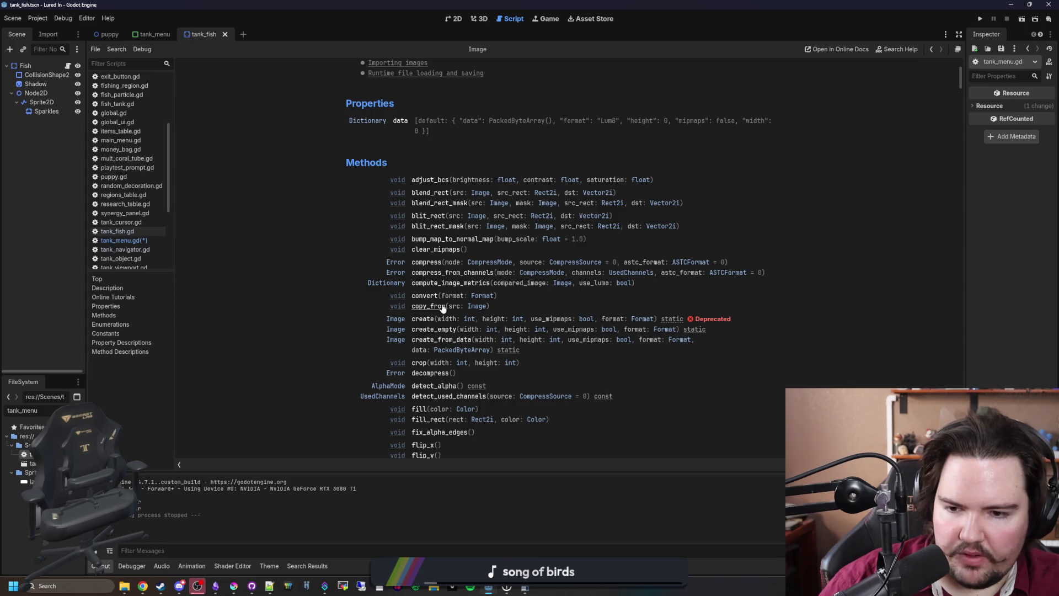
{"action": "scroll", "coordinate": [443, 308], "scroll_direction": "down", "scroll_amount": 1}
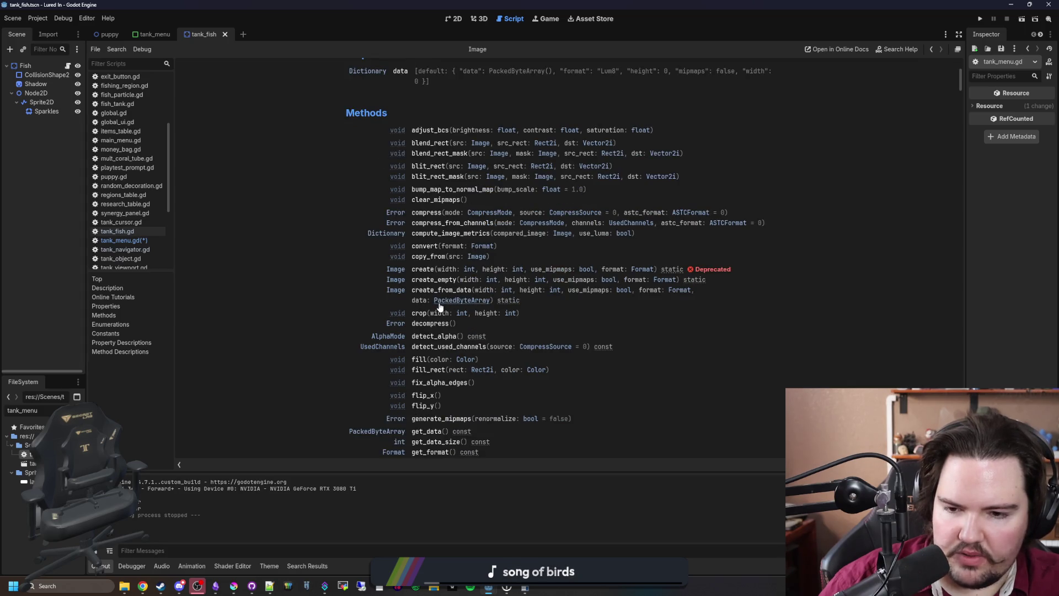
{"action": "left_click", "coordinate": [415, 357]}
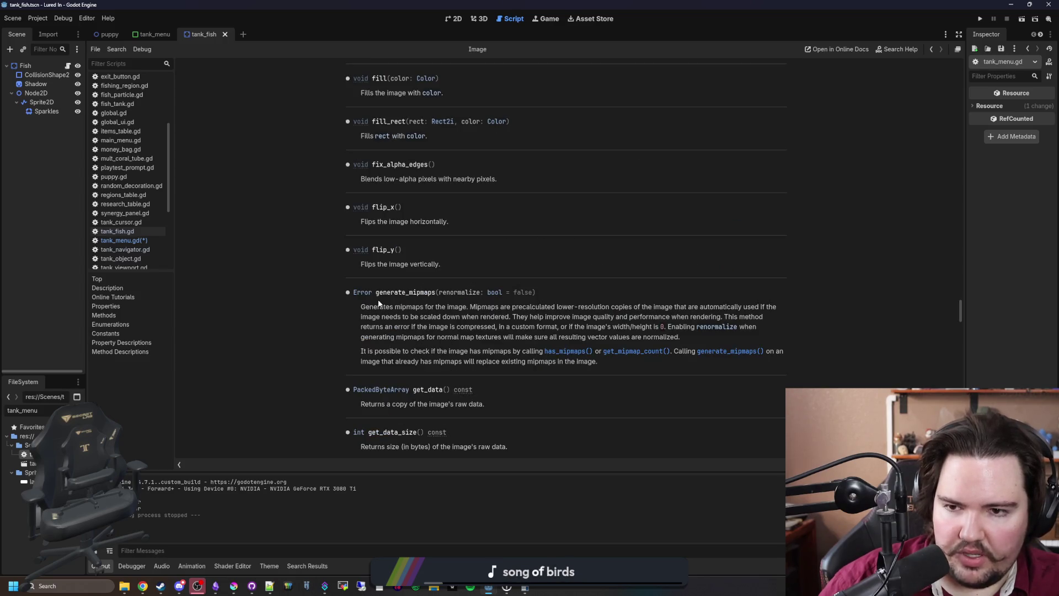
Briefly revisit the Image class reference, then return to the tank_menu.gd script
{"action": "key", "text": "alt+Left"}
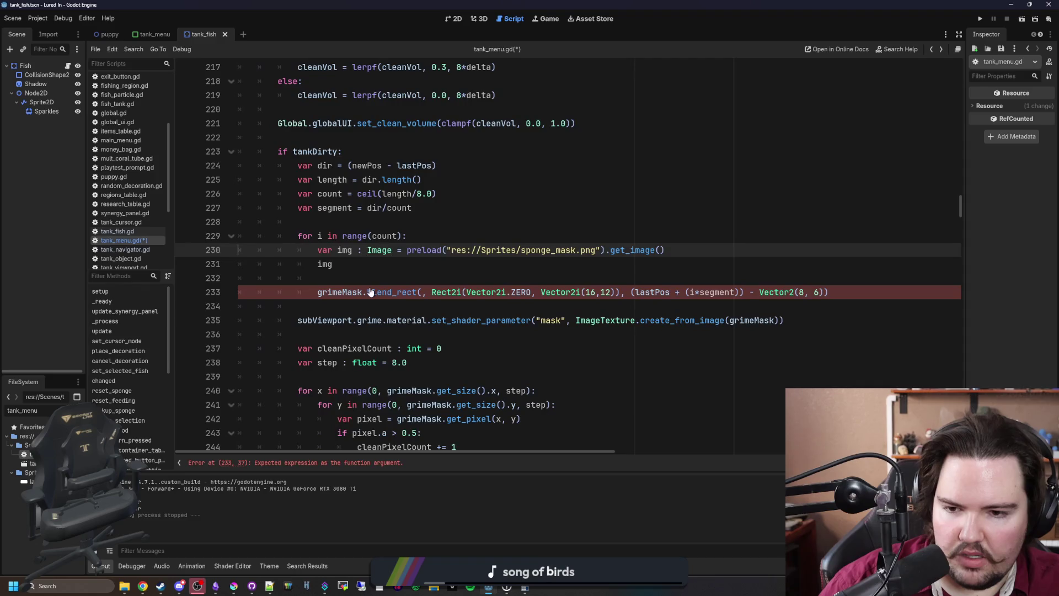
{"action": "left_click", "coordinate": [383, 256], "text": "ctrl"}
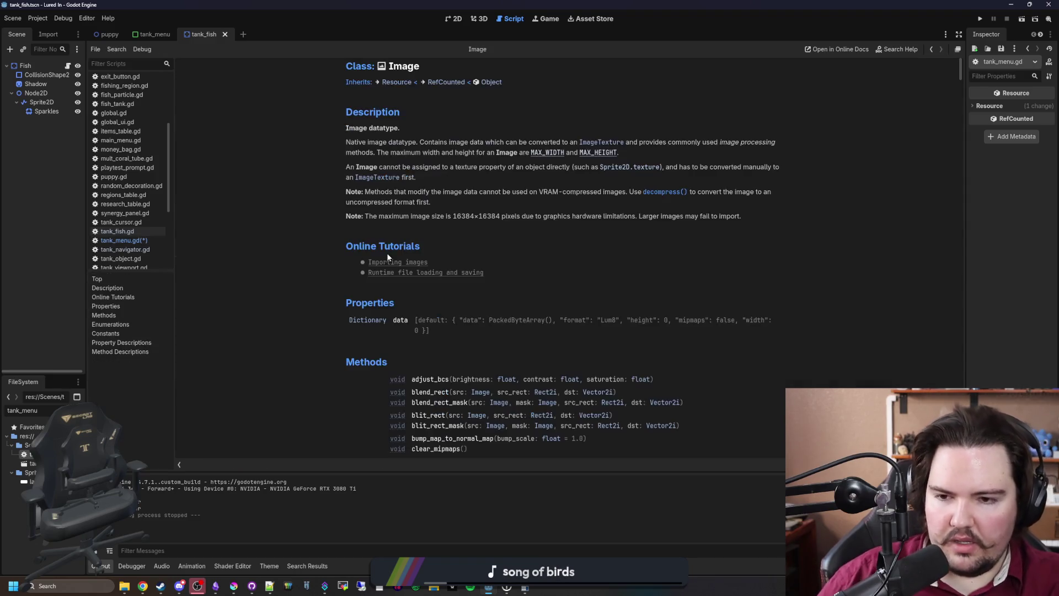
{"action": "scroll", "coordinate": [372, 376], "scroll_direction": "down", "scroll_amount": 3}
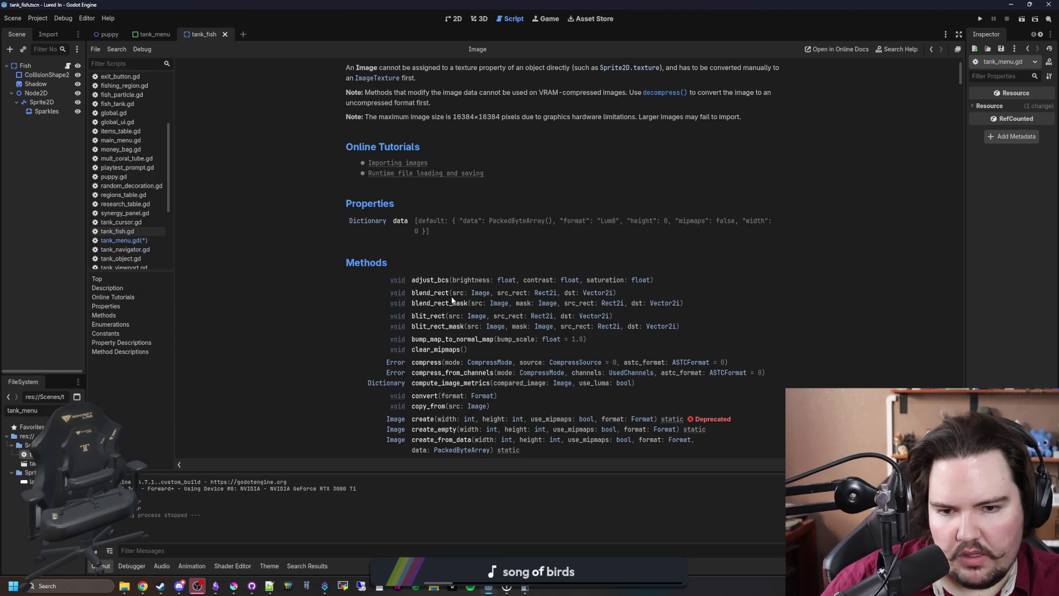
{"action": "key", "text": "alt+Left"}
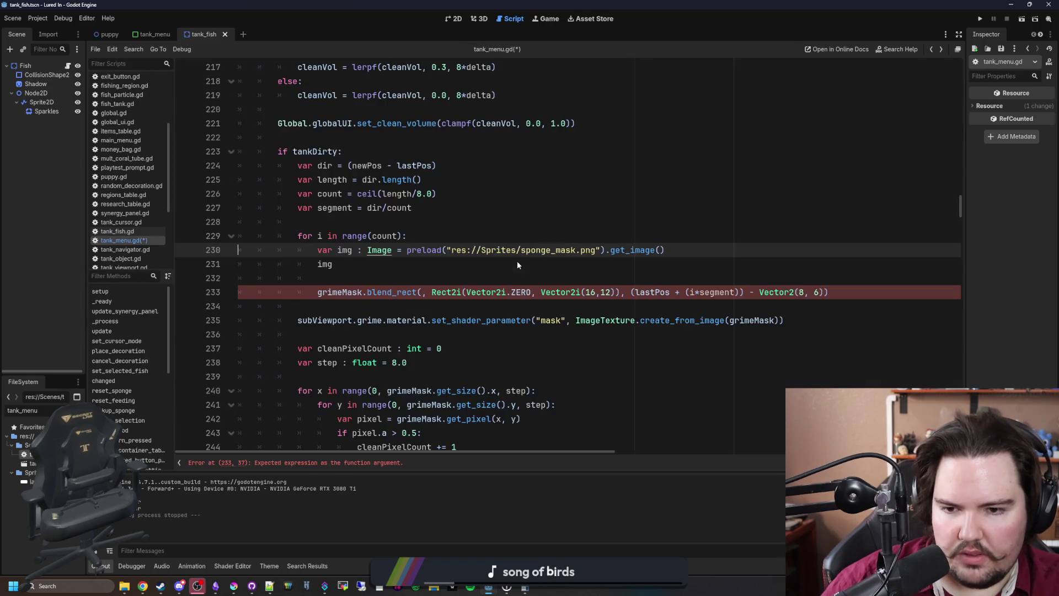
Declare var blendImg as a new Image using the create constructor above the loop
{"action": "left_click", "coordinate": [563, 224]}
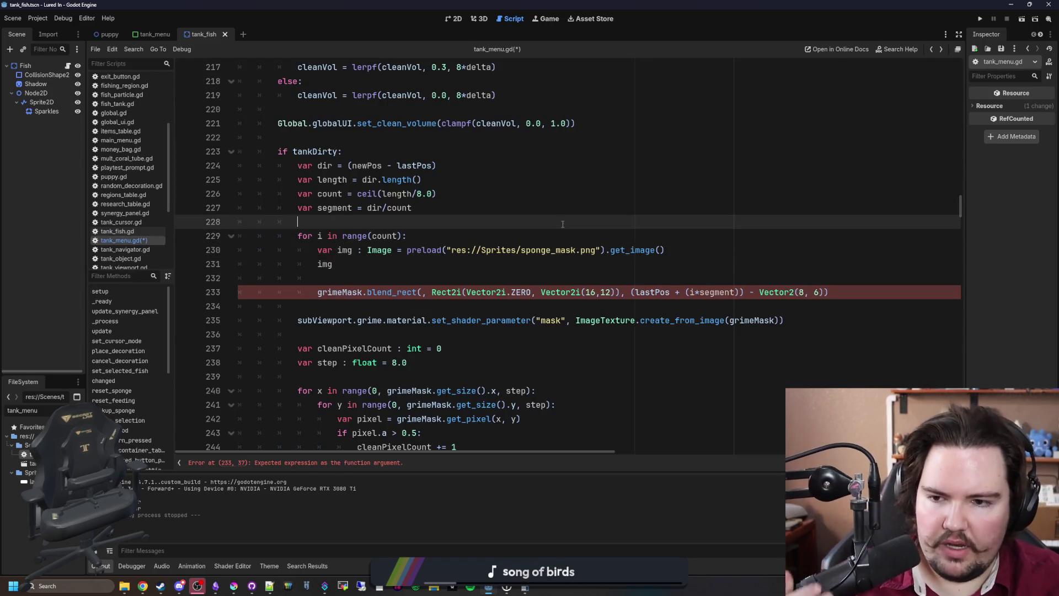
{"action": "key", "text": "Return"}
{"action": "key", "text": "Return"}
{"action": "key", "text": "Up"}
{"action": "type", "text": "var blendImg = "}
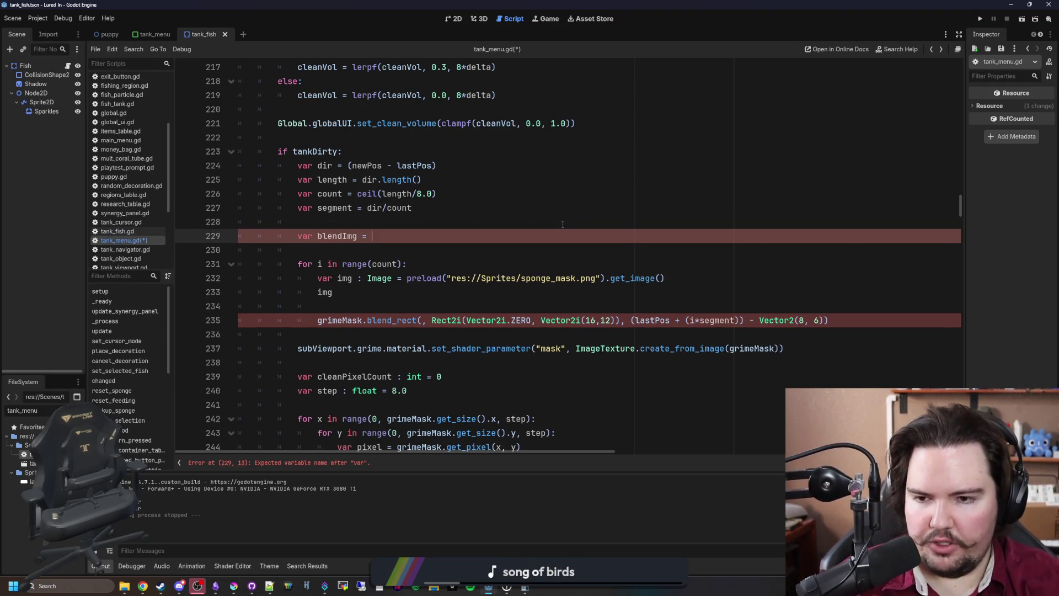
{"action": "type", "text": "Image.new()"}
{"action": "key", "text": "Return"}
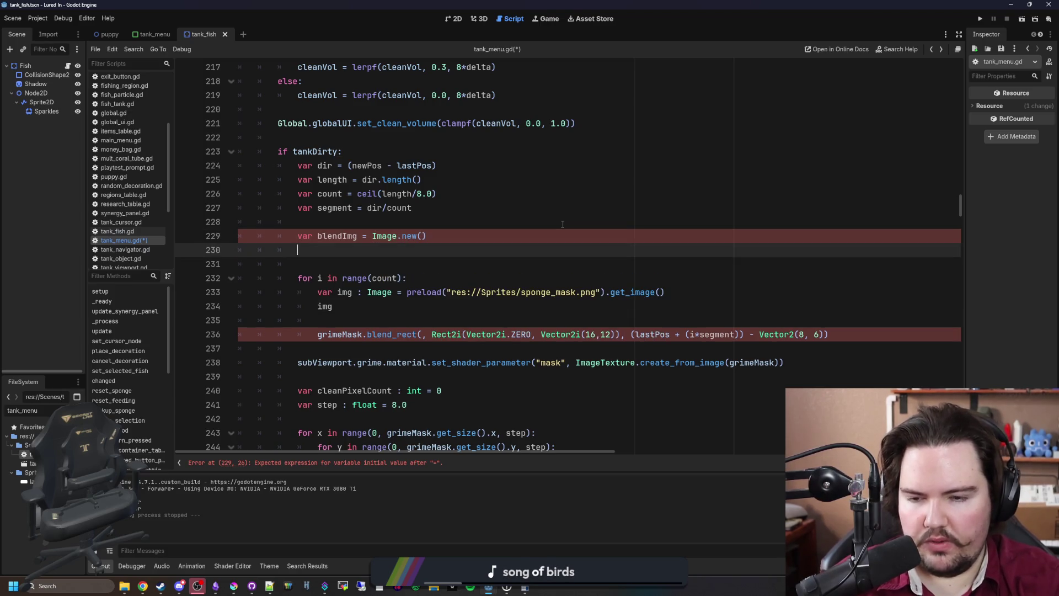
{"action": "key", "text": "BackSpace"}
{"action": "key", "text": "BackSpace"}
{"action": "key", "text": "BackSpace"}
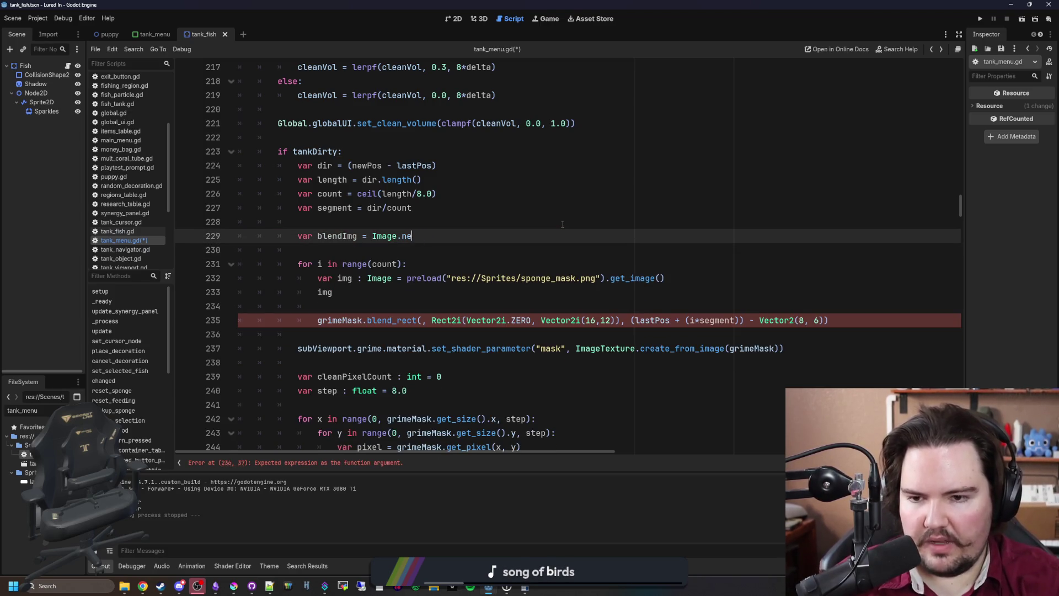
{"action": "type", "text": "crea"}
{"action": "key", "text": "Return"}
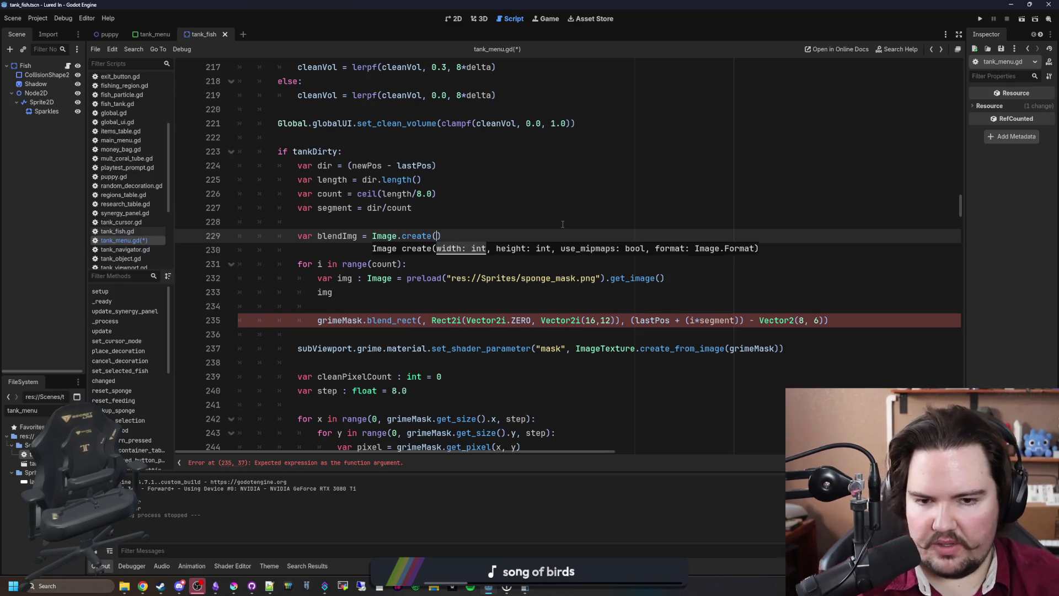
Check the sponge_mask.png size and fill create's arguments with 16, 12, false
{"action": "left_click", "coordinate": [573, 274], "text": "ctrl"}
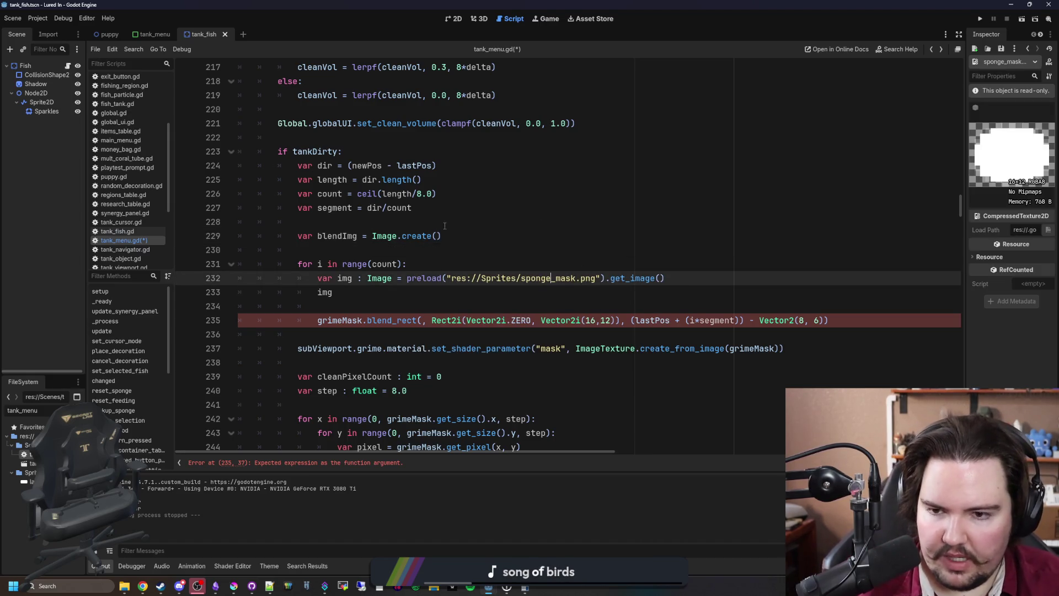
{"action": "left_click", "coordinate": [435, 246]}
{"action": "left_click", "coordinate": [436, 237]}
{"action": "type", "text": "16, 12, "}
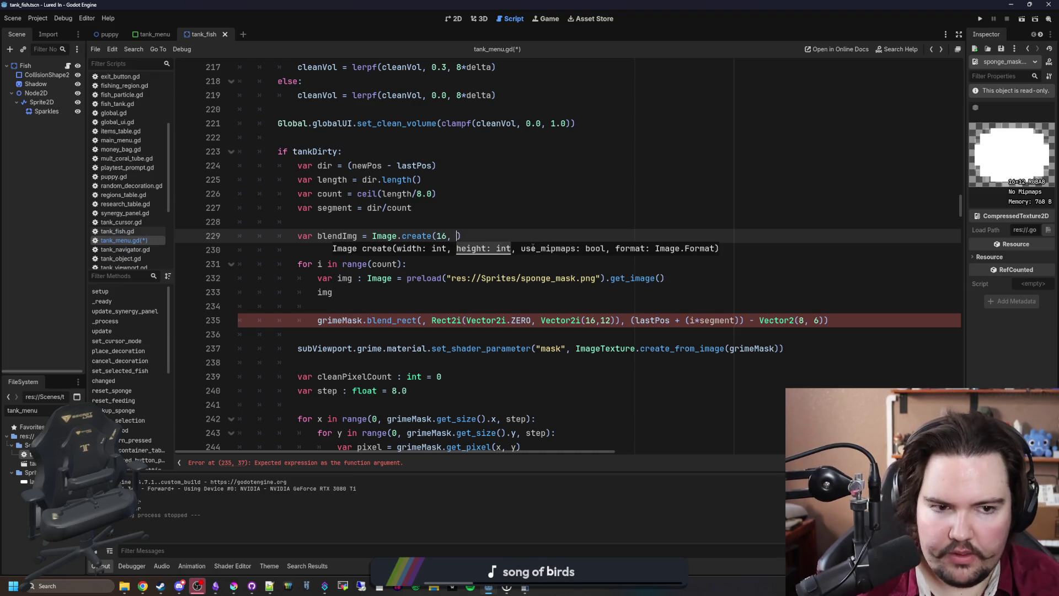
{"action": "type", "text": "false, RGA"}
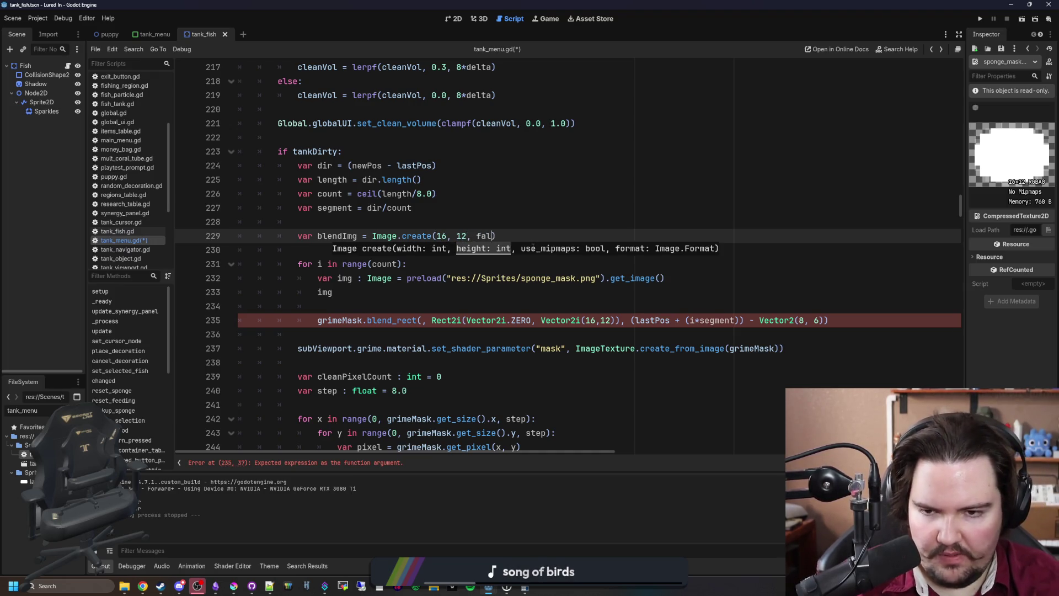
{"action": "key", "text": "BackSpace"}
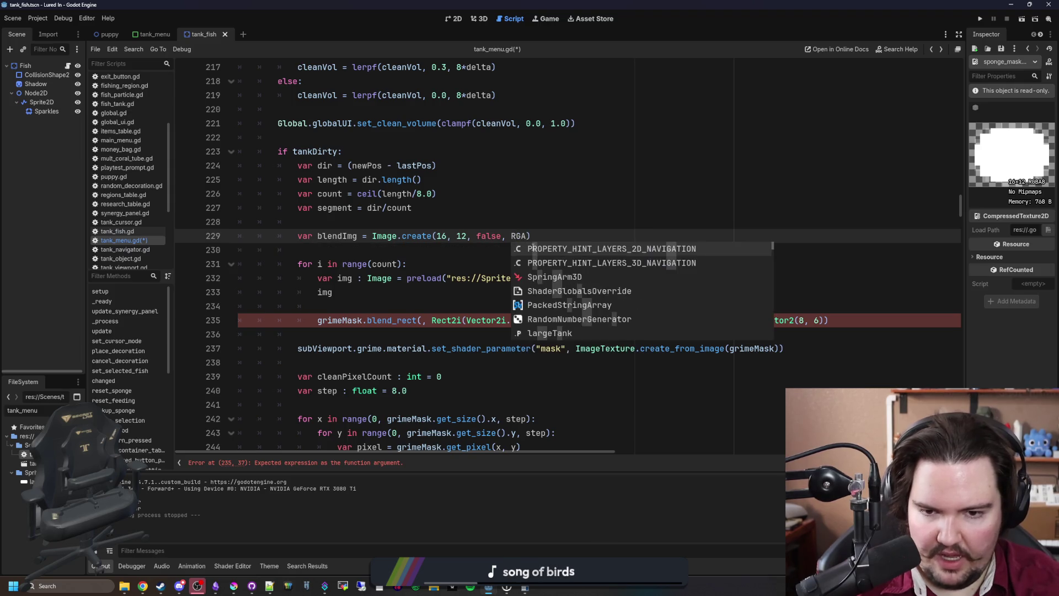
{"action": "type", "text": "BA"}
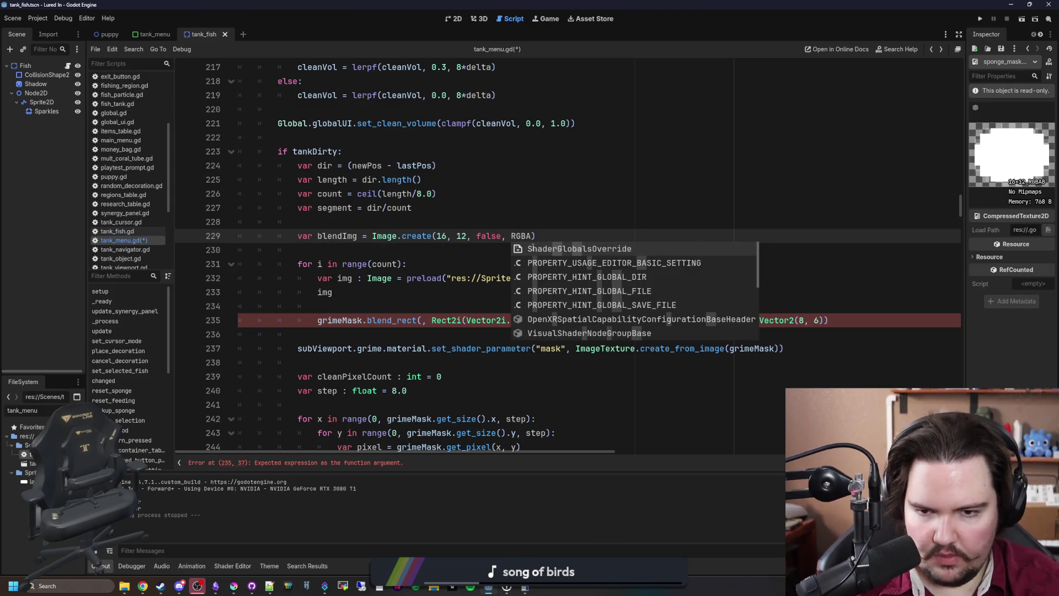
Set blendImg's format argument to Image.FORMAT_RGBA8 from the suggestions
{"action": "key", "text": "BackSpace"}
{"action": "key", "text": "BackSpace"}
{"action": "key", "text": "BackSpace"}
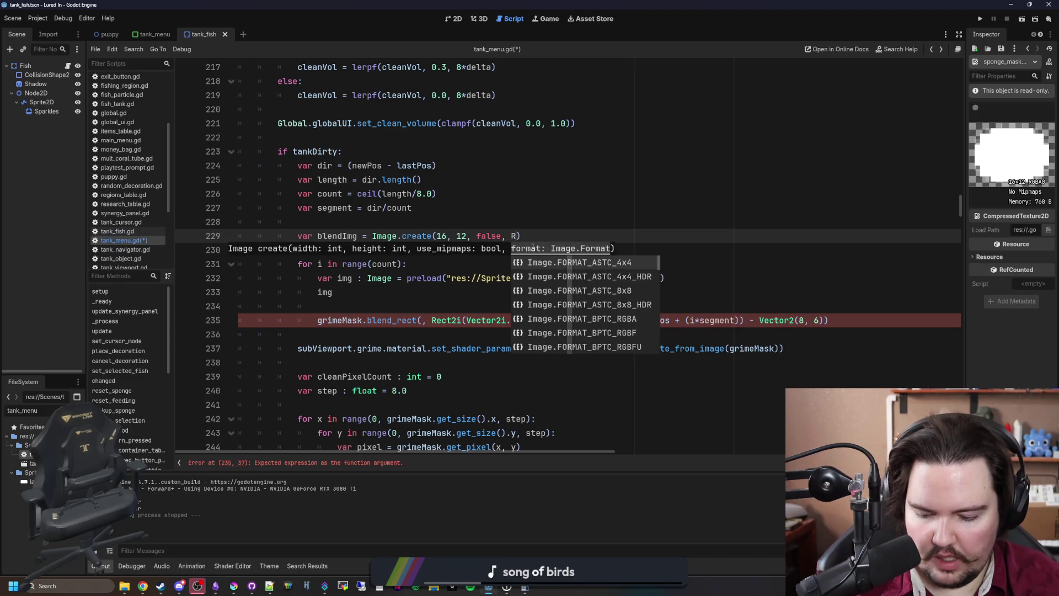
{"action": "type", "text": "GBA"}
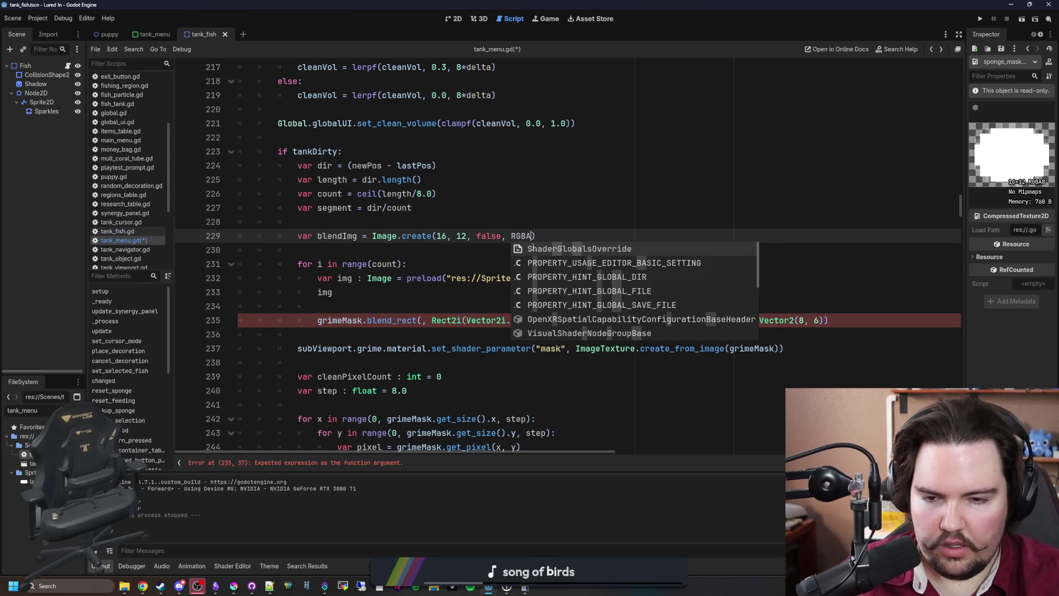
{"action": "key", "text": "BackSpace"}
{"action": "key", "text": "BackSpace"}
{"action": "key", "text": "BackSpace"}
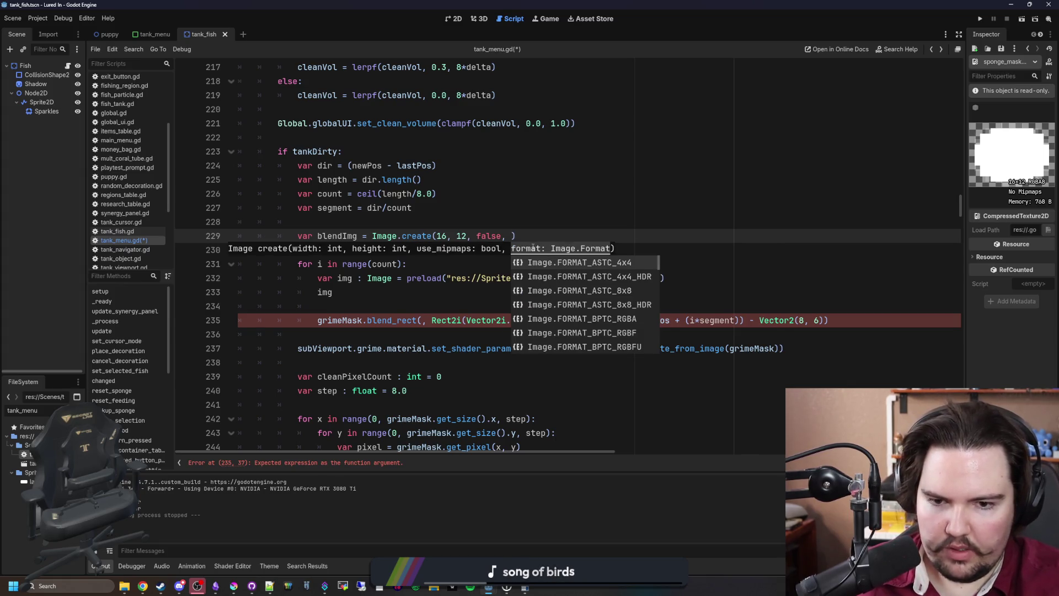
{"action": "type", "text": "RGBA"}
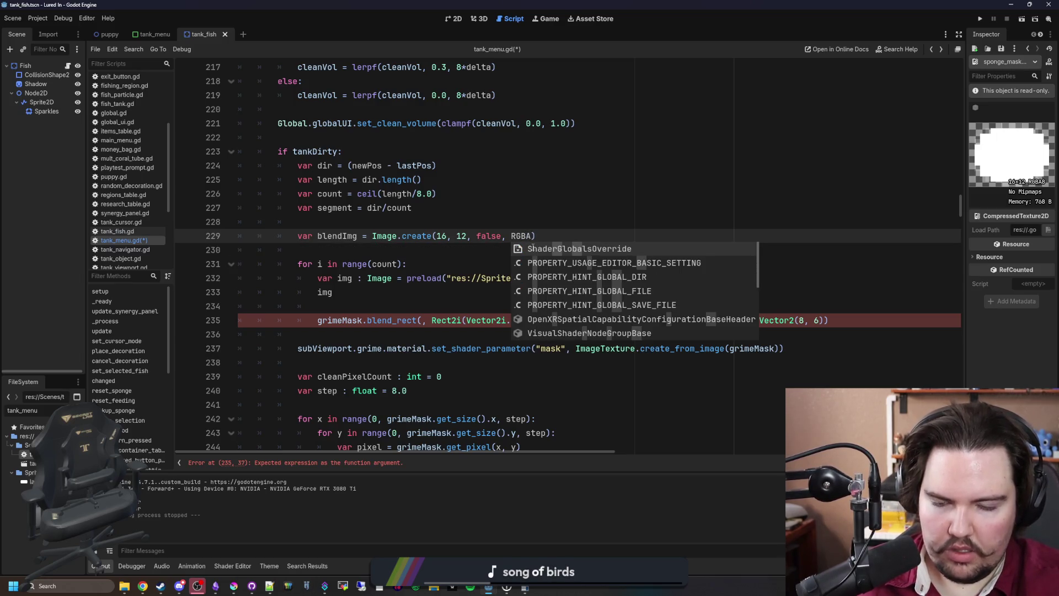
{"action": "key", "text": "BackSpace"}
{"action": "key", "text": "BackSpace"}
{"action": "key", "text": "BackSpace"}
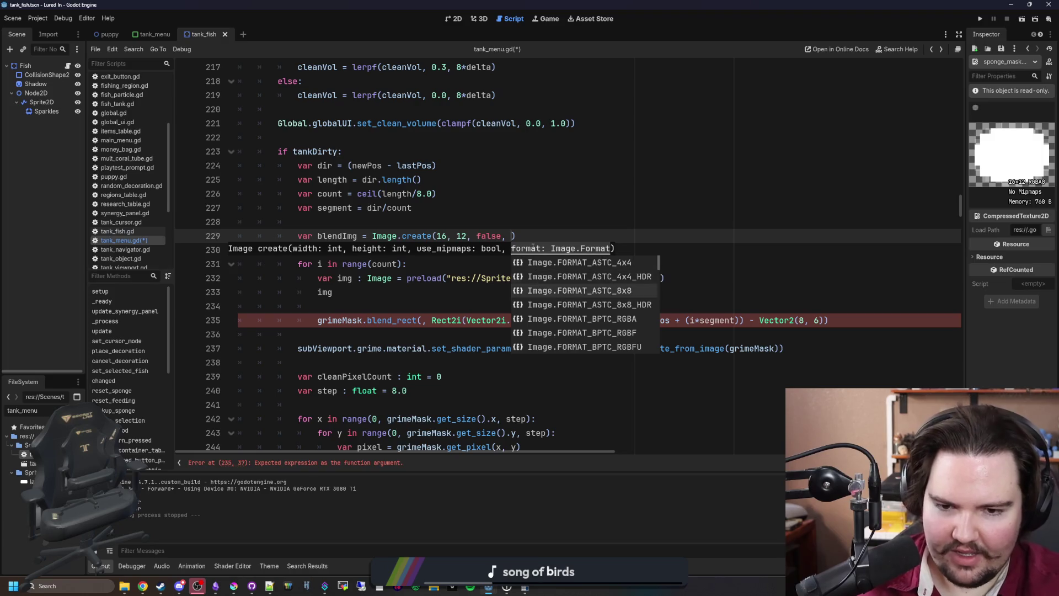
{"action": "key", "text": "Down"}
{"action": "key", "text": "Up"}
{"action": "key", "text": "Up"}
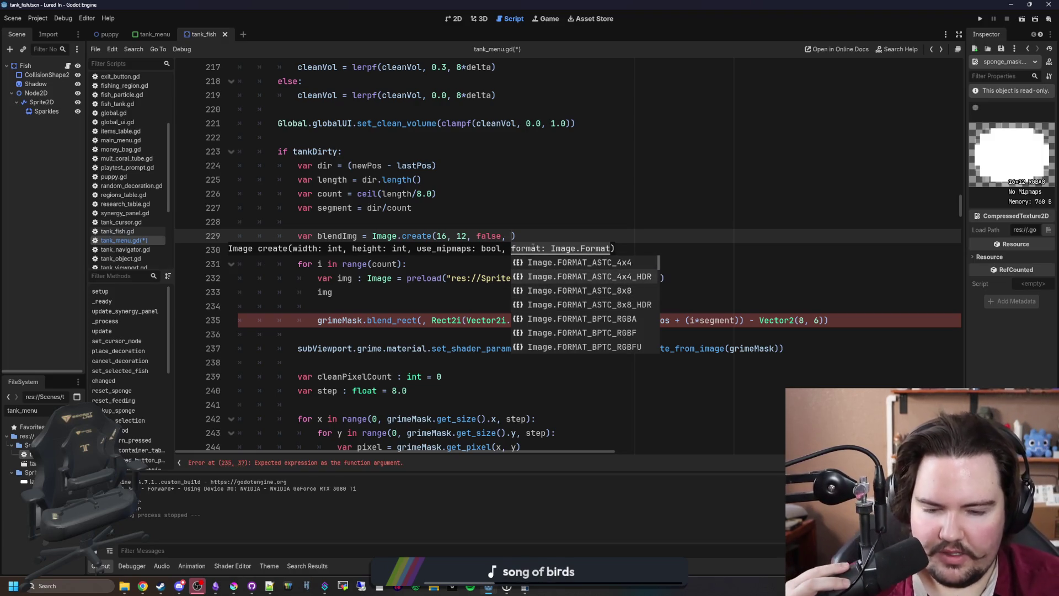
{"action": "key", "text": "Down"}
{"action": "key", "text": "Down"}
{"action": "key", "text": "Down"}
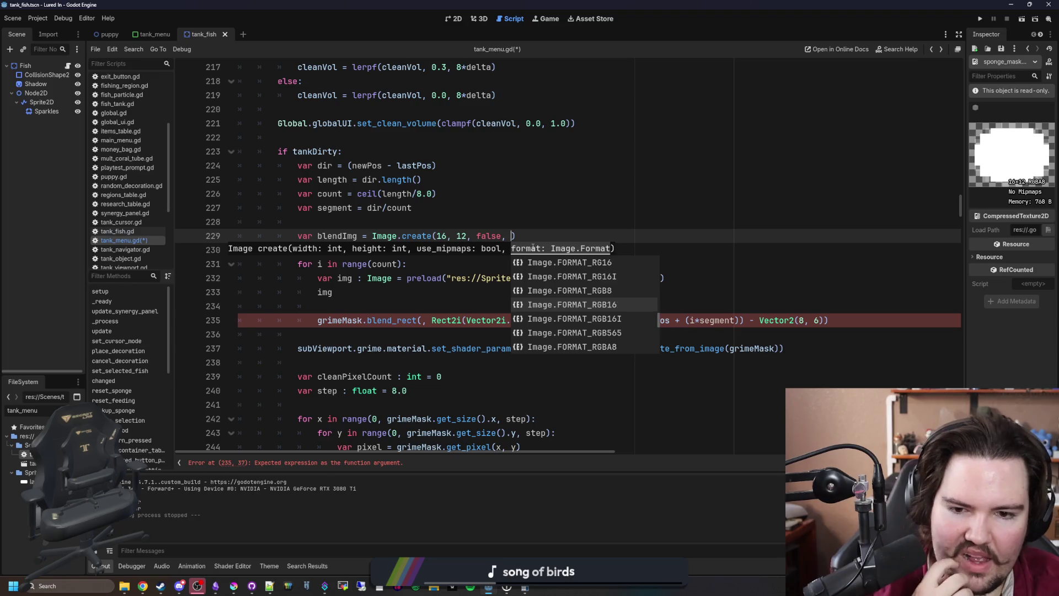
{"action": "key", "text": "Up"}
{"action": "key", "text": "Up"}
{"action": "key", "text": "Up"}
{"action": "key", "text": "Down"}
{"action": "key", "text": "Down"}
{"action": "key", "text": "Down"}
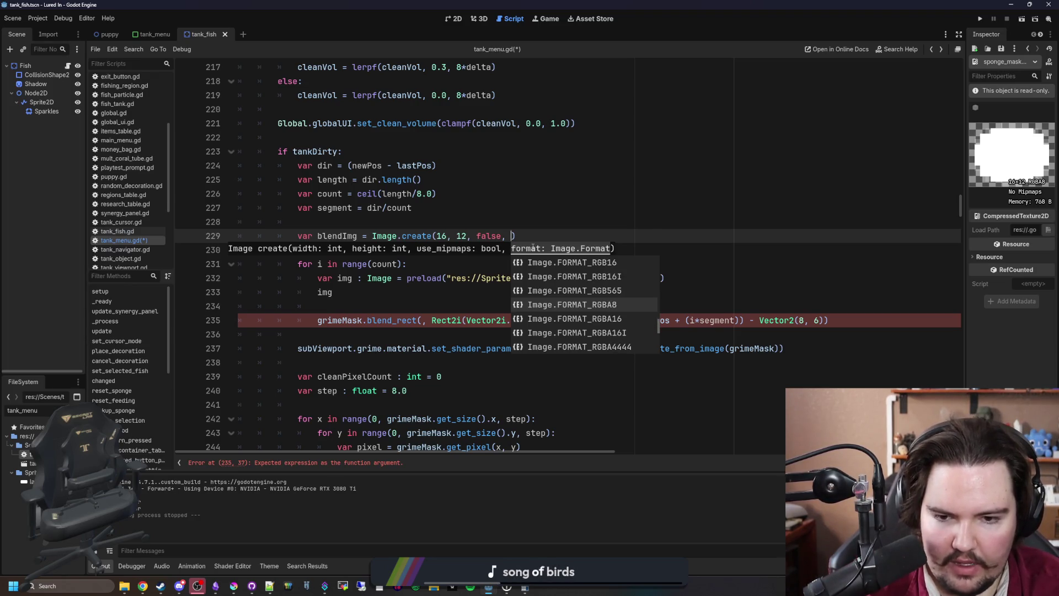
{"action": "key", "text": "Return"}
Tidy the img line and pass img into the blend_rect call
{"action": "left_click", "coordinate": [417, 292]}
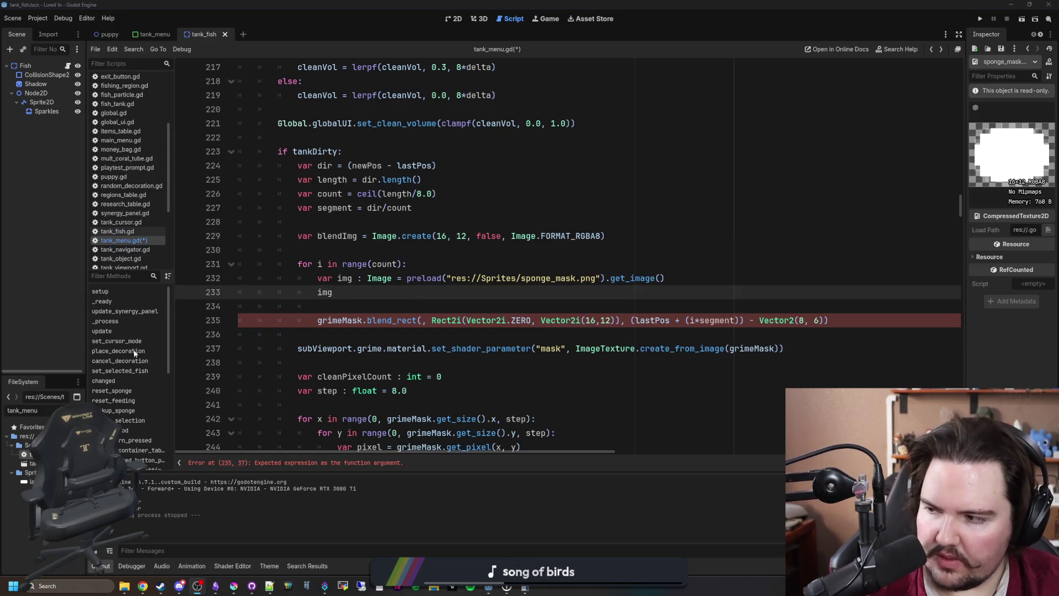
{"action": "left_click_drag", "start_coordinate": [474, 306], "coordinate": [487, 297]}
{"action": "left_click", "coordinate": [423, 320]}
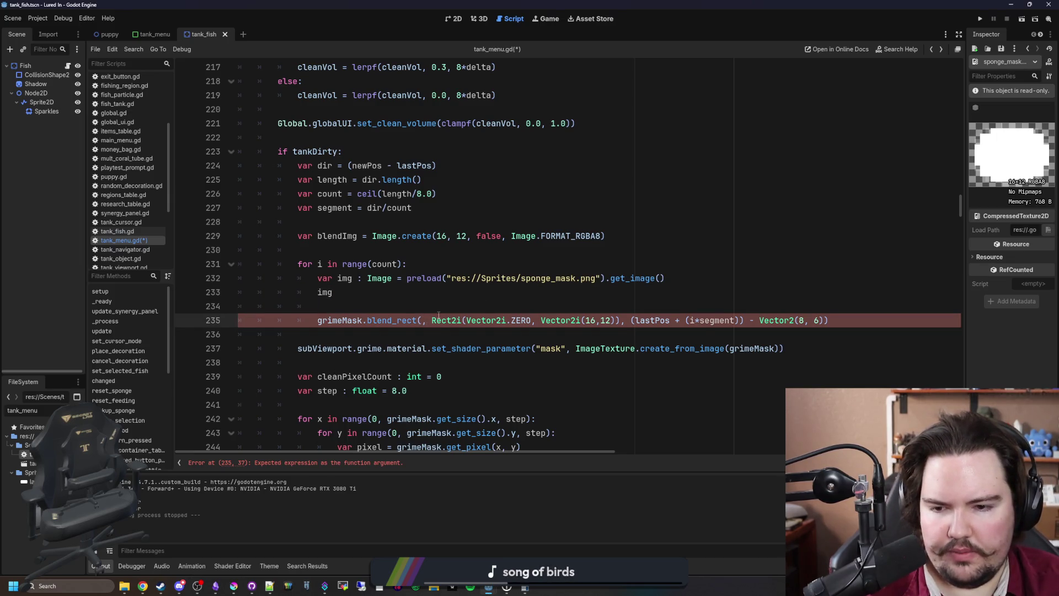
{"action": "type", "text": "IMG"}
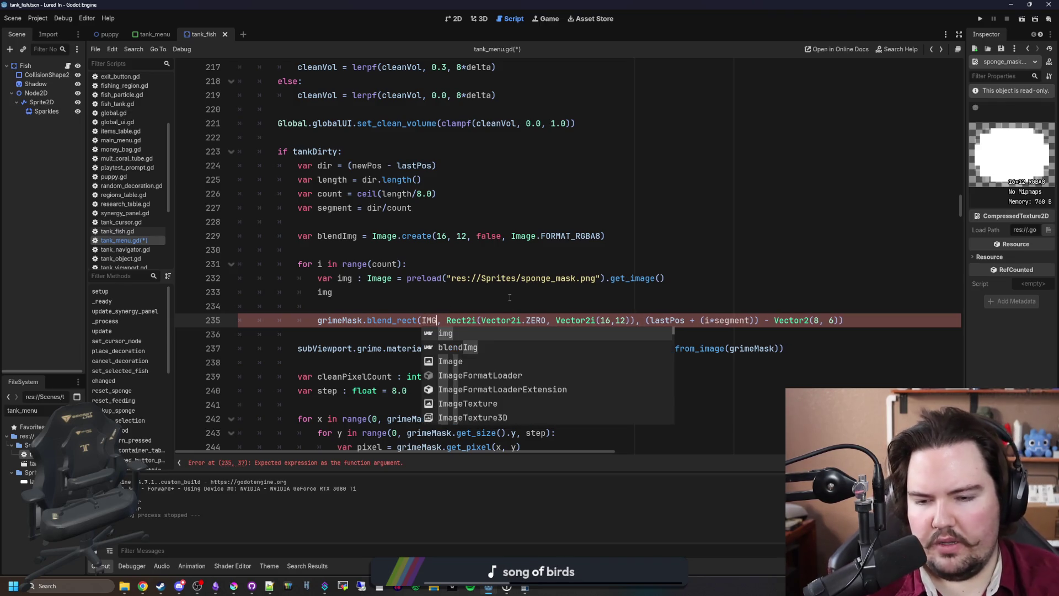
{"action": "key", "text": "BackSpace"}
{"action": "key", "text": "BackSpace"}
{"action": "key", "text": "BackSpace"}
{"action": "type", "text": "img"}
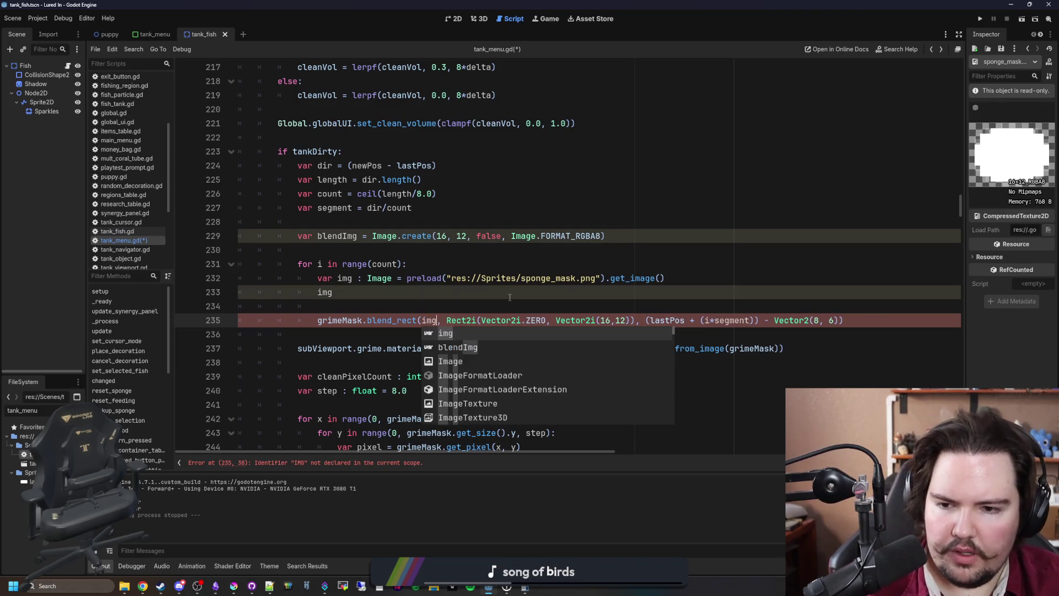
Add blendImg.fill(Color(1.0, 1.0, 1.0, 0.5)) under the declaration and save the script
{"action": "left_click", "coordinate": [506, 297]}
{"action": "left_click", "coordinate": [505, 249]}
{"action": "left_click", "coordinate": [644, 236]}
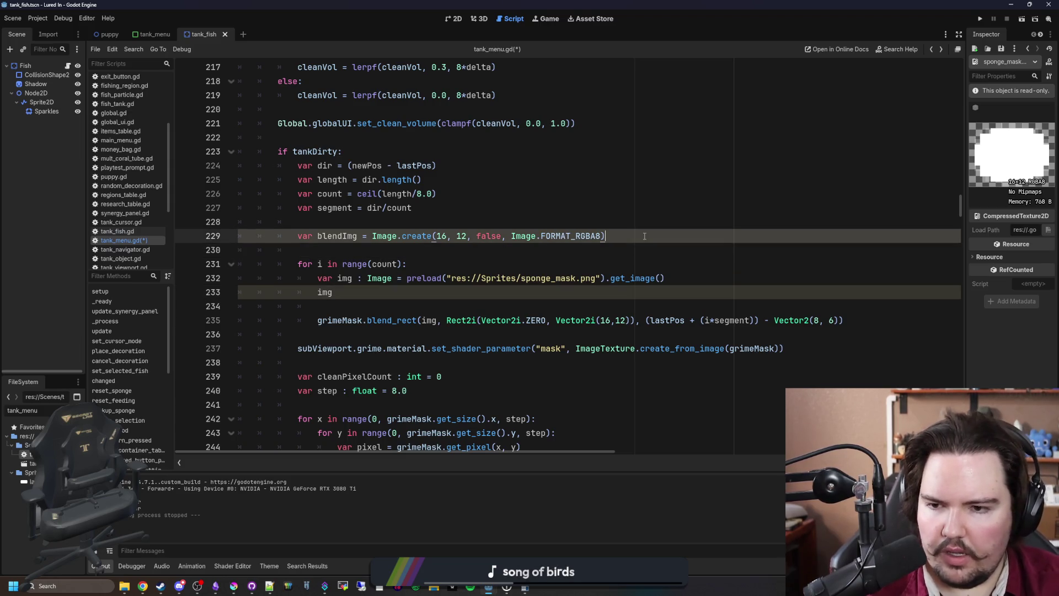
{"action": "key", "text": "Return"}
{"action": "type", "text": "blendImg."}
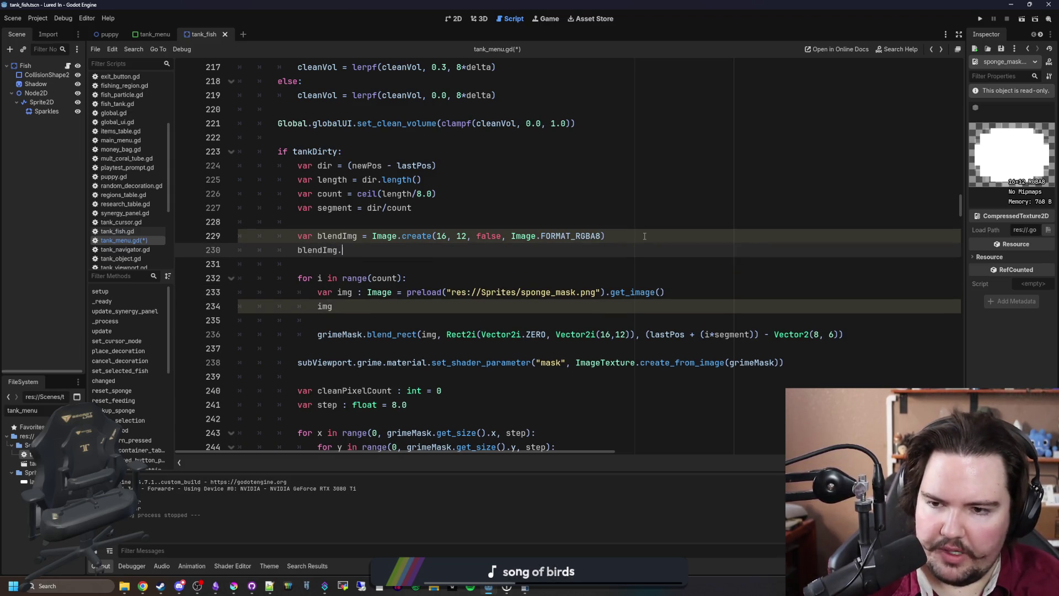
{"action": "type", "text": "fill(Color."}
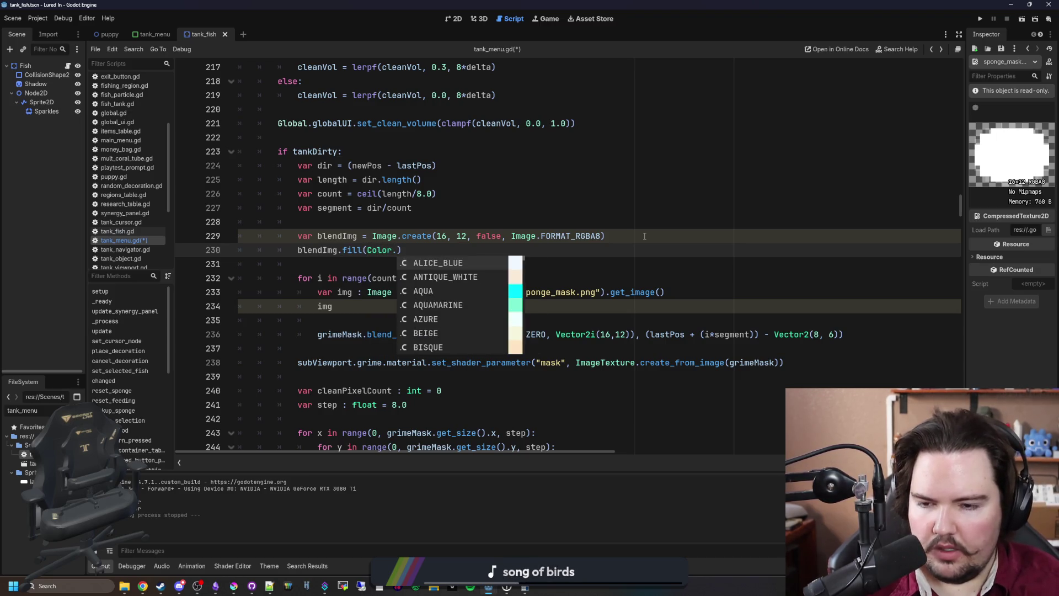
{"action": "key", "text": "BackSpace"}
{"action": "type", "text": "("}
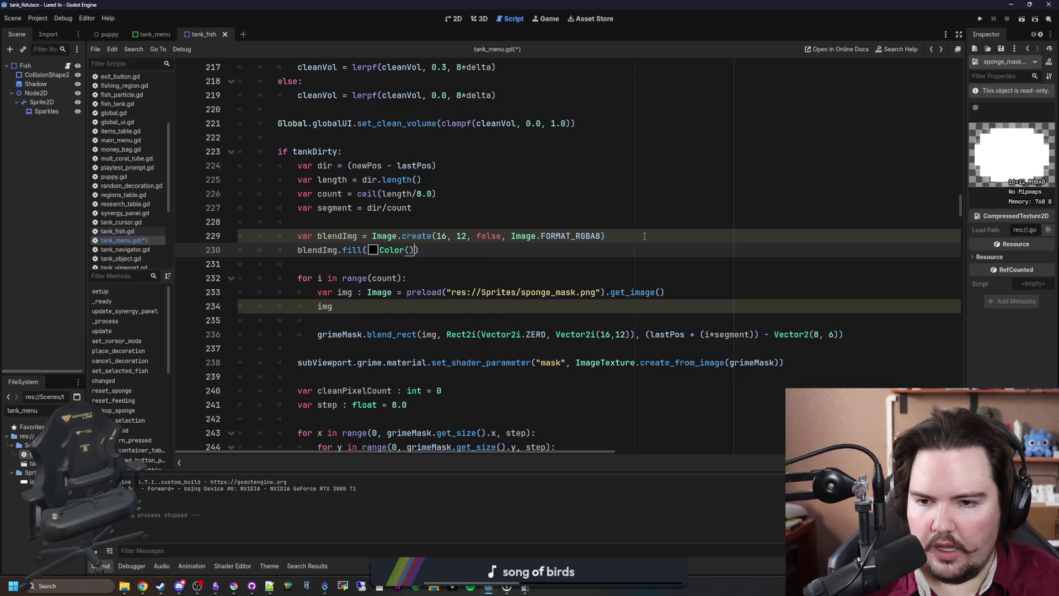
{"action": "type", "text": "."}
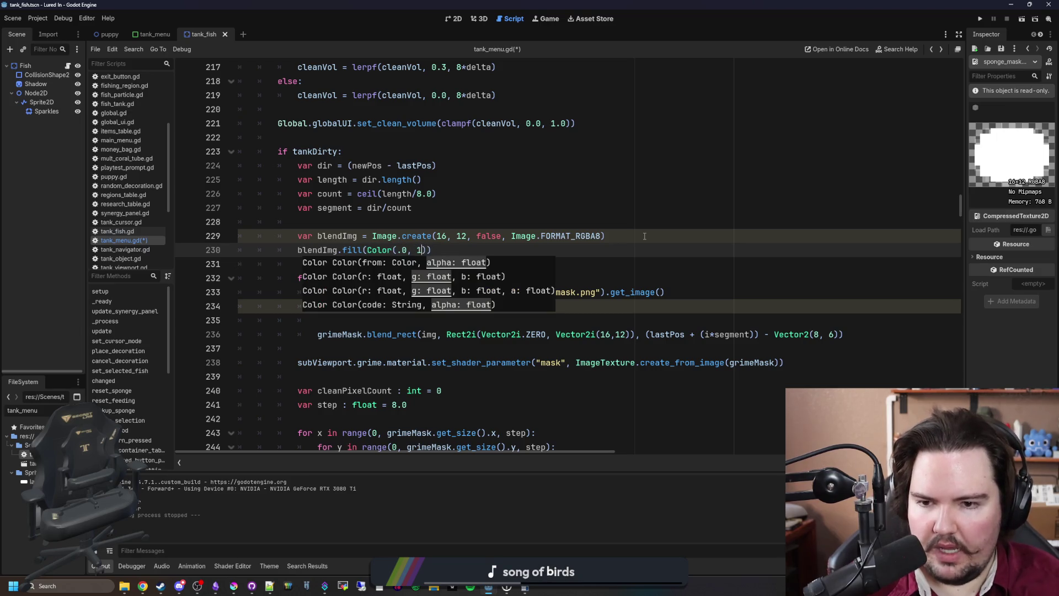
{"action": "key", "text": "BackSpace"}
{"action": "type", "text": "1.0, 1.0, 1.0, "}
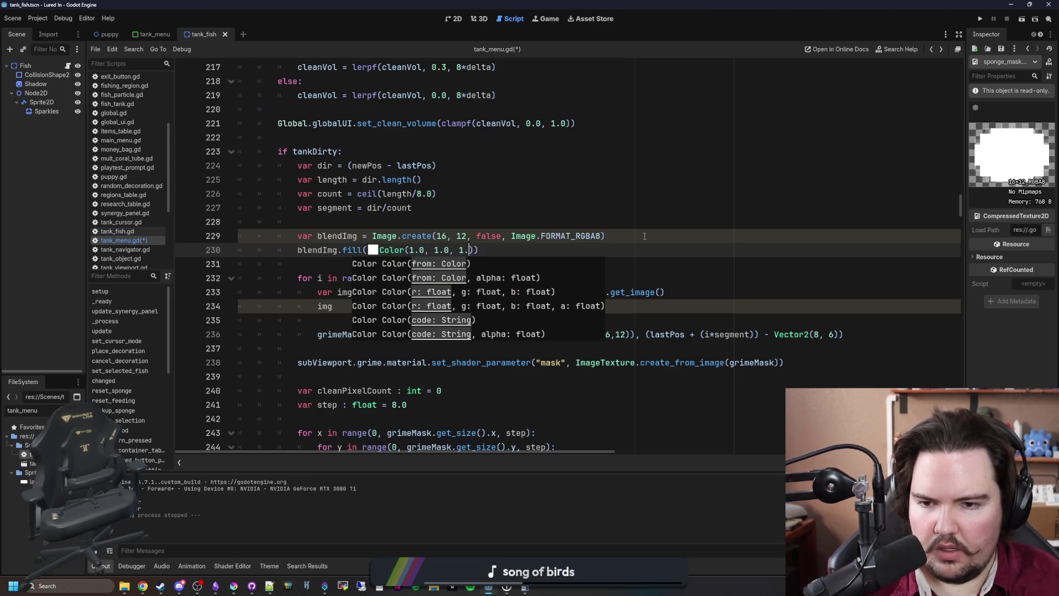
{"action": "type", "text": "0.5"}
{"action": "key", "text": "ctrl+s"}
Try img.blend_rect then img.lerp on line 234, and open the Image class documentation
{"action": "left_click", "coordinate": [371, 305]}
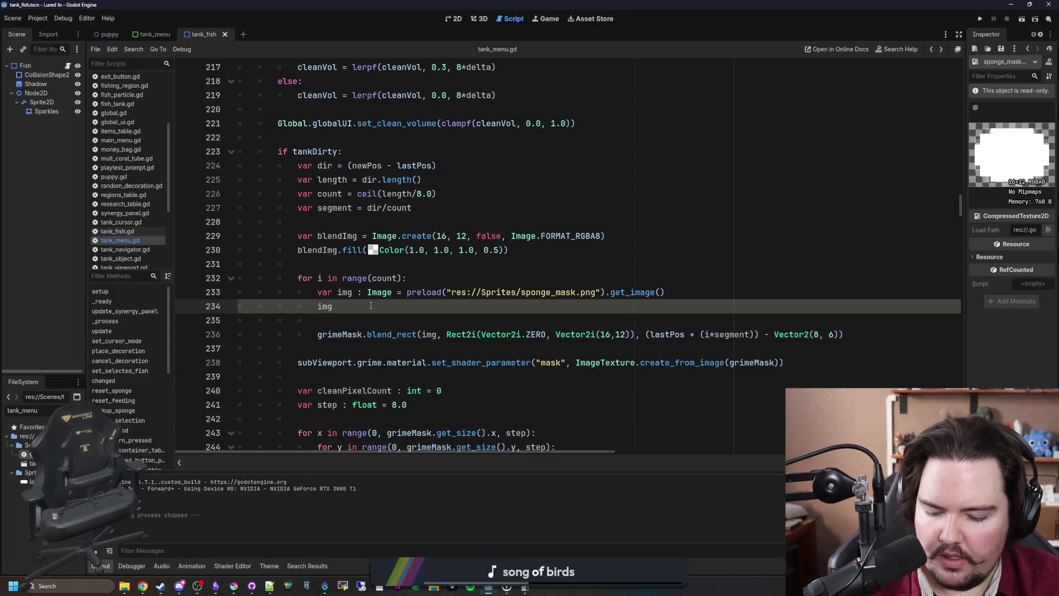
{"action": "type", "text": ".BLEN"}
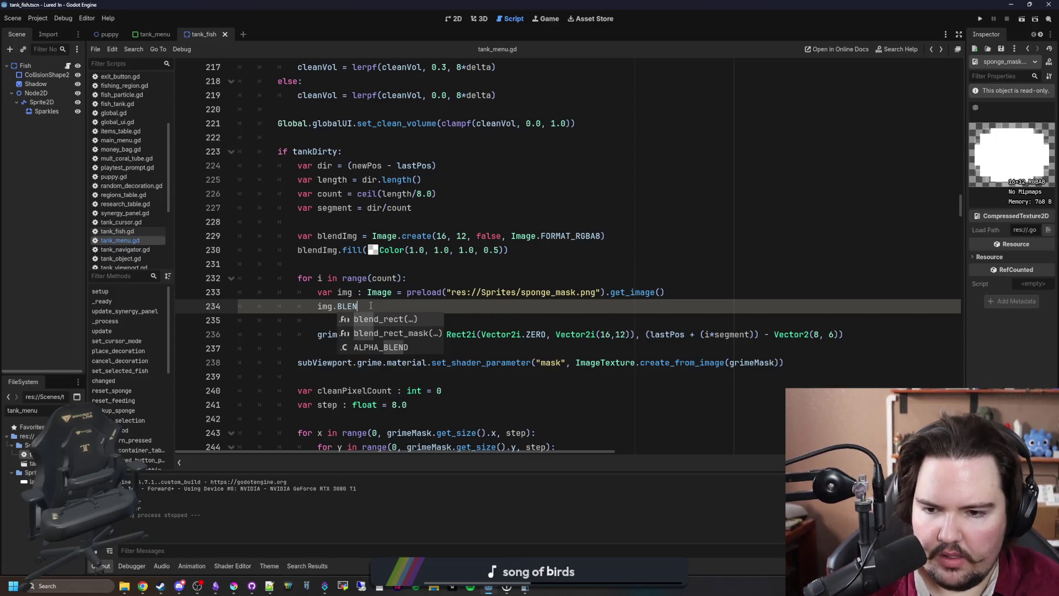
{"action": "key", "text": "Return"}
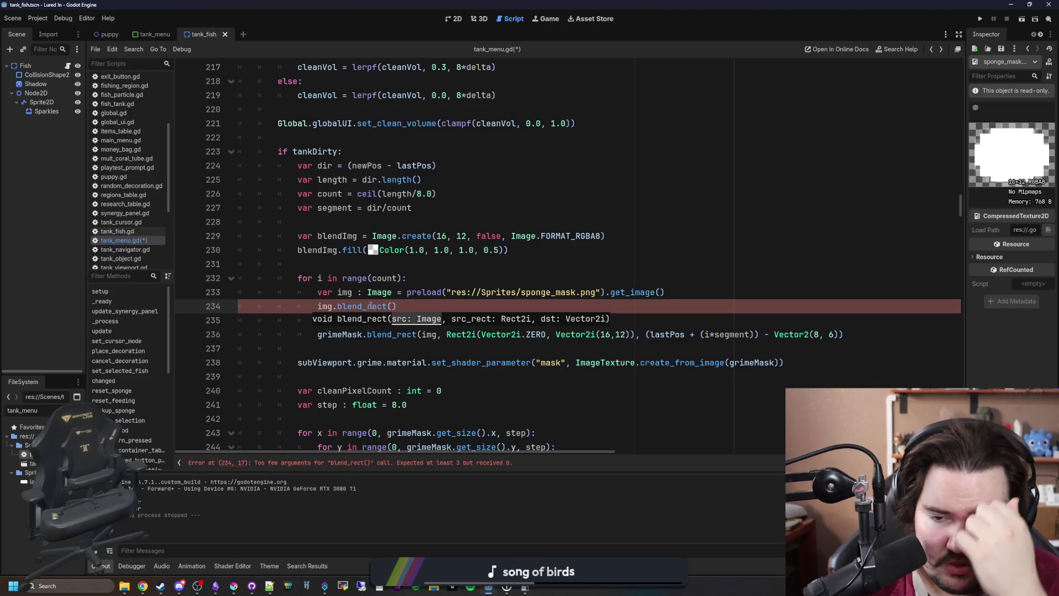
{"action": "key", "text": "BackSpace"}
{"action": "key", "text": "BackSpace"}
{"action": "key", "text": "BackSpace"}
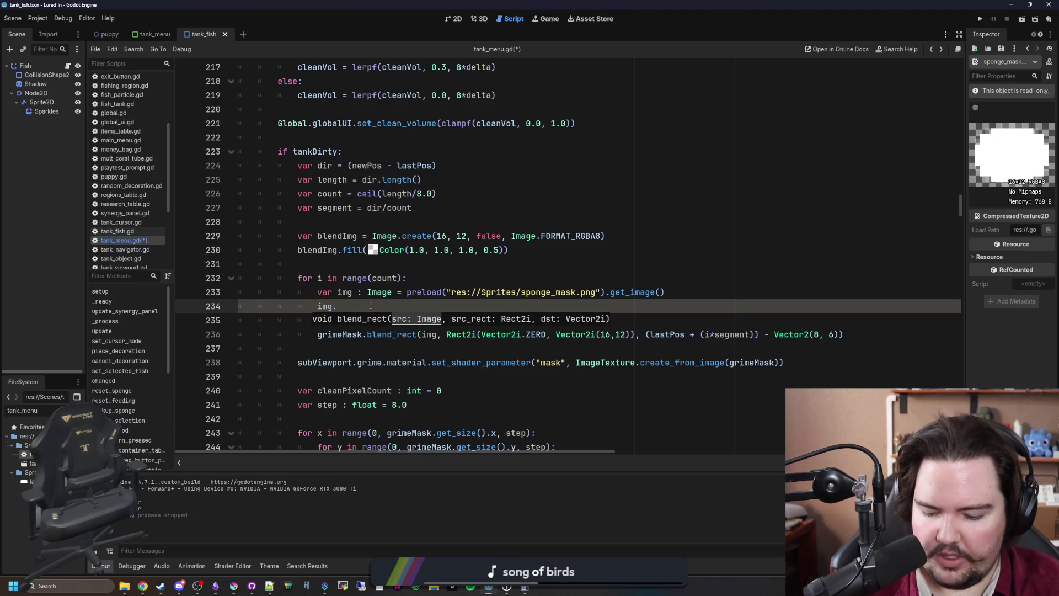
{"action": "type", "text": "Mmi"}
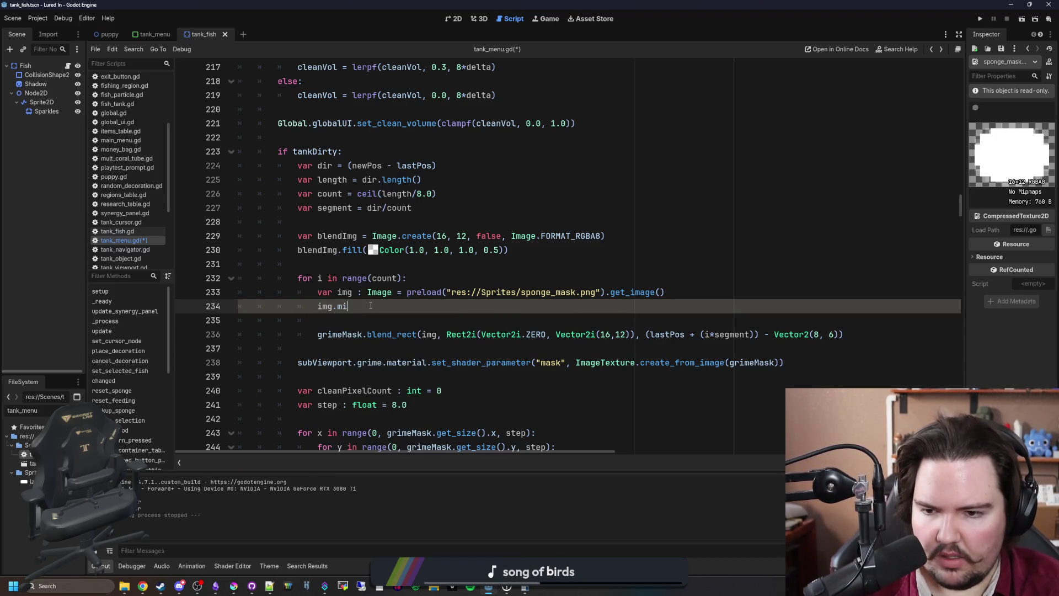
{"action": "type", "text": "lerp"}
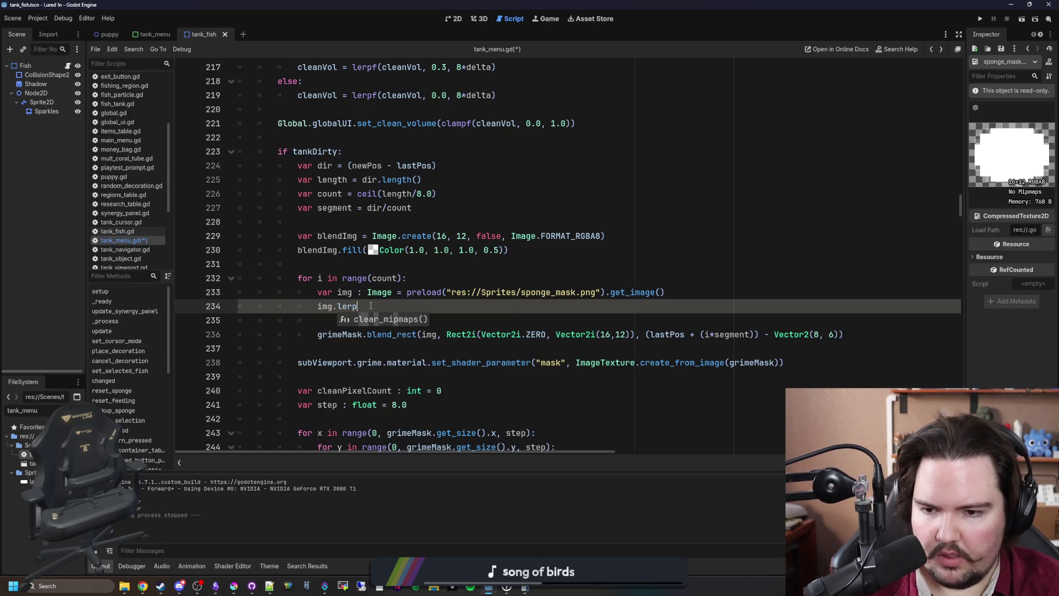
{"action": "left_click", "coordinate": [383, 291], "text": "ctrl"}
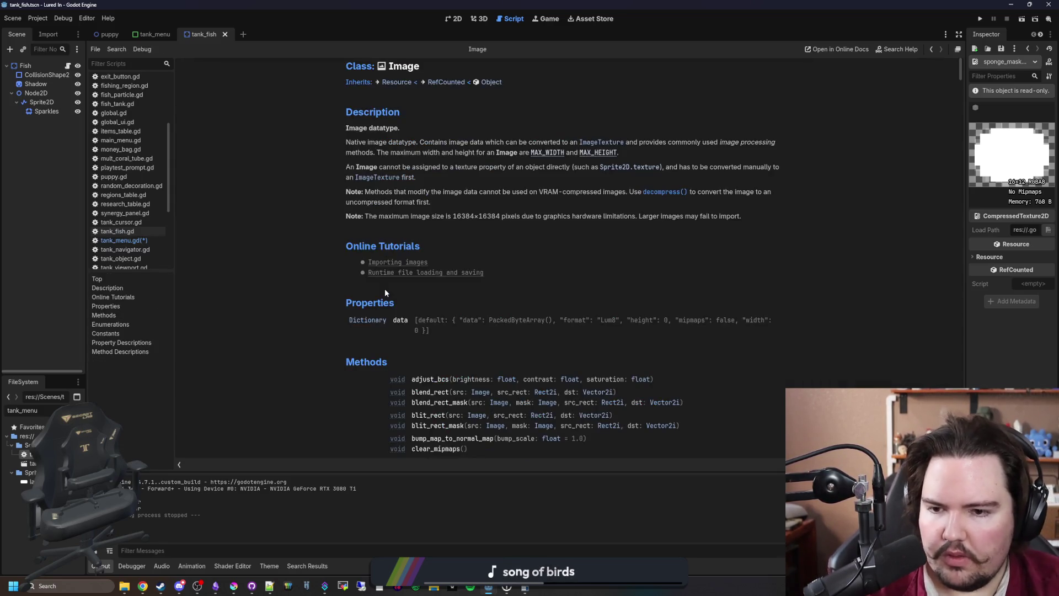
Read blit_rect's note recommending blend_rect in the Image docs, then return to tank_menu.gd
{"action": "scroll", "coordinate": [385, 290], "scroll_direction": "down", "scroll_amount": 3}
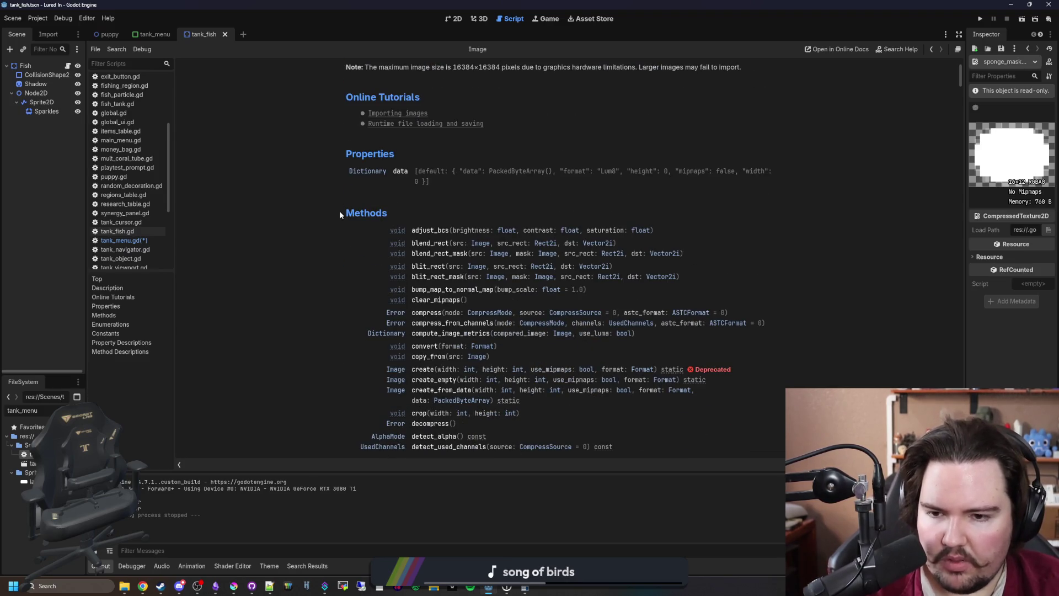
{"action": "left_click", "coordinate": [423, 268]}
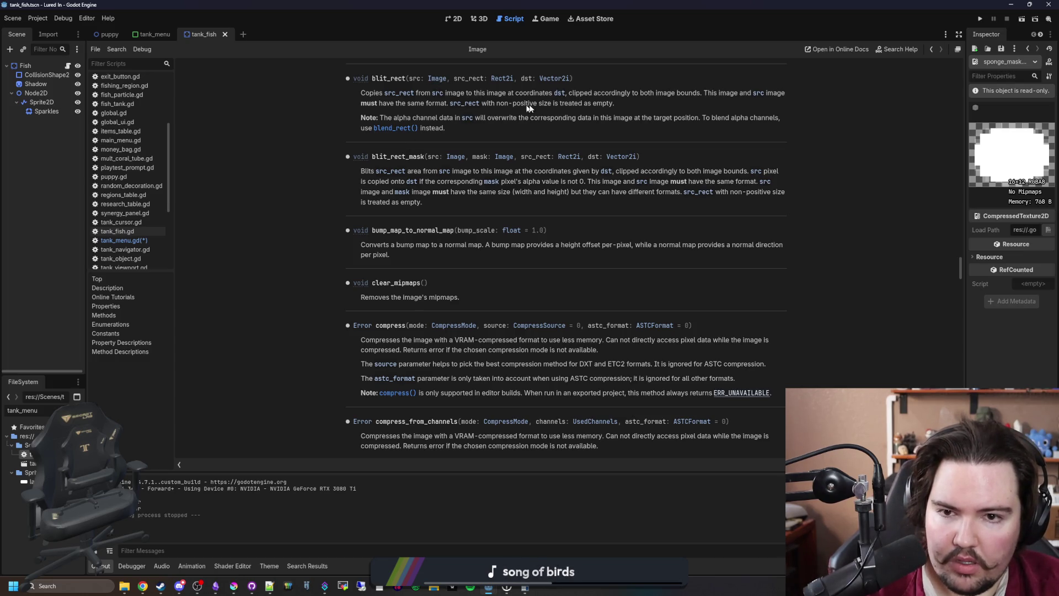
{"action": "mouse_move", "coordinate": [535, 119]}
{"action": "left_mouse_down"}
{"action": "mouse_move", "coordinate": [445, 128]}
{"action": "mouse_move", "coordinate": [772, 124]}
{"action": "left_mouse_up"}
{"action": "key", "text": "alt+Left"}
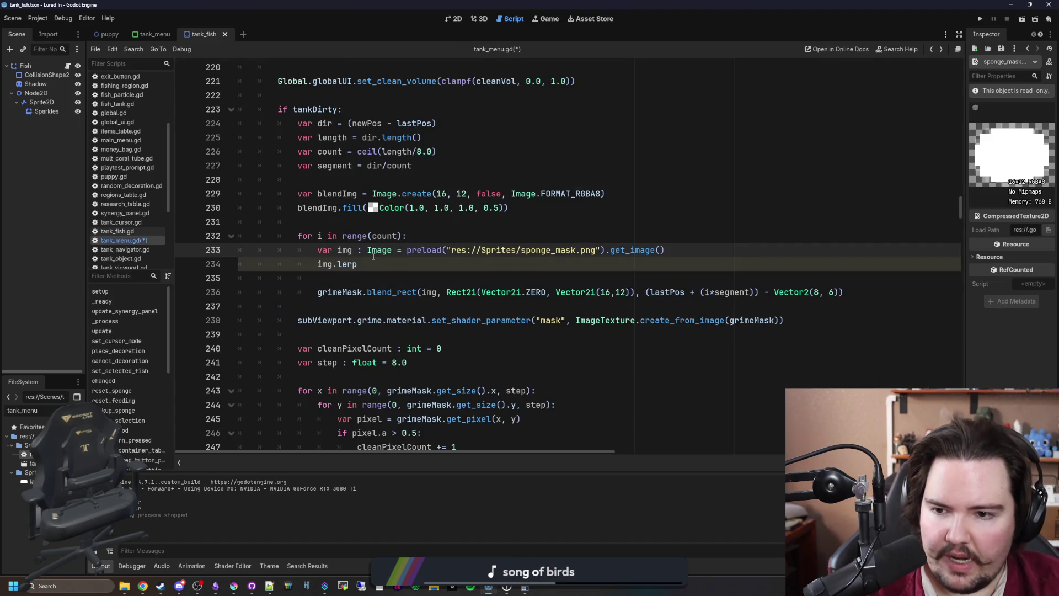
Change line 234's lerp to blend_rect with blendImg as the first argument
{"action": "left_click", "coordinate": [367, 265]}
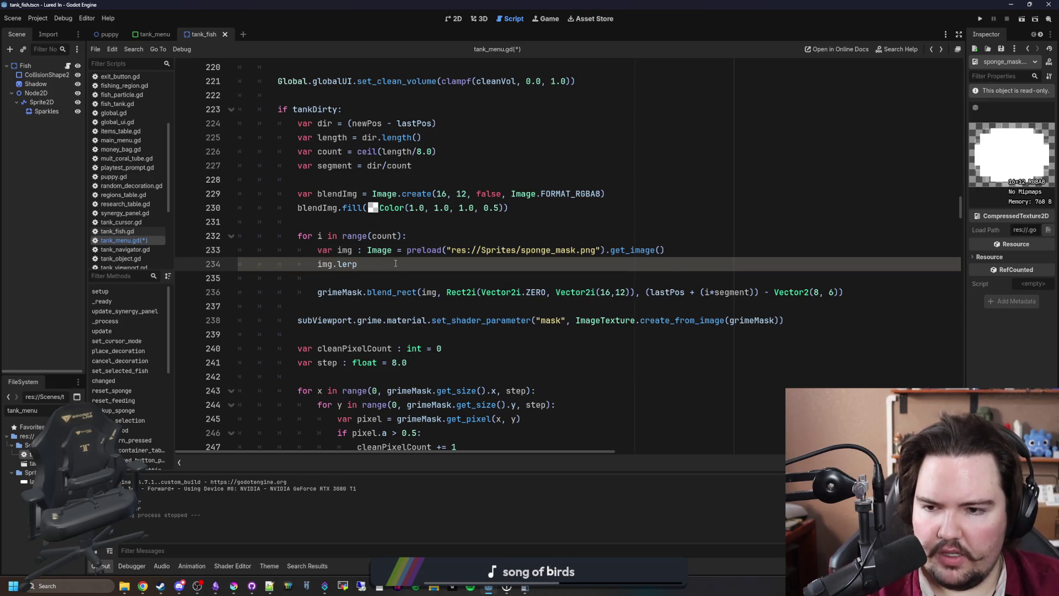
{"action": "key", "text": "BackSpace"}
{"action": "key", "text": "BackSpace"}
{"action": "key", "text": "BackSpace"}
{"action": "type", "text": "lend_rect("}
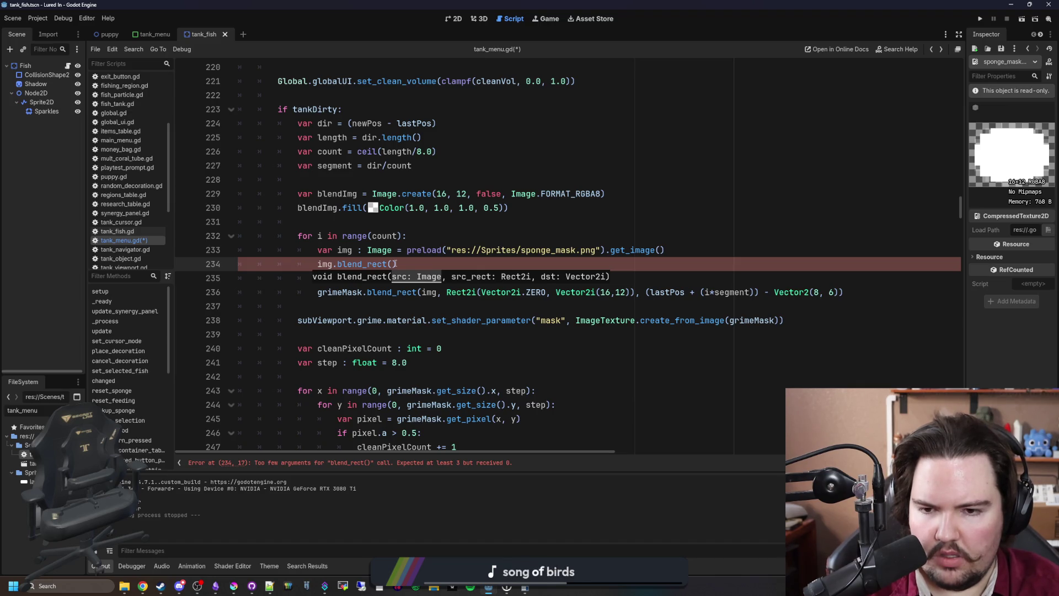
{"action": "type", "text": "d"}
{"action": "key", "text": "Return"}
{"action": "type", "text": ", Vect"}
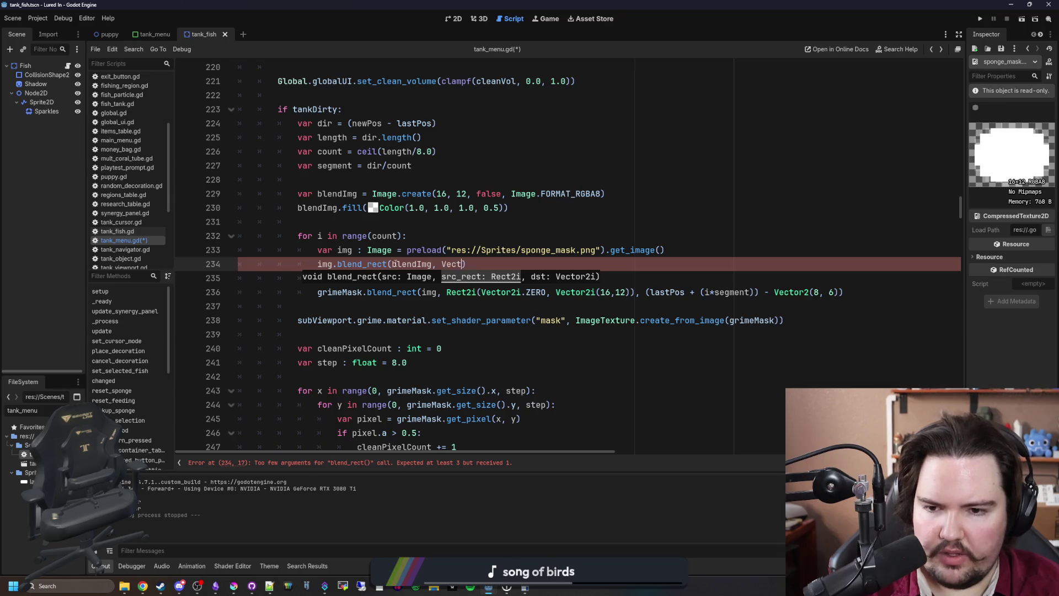
Add Rect2i(Vector2i.ZERO, Vector2i(16, 12)) and Vector2i.ZERO as the remaining arguments and save
{"action": "key", "text": "BackSpace"}
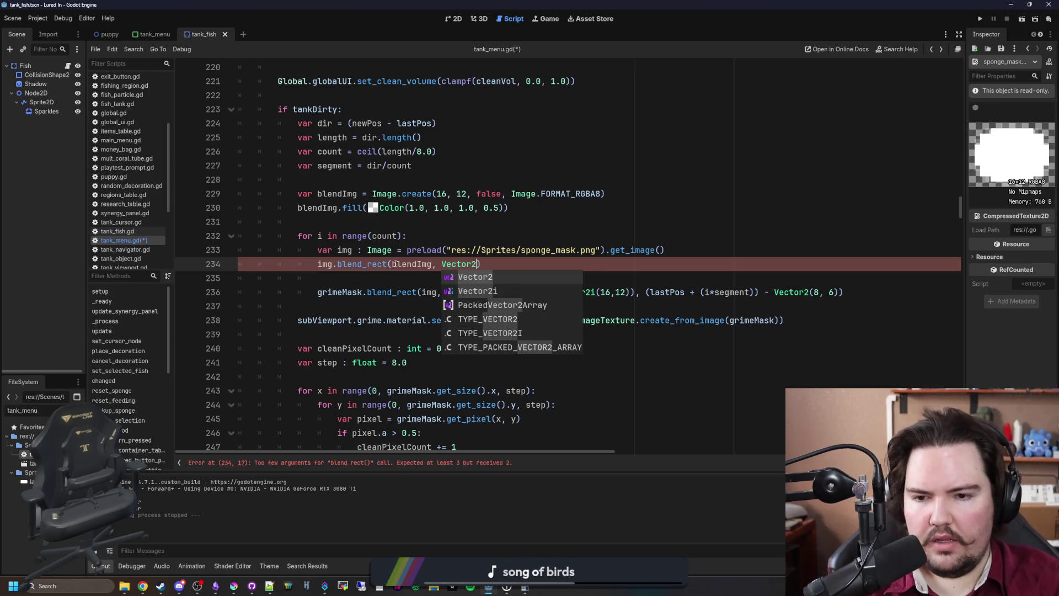
{"action": "key", "text": "BackSpace"}
{"action": "key", "text": "BackSpace"}
{"action": "key", "text": "BackSpace"}
{"action": "key", "text": "BackSpace"}
{"action": "type", "text": "Rect2i("}
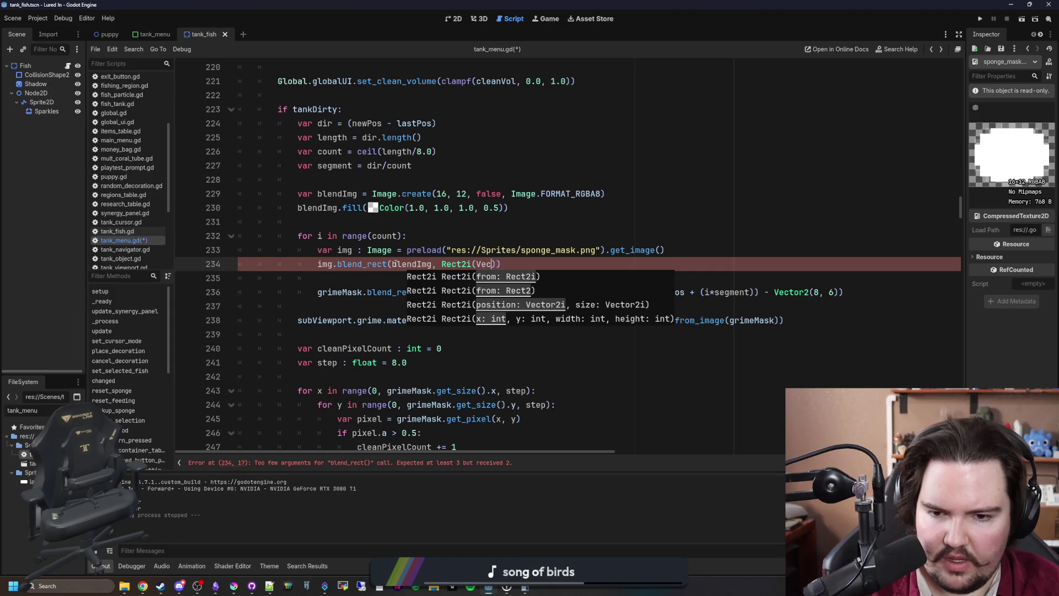
{"action": "type", "text": ".ZERO, Vector"}
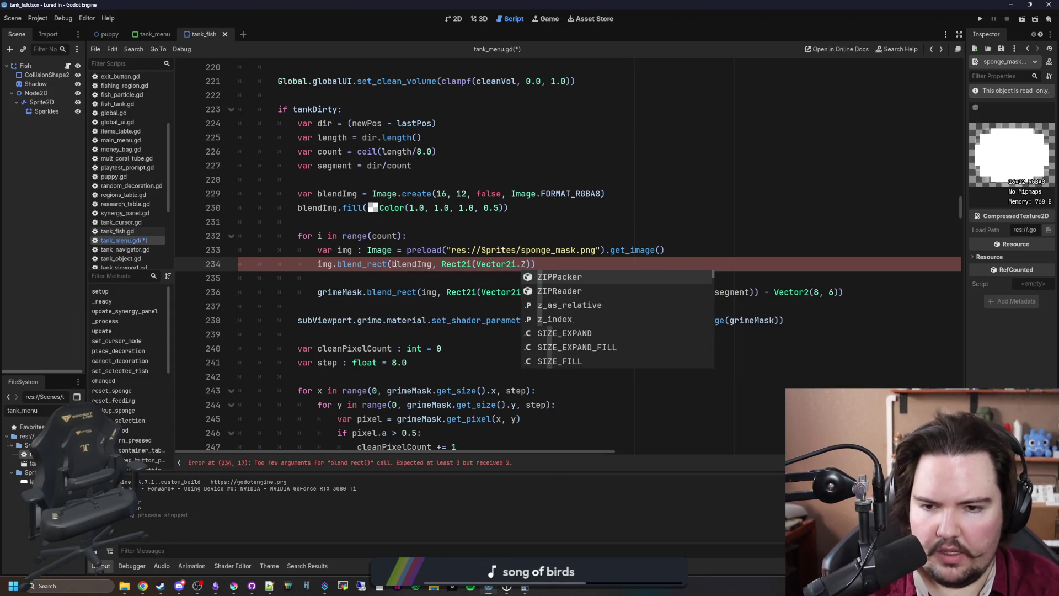
{"action": "type", "text": "2I"}
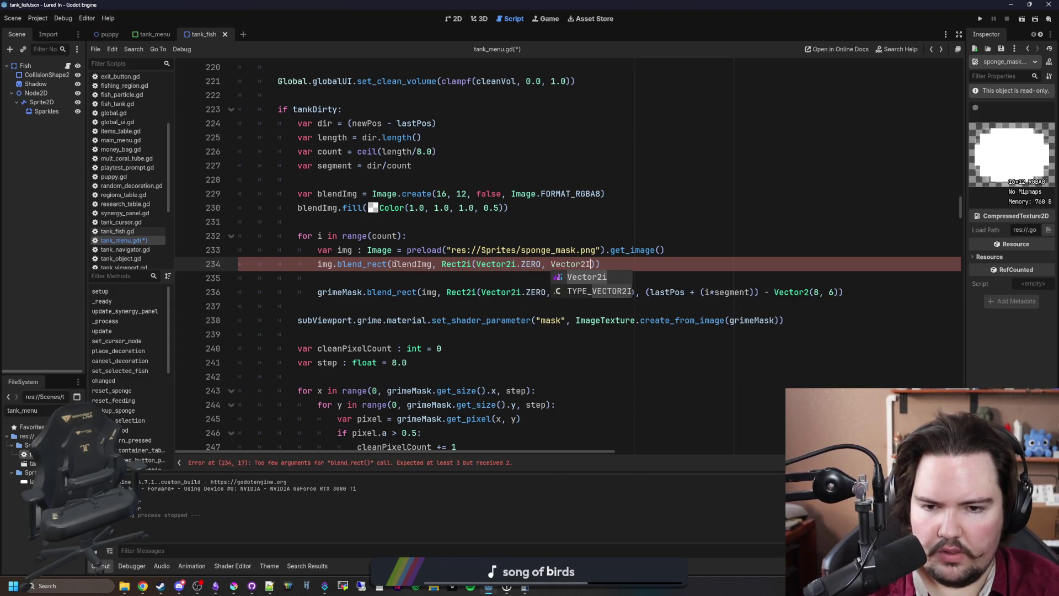
{"action": "key", "text": "Return"}
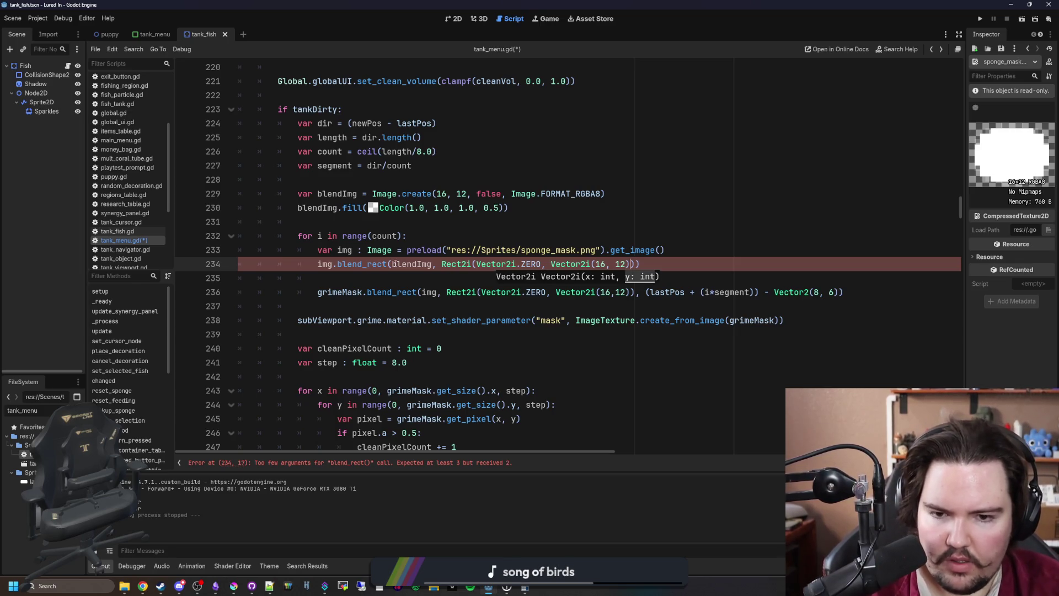
{"action": "type", "text": "V"}
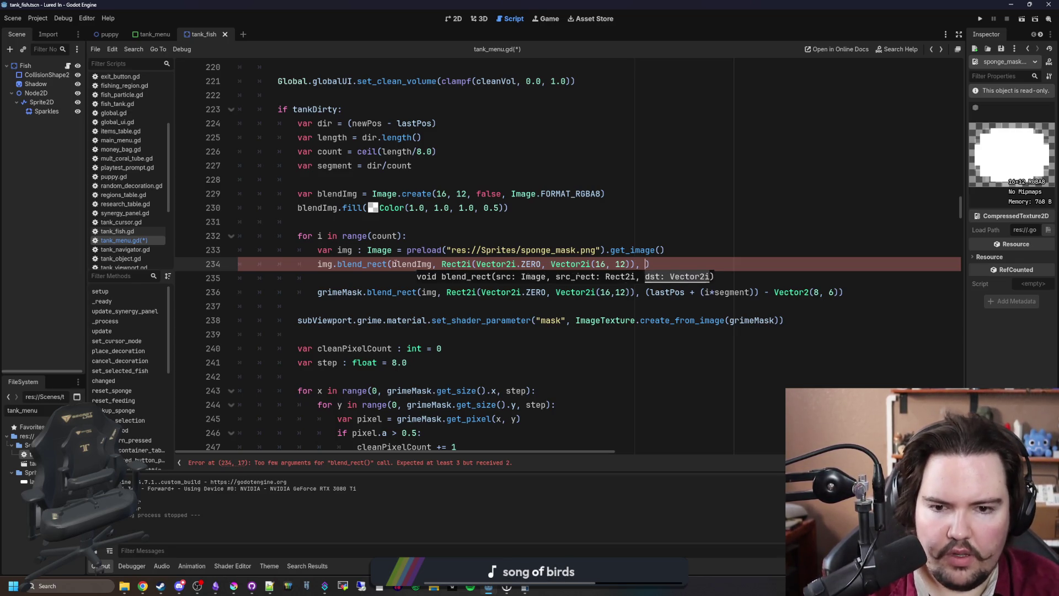
{"action": "type", "text": "ector2i"}
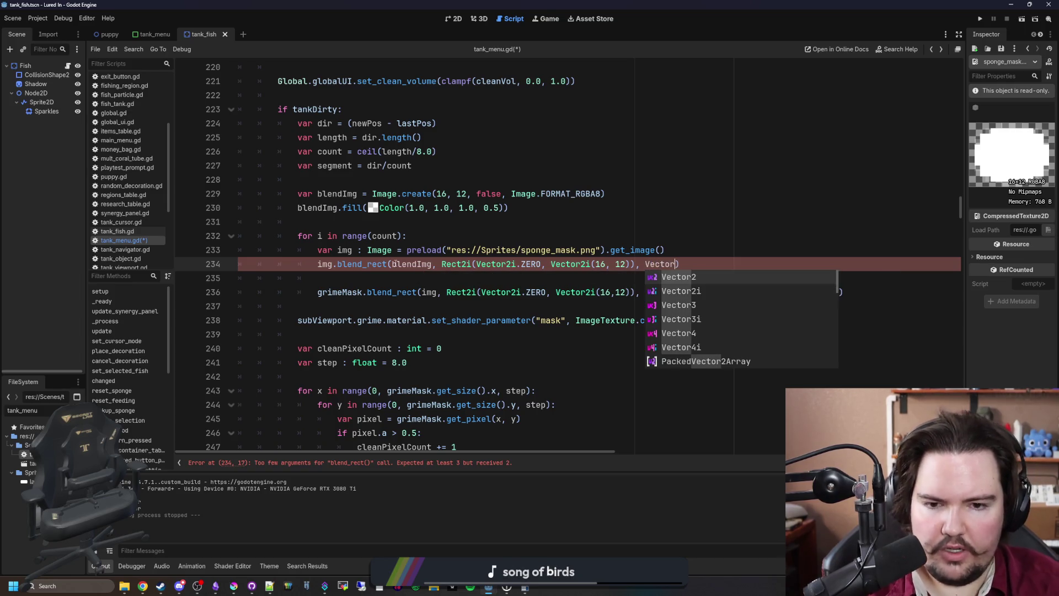
{"action": "type", "text": ".ZERO"}
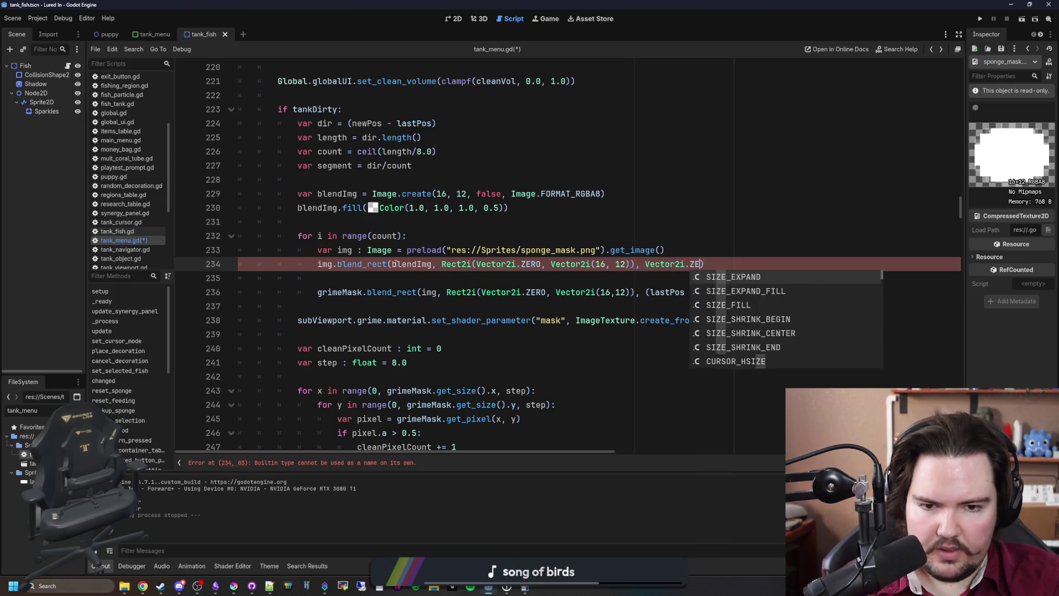
{"action": "left_click_drag", "start_coordinate": [485, 279], "coordinate": [502, 285]}
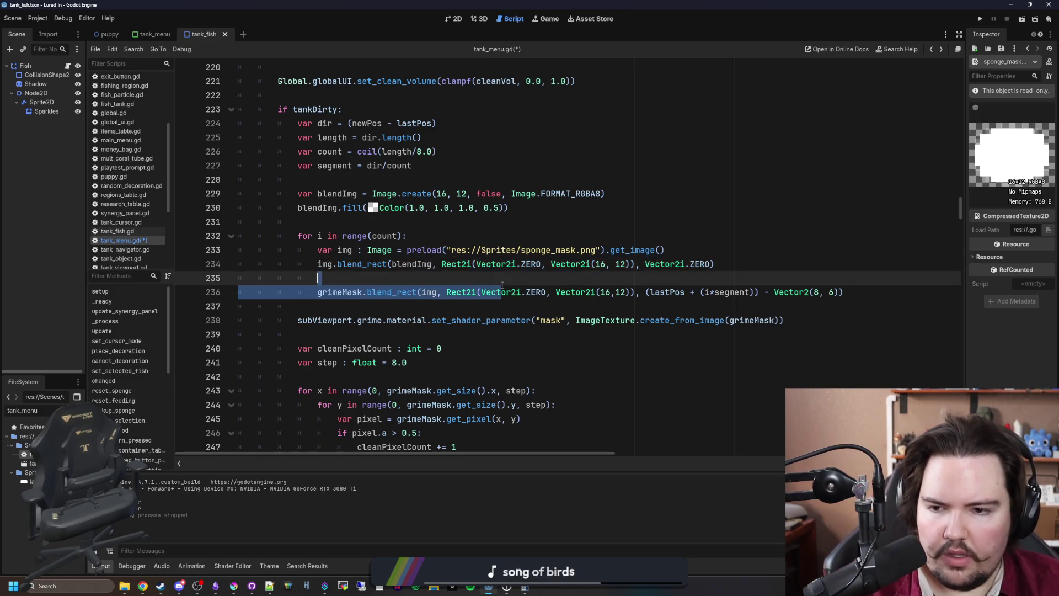
{"action": "left_click", "coordinate": [526, 274]}
{"action": "key", "text": "ctrl+s"}
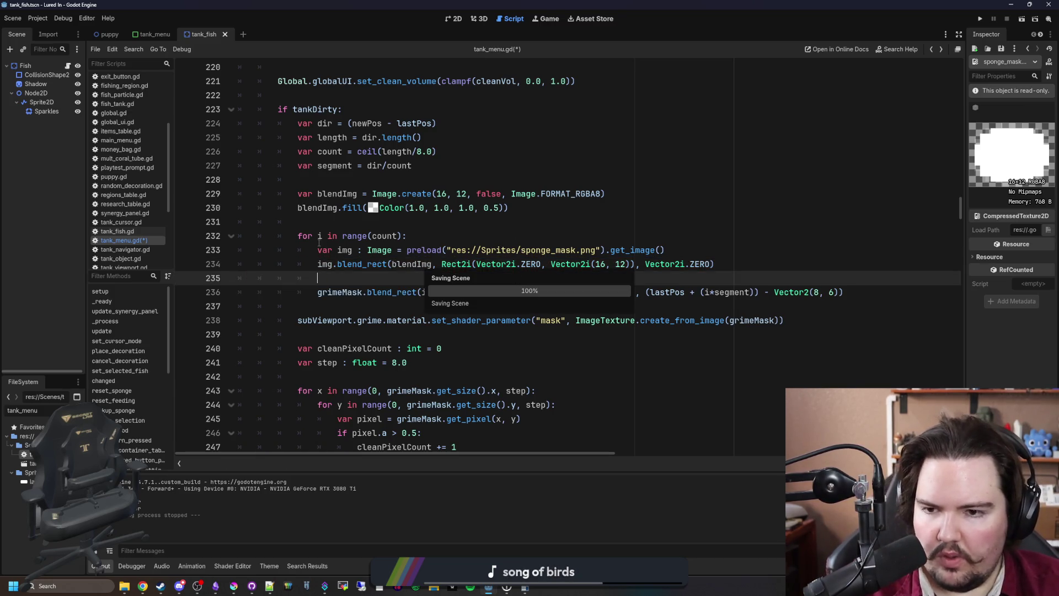
{"action": "left_click", "coordinate": [367, 219]}
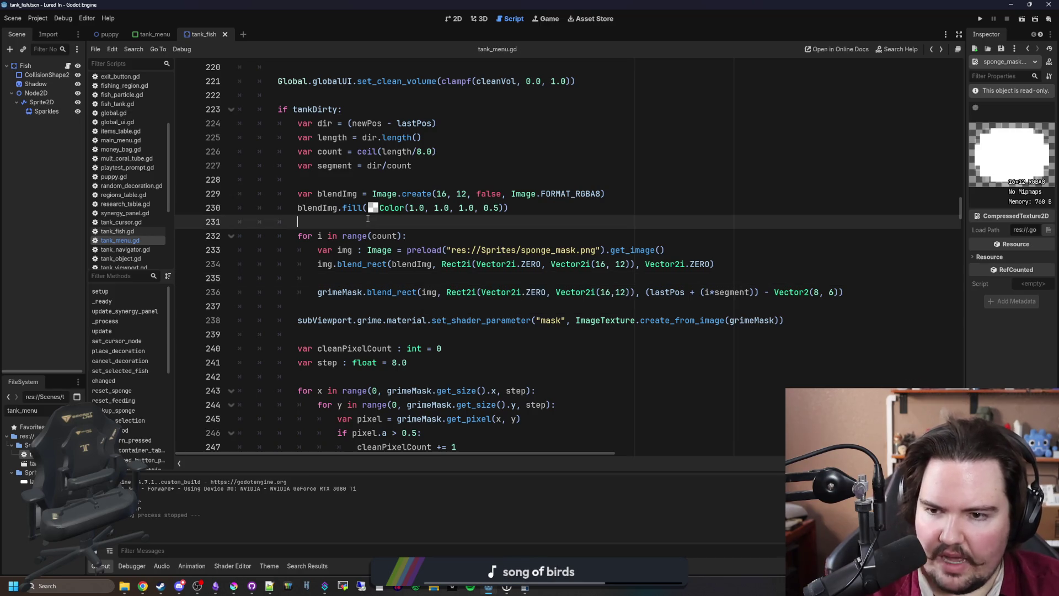
Move the sponge image load and blend_rect lines above the for loop and dedent them
{"action": "left_click", "coordinate": [368, 278]}
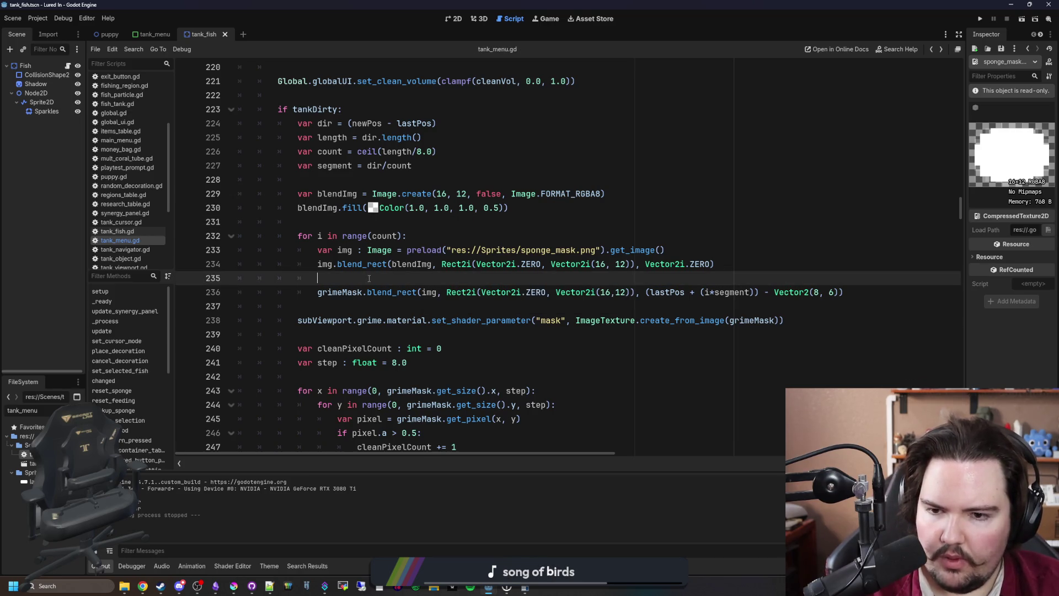
{"action": "mouse_move", "coordinate": [715, 264]}
{"action": "left_mouse_down"}
{"action": "mouse_move", "coordinate": [237, 264]}
{"action": "mouse_move", "coordinate": [237, 247]}
{"action": "left_mouse_up"}
{"action": "key", "text": "ctrl+x"}
{"action": "left_click", "coordinate": [346, 226]}
{"action": "key", "text": "ctrl+v"}
{"action": "left_click", "coordinate": [374, 235]}
{"action": "key", "text": "shift+Tab"}
{"action": "key", "text": "shift+Tab"}
{"action": "key", "text": "shift+Tab"}
{"action": "left_click", "coordinate": [353, 249]}
{"action": "key", "text": "shift+Tab"}
{"action": "left_click", "coordinate": [343, 306]}
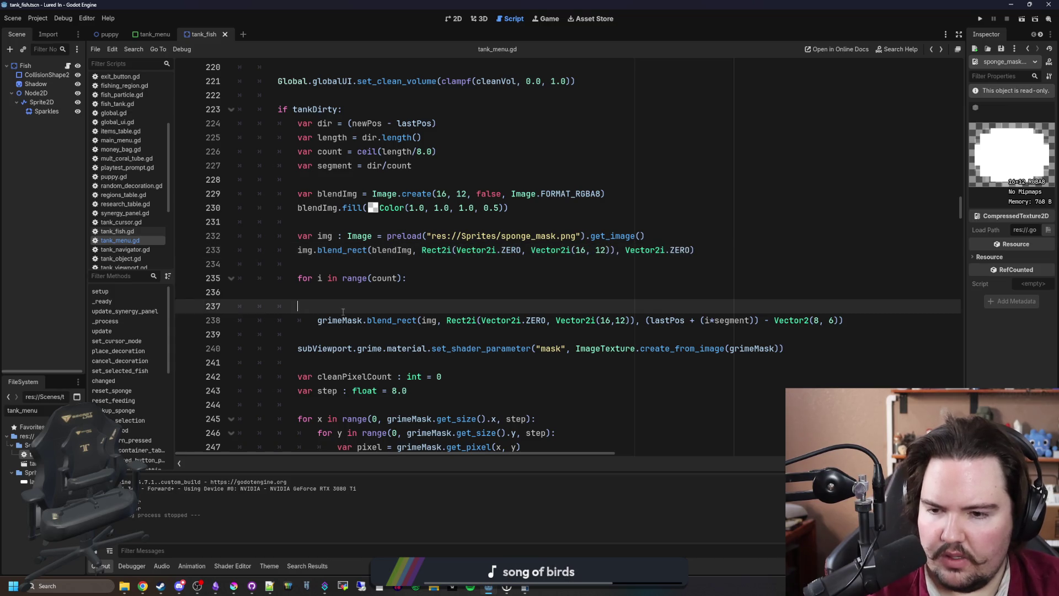
{"action": "key", "text": "BackSpace"}
{"action": "key", "text": "BackSpace"}
Save tank_menu.gd and run the game to test the sponge blending
{"action": "left_click", "coordinate": [386, 250]}
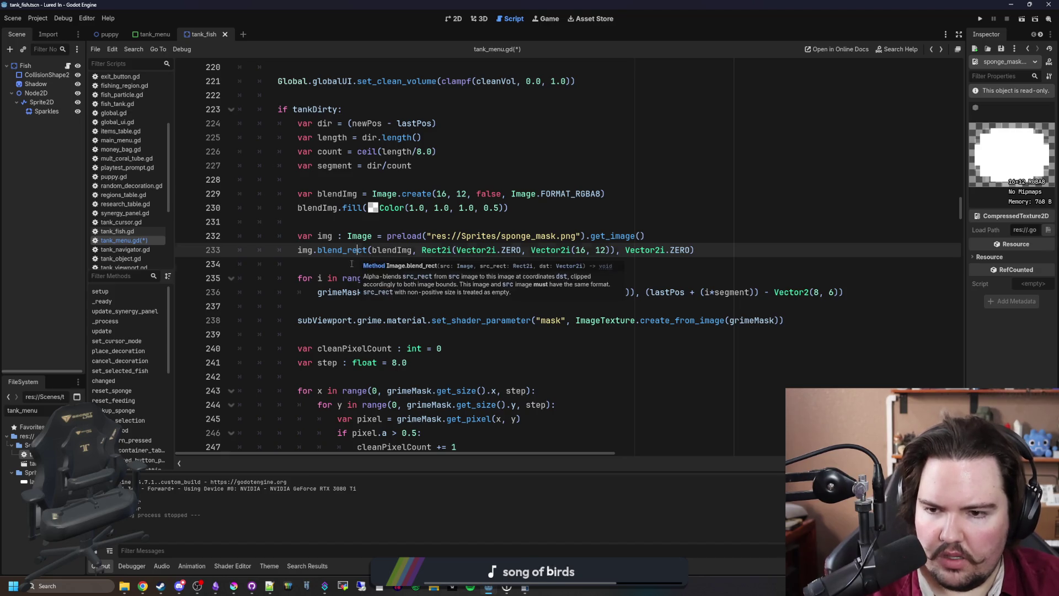
{"action": "left_click", "coordinate": [383, 258]}
{"action": "key", "text": "ctrl+s"}
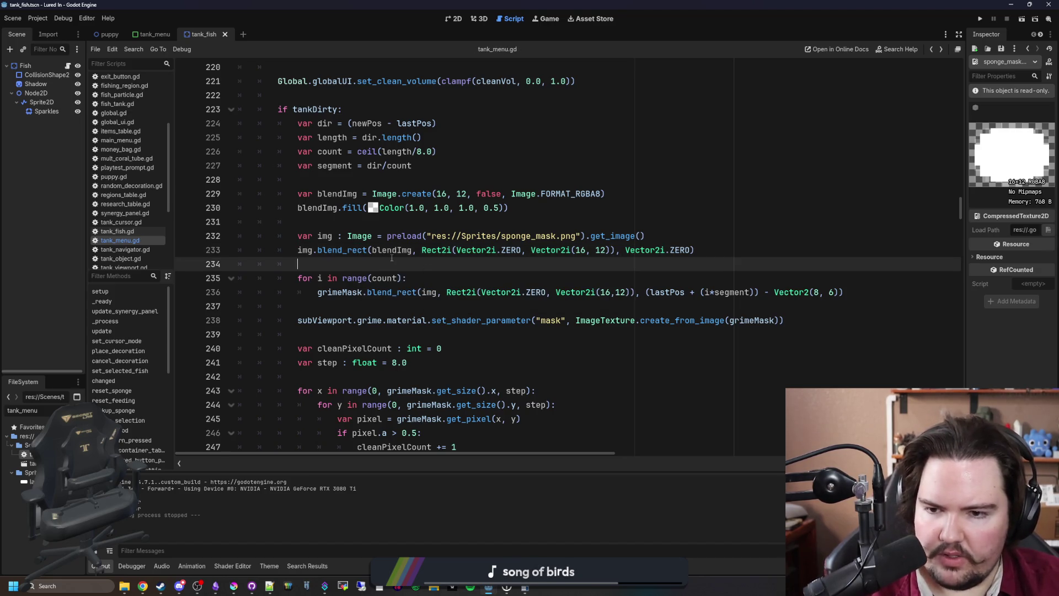
{"action": "left_click", "coordinate": [392, 254]}
{"action": "left_click", "coordinate": [372, 263]}
{"action": "key", "text": "ctrl+s"}
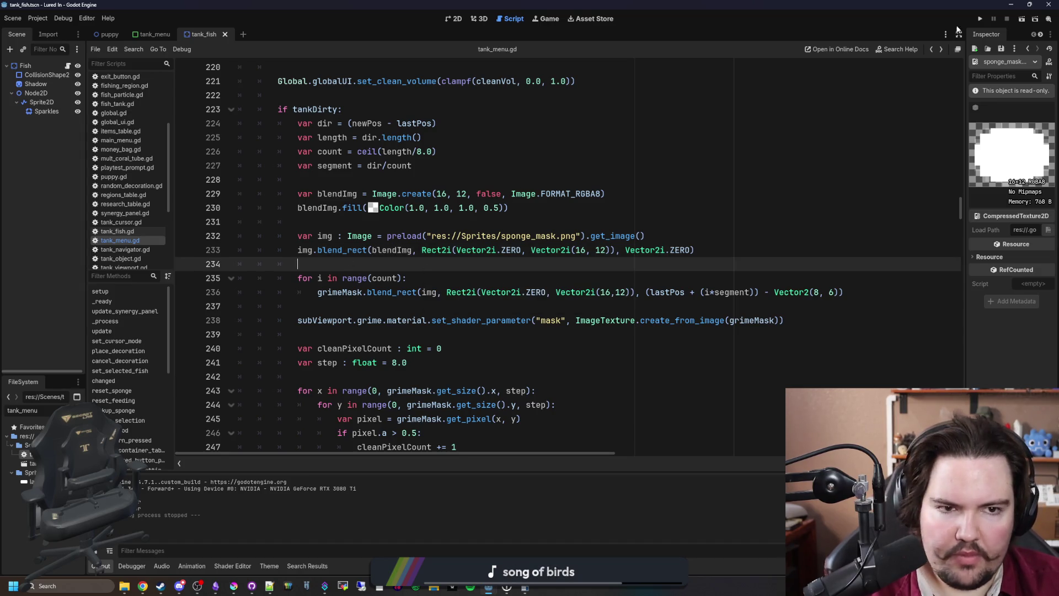
{"action": "left_click", "coordinate": [974, 21]}
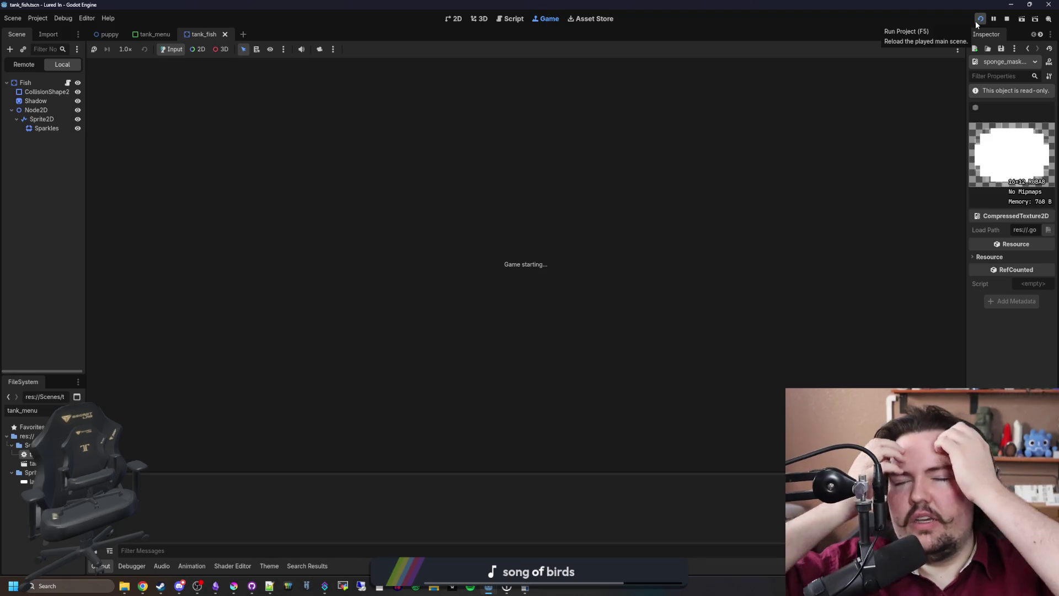
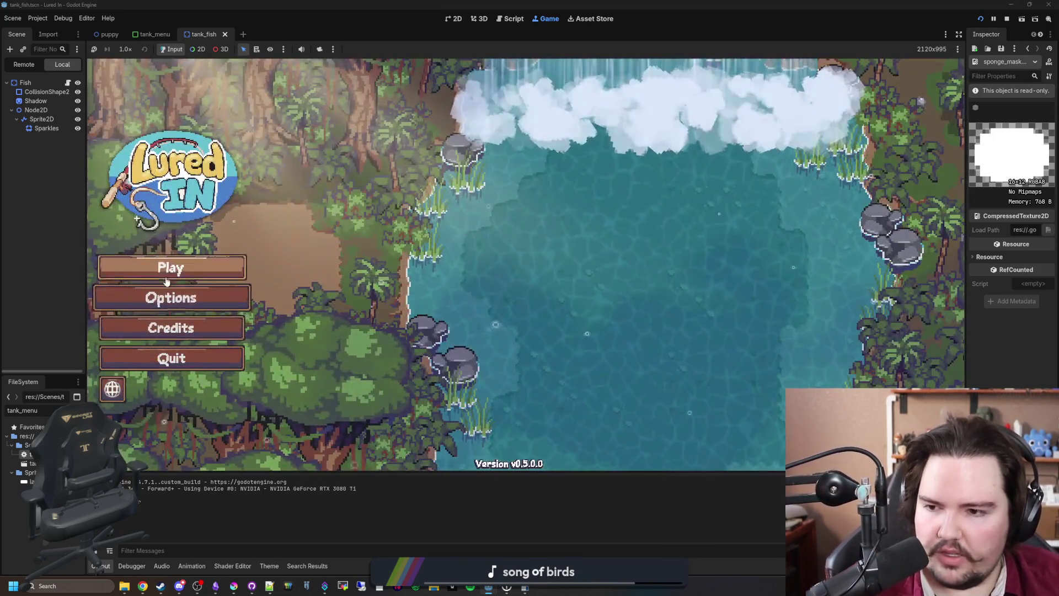
Start the game, open Fish Tank 3, wipe part of its glass with the sponge, then view tank_menu.gd
{"action": "left_click", "coordinate": [167, 281]}
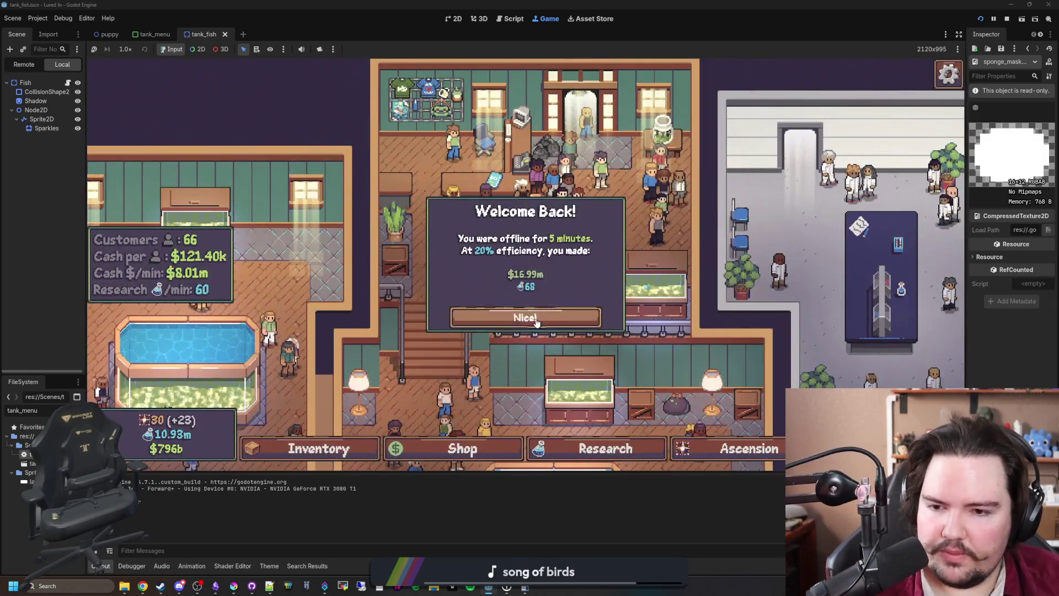
{"action": "left_click", "coordinate": [520, 313]}
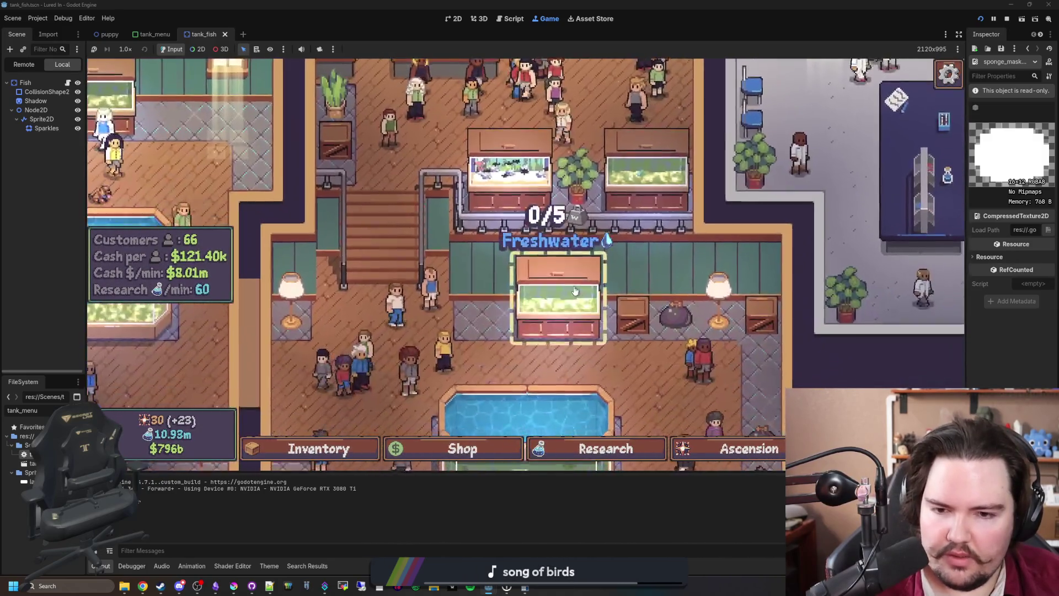
{"action": "left_click", "coordinate": [574, 291]}
{"action": "left_click", "coordinate": [376, 185]}
{"action": "mouse_move", "coordinate": [412, 218]}
{"action": "left_mouse_down"}
{"action": "mouse_move", "coordinate": [472, 288]}
{"action": "mouse_move", "coordinate": [524, 300]}
{"action": "mouse_move", "coordinate": [541, 299]}
{"action": "mouse_move", "coordinate": [437, 260]}
{"action": "mouse_move", "coordinate": [422, 243]}
{"action": "mouse_move", "coordinate": [534, 299]}
{"action": "mouse_move", "coordinate": [578, 236]}
{"action": "mouse_move", "coordinate": [607, 324]}
{"action": "mouse_move", "coordinate": [658, 325]}
{"action": "mouse_move", "coordinate": [640, 239]}
{"action": "mouse_move", "coordinate": [617, 225]}
{"action": "mouse_move", "coordinate": [629, 276]}
{"action": "mouse_move", "coordinate": [560, 321]}
{"action": "mouse_move", "coordinate": [469, 331]}
{"action": "mouse_move", "coordinate": [411, 317]}
{"action": "mouse_move", "coordinate": [386, 270]}
{"action": "mouse_move", "coordinate": [387, 256]}
{"action": "mouse_move", "coordinate": [532, 225]}
{"action": "mouse_move", "coordinate": [473, 271]}
{"action": "mouse_move", "coordinate": [690, 342]}
{"action": "mouse_move", "coordinate": [649, 420]}
{"action": "mouse_move", "coordinate": [449, 265]}
{"action": "mouse_move", "coordinate": [433, 276]}
{"action": "mouse_move", "coordinate": [439, 261]}
{"action": "mouse_move", "coordinate": [496, 274]}
{"action": "mouse_move", "coordinate": [376, 185]}
{"action": "left_mouse_up"}
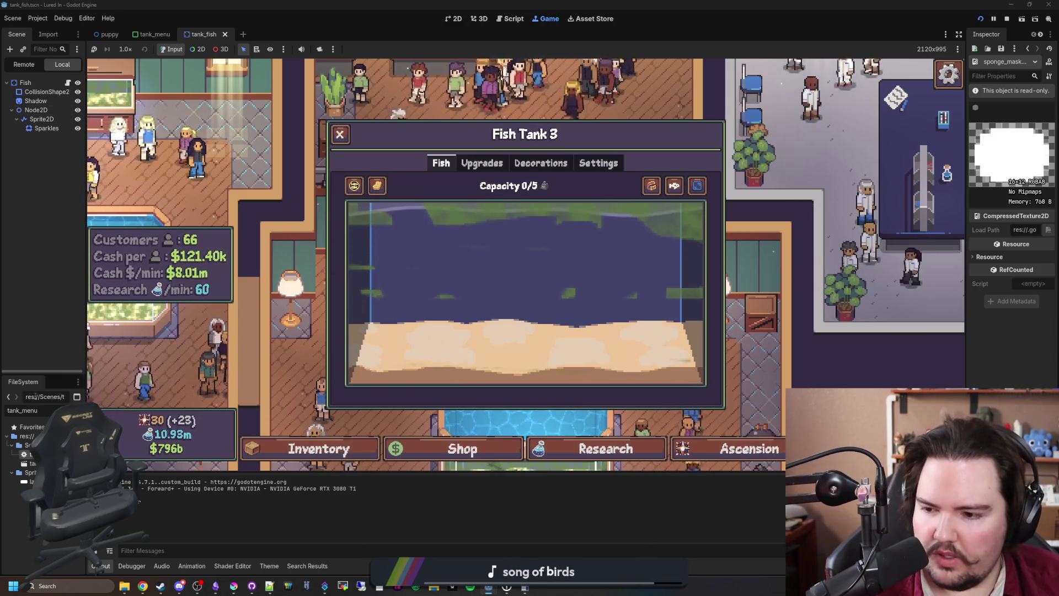
{"action": "key", "text": "ctrl+F3"}
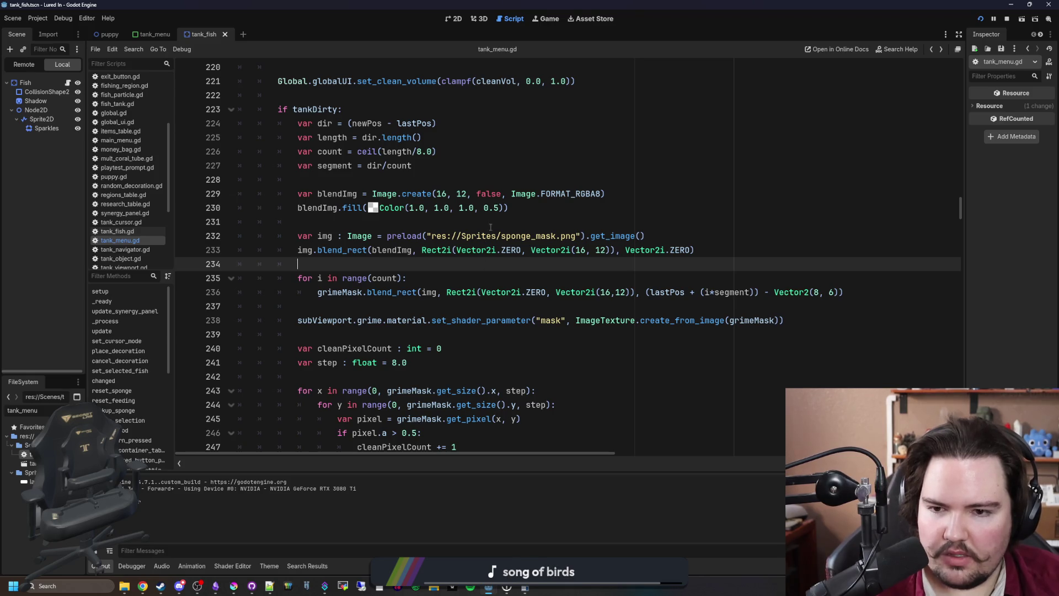
Change the blend fill colour's alpha on line 230 to 0.0 and save tank_menu.gd
{"action": "left_click", "coordinate": [499, 208]}
{"action": "type", "text": "2"}
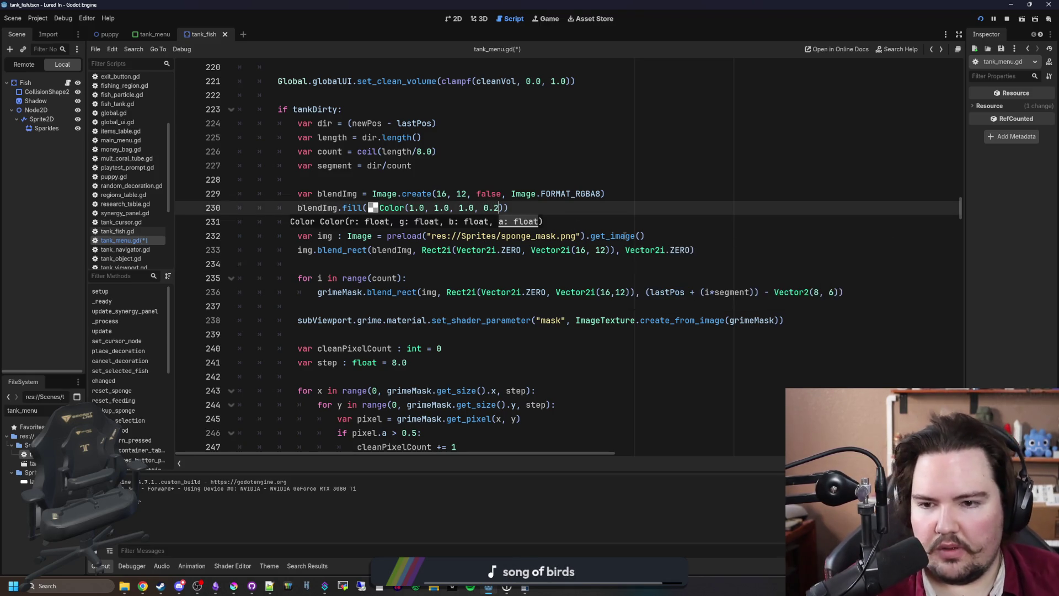
{"action": "left_click", "coordinate": [503, 220]}
{"action": "key", "text": "ctrl+s"}
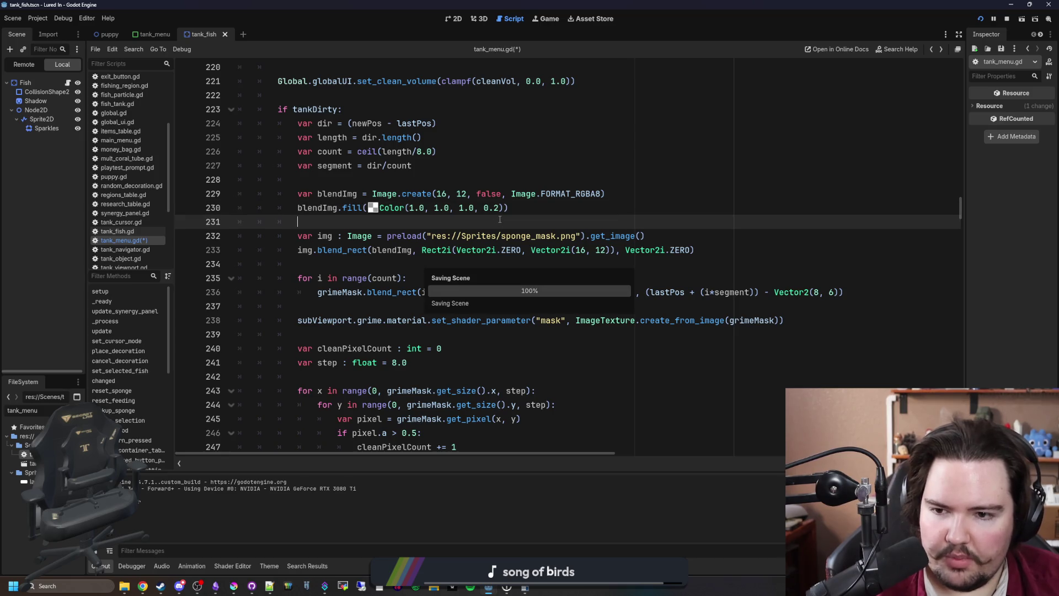
{"action": "left_click", "coordinate": [500, 208]}
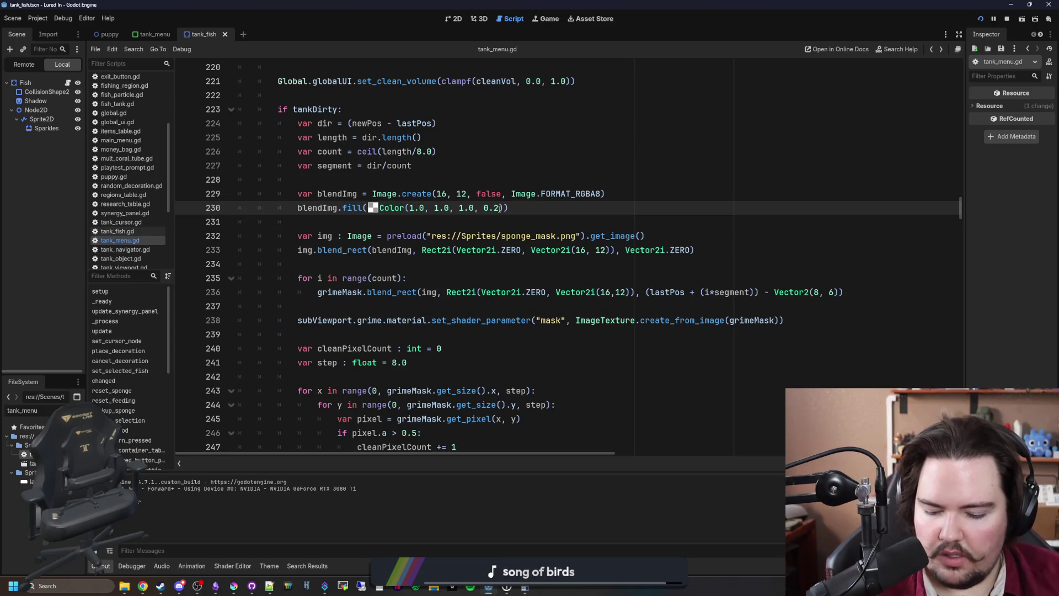
{"action": "type", "text": "0"}
{"action": "double_click", "coordinate": [555, 215]}
{"action": "key", "text": "ctrl+s"}
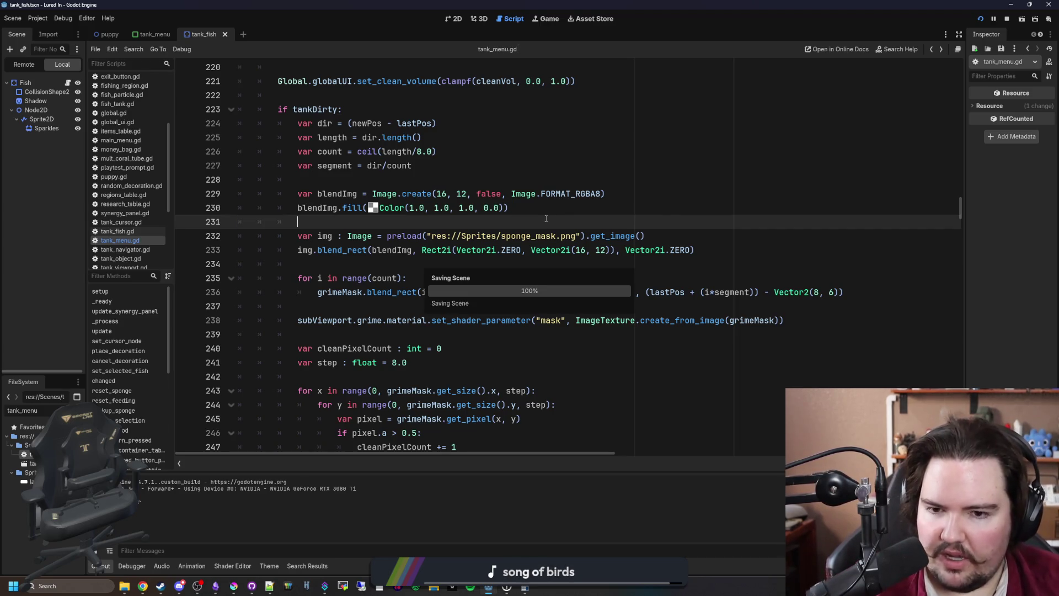
Test the change in the running game by feeding Fish Tank 3, then opening and closing Fish Tank 1
{"action": "left_click", "coordinate": [548, 20]}
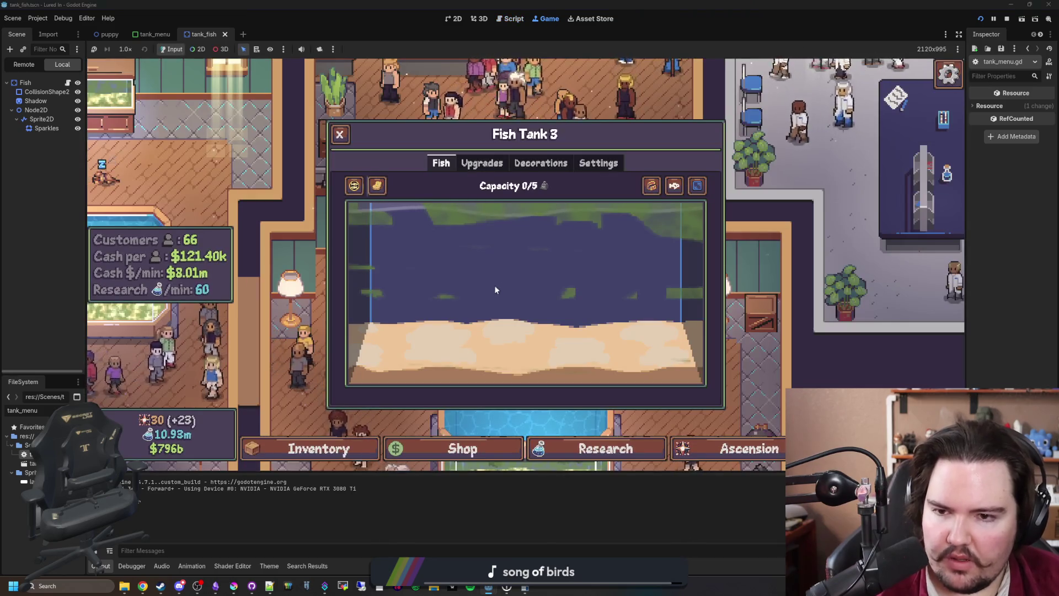
{"action": "mouse_move", "coordinate": [382, 188]}
{"action": "left_mouse_down"}
{"action": "mouse_move", "coordinate": [439, 223]}
{"action": "mouse_move", "coordinate": [505, 206]}
{"action": "mouse_move", "coordinate": [552, 173]}
{"action": "mouse_move", "coordinate": [581, 196]}
{"action": "mouse_move", "coordinate": [613, 248]}
{"action": "mouse_move", "coordinate": [552, 243]}
{"action": "left_mouse_up"}
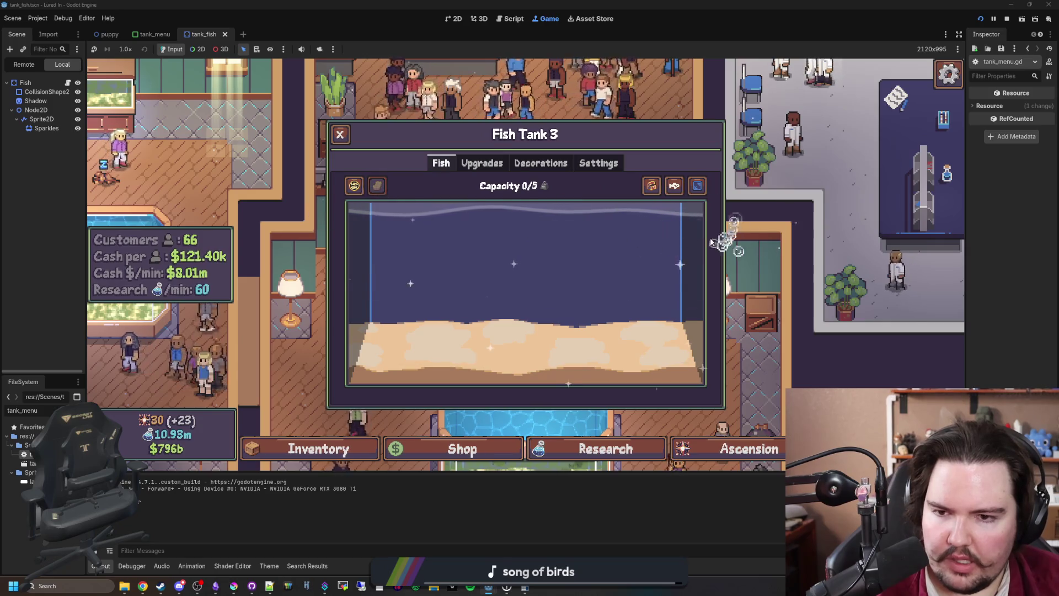
{"action": "key", "text": "Escape"}
{"action": "left_click", "coordinate": [513, 160]}
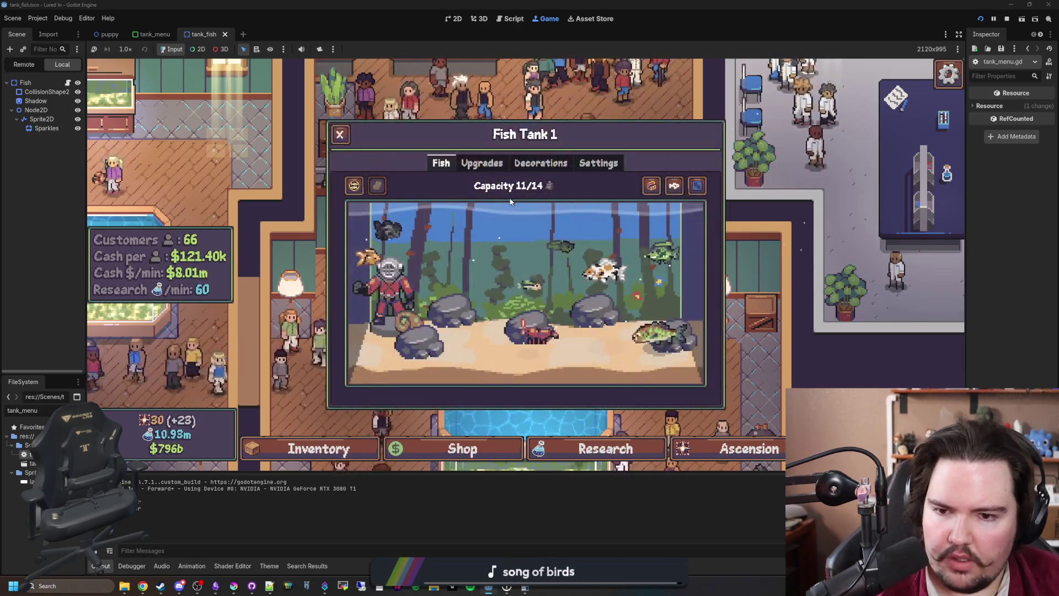
{"action": "key", "text": "Escape"}
{"action": "left_click", "coordinate": [234, 586]}
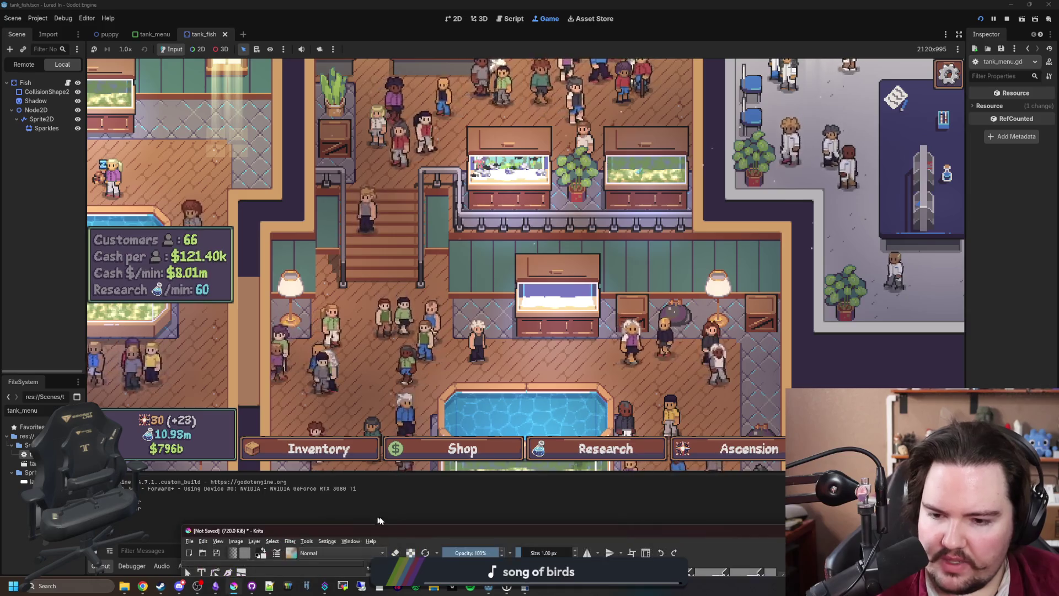
Maximise Krita and open sponge_mask.png
{"action": "left_click_drag", "start_coordinate": [393, 528], "coordinate": [156, 4]}
{"action": "left_click", "coordinate": [7, 13]}
{"action": "left_click", "coordinate": [25, 34]}
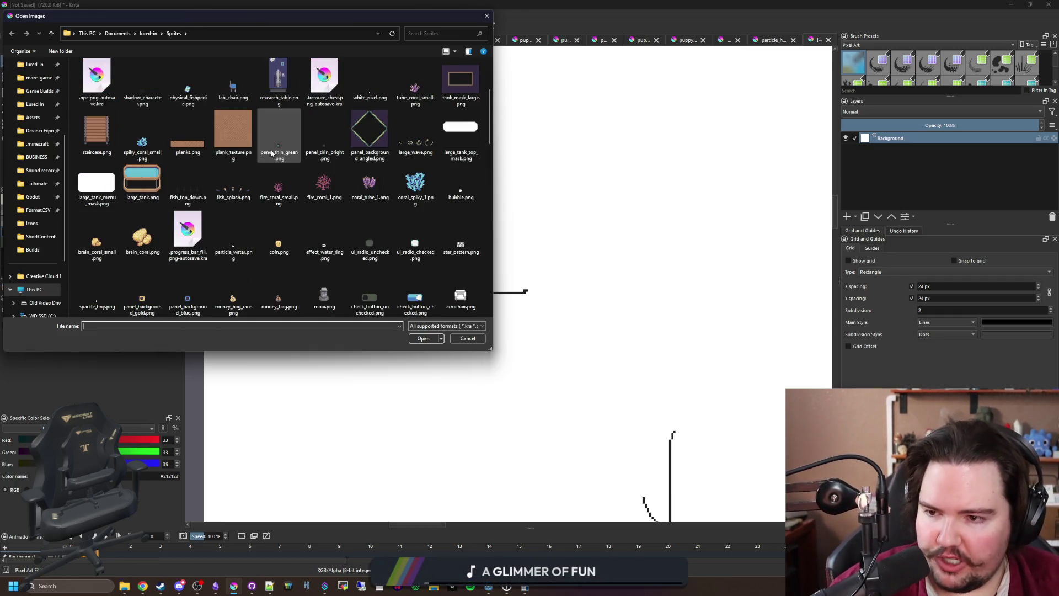
{"action": "scroll", "coordinate": [271, 153], "scroll_direction": "down", "scroll_amount": 10}
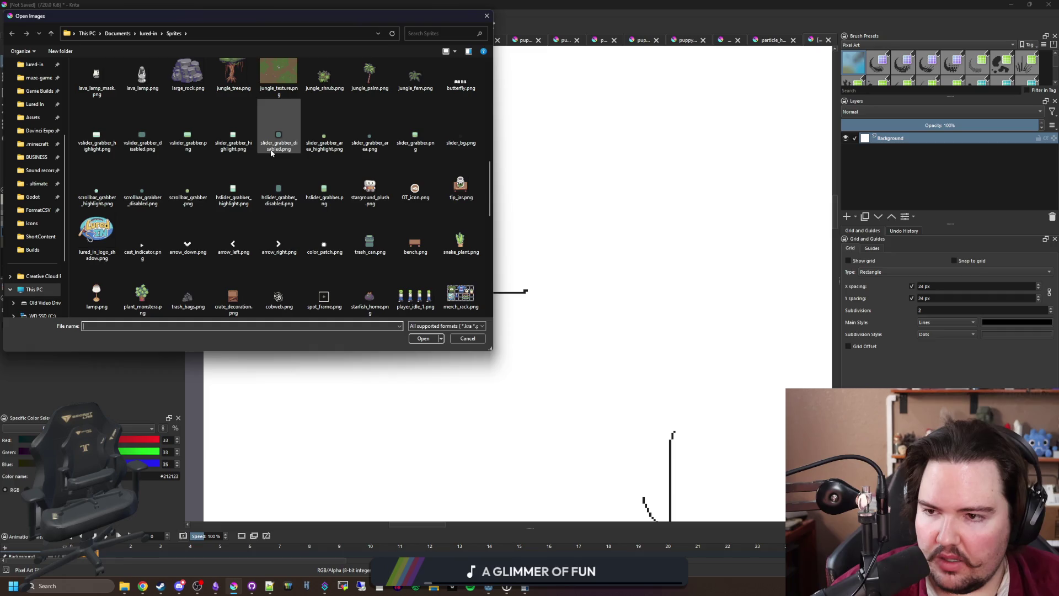
{"action": "scroll", "coordinate": [271, 153], "scroll_direction": "down", "scroll_amount": 3}
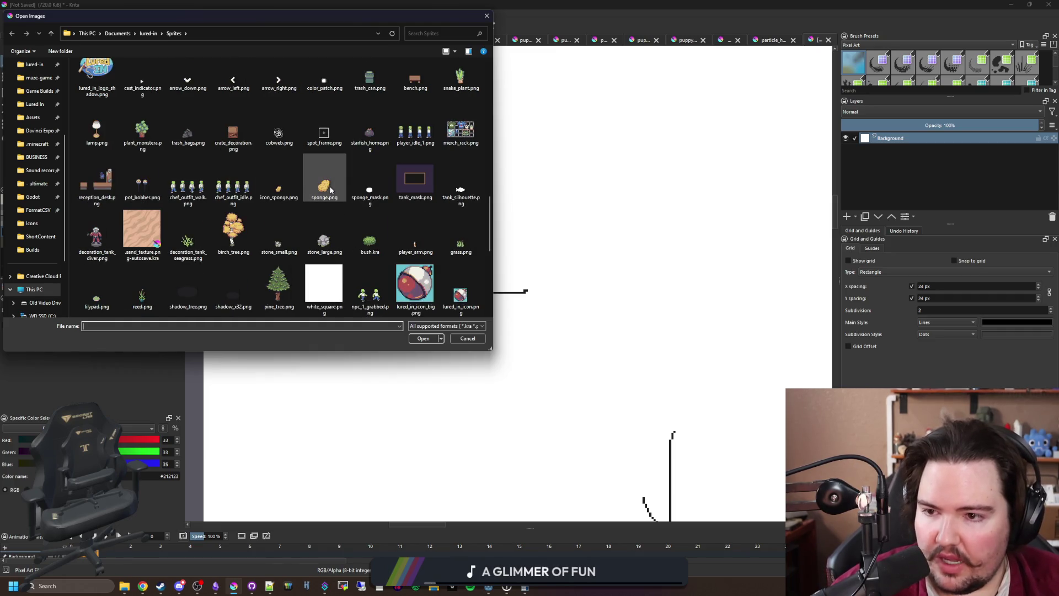
{"action": "scroll", "coordinate": [287, 222], "scroll_direction": "down", "scroll_amount": 3}
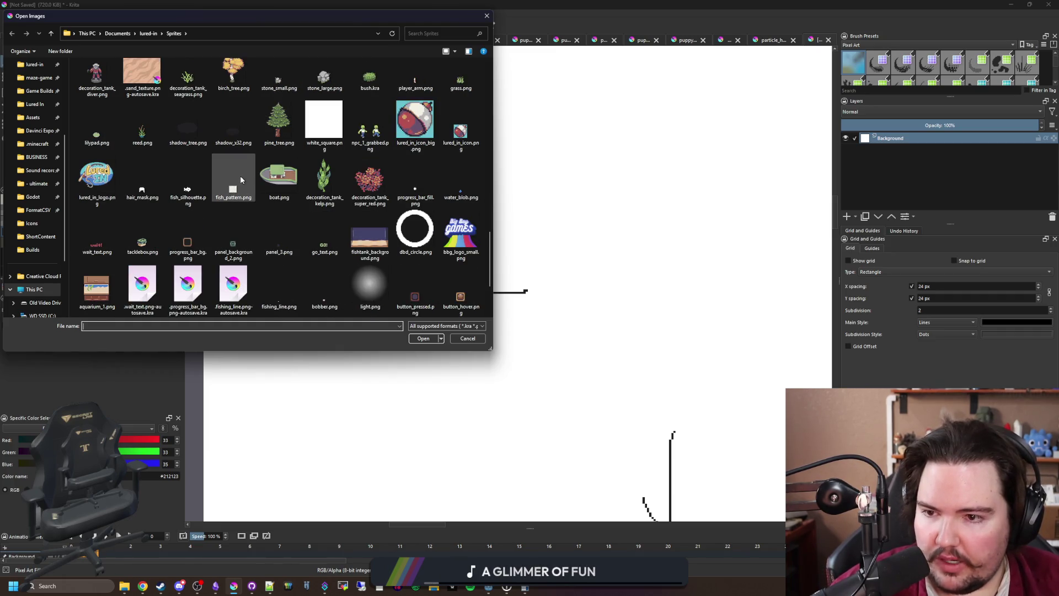
{"action": "scroll", "coordinate": [241, 179], "scroll_direction": "up", "scroll_amount": 1}
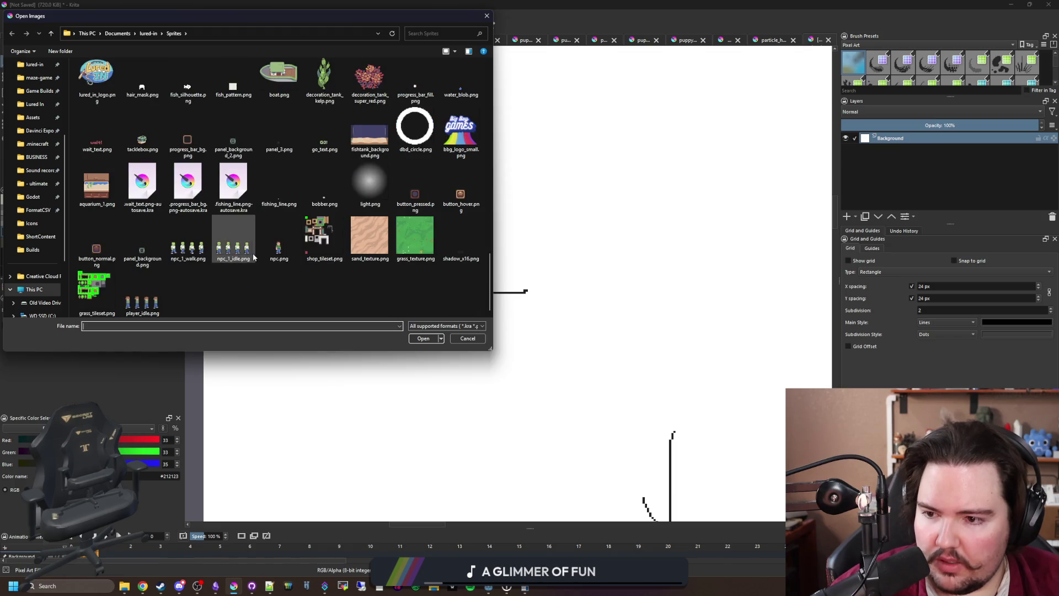
{"action": "scroll", "coordinate": [281, 251], "scroll_direction": "up", "scroll_amount": 3}
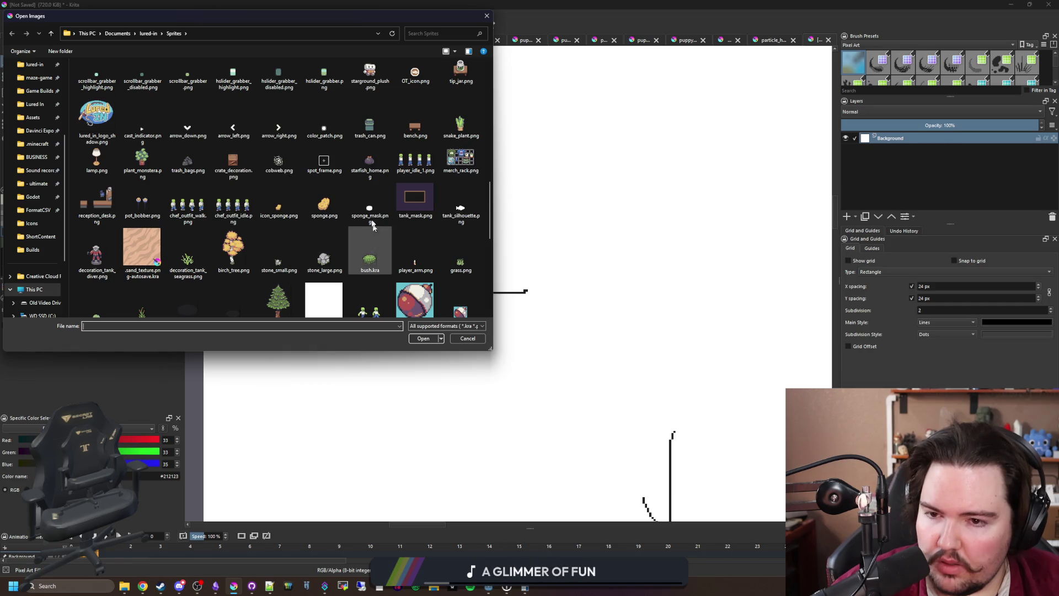
{"action": "key", "text": "Escape"}
Lower the mask layer's opacity to 50% and re-export sponge_mask.png as PNG
{"action": "scroll", "coordinate": [397, 293], "scroll_direction": "down", "scroll_amount": 1}
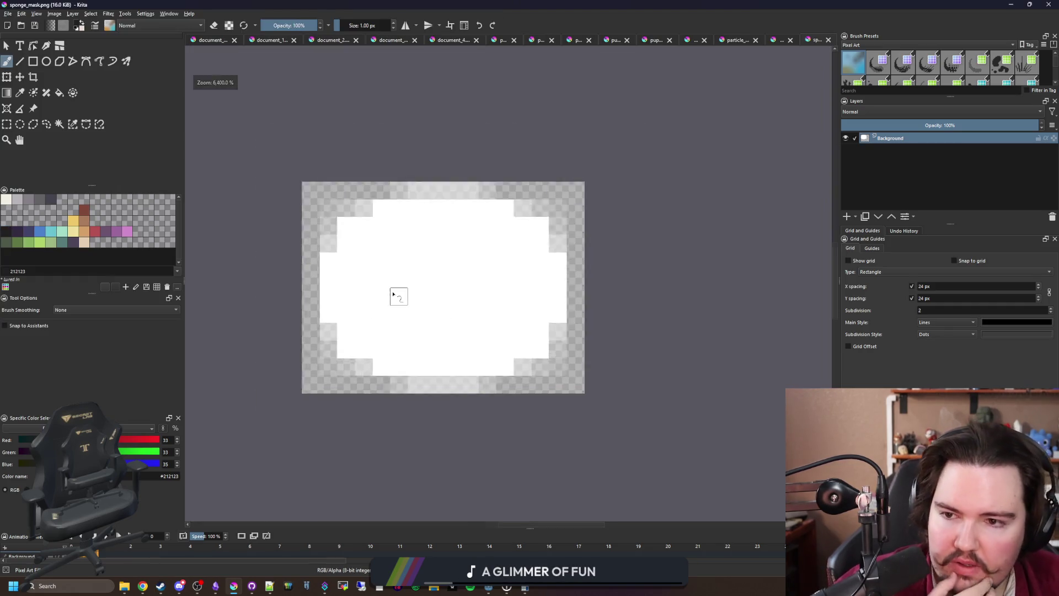
{"action": "left_click", "coordinate": [938, 126]}
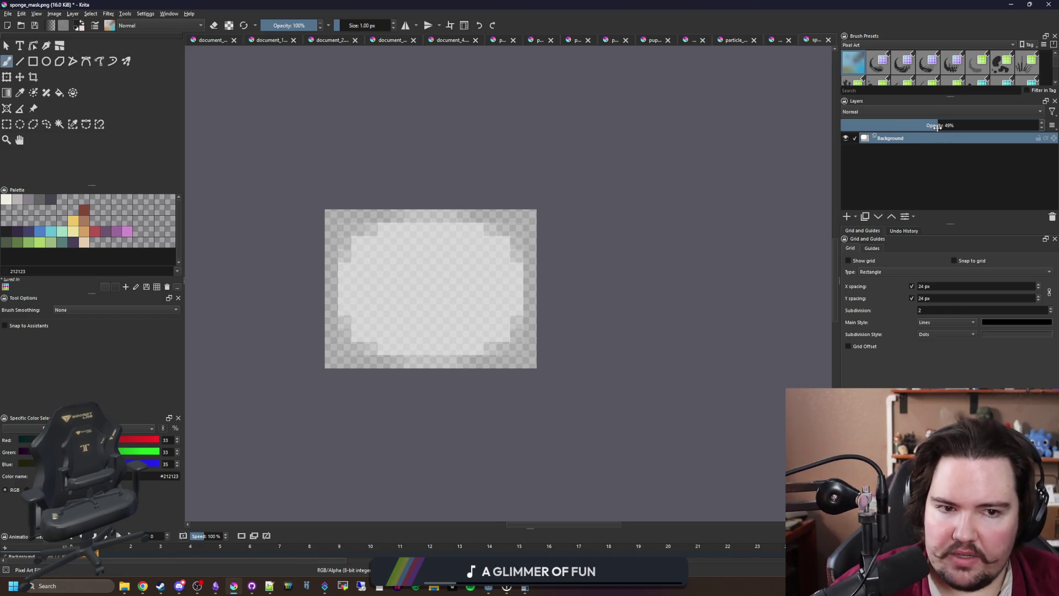
{"action": "left_click", "coordinate": [932, 164]}
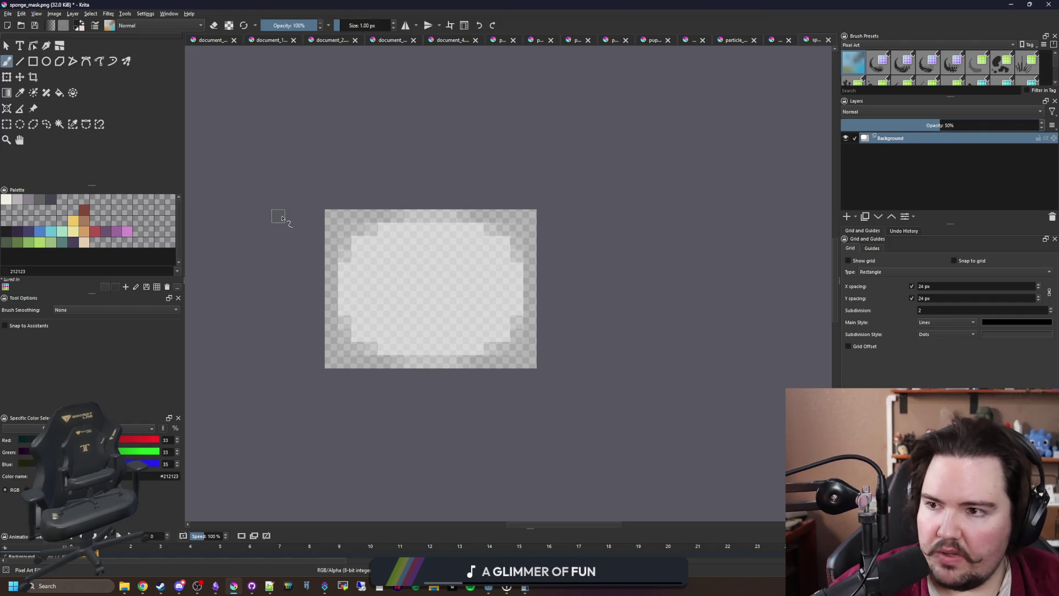
{"action": "key", "text": "ctrl+s"}
{"action": "left_click", "coordinate": [567, 369]}
{"action": "key", "text": "alt+Tab"}
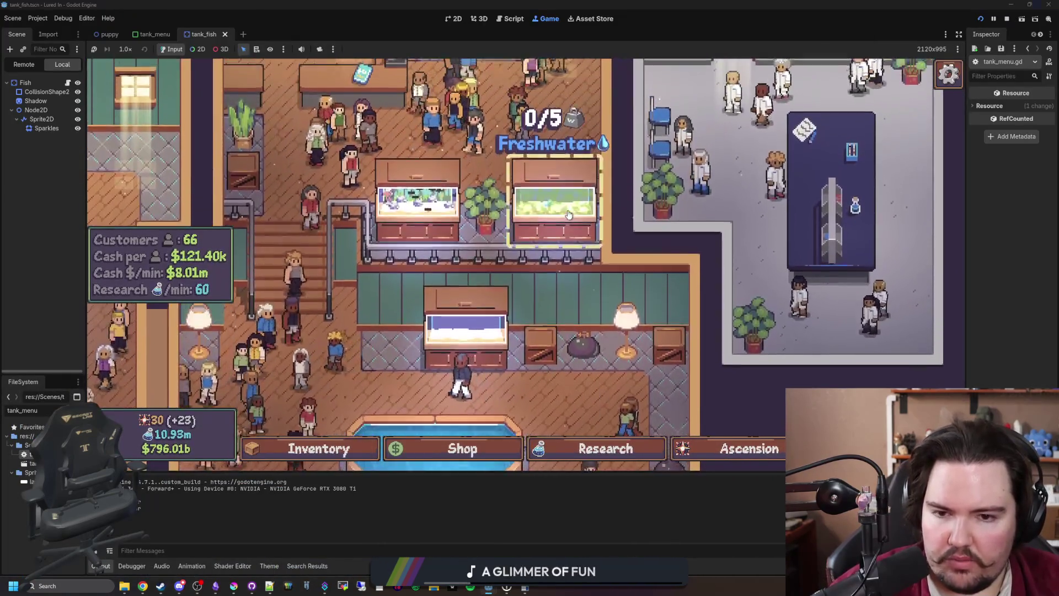
Open Fish Tank 2 and scrub its glass with two sponge strokes, then close it
{"action": "left_click", "coordinate": [546, 188]}
{"action": "left_click", "coordinate": [415, 215]}
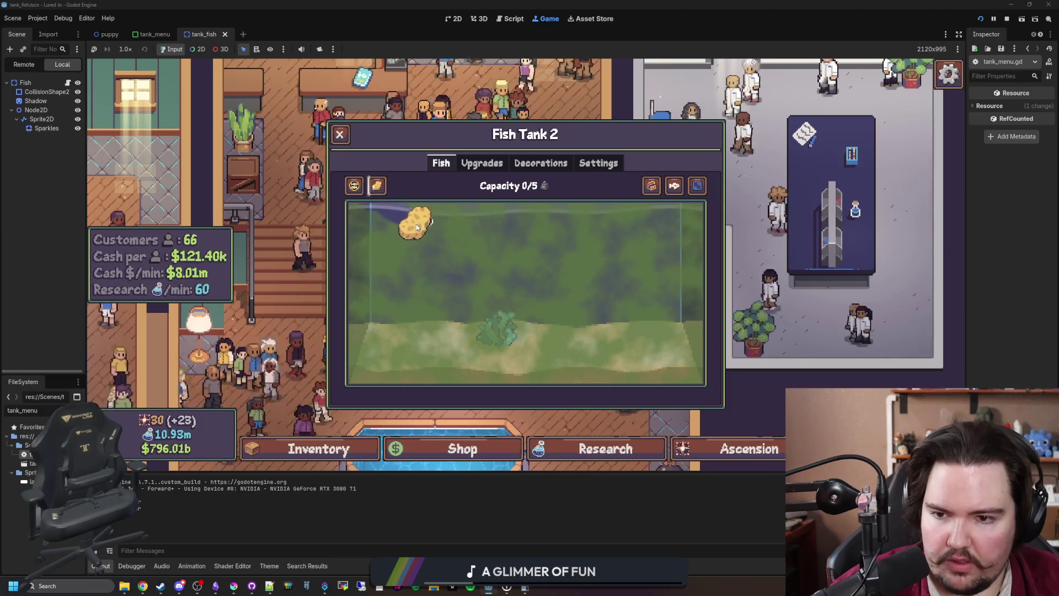
{"action": "left_click", "coordinate": [508, 224]}
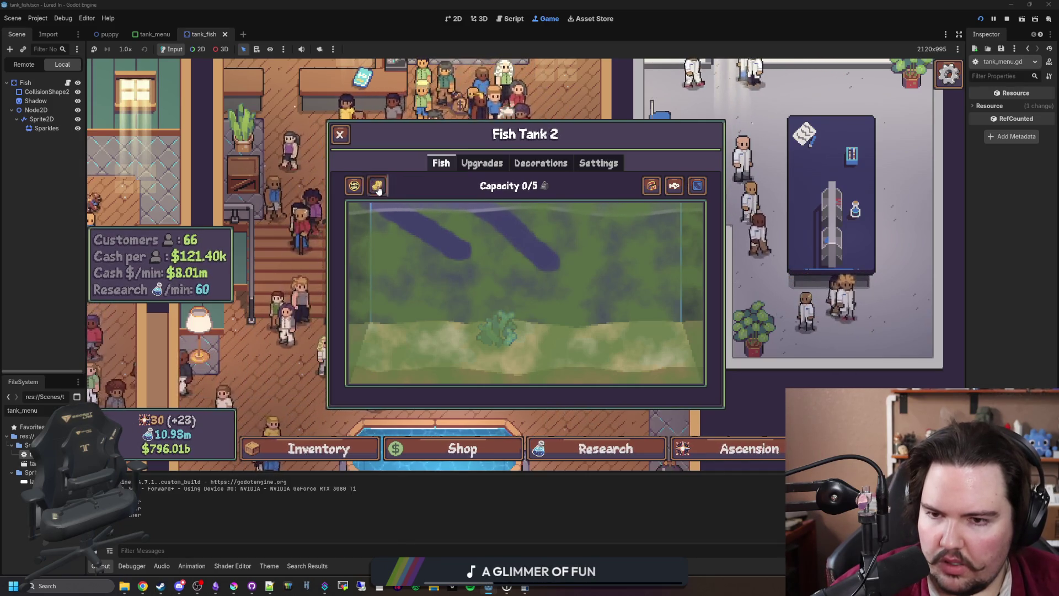
{"action": "left_click_drag", "start_coordinate": [378, 190], "coordinate": [425, 255]}
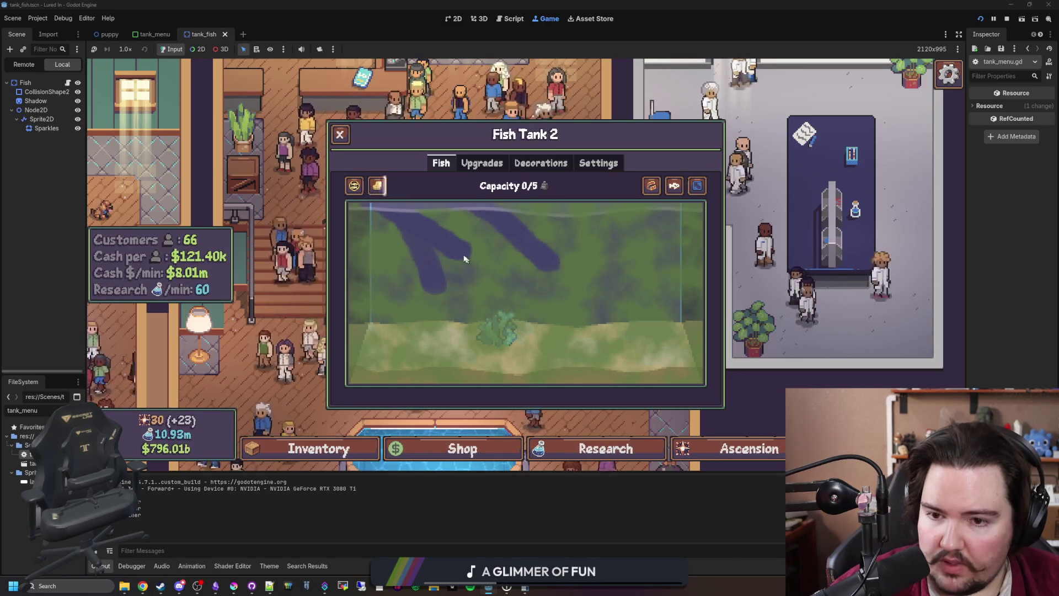
{"action": "mouse_move", "coordinate": [378, 191]}
{"action": "left_mouse_down"}
{"action": "mouse_move", "coordinate": [416, 264]}
{"action": "mouse_move", "coordinate": [519, 333]}
{"action": "mouse_move", "coordinate": [604, 251]}
{"action": "mouse_move", "coordinate": [666, 232]}
{"action": "mouse_move", "coordinate": [670, 275]}
{"action": "mouse_move", "coordinate": [386, 375]}
{"action": "mouse_move", "coordinate": [538, 236]}
{"action": "mouse_move", "coordinate": [808, 239]}
{"action": "mouse_move", "coordinate": [331, 230]}
{"action": "mouse_move", "coordinate": [778, 238]}
{"action": "mouse_move", "coordinate": [436, 253]}
{"action": "mouse_move", "coordinate": [557, 326]}
{"action": "mouse_move", "coordinate": [669, 356]}
{"action": "mouse_move", "coordinate": [353, 364]}
{"action": "left_mouse_up"}
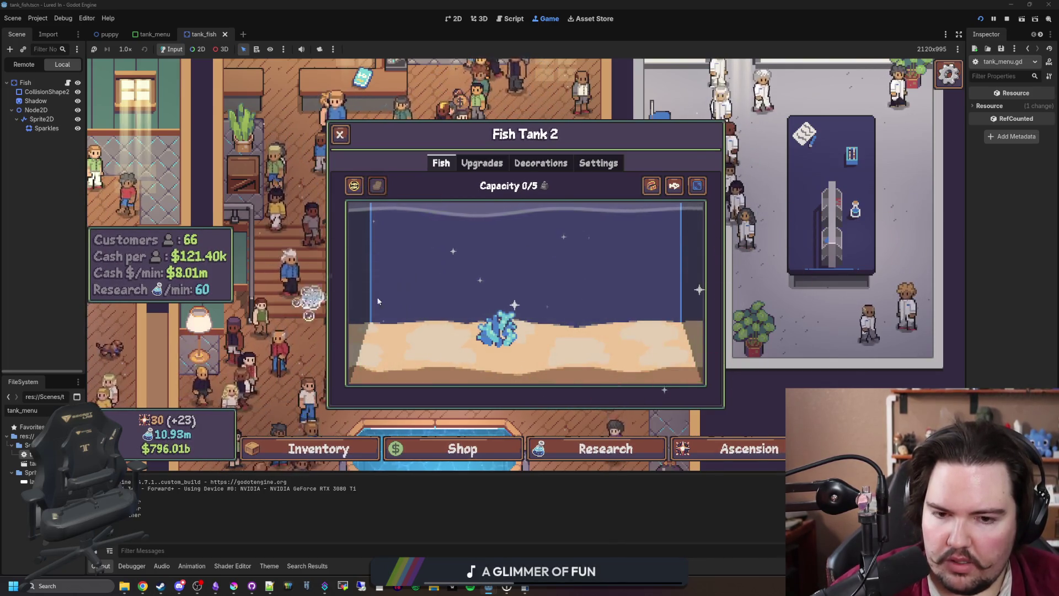
{"action": "key", "text": "Escape"}
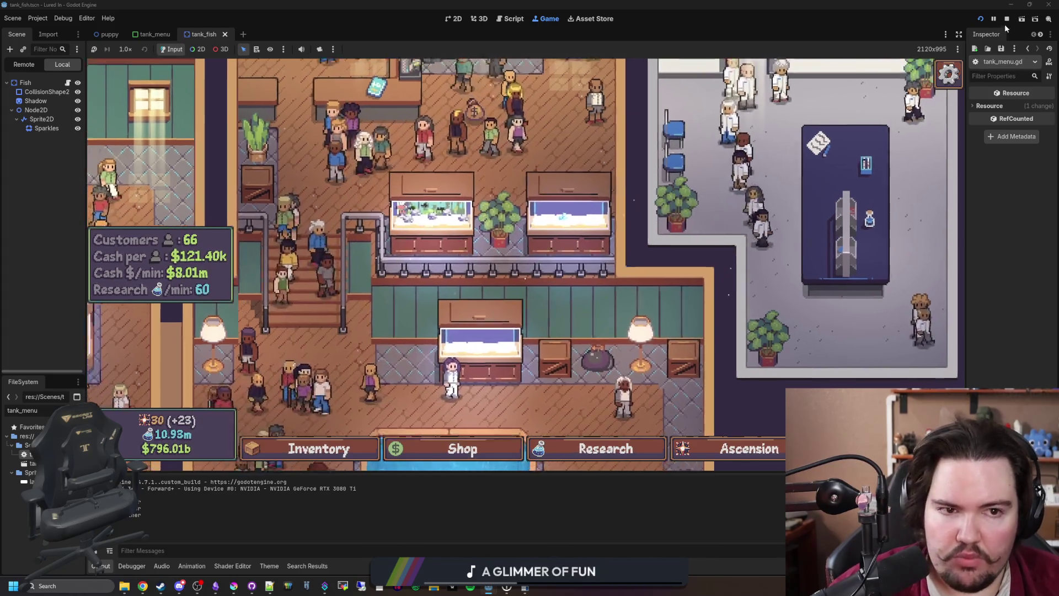
Stop the running game and save tank_menu.gd
{"action": "key", "text": "F8"}
{"action": "left_click", "coordinate": [387, 258]}
{"action": "key", "text": "ctrl+s"}
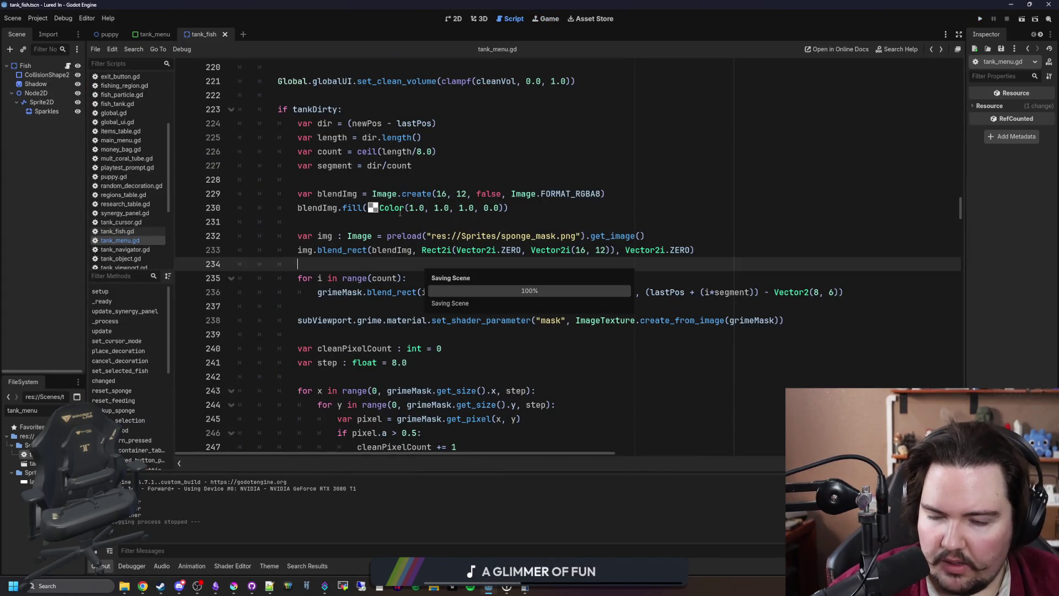
Set sponge_mask.png's Background layer opacity to 10% and re-export it as PNG for Godot
{"action": "left_click", "coordinate": [366, 225]}
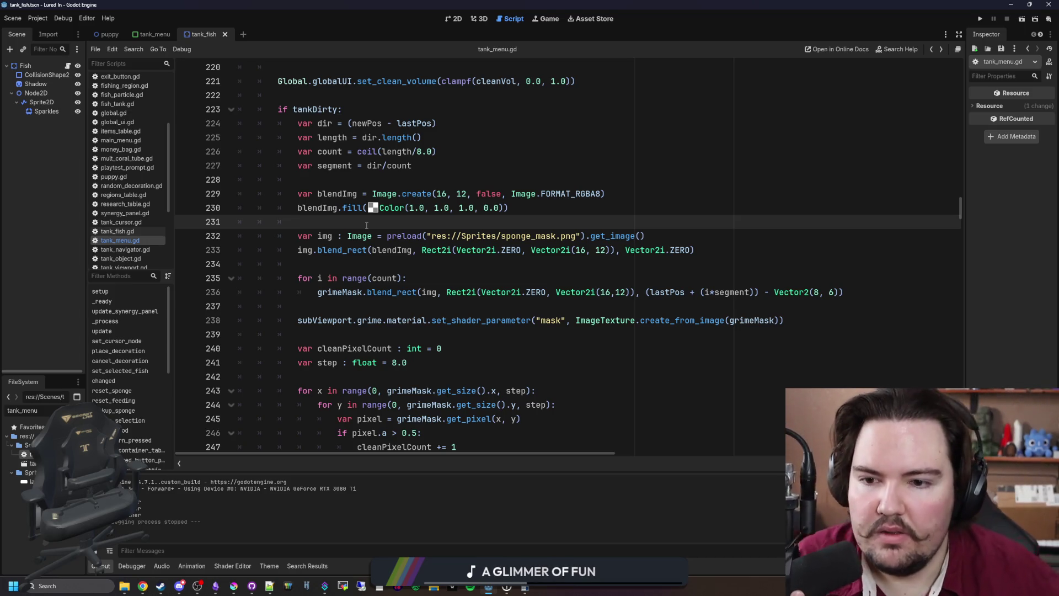
{"action": "mouse_move", "coordinate": [233, 586]}
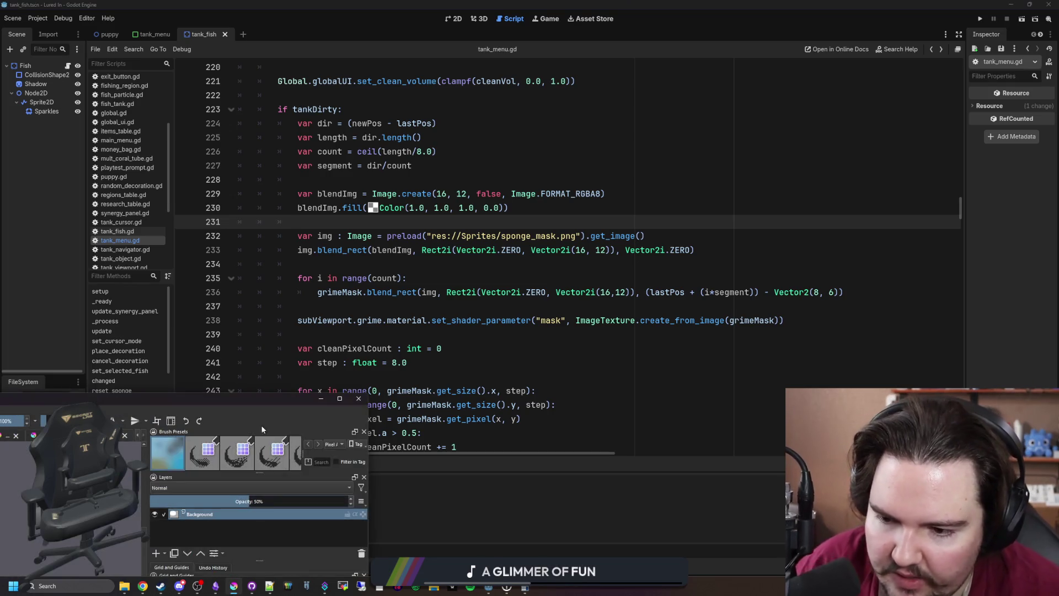
{"action": "left_click", "coordinate": [264, 404]}
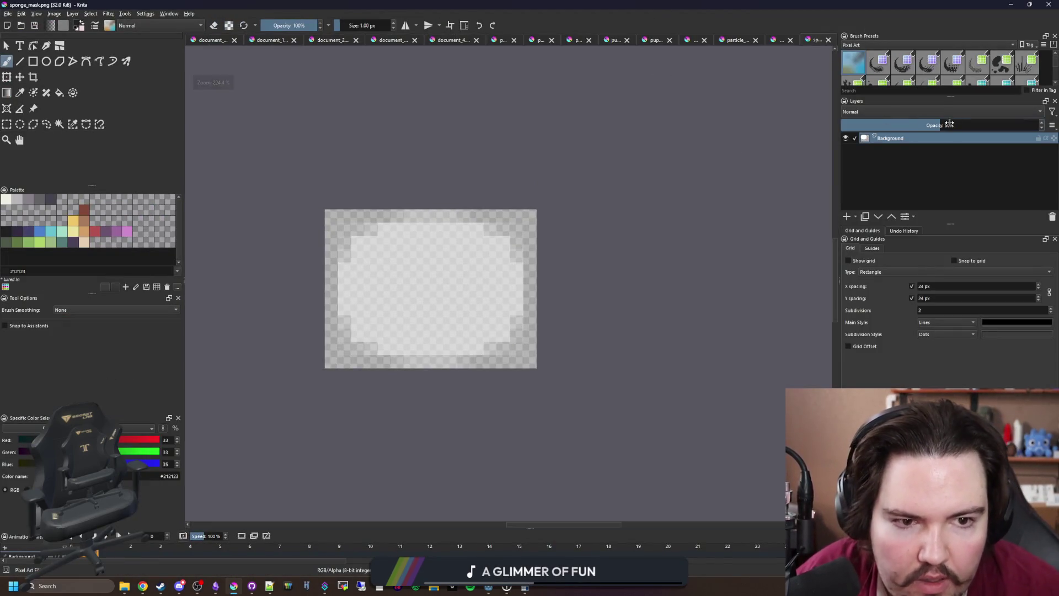
{"action": "key", "text": "Return"}
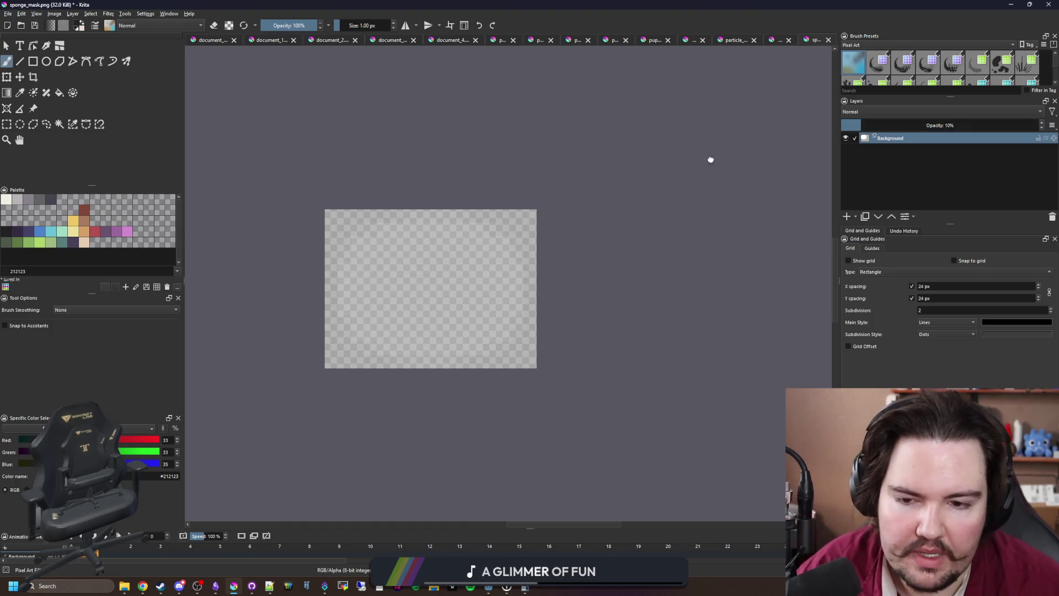
{"action": "key", "text": "ctrl+s"}
{"action": "left_click", "coordinate": [575, 366]}
{"action": "key", "text": "alt+Tab"}
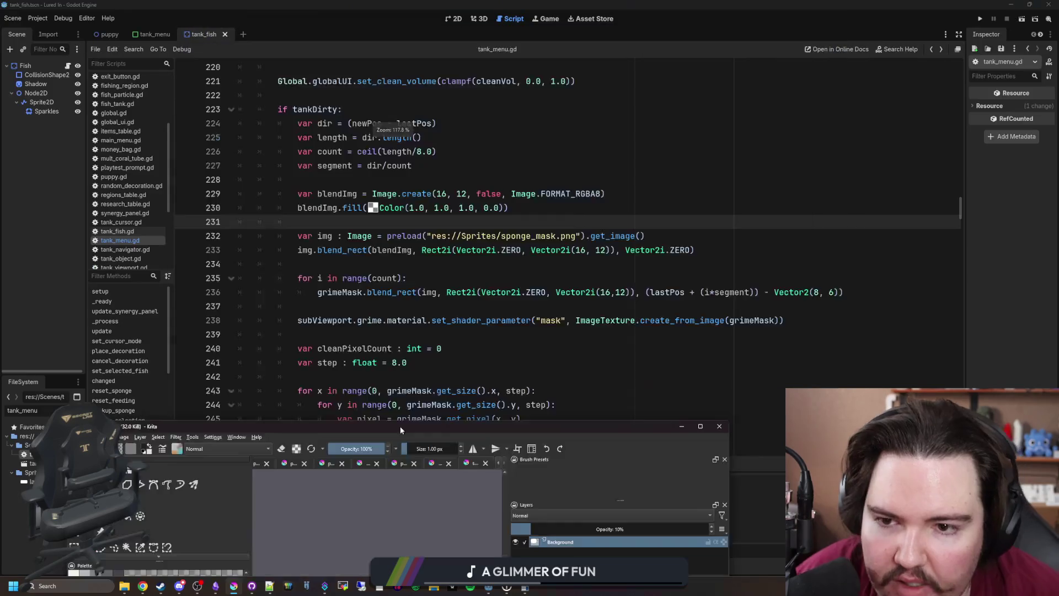
{"action": "left_click", "coordinate": [475, 265]}
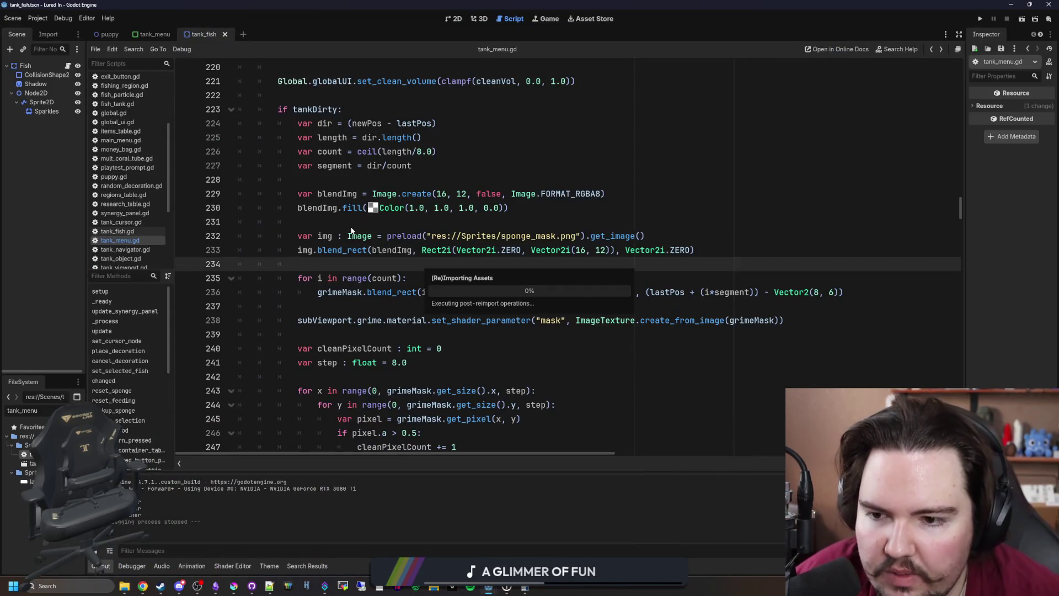
{"action": "left_click", "coordinate": [368, 222]}
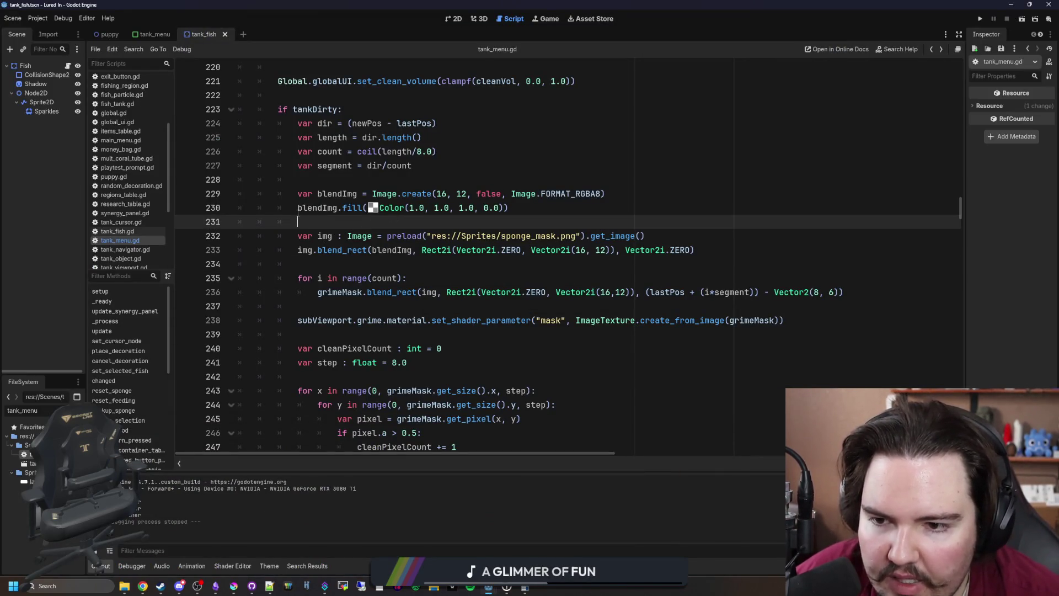
Comment out blendImg creation, fill and blend_rect (lines 229, 230, 233), save, and run the project
{"action": "key", "text": "Up"}
{"action": "key", "text": "ctrl+k"}
{"action": "key", "text": "Up"}
{"action": "left_click", "coordinate": [302, 249]}
{"action": "key", "text": "ctrl+k"}
{"action": "left_click", "coordinate": [420, 217]}
{"action": "left_click", "coordinate": [449, 280]}
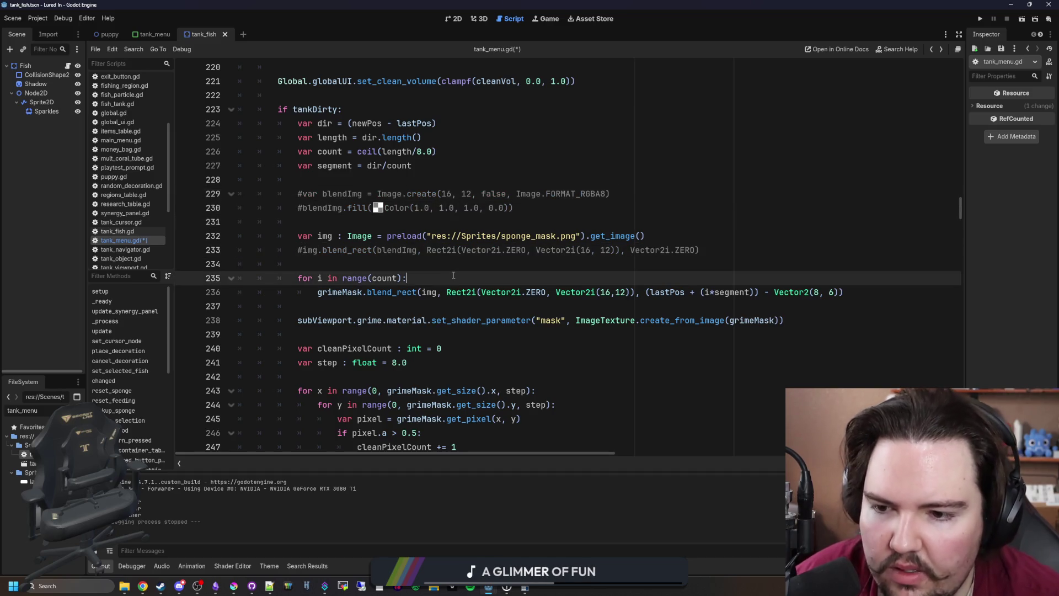
{"action": "left_click", "coordinate": [468, 266]}
{"action": "key", "text": "ctrl+s"}
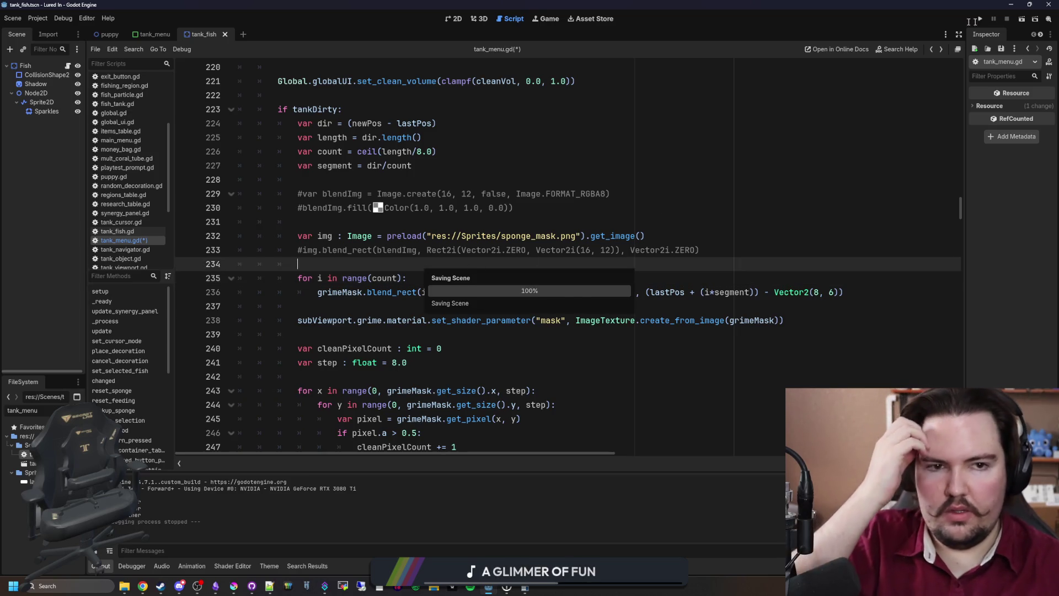
{"action": "left_click", "coordinate": [981, 20]}
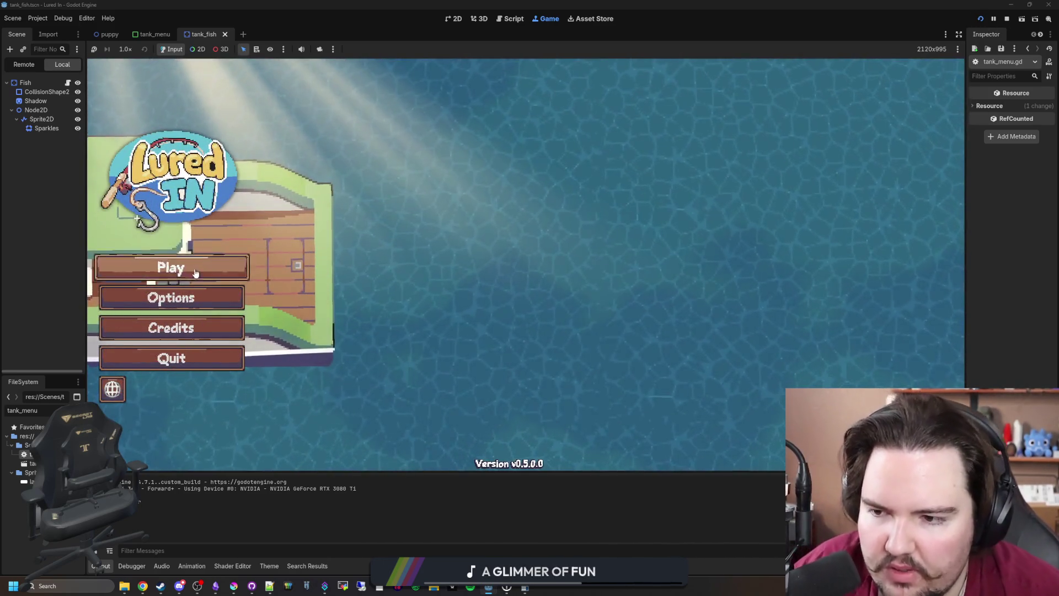
Start the game, dismiss the Welcome Back message, and open Fish Tank 2
{"action": "left_click", "coordinate": [195, 273]}
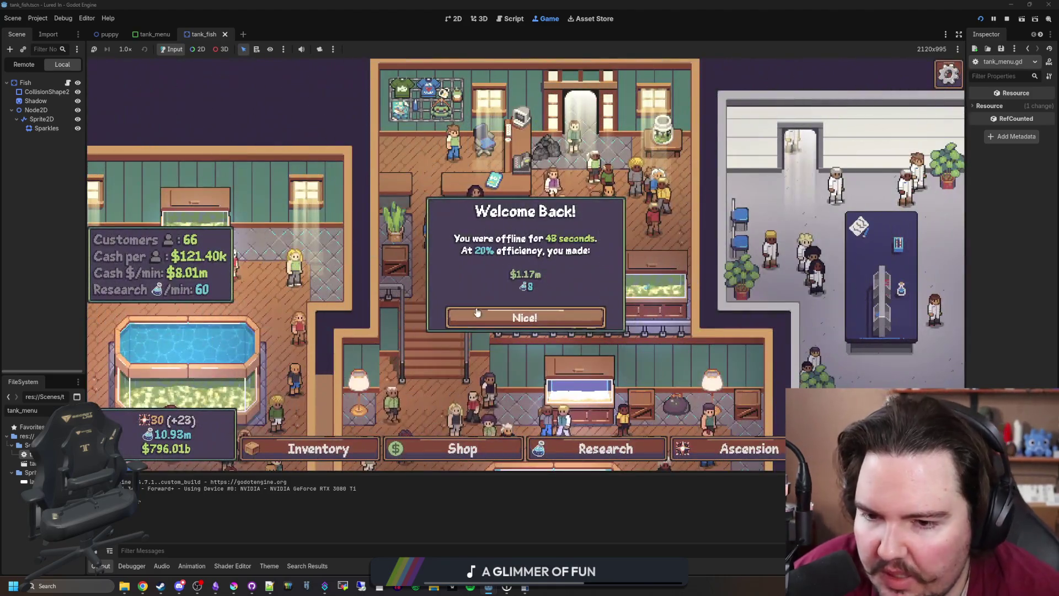
{"action": "left_click", "coordinate": [494, 316]}
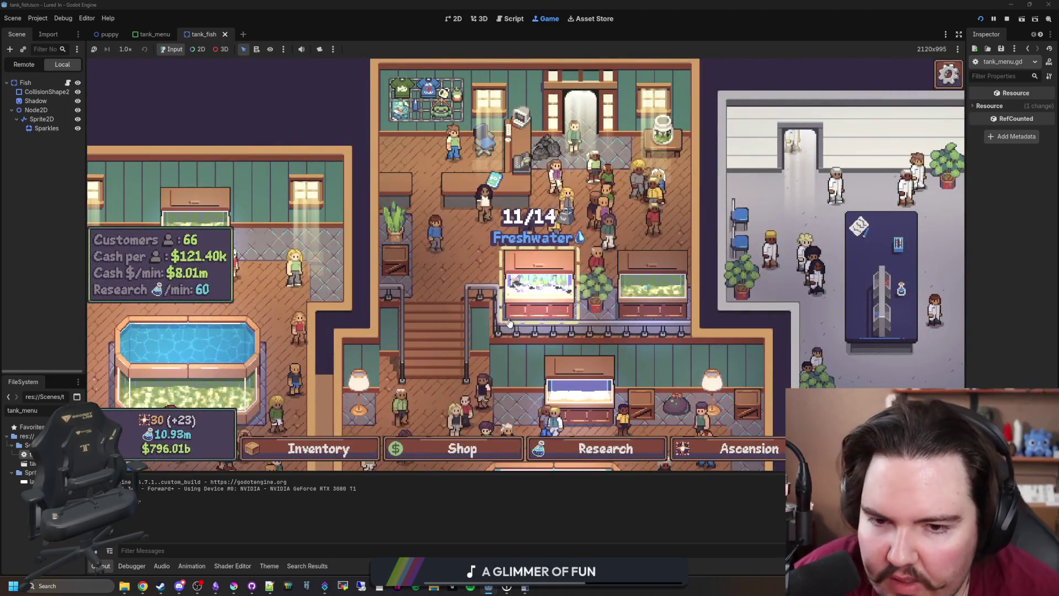
{"action": "left_click", "coordinate": [633, 291]}
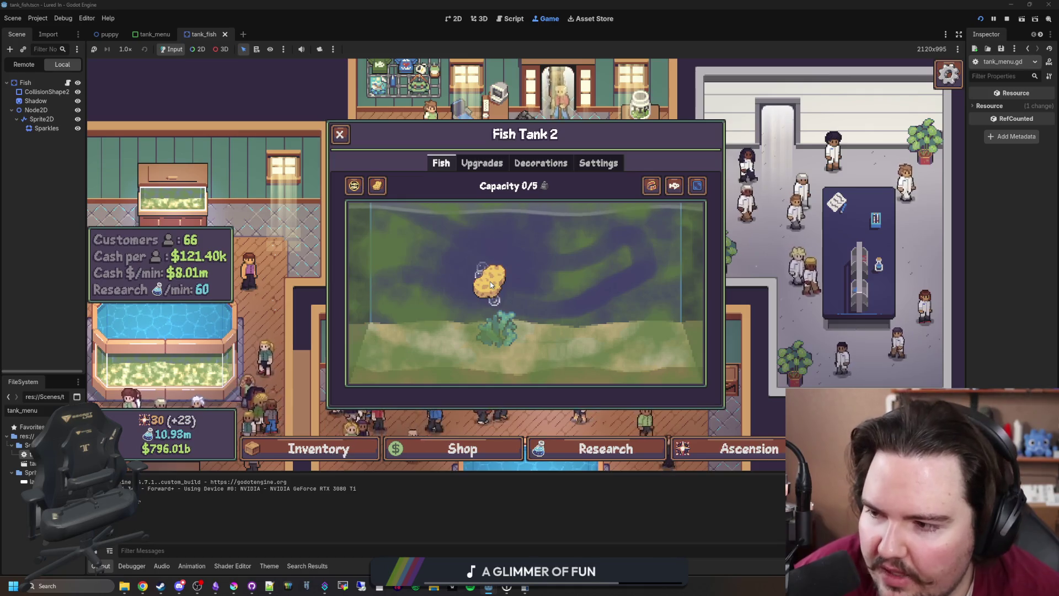
Scrub Fish Tank 2's glass clean with four sponge strokes, then return to tank_menu.gd
{"action": "mouse_move", "coordinate": [489, 277]}
{"action": "left_mouse_down"}
{"action": "mouse_move", "coordinate": [504, 307]}
{"action": "mouse_move", "coordinate": [279, 317]}
{"action": "left_mouse_up"}
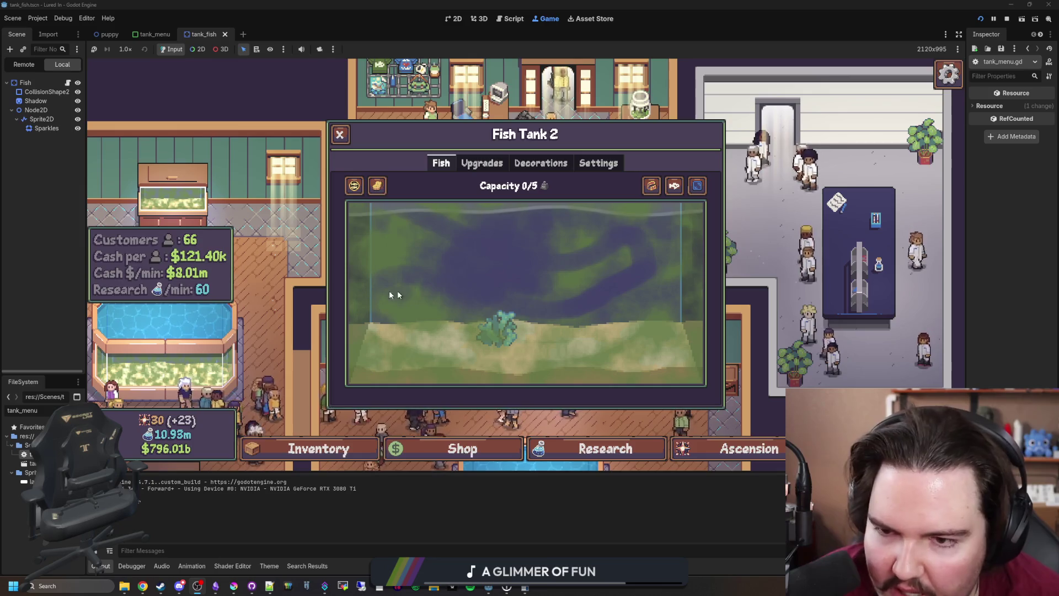
{"action": "mouse_move", "coordinate": [385, 188]}
{"action": "left_mouse_down"}
{"action": "mouse_move", "coordinate": [539, 236]}
{"action": "mouse_move", "coordinate": [600, 226]}
{"action": "mouse_move", "coordinate": [573, 285]}
{"action": "left_mouse_up"}
{"action": "mouse_move", "coordinate": [611, 225]}
{"action": "left_mouse_down"}
{"action": "mouse_move", "coordinate": [673, 223]}
{"action": "mouse_move", "coordinate": [674, 333]}
{"action": "mouse_move", "coordinate": [643, 307]}
{"action": "mouse_move", "coordinate": [371, 350]}
{"action": "mouse_move", "coordinate": [643, 381]}
{"action": "mouse_move", "coordinate": [401, 303]}
{"action": "mouse_move", "coordinate": [437, 231]}
{"action": "mouse_move", "coordinate": [386, 306]}
{"action": "mouse_move", "coordinate": [421, 257]}
{"action": "mouse_move", "coordinate": [387, 271]}
{"action": "mouse_move", "coordinate": [403, 311]}
{"action": "mouse_move", "coordinate": [457, 357]}
{"action": "left_mouse_up"}
{"action": "mouse_move", "coordinate": [518, 304]}
{"action": "left_mouse_down"}
{"action": "mouse_move", "coordinate": [634, 292]}
{"action": "mouse_move", "coordinate": [603, 347]}
{"action": "mouse_move", "coordinate": [681, 227]}
{"action": "mouse_move", "coordinate": [706, 306]}
{"action": "mouse_move", "coordinate": [373, 383]}
{"action": "mouse_move", "coordinate": [380, 339]}
{"action": "mouse_move", "coordinate": [369, 370]}
{"action": "mouse_move", "coordinate": [601, 184]}
{"action": "mouse_move", "coordinate": [634, 209]}
{"action": "left_mouse_up"}
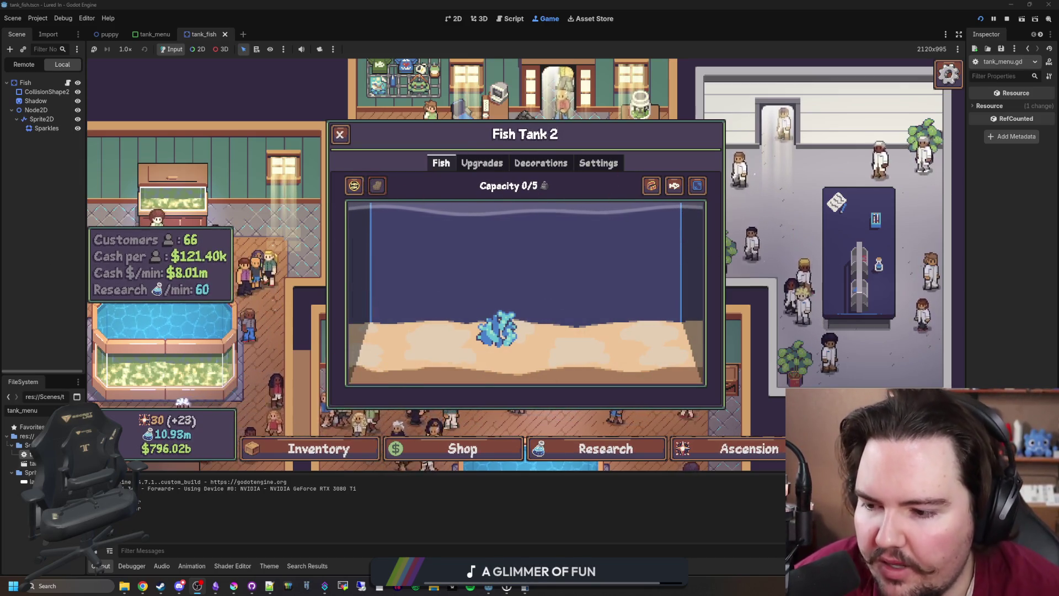
{"action": "key", "text": "ctrl+F3"}
{"action": "left_click", "coordinate": [492, 309]}
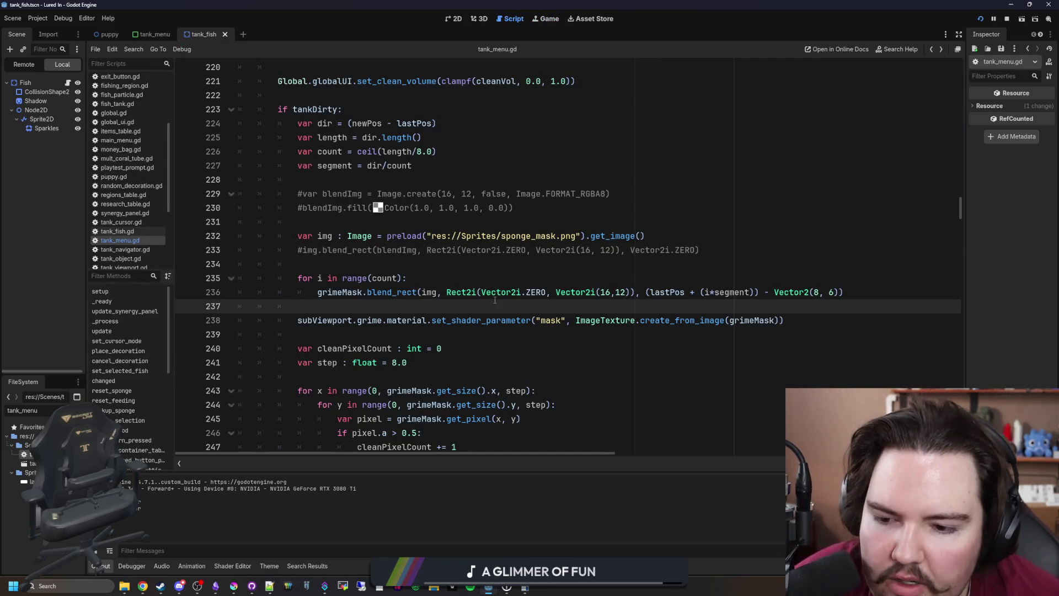
Redeclare cleanPixelCount on line 240 as a float starting at 0.0
{"action": "scroll", "coordinate": [495, 301], "scroll_direction": "down", "scroll_amount": 2}
{"action": "left_click", "coordinate": [495, 305]}
{"action": "left_click", "coordinate": [390, 348]}
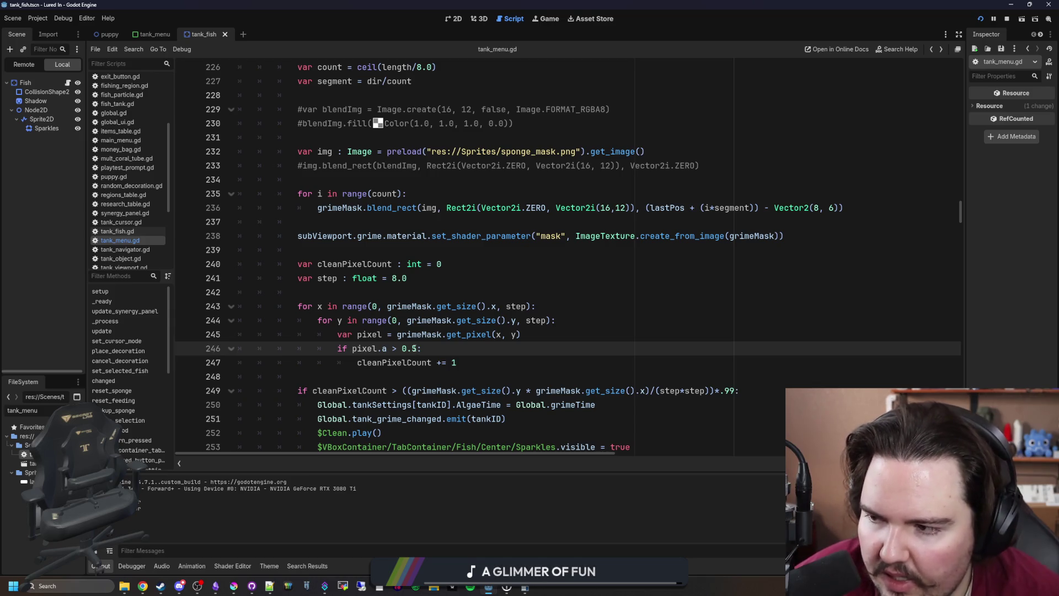
{"action": "scroll", "coordinate": [449, 332], "scroll_direction": "down", "scroll_amount": 1}
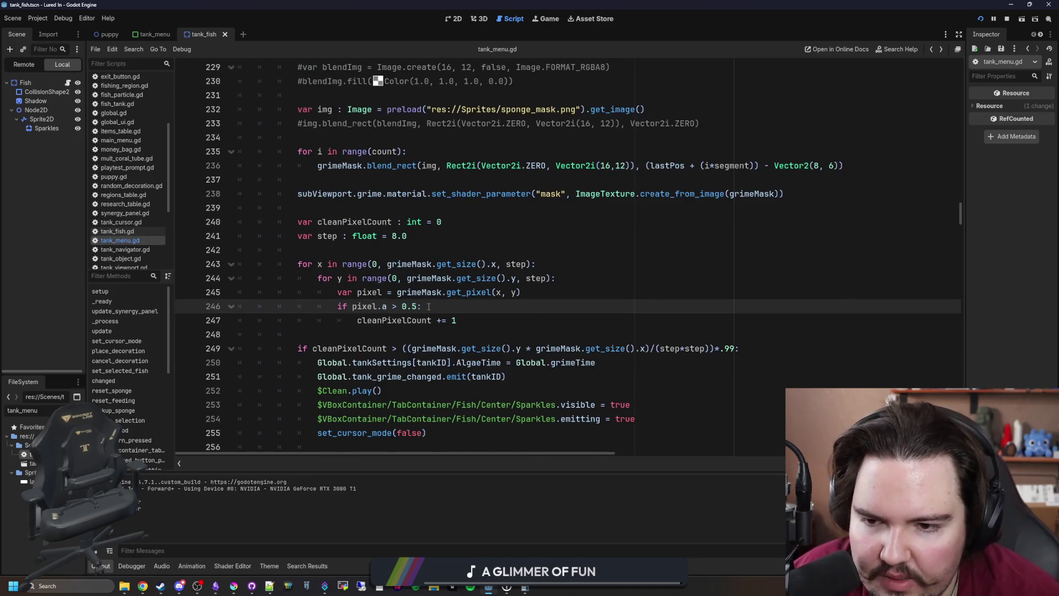
{"action": "left_click", "coordinate": [480, 319]}
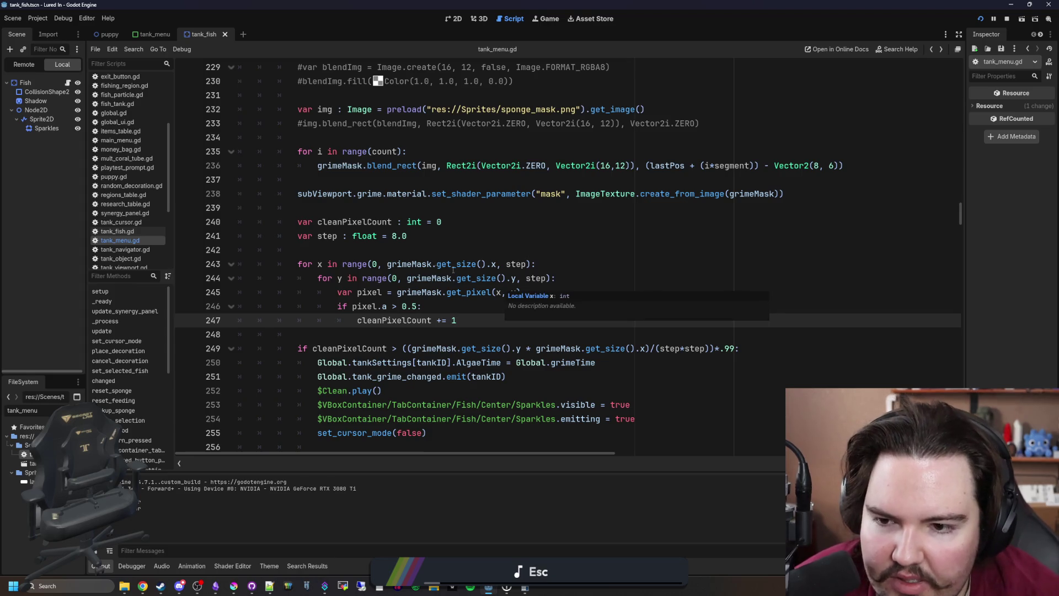
{"action": "scroll", "coordinate": [380, 231], "scroll_direction": "down", "scroll_amount": 2}
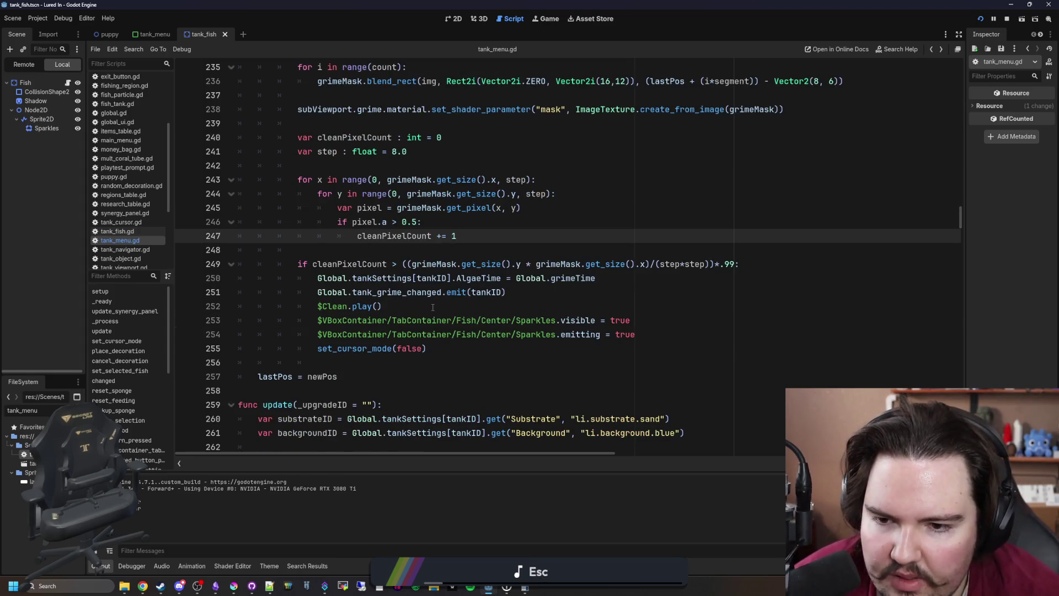
{"action": "scroll", "coordinate": [463, 313], "scroll_direction": "up", "scroll_amount": 1}
{"action": "scroll", "coordinate": [598, 347], "scroll_direction": "up", "scroll_amount": 1}
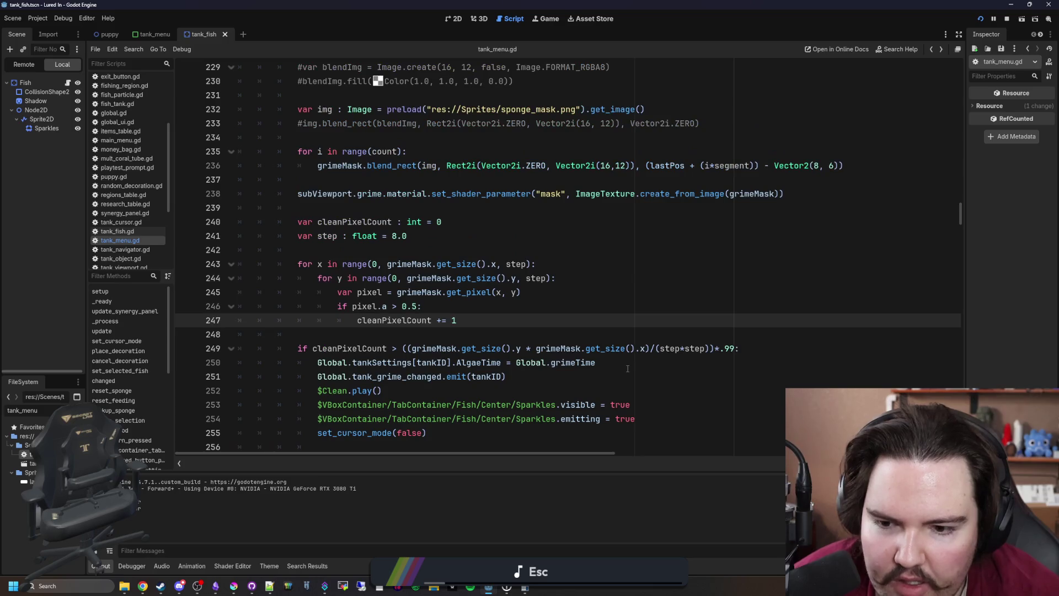
{"action": "double_click", "coordinate": [414, 222]}
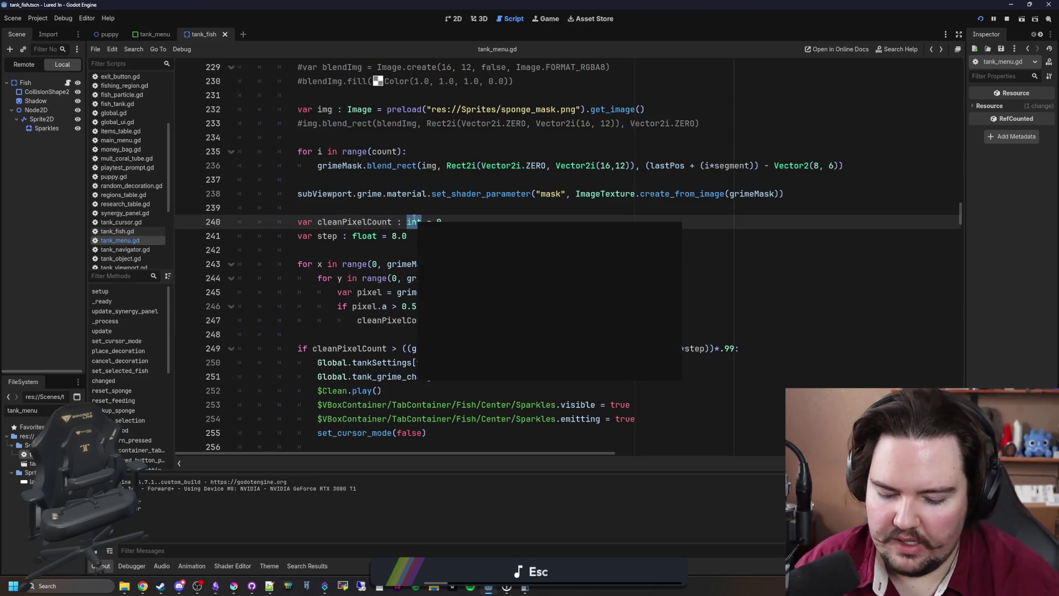
{"action": "type", "text": "fc"}
{"action": "key", "text": "BackSpace"}
{"action": "left_click", "coordinate": [472, 223]}
Comment out the 0.5 alpha threshold check and make the counter add pixel.a, then save
{"action": "left_click", "coordinate": [472, 320]}
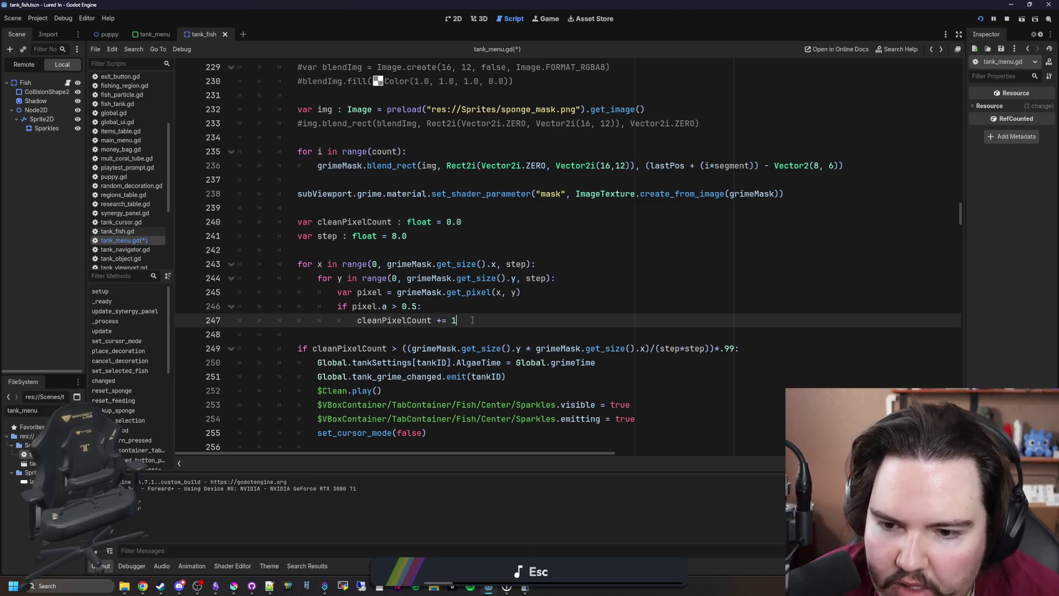
{"action": "left_click", "coordinate": [338, 306]}
{"action": "type", "text": "#"}
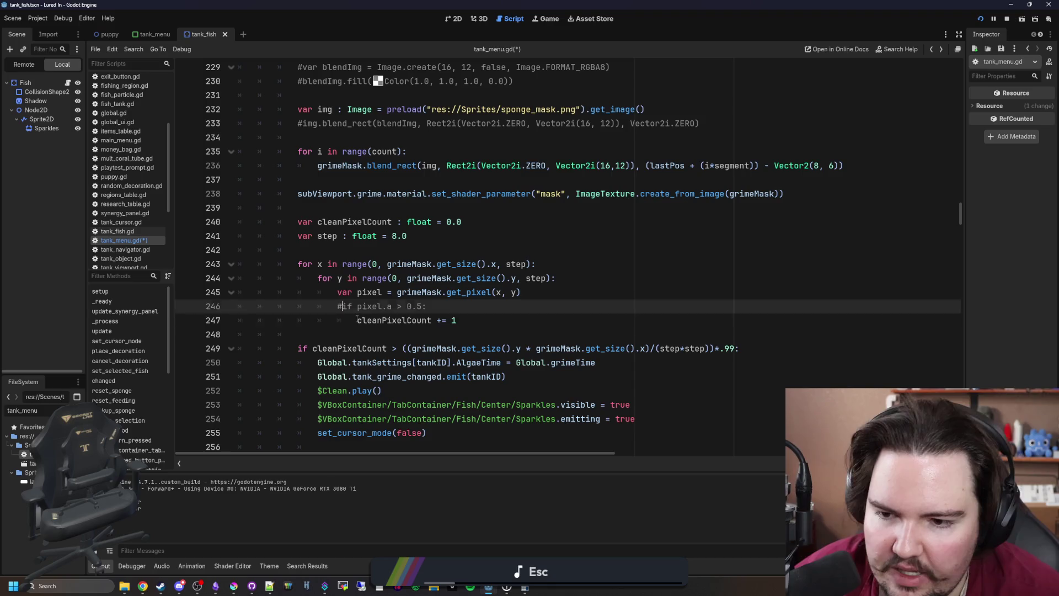
{"action": "left_click", "coordinate": [357, 320]}
{"action": "key", "text": "BackSpace"}
{"action": "type", "text": "pixel."}
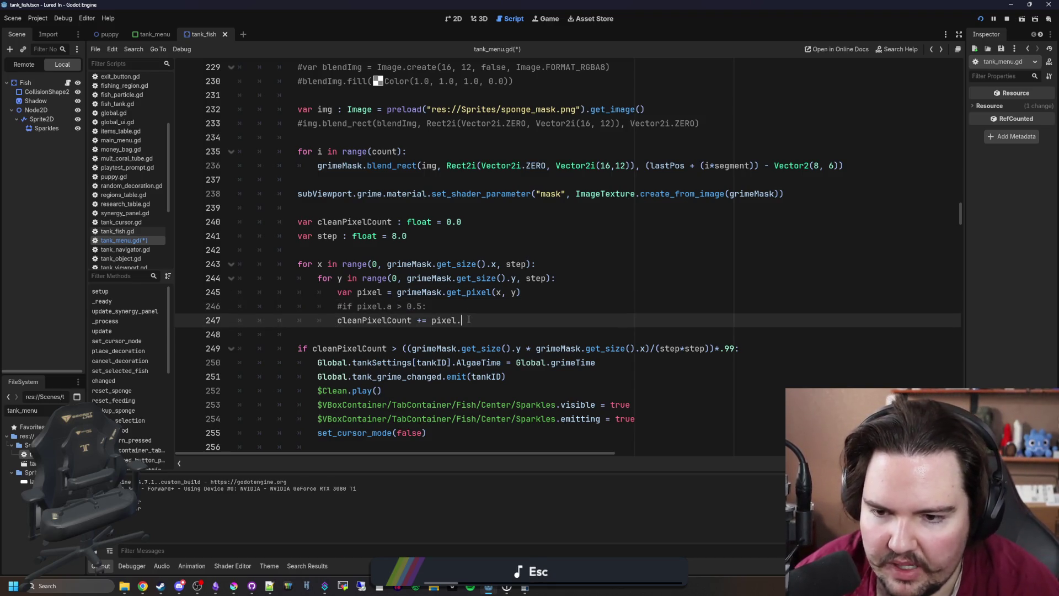
{"action": "type", "text": "a"}
{"action": "left_click", "coordinate": [494, 312]}
{"action": "key", "text": "ctrl+s"}
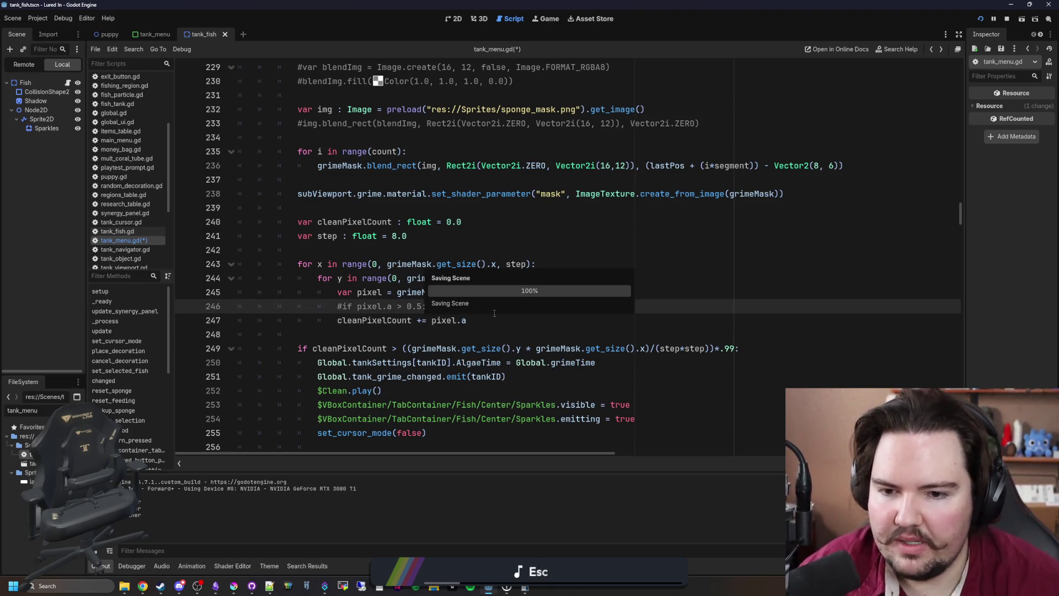
{"action": "left_click", "coordinate": [483, 323]}
{"action": "key", "text": "ctrl+s"}
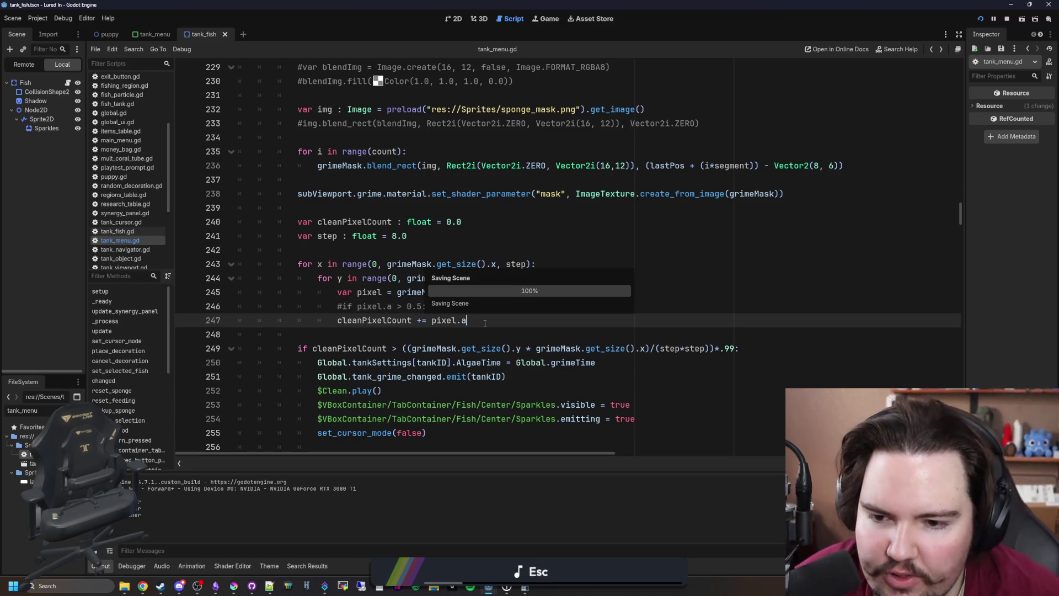
{"action": "left_click", "coordinate": [545, 22]}
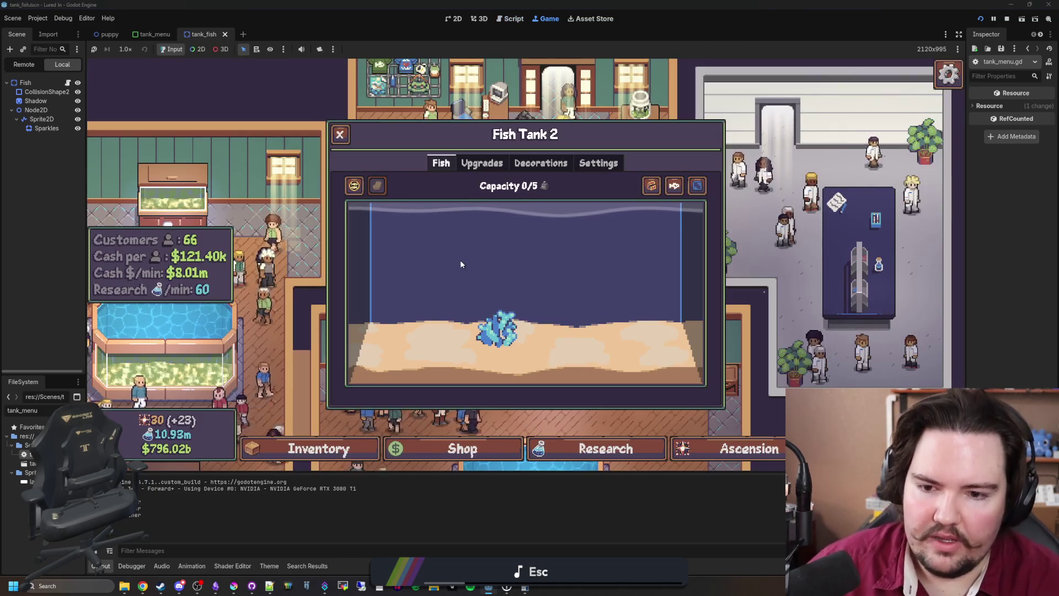
Close Fish Tank 2, open Fish Tank 5, and scrub its glass clean with the sponge
{"action": "left_click", "coordinate": [339, 134]}
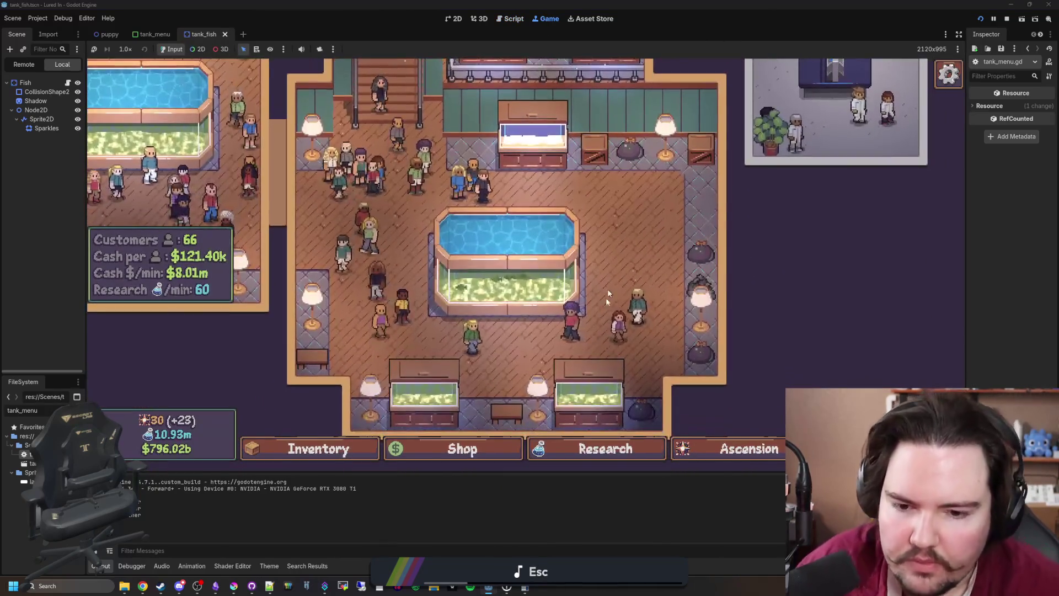
{"action": "left_click", "coordinate": [585, 374]}
{"action": "left_click", "coordinate": [377, 185]}
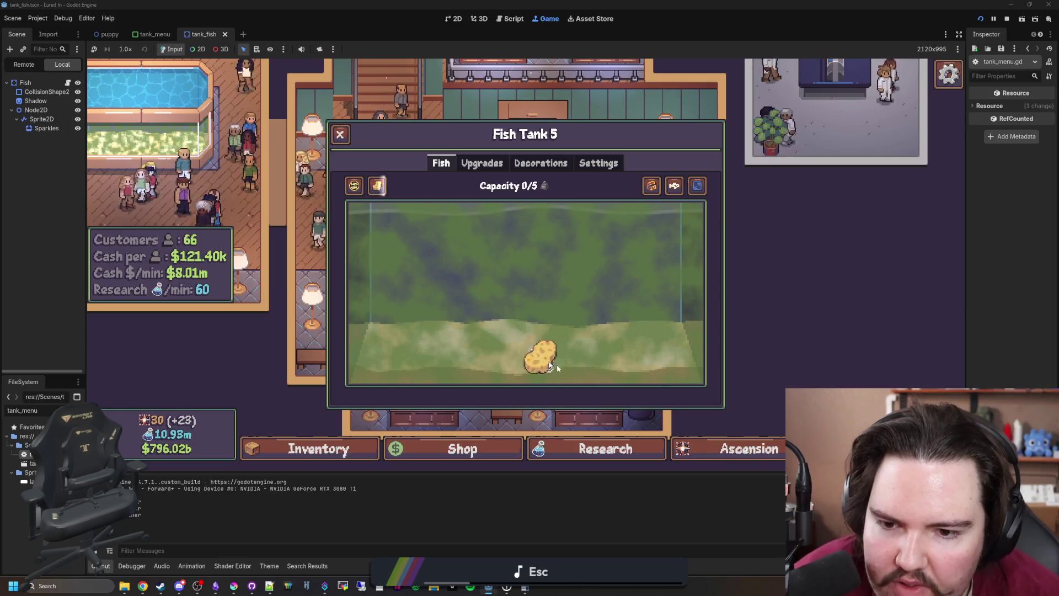
{"action": "mouse_move", "coordinate": [479, 362]}
{"action": "left_mouse_down"}
{"action": "mouse_move", "coordinate": [596, 312]}
{"action": "mouse_move", "coordinate": [515, 330]}
{"action": "mouse_move", "coordinate": [392, 312]}
{"action": "mouse_move", "coordinate": [549, 256]}
{"action": "mouse_move", "coordinate": [539, 307]}
{"action": "mouse_move", "coordinate": [539, 235]}
{"action": "mouse_move", "coordinate": [531, 283]}
{"action": "mouse_move", "coordinate": [520, 284]}
{"action": "mouse_move", "coordinate": [502, 274]}
{"action": "mouse_move", "coordinate": [496, 208]}
{"action": "mouse_move", "coordinate": [483, 336]}
{"action": "mouse_move", "coordinate": [513, 246]}
{"action": "mouse_move", "coordinate": [591, 284]}
{"action": "left_mouse_up"}
{"action": "mouse_move", "coordinate": [568, 200]}
{"action": "left_mouse_down"}
{"action": "mouse_move", "coordinate": [564, 267]}
{"action": "mouse_move", "coordinate": [655, 374]}
{"action": "mouse_move", "coordinate": [690, 229]}
{"action": "mouse_move", "coordinate": [647, 359]}
{"action": "mouse_move", "coordinate": [447, 375]}
{"action": "left_mouse_up"}
{"action": "mouse_move", "coordinate": [391, 343]}
{"action": "left_mouse_down"}
{"action": "mouse_move", "coordinate": [392, 296]}
{"action": "mouse_move", "coordinate": [362, 307]}
{"action": "mouse_move", "coordinate": [442, 248]}
{"action": "mouse_move", "coordinate": [514, 226]}
{"action": "mouse_move", "coordinate": [758, 223]}
{"action": "mouse_move", "coordinate": [433, 244]}
{"action": "mouse_move", "coordinate": [436, 306]}
{"action": "mouse_move", "coordinate": [272, 322]}
{"action": "mouse_move", "coordinate": [427, 375]}
{"action": "mouse_move", "coordinate": [587, 279]}
{"action": "mouse_move", "coordinate": [399, 264]}
{"action": "mouse_move", "coordinate": [561, 234]}
{"action": "mouse_move", "coordinate": [658, 238]}
{"action": "mouse_move", "coordinate": [488, 226]}
{"action": "mouse_move", "coordinate": [713, 205]}
{"action": "mouse_move", "coordinate": [639, 270]}
{"action": "mouse_move", "coordinate": [714, 310]}
{"action": "mouse_move", "coordinate": [638, 372]}
{"action": "mouse_move", "coordinate": [450, 366]}
{"action": "mouse_move", "coordinate": [399, 350]}
{"action": "mouse_move", "coordinate": [496, 315]}
{"action": "mouse_move", "coordinate": [377, 312]}
{"action": "mouse_move", "coordinate": [402, 278]}
{"action": "mouse_move", "coordinate": [361, 315]}
{"action": "mouse_move", "coordinate": [345, 310]}
{"action": "mouse_move", "coordinate": [371, 270]}
{"action": "mouse_move", "coordinate": [756, 286]}
{"action": "mouse_move", "coordinate": [549, 347]}
{"action": "mouse_move", "coordinate": [625, 348]}
{"action": "mouse_move", "coordinate": [637, 227]}
{"action": "mouse_move", "coordinate": [697, 322]}
{"action": "mouse_move", "coordinate": [692, 215]}
{"action": "left_mouse_up"}
{"action": "mouse_move", "coordinate": [618, 264]}
{"action": "left_mouse_down"}
{"action": "mouse_move", "coordinate": [513, 298]}
{"action": "mouse_move", "coordinate": [721, 298]}
{"action": "mouse_move", "coordinate": [711, 372]}
{"action": "mouse_move", "coordinate": [359, 386]}
{"action": "mouse_move", "coordinate": [386, 347]}
{"action": "mouse_move", "coordinate": [535, 301]}
{"action": "mouse_move", "coordinate": [397, 288]}
{"action": "mouse_move", "coordinate": [378, 254]}
{"action": "left_mouse_up"}
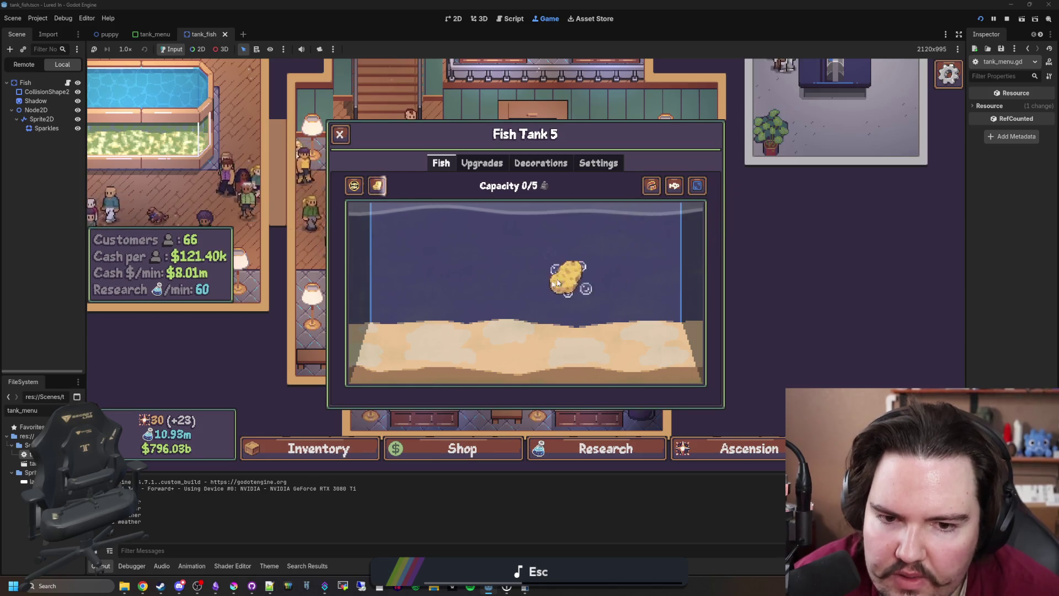
{"action": "mouse_move", "coordinate": [598, 312]}
{"action": "left_mouse_down"}
{"action": "mouse_move", "coordinate": [669, 306]}
{"action": "mouse_move", "coordinate": [738, 334]}
{"action": "left_mouse_up"}
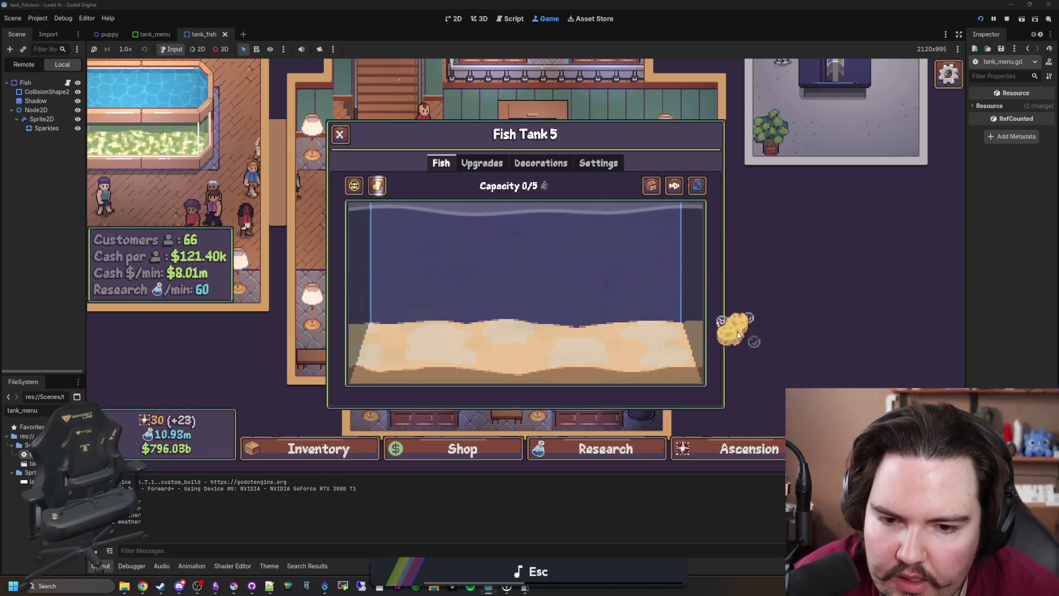
{"action": "mouse_move", "coordinate": [710, 212]}
{"action": "left_mouse_down"}
{"action": "mouse_move", "coordinate": [666, 303]}
{"action": "mouse_move", "coordinate": [606, 325]}
{"action": "mouse_move", "coordinate": [535, 395]}
{"action": "mouse_move", "coordinate": [478, 372]}
{"action": "mouse_move", "coordinate": [386, 359]}
{"action": "mouse_move", "coordinate": [316, 312]}
{"action": "mouse_move", "coordinate": [344, 291]}
{"action": "mouse_move", "coordinate": [375, 380]}
{"action": "mouse_move", "coordinate": [579, 364]}
{"action": "mouse_move", "coordinate": [696, 367]}
{"action": "mouse_move", "coordinate": [736, 380]}
{"action": "mouse_move", "coordinate": [293, 346]}
{"action": "mouse_move", "coordinate": [657, 316]}
{"action": "mouse_move", "coordinate": [370, 321]}
{"action": "mouse_move", "coordinate": [743, 313]}
{"action": "mouse_move", "coordinate": [413, 317]}
{"action": "mouse_move", "coordinate": [683, 304]}
{"action": "mouse_move", "coordinate": [346, 298]}
{"action": "mouse_move", "coordinate": [717, 273]}
{"action": "mouse_move", "coordinate": [458, 260]}
{"action": "mouse_move", "coordinate": [739, 226]}
{"action": "left_mouse_up"}
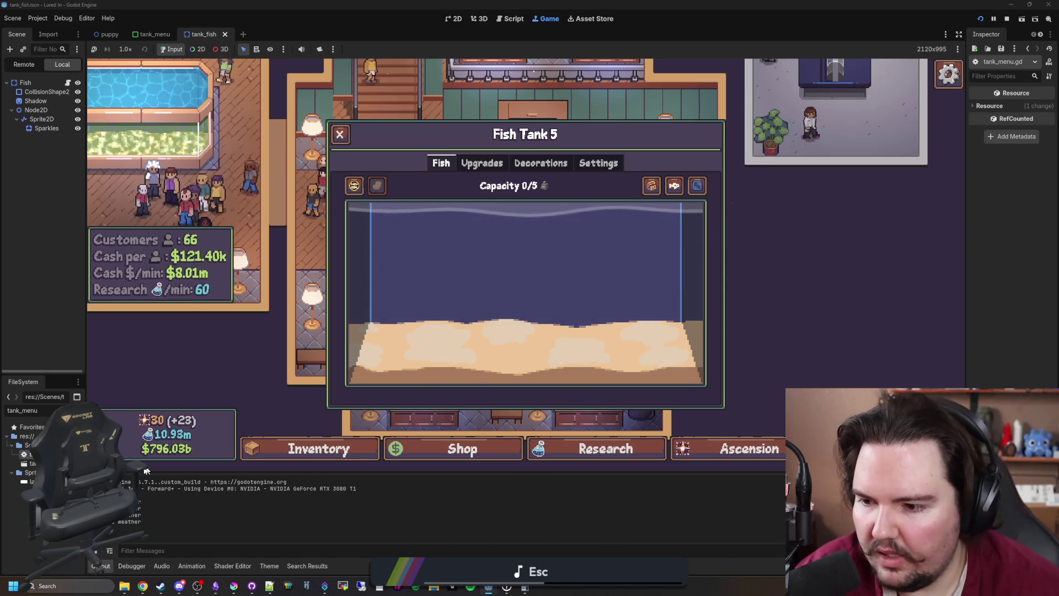
{"action": "key", "text": "ctrl+F3"}
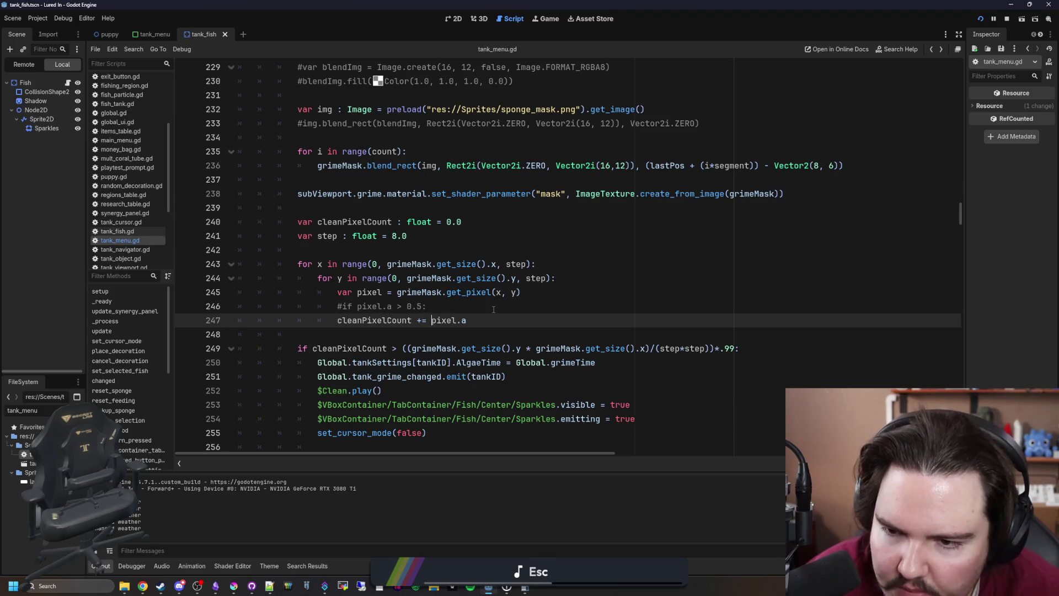
Change line 240 to 'var cleanPixelCount : int = 0' and line 247 to '+= 1', then save
{"action": "left_click", "coordinate": [342, 306]}
{"action": "type", "text": "8"}
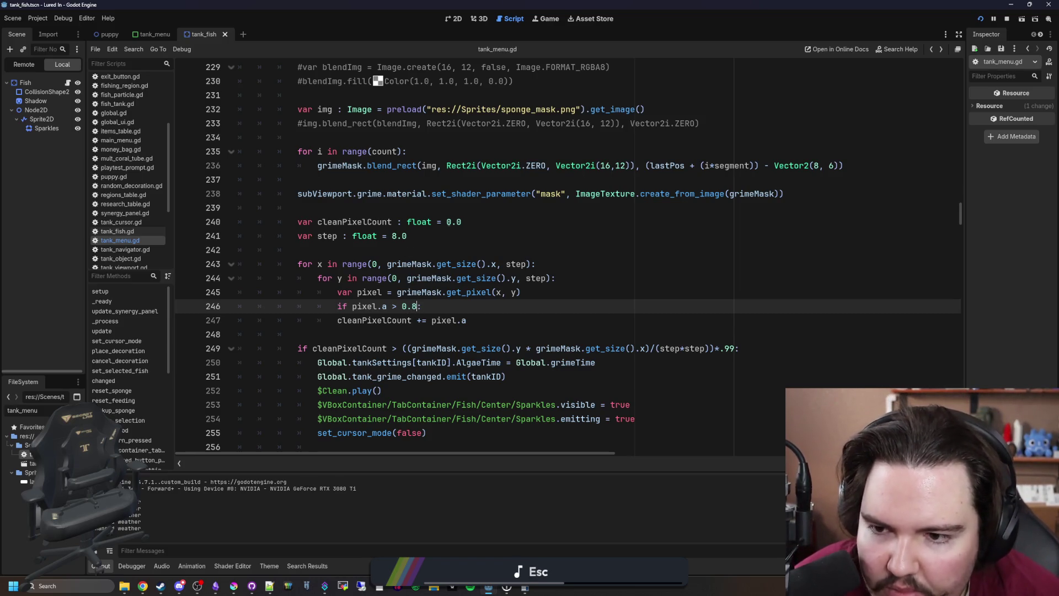
{"action": "left_click_drag", "start_coordinate": [467, 321], "coordinate": [433, 325]}
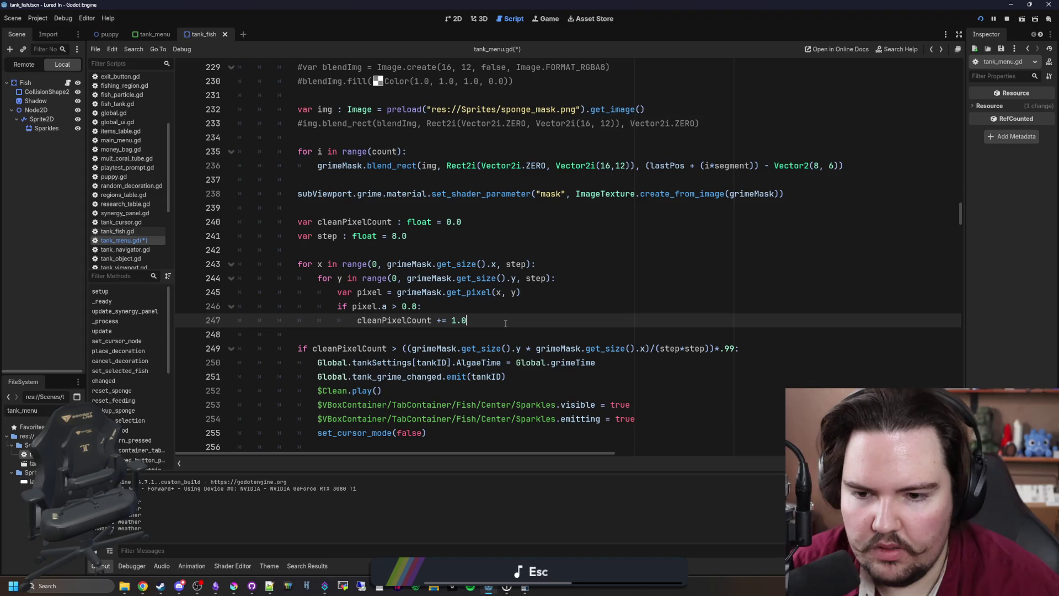
{"action": "left_click", "coordinate": [521, 305]}
{"action": "key", "text": "ctrl+s"}
{"action": "type", "text": "INT"}
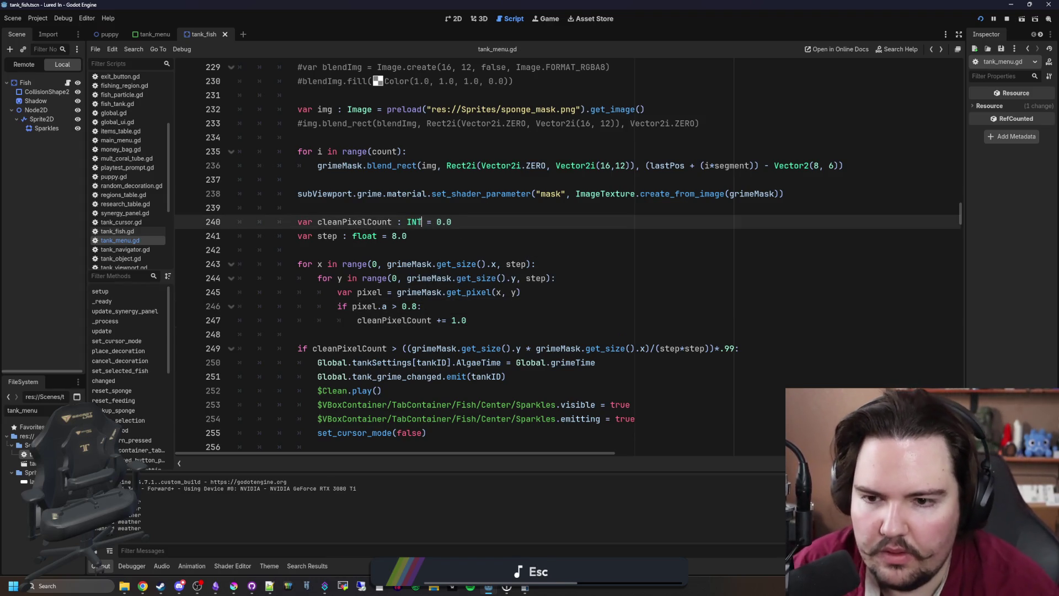
{"action": "key", "text": "BackSpace"}
{"action": "key", "text": "BackSpace"}
{"action": "key", "text": "BackSpace"}
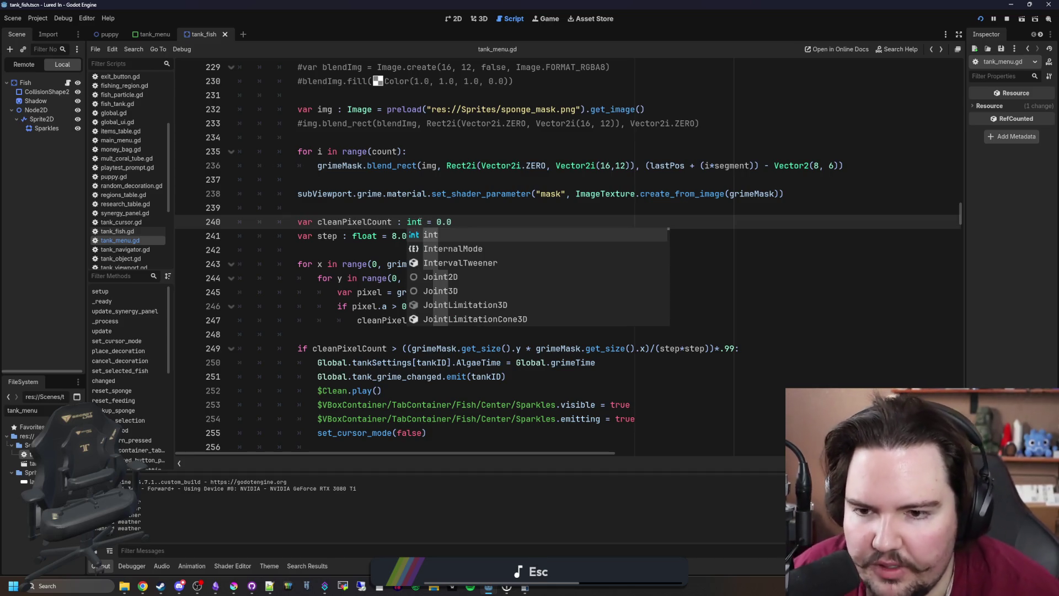
{"action": "left_click", "coordinate": [434, 208]}
{"action": "key", "text": "ctrl+s"}
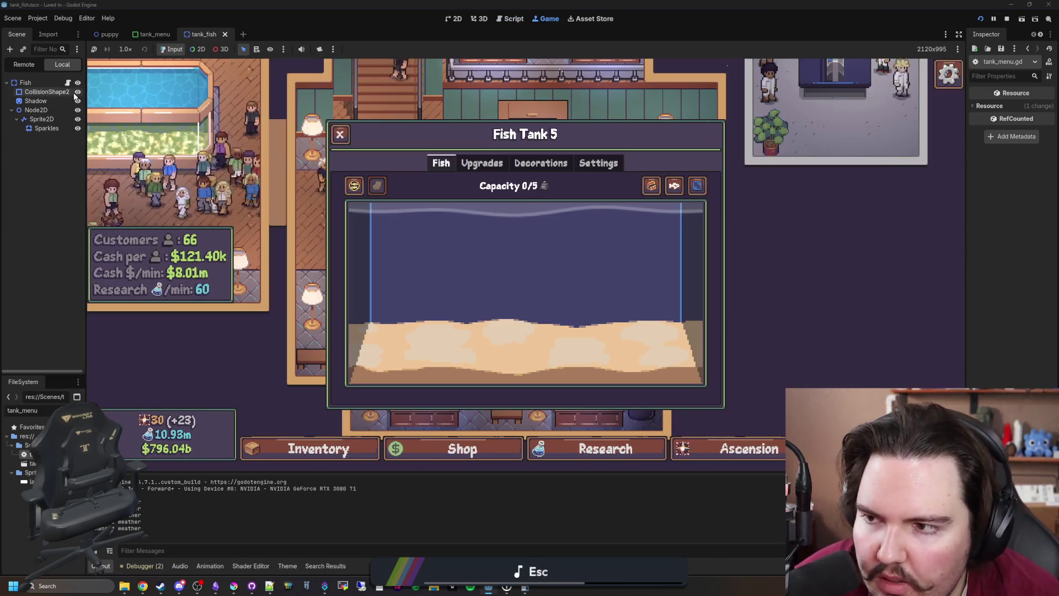
{"action": "left_click", "coordinate": [510, 19]}
{"action": "left_click", "coordinate": [492, 317]}
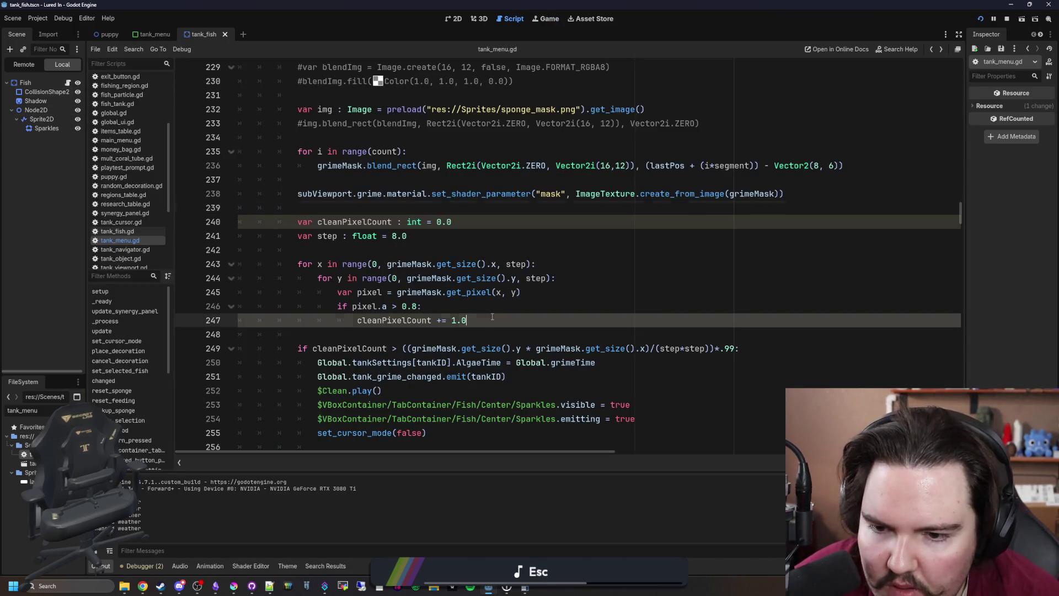
{"action": "left_click", "coordinate": [453, 223]}
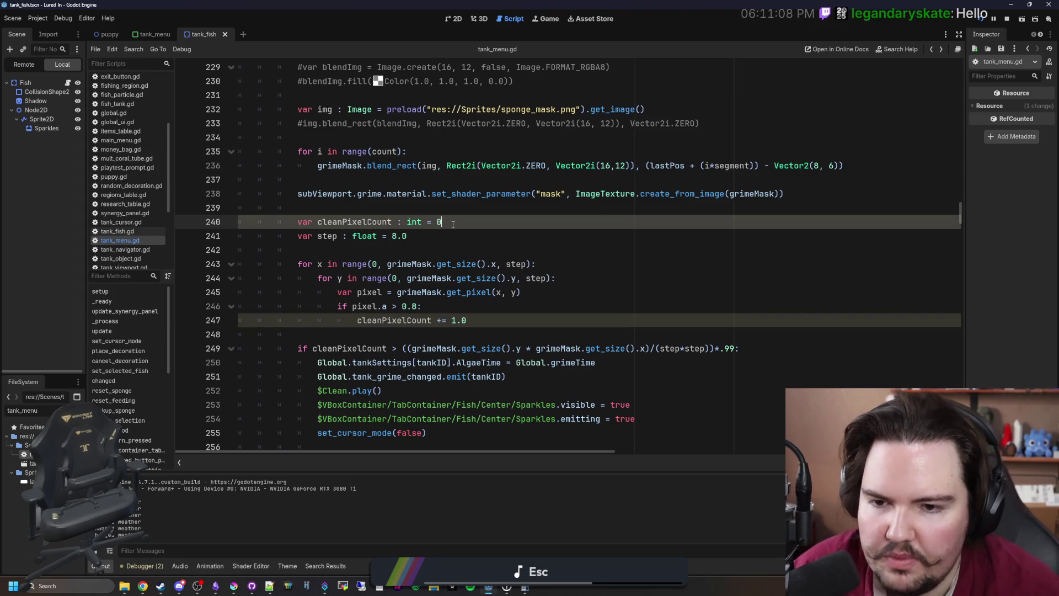
{"action": "left_click", "coordinate": [485, 323]}
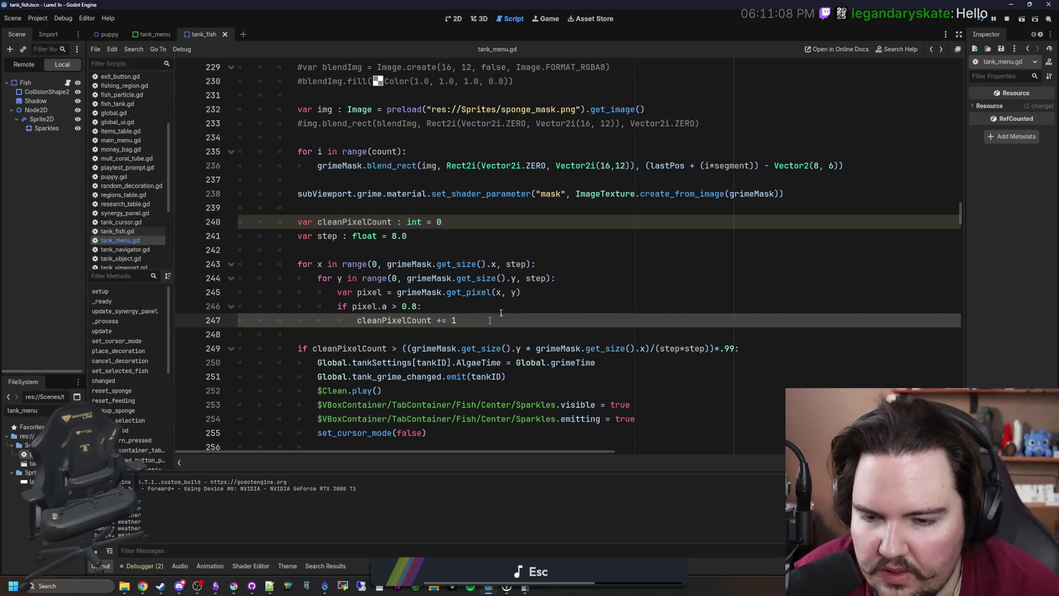
{"action": "left_click", "coordinate": [501, 306]}
{"action": "left_click", "coordinate": [522, 246]}
{"action": "key", "text": "ctrl+s"}
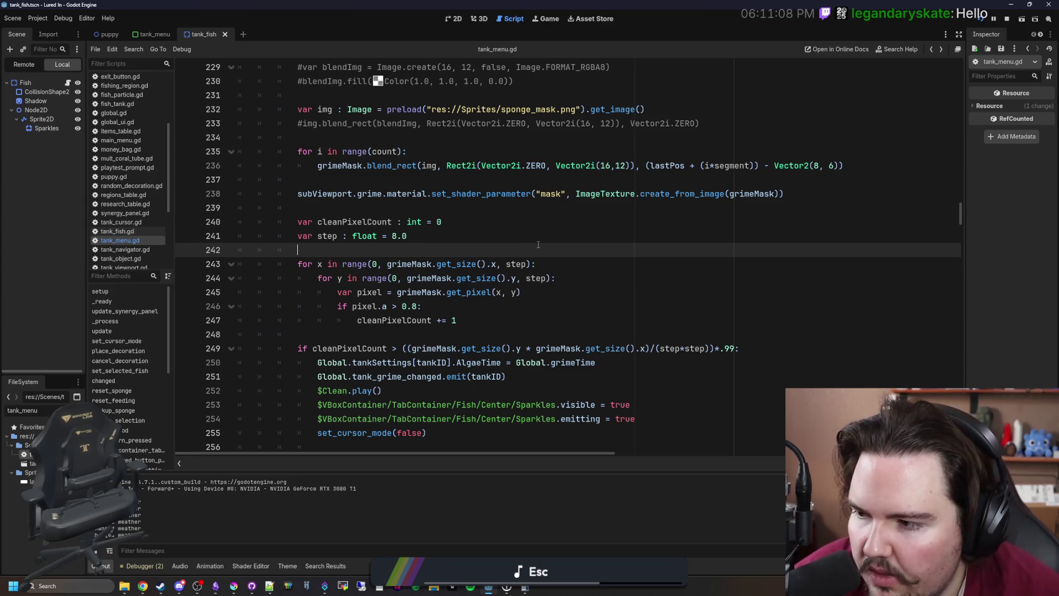
In the running game, close Fish Tank 5 and scrub the grimy Fish Tank 4
{"action": "left_click", "coordinate": [549, 18]}
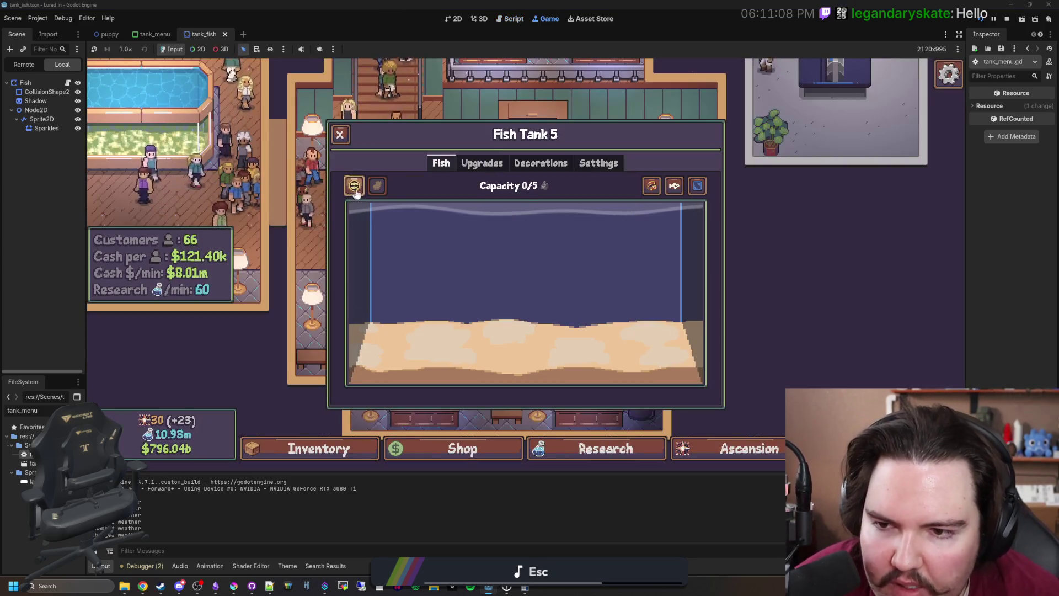
{"action": "key", "text": "Escape"}
{"action": "left_click", "coordinate": [403, 345]}
{"action": "mouse_move", "coordinate": [377, 186]}
{"action": "left_mouse_down"}
{"action": "mouse_move", "coordinate": [402, 194]}
{"action": "mouse_move", "coordinate": [440, 243]}
{"action": "mouse_move", "coordinate": [623, 309]}
{"action": "mouse_move", "coordinate": [416, 318]}
{"action": "mouse_move", "coordinate": [524, 303]}
{"action": "mouse_move", "coordinate": [493, 241]}
{"action": "mouse_move", "coordinate": [512, 297]}
{"action": "mouse_move", "coordinate": [539, 289]}
{"action": "mouse_move", "coordinate": [548, 309]}
{"action": "mouse_move", "coordinate": [584, 217]}
{"action": "mouse_move", "coordinate": [579, 368]}
{"action": "mouse_move", "coordinate": [603, 225]}
{"action": "mouse_move", "coordinate": [620, 366]}
{"action": "mouse_move", "coordinate": [610, 291]}
{"action": "mouse_move", "coordinate": [292, 579]}
{"action": "left_mouse_up"}
{"action": "left_click", "coordinate": [233, 585]}
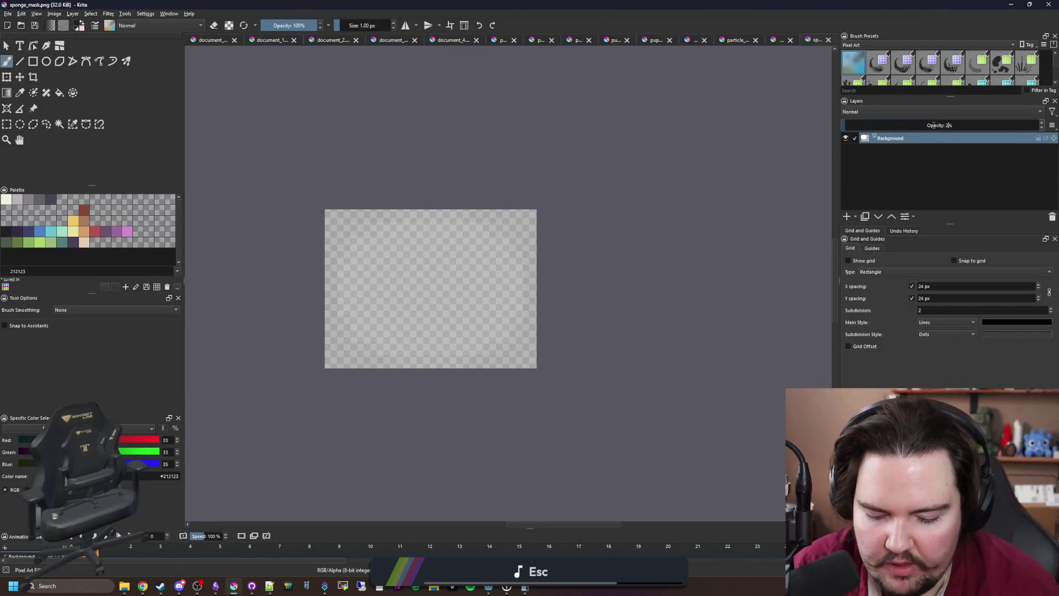
Save sponge_mask.png as PNG, then return to the game and scrub Fish Tank 4's glass
{"action": "key", "text": "ctrl+s"}
{"action": "key", "text": "Return"}
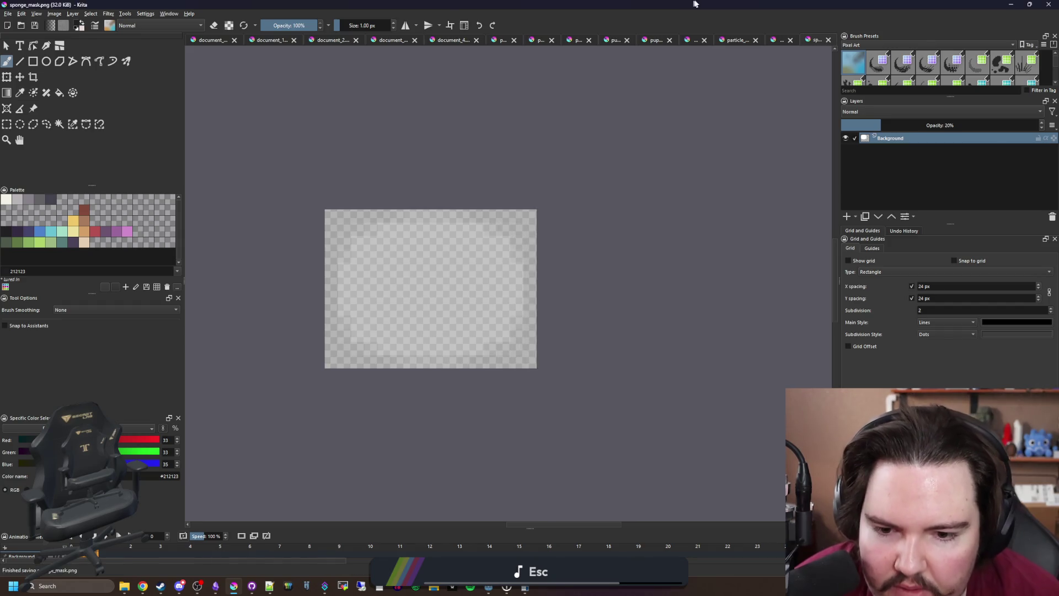
{"action": "key", "text": "alt+Tab"}
{"action": "mouse_move", "coordinate": [377, 188]}
{"action": "left_mouse_down"}
{"action": "mouse_move", "coordinate": [420, 319]}
{"action": "mouse_move", "coordinate": [421, 208]}
{"action": "mouse_move", "coordinate": [447, 321]}
{"action": "mouse_move", "coordinate": [473, 243]}
{"action": "mouse_move", "coordinate": [497, 361]}
{"action": "mouse_move", "coordinate": [637, 371]}
{"action": "mouse_move", "coordinate": [650, 266]}
{"action": "mouse_move", "coordinate": [669, 249]}
{"action": "mouse_move", "coordinate": [669, 345]}
{"action": "mouse_move", "coordinate": [660, 269]}
{"action": "mouse_move", "coordinate": [635, 260]}
{"action": "mouse_move", "coordinate": [636, 361]}
{"action": "mouse_move", "coordinate": [621, 223]}
{"action": "mouse_move", "coordinate": [629, 266]}
{"action": "mouse_move", "coordinate": [597, 234]}
{"action": "mouse_move", "coordinate": [419, 234]}
{"action": "mouse_move", "coordinate": [546, 229]}
{"action": "mouse_move", "coordinate": [497, 317]}
{"action": "mouse_move", "coordinate": [583, 345]}
{"action": "mouse_move", "coordinate": [336, 355]}
{"action": "mouse_move", "coordinate": [717, 343]}
{"action": "mouse_move", "coordinate": [385, 284]}
{"action": "mouse_move", "coordinate": [614, 286]}
{"action": "mouse_move", "coordinate": [375, 281]}
{"action": "mouse_move", "coordinate": [436, 237]}
{"action": "mouse_move", "coordinate": [395, 267]}
{"action": "mouse_move", "coordinate": [366, 253]}
{"action": "left_mouse_up"}
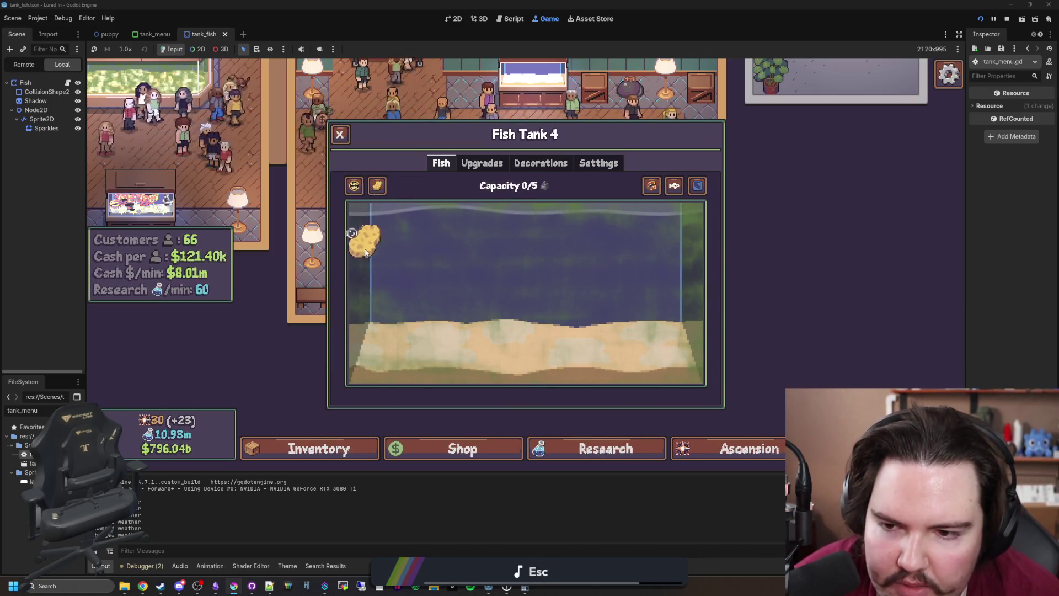
Scrub Fish Tank 4's right edge, sandy bottom and water clean, then return to tank_menu.gd
{"action": "left_click_drag", "start_coordinate": [682, 271], "coordinate": [705, 210]}
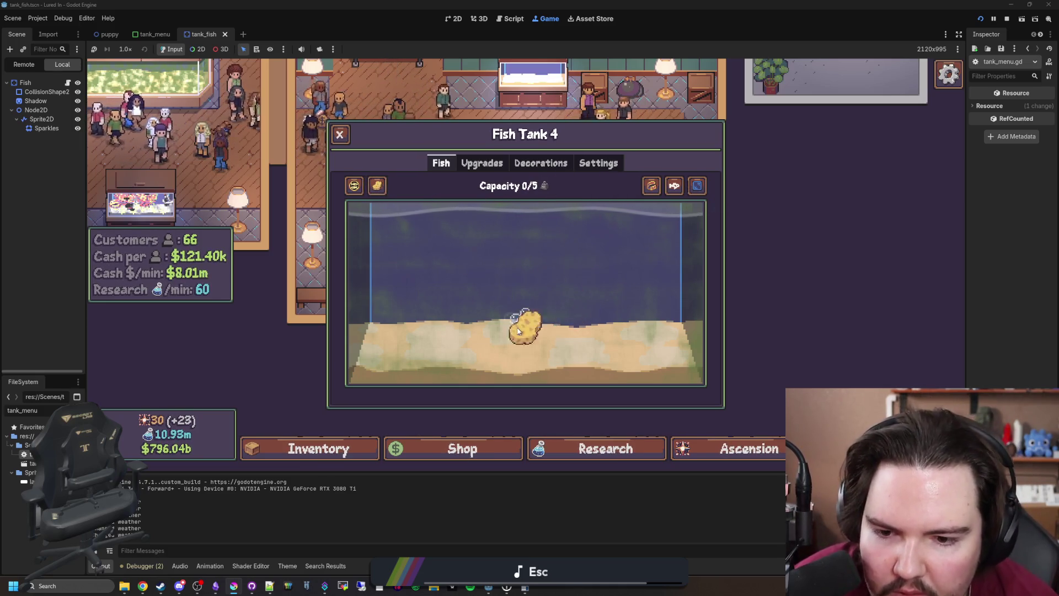
{"action": "mouse_move", "coordinate": [718, 366]}
{"action": "left_mouse_down"}
{"action": "mouse_move", "coordinate": [585, 312]}
{"action": "mouse_move", "coordinate": [379, 371]}
{"action": "left_mouse_up"}
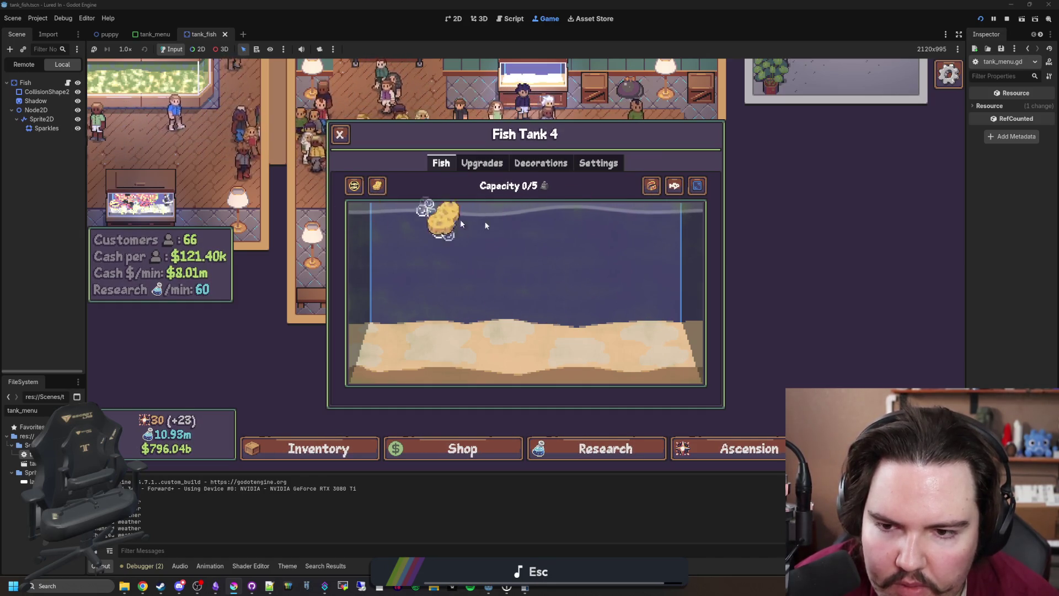
{"action": "left_click_drag", "start_coordinate": [488, 269], "coordinate": [501, 293]}
{"action": "left_click_drag", "start_coordinate": [345, 328], "coordinate": [363, 270]}
{"action": "mouse_move", "coordinate": [458, 272]}
{"action": "left_mouse_down"}
{"action": "mouse_move", "coordinate": [633, 278]}
{"action": "mouse_move", "coordinate": [505, 322]}
{"action": "mouse_move", "coordinate": [491, 364]}
{"action": "mouse_move", "coordinate": [608, 269]}
{"action": "mouse_move", "coordinate": [665, 292]}
{"action": "mouse_move", "coordinate": [692, 284]}
{"action": "mouse_move", "coordinate": [705, 218]}
{"action": "mouse_move", "coordinate": [649, 291]}
{"action": "mouse_move", "coordinate": [578, 284]}
{"action": "mouse_move", "coordinate": [657, 216]}
{"action": "mouse_move", "coordinate": [684, 223]}
{"action": "mouse_move", "coordinate": [538, 215]}
{"action": "mouse_move", "coordinate": [406, 234]}
{"action": "mouse_move", "coordinate": [420, 290]}
{"action": "mouse_move", "coordinate": [724, 359]}
{"action": "mouse_move", "coordinate": [550, 402]}
{"action": "mouse_move", "coordinate": [307, 300]}
{"action": "mouse_move", "coordinate": [395, 307]}
{"action": "mouse_move", "coordinate": [372, 303]}
{"action": "mouse_move", "coordinate": [403, 233]}
{"action": "mouse_move", "coordinate": [439, 243]}
{"action": "left_mouse_up"}
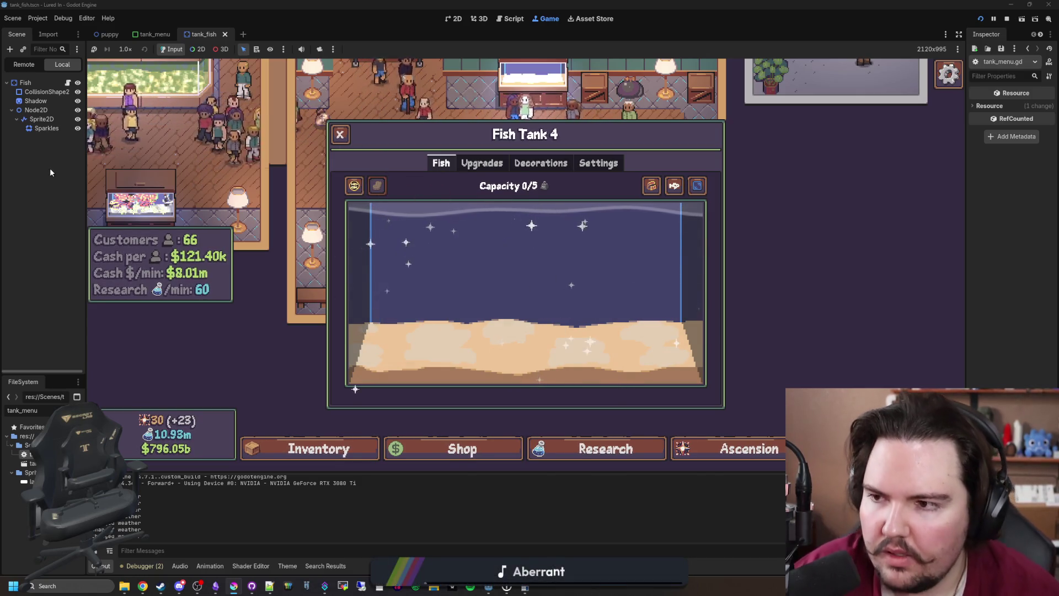
{"action": "left_click", "coordinate": [510, 19]}
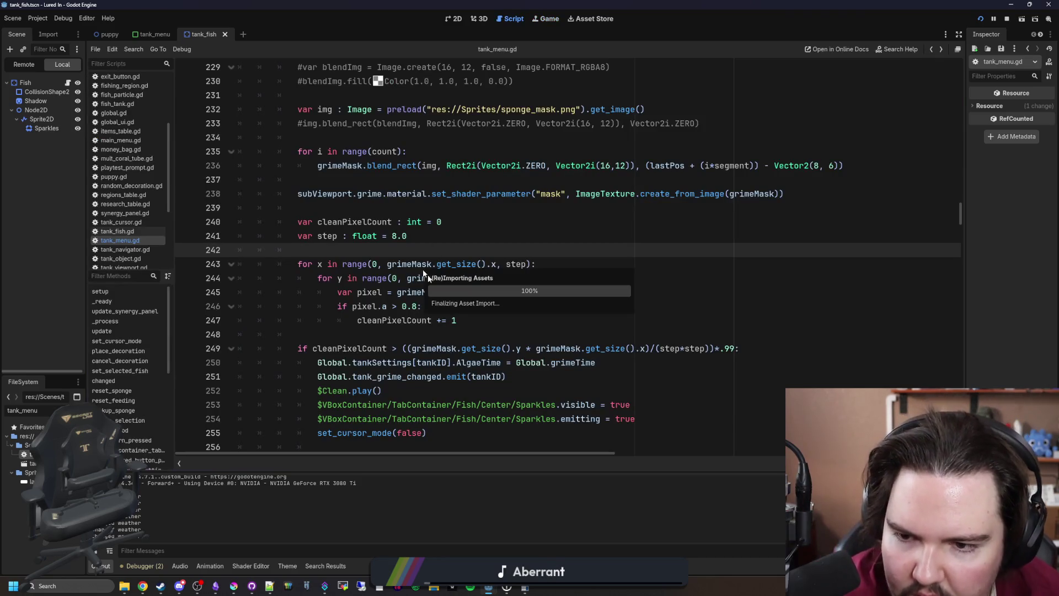
Change the alpha threshold on line 246 from 0.8 to 0.6 and save the script
{"action": "left_click", "coordinate": [417, 307]}
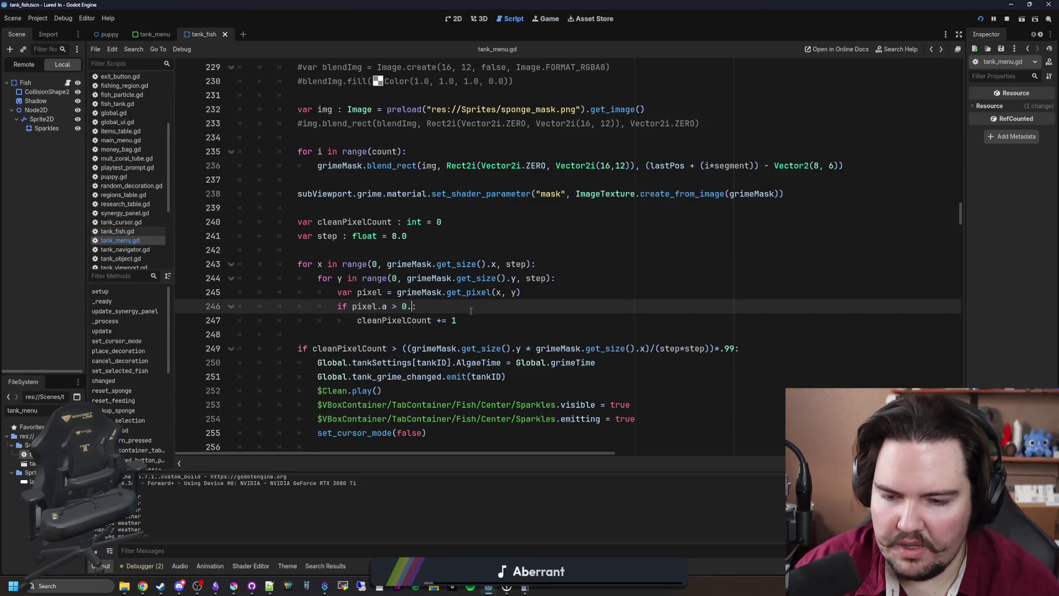
{"action": "type", "text": "6"}
{"action": "left_click", "coordinate": [543, 264]}
{"action": "key", "text": "ctrl+s"}
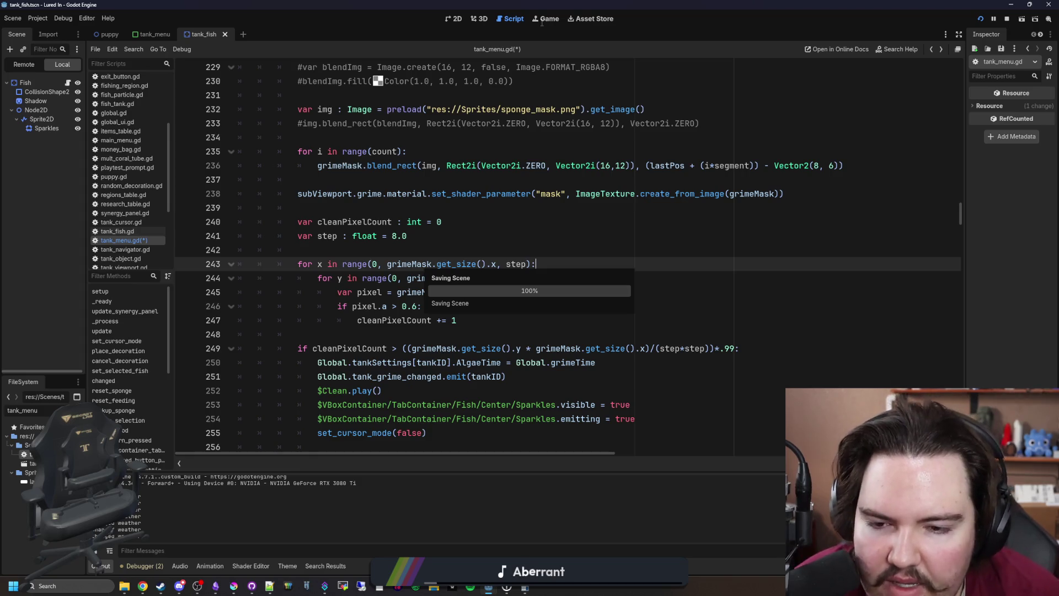
Run the game to test the new threshold, stop it, and save again
{"action": "left_click", "coordinate": [542, 21]}
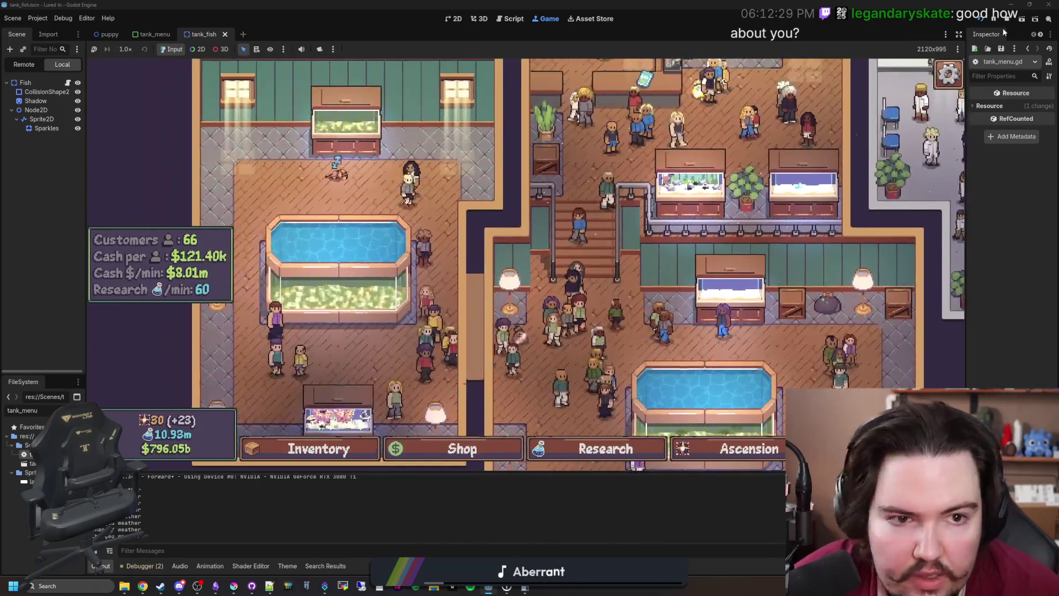
{"action": "key", "text": "F8"}
{"action": "key", "text": "ctrl+s"}
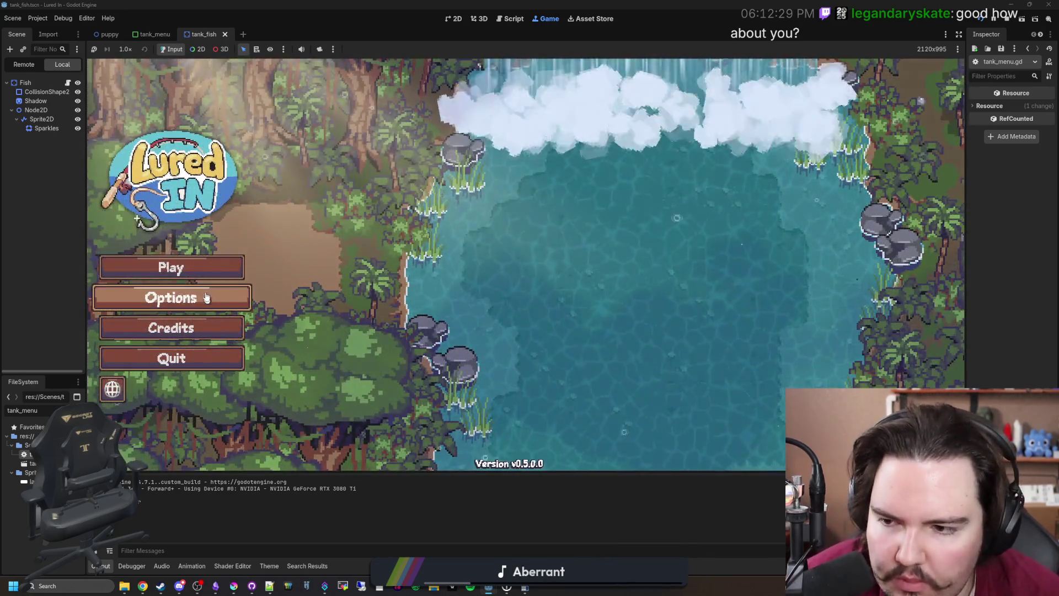
Start play, dismiss Welcome Back, and sponge the grimy glass of Fish Tank 6
{"action": "left_click", "coordinate": [205, 282]}
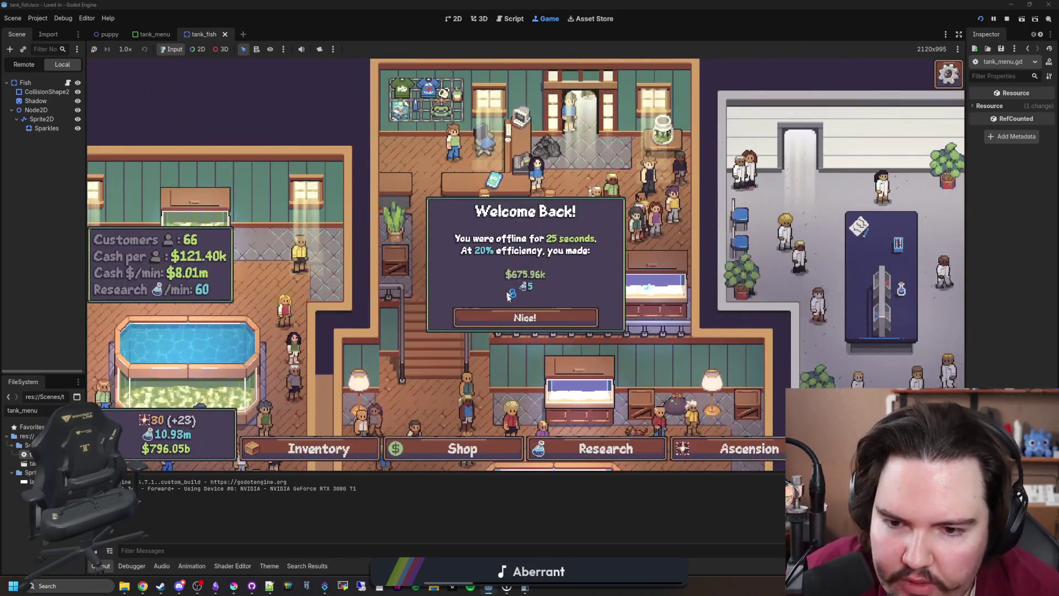
{"action": "left_click", "coordinate": [524, 314]}
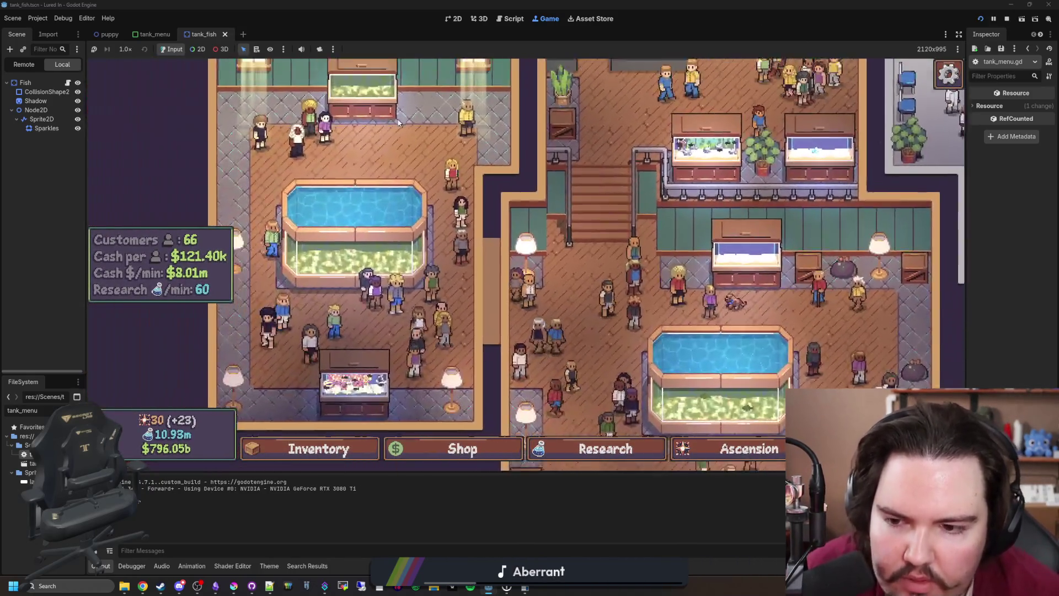
{"action": "left_click", "coordinate": [398, 121]}
{"action": "mouse_move", "coordinate": [376, 186]}
{"action": "left_mouse_down"}
{"action": "mouse_move", "coordinate": [413, 201]}
{"action": "mouse_move", "coordinate": [451, 249]}
{"action": "mouse_move", "coordinate": [503, 278]}
{"action": "mouse_move", "coordinate": [592, 230]}
{"action": "mouse_move", "coordinate": [571, 297]}
{"action": "mouse_move", "coordinate": [522, 274]}
{"action": "mouse_move", "coordinate": [510, 303]}
{"action": "mouse_move", "coordinate": [577, 240]}
{"action": "mouse_move", "coordinate": [553, 239]}
{"action": "mouse_move", "coordinate": [556, 252]}
{"action": "mouse_move", "coordinate": [516, 283]}
{"action": "mouse_move", "coordinate": [532, 306]}
{"action": "mouse_move", "coordinate": [532, 284]}
{"action": "mouse_move", "coordinate": [463, 274]}
{"action": "mouse_move", "coordinate": [473, 295]}
{"action": "mouse_move", "coordinate": [367, 307]}
{"action": "mouse_move", "coordinate": [427, 273]}
{"action": "left_mouse_up"}
{"action": "mouse_move", "coordinate": [504, 264]}
{"action": "left_mouse_down"}
{"action": "mouse_move", "coordinate": [557, 300]}
{"action": "mouse_move", "coordinate": [634, 276]}
{"action": "mouse_move", "coordinate": [584, 306]}
{"action": "mouse_move", "coordinate": [611, 285]}
{"action": "mouse_move", "coordinate": [651, 298]}
{"action": "mouse_move", "coordinate": [680, 224]}
{"action": "mouse_move", "coordinate": [569, 267]}
{"action": "mouse_move", "coordinate": [464, 270]}
{"action": "mouse_move", "coordinate": [472, 307]}
{"action": "mouse_move", "coordinate": [561, 348]}
{"action": "mouse_move", "coordinate": [389, 324]}
{"action": "mouse_move", "coordinate": [521, 342]}
{"action": "mouse_move", "coordinate": [673, 331]}
{"action": "mouse_move", "coordinate": [385, 349]}
{"action": "mouse_move", "coordinate": [697, 359]}
{"action": "mouse_move", "coordinate": [344, 371]}
{"action": "mouse_move", "coordinate": [397, 371]}
{"action": "mouse_move", "coordinate": [374, 269]}
{"action": "mouse_move", "coordinate": [409, 202]}
{"action": "mouse_move", "coordinate": [673, 190]}
{"action": "mouse_move", "coordinate": [692, 237]}
{"action": "mouse_move", "coordinate": [557, 381]}
{"action": "mouse_move", "coordinate": [411, 357]}
{"action": "mouse_move", "coordinate": [477, 351]}
{"action": "mouse_move", "coordinate": [359, 236]}
{"action": "mouse_move", "coordinate": [565, 221]}
{"action": "mouse_move", "coordinate": [485, 235]}
{"action": "mouse_move", "coordinate": [681, 295]}
{"action": "mouse_move", "coordinate": [425, 387]}
{"action": "mouse_move", "coordinate": [435, 366]}
{"action": "mouse_move", "coordinate": [744, 323]}
{"action": "mouse_move", "coordinate": [344, 270]}
{"action": "mouse_move", "coordinate": [709, 243]}
{"action": "left_mouse_up"}
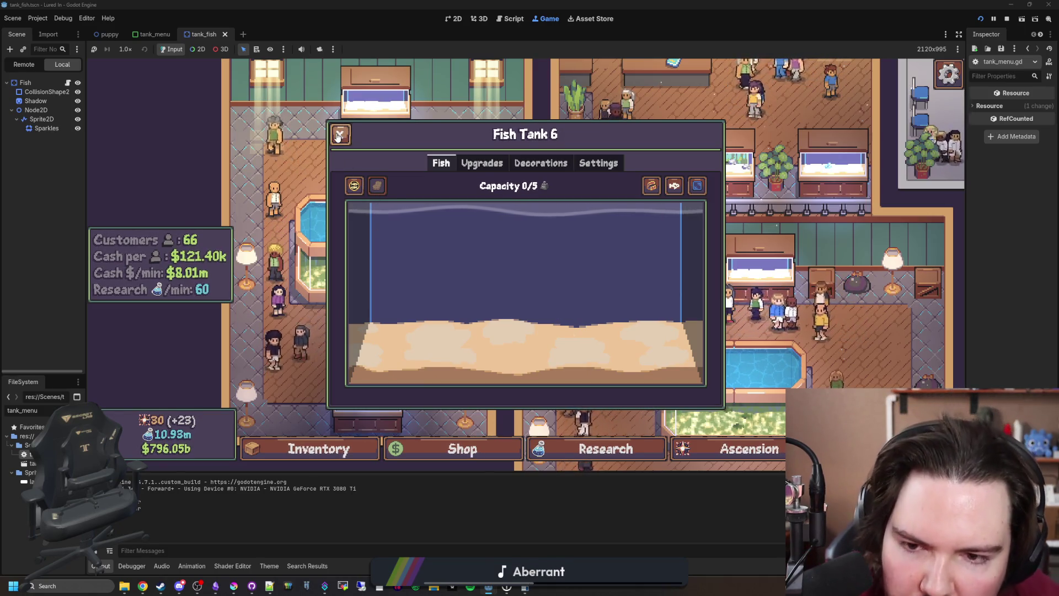
View Fish Tank 6's upgrades, close the dialog and stop the running game
{"action": "left_click", "coordinate": [477, 161]}
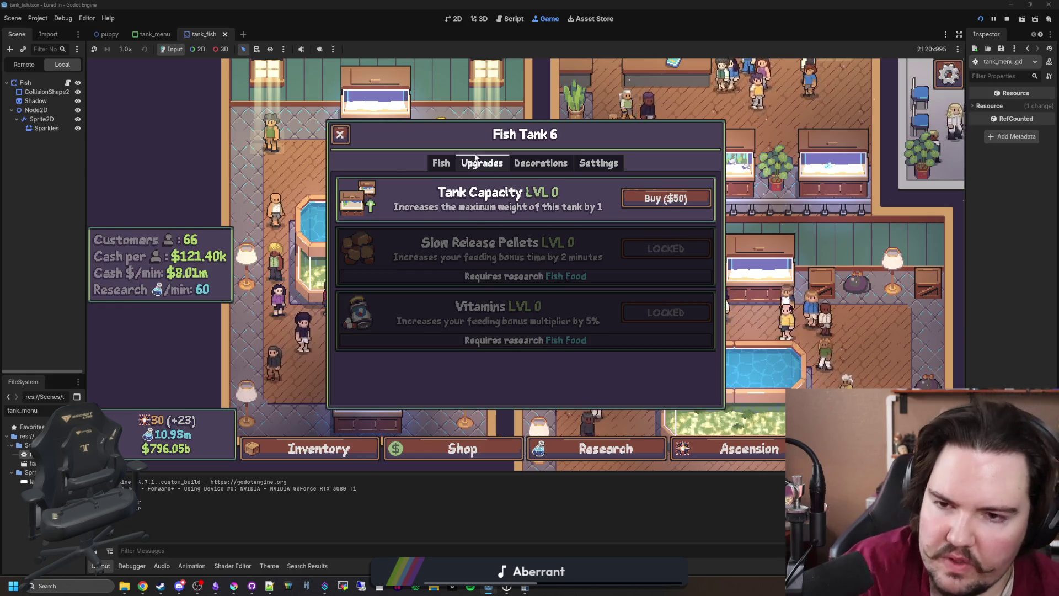
{"action": "key", "text": "Escape"}
{"action": "key", "text": "F8"}
Save tank_menu.gd and bring up the maximized Krita sponge-mask window
{"action": "left_click", "coordinate": [565, 236]}
{"action": "key", "text": "ctrl+s"}
{"action": "left_click", "coordinate": [234, 585]}
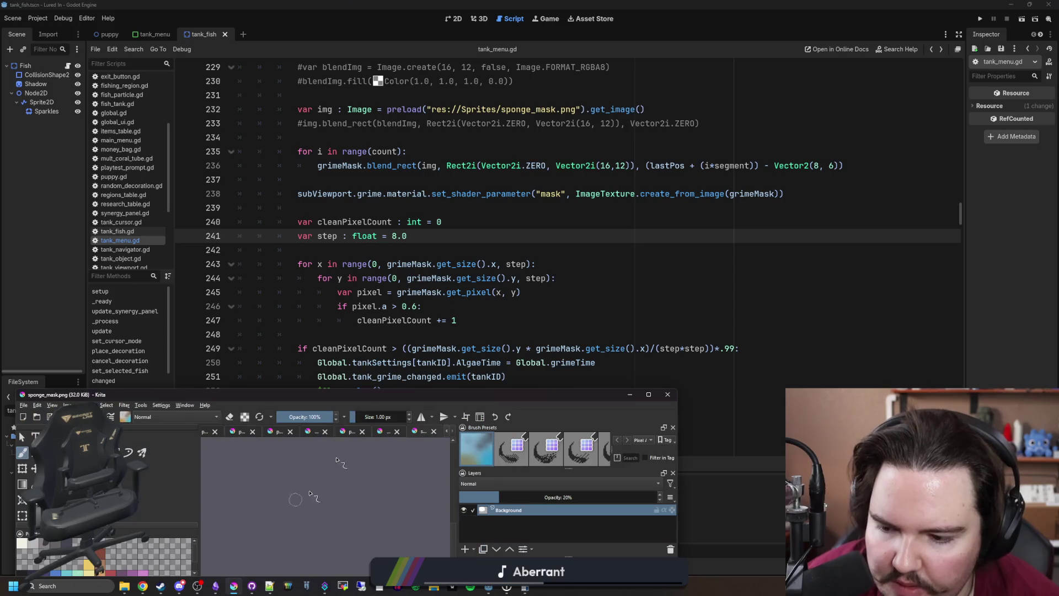
{"action": "double_click", "coordinate": [453, 403]}
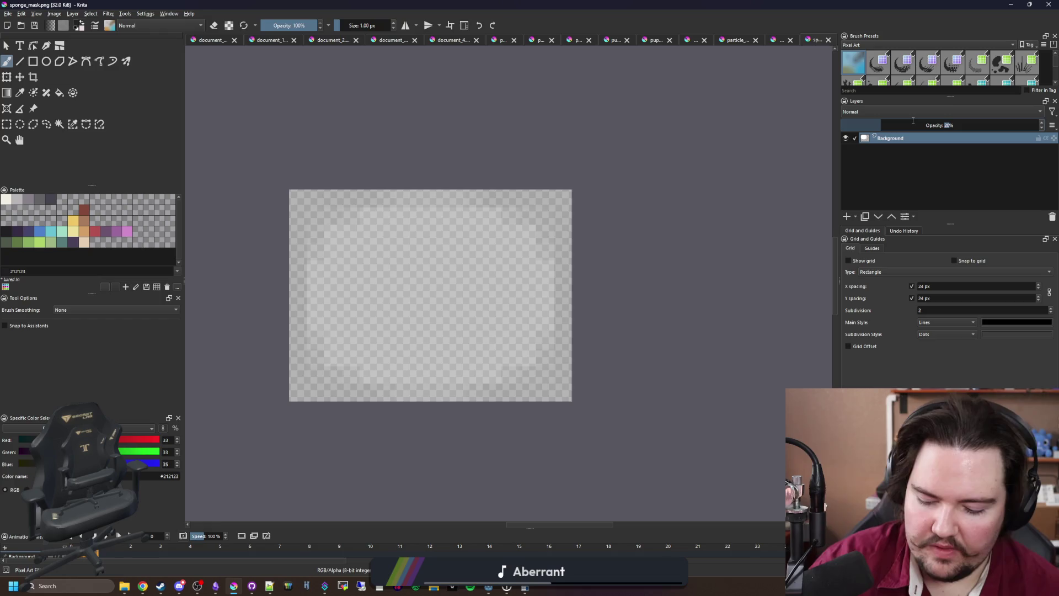
{"action": "type", "text": "15"}
{"action": "left_click_drag", "start_coordinate": [592, 175], "coordinate": [624, 187]}
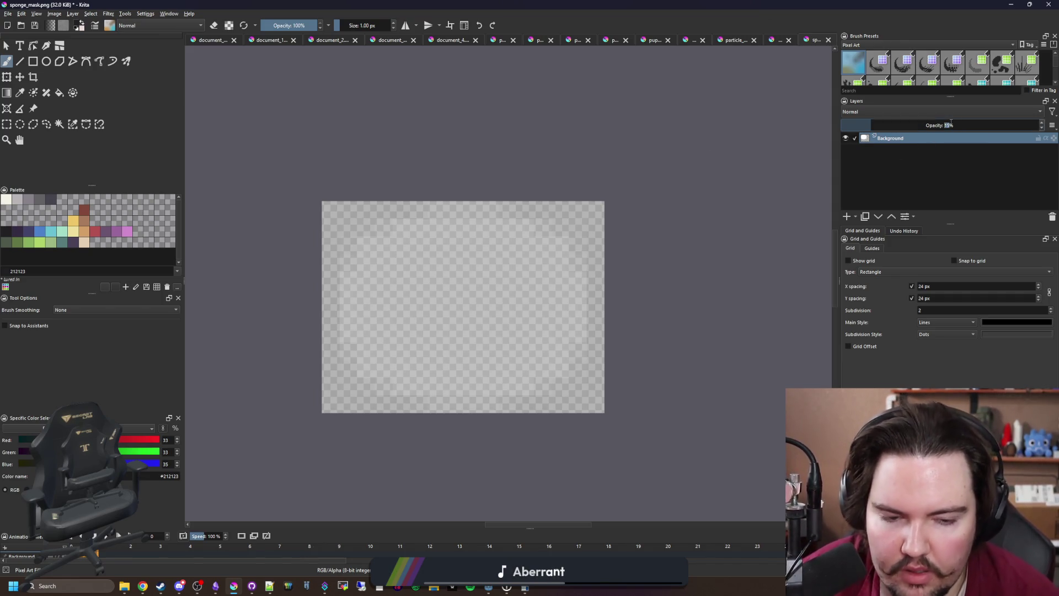
Save copies of the mask as sponge_mask_1.png and sponge_mask_2.png
{"action": "left_click", "coordinate": [7, 14]}
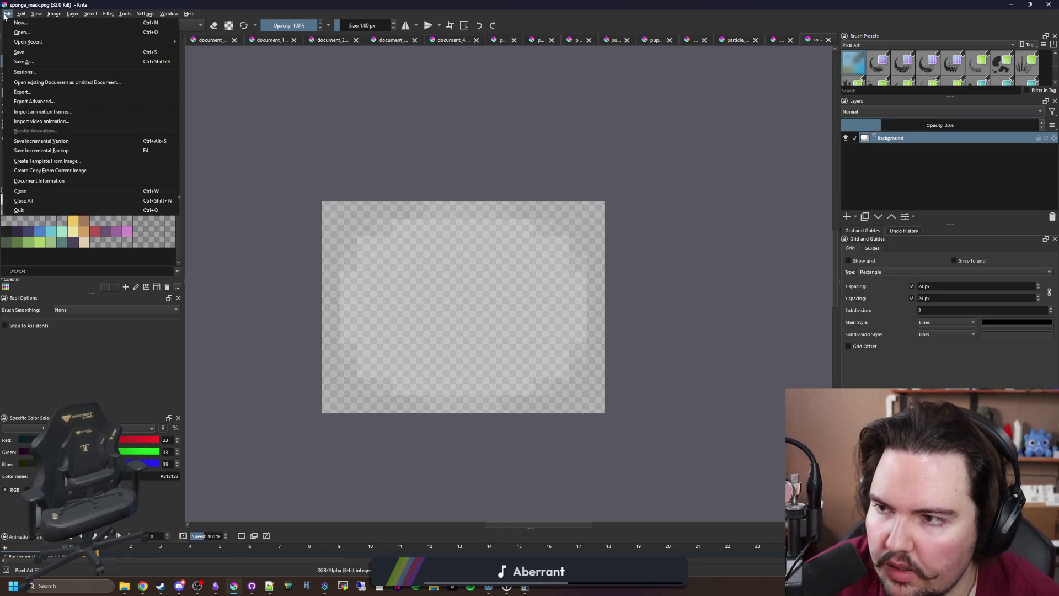
{"action": "left_click", "coordinate": [25, 61]}
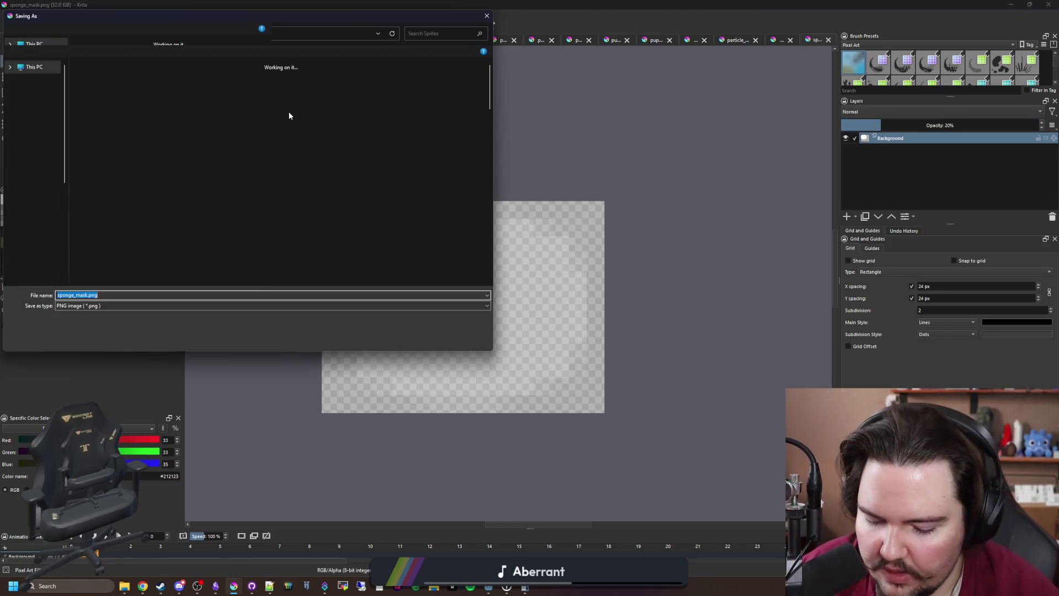
{"action": "type", "text": "sponge_mask_1"}
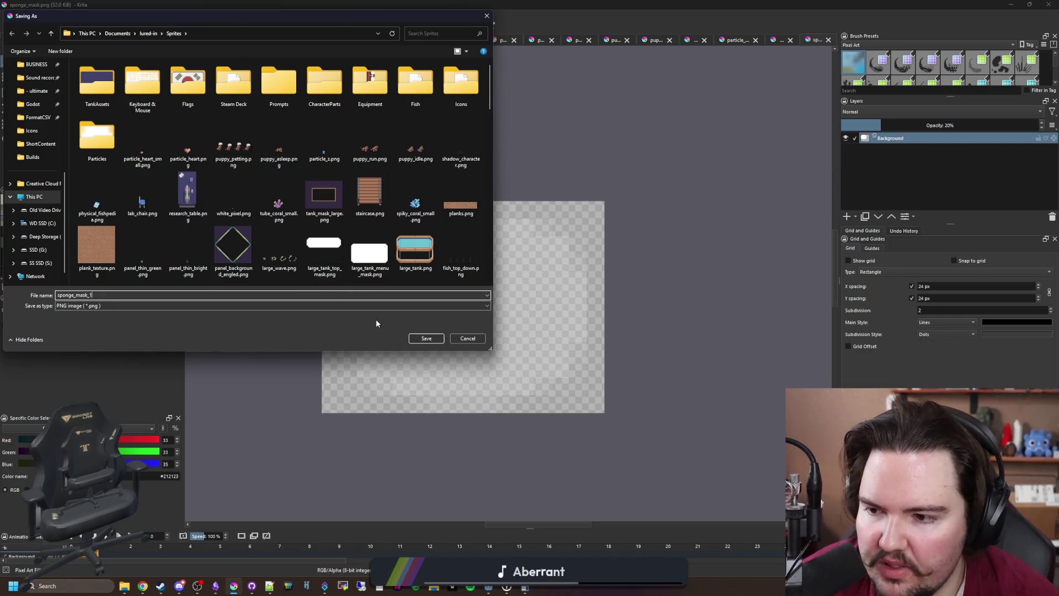
{"action": "left_click", "coordinate": [424, 339]}
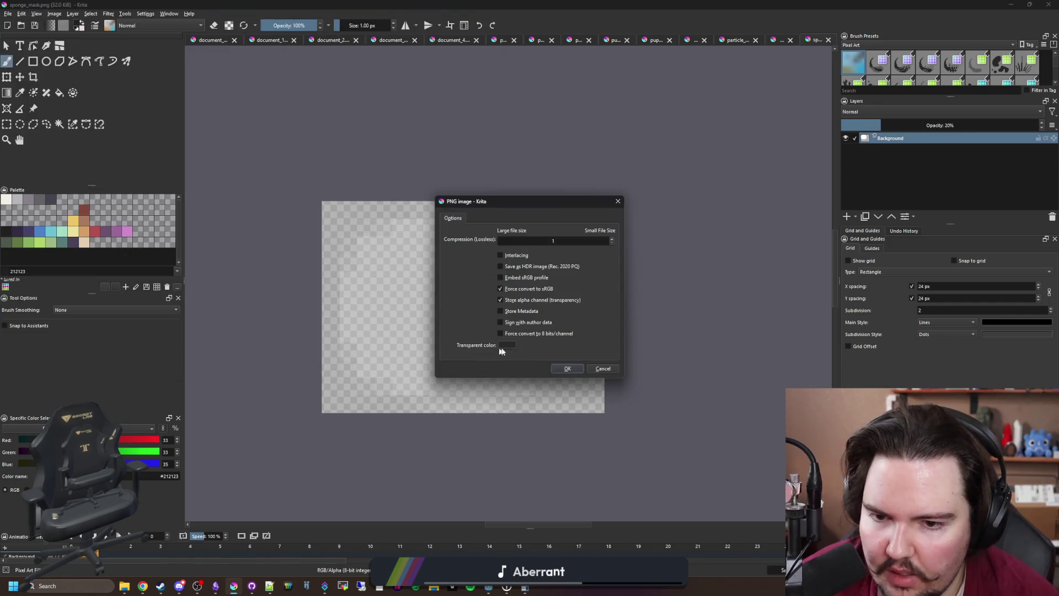
{"action": "left_click", "coordinate": [561, 368]}
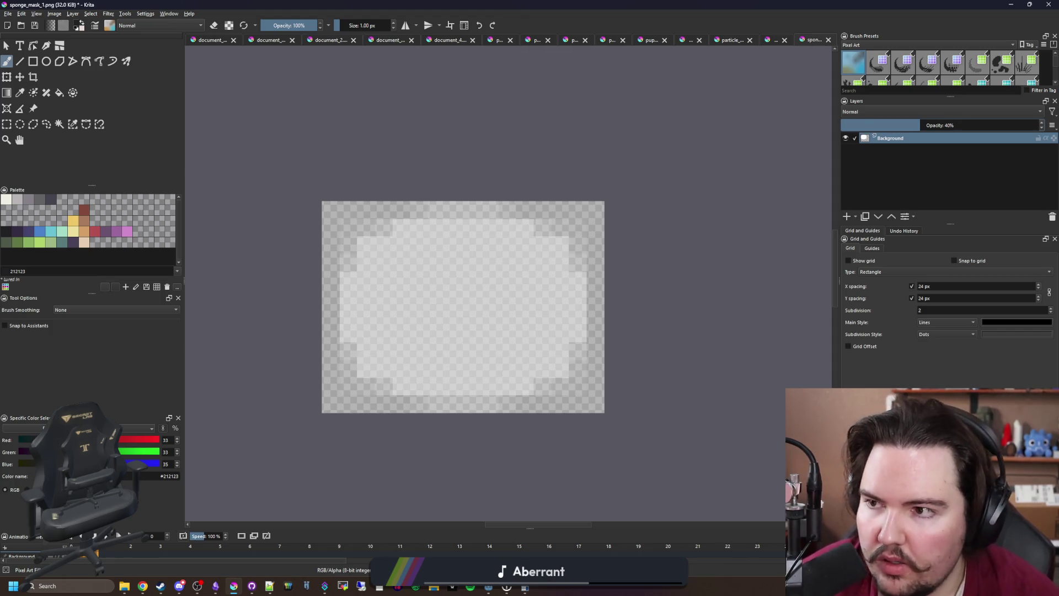
{"action": "left_click", "coordinate": [8, 14]}
{"action": "left_click", "coordinate": [45, 61]}
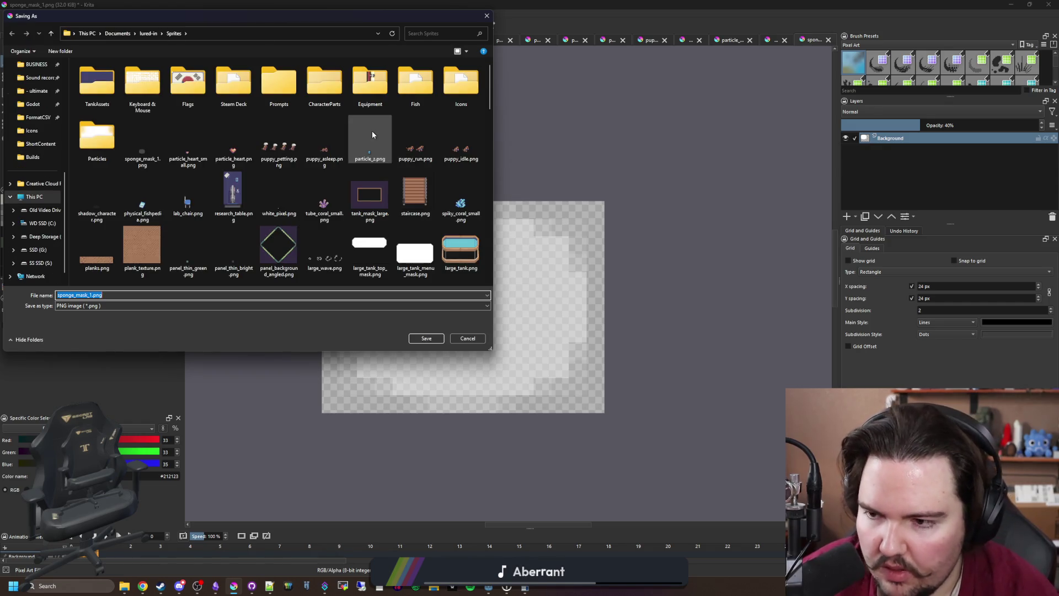
{"action": "key", "text": "Return"}
{"action": "left_click", "coordinate": [571, 369]}
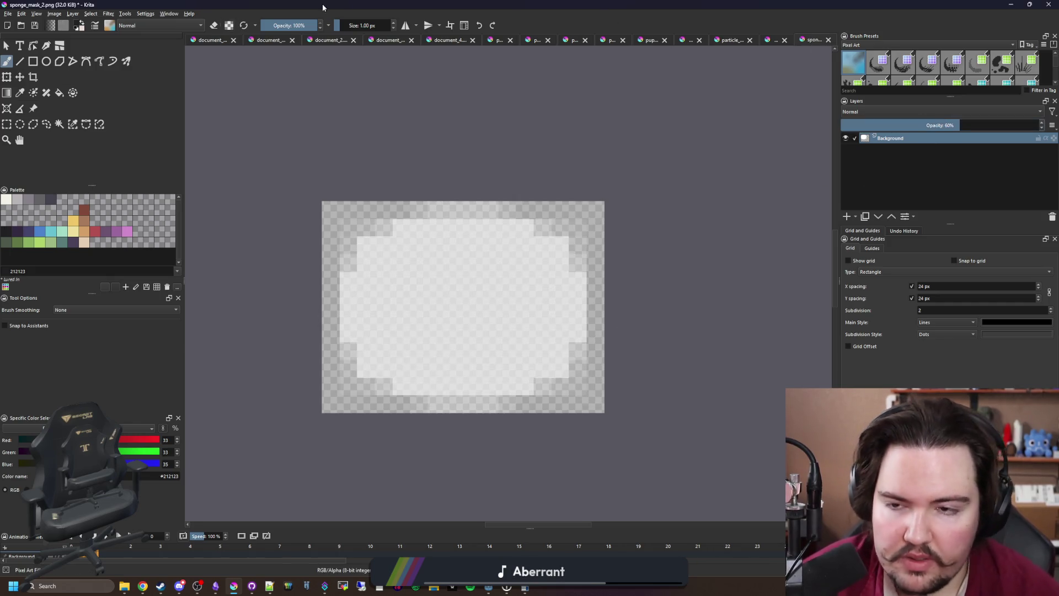
Save the mask as sponge_mask_3.png
{"action": "left_click", "coordinate": [10, 14]}
{"action": "left_click", "coordinate": [26, 63]}
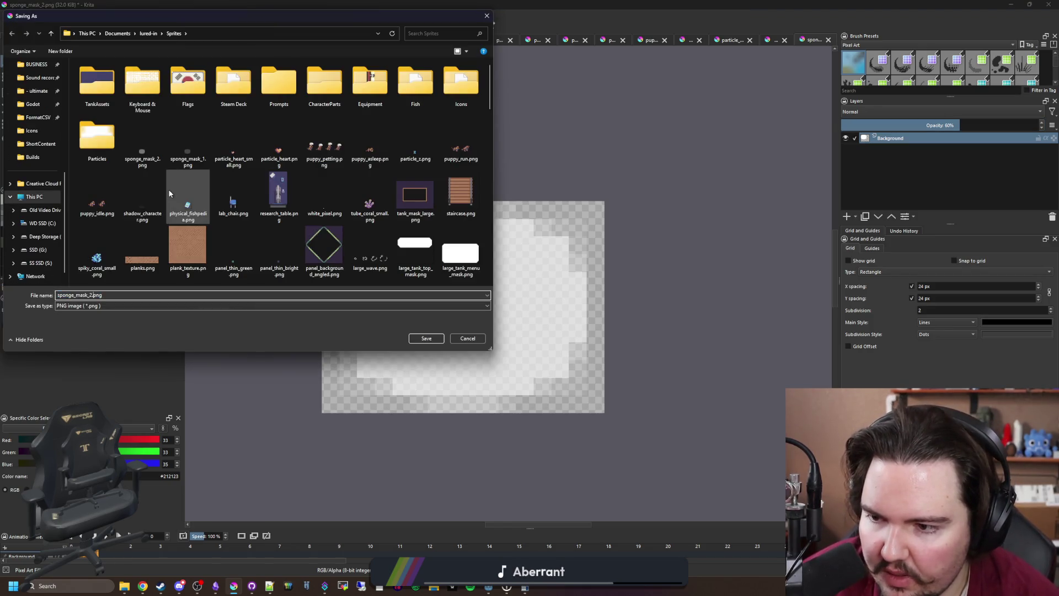
{"action": "left_click", "coordinate": [426, 338]}
{"action": "left_click", "coordinate": [561, 369]}
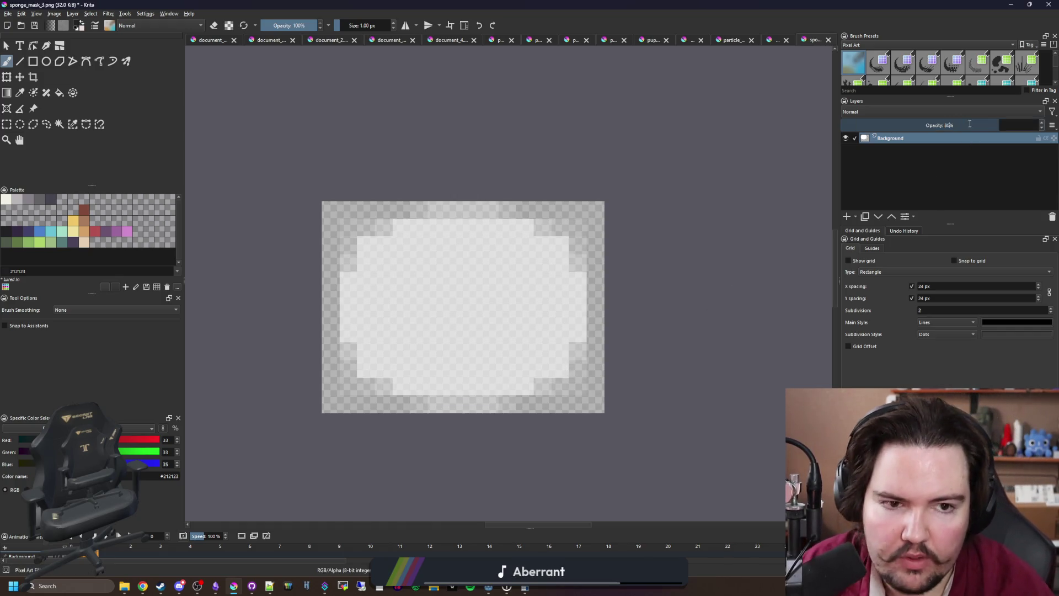
Set layer opacity to 80% and save the mask as sponge_mask_4.png
{"action": "key", "text": "Return"}
{"action": "left_click", "coordinate": [7, 13]}
{"action": "left_click", "coordinate": [33, 64]}
{"action": "left_click", "coordinate": [96, 295]}
{"action": "key", "text": "Return"}
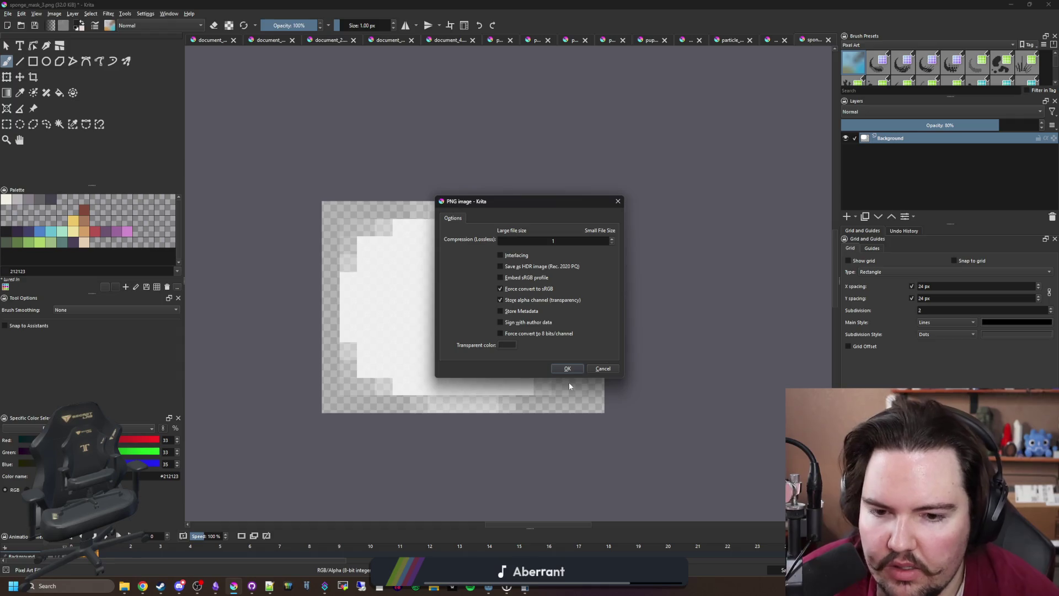
{"action": "left_click", "coordinate": [568, 369]}
Set layer opacity to 100% and save the mask as sponge_mask_5.png
{"action": "left_click", "coordinate": [990, 125]}
{"action": "type", "text": "10"}
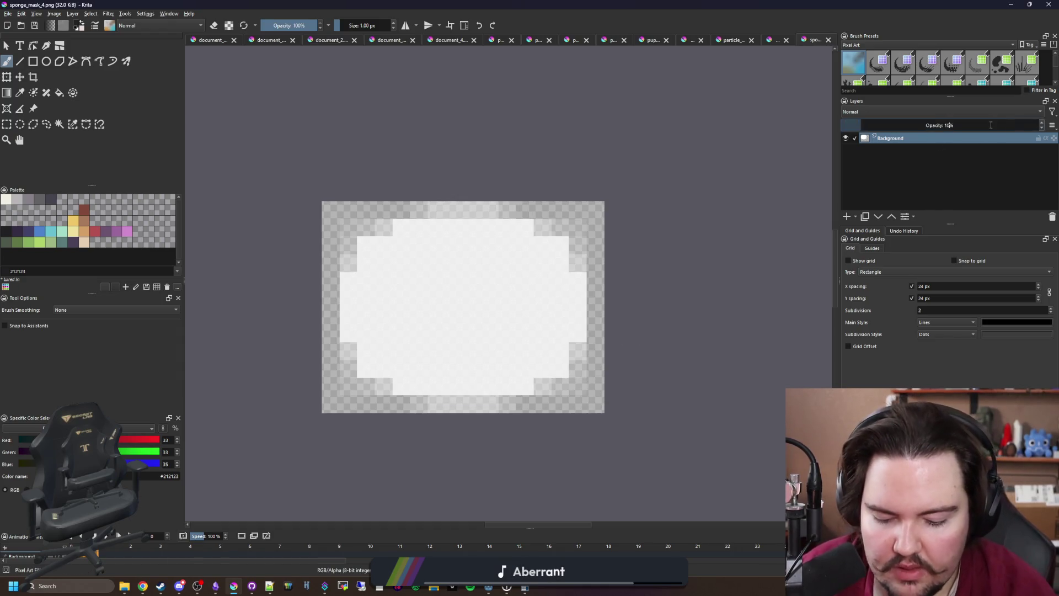
{"action": "type", "text": "0"}
{"action": "key", "text": "Return"}
{"action": "left_click", "coordinate": [8, 13]}
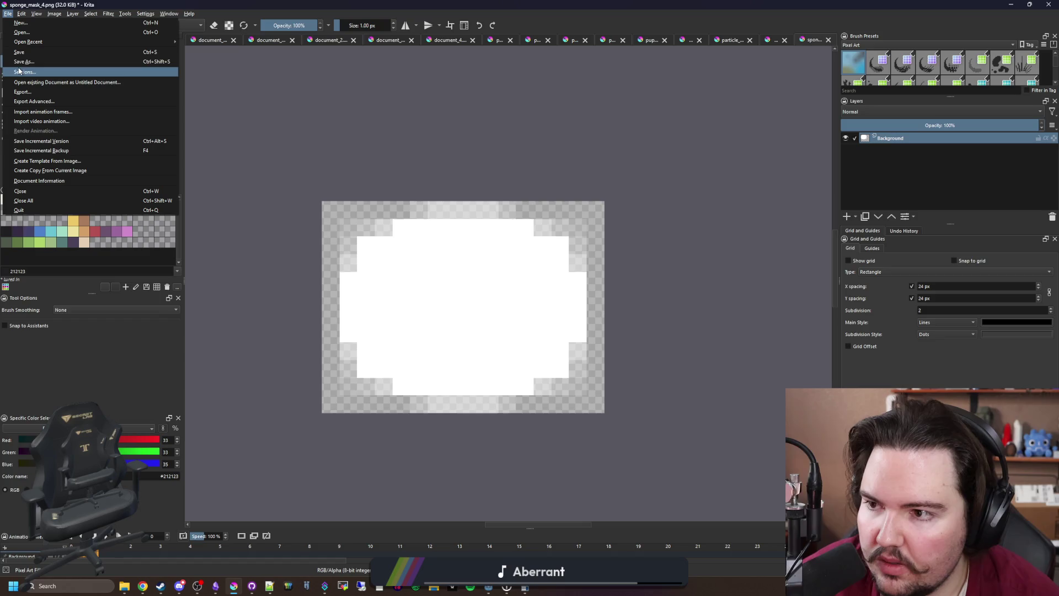
{"action": "left_click", "coordinate": [23, 61]}
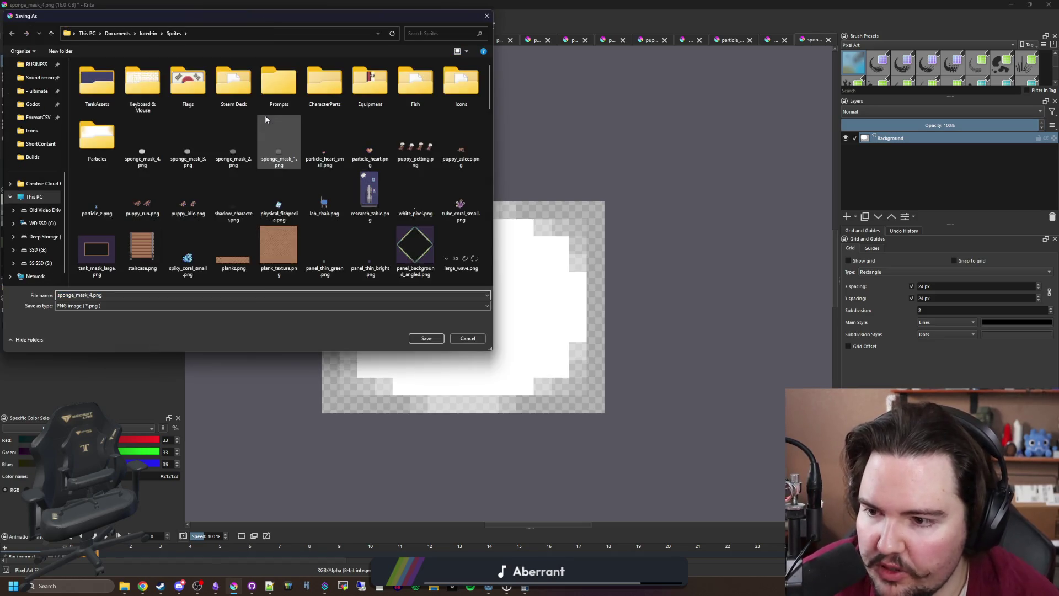
{"action": "key", "text": "End"}
{"action": "key", "text": "Left"}
{"action": "key", "text": "Left"}
{"action": "key", "text": "Left"}
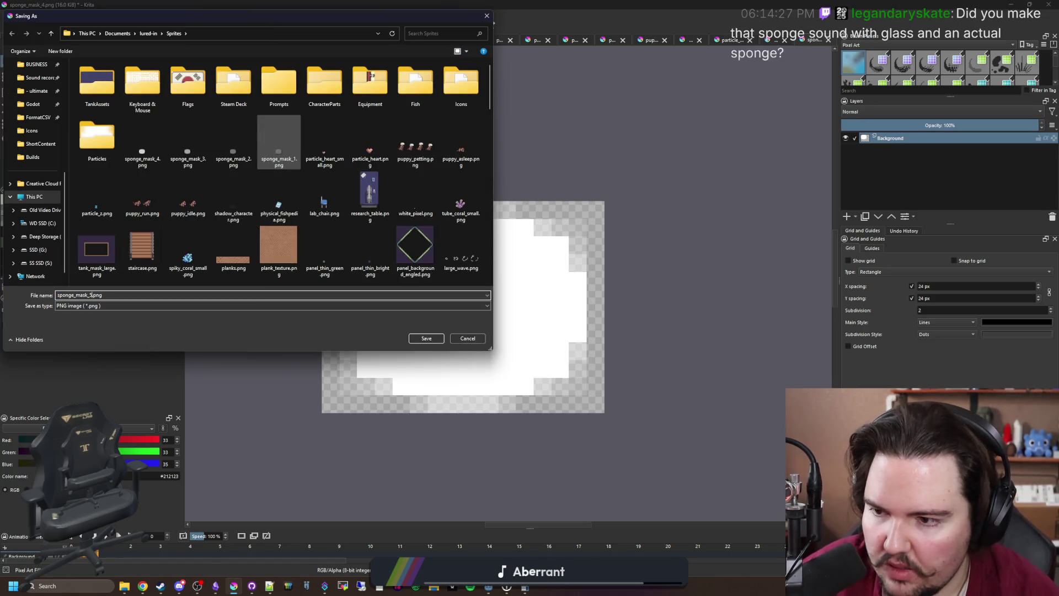
{"action": "left_click", "coordinate": [427, 338]}
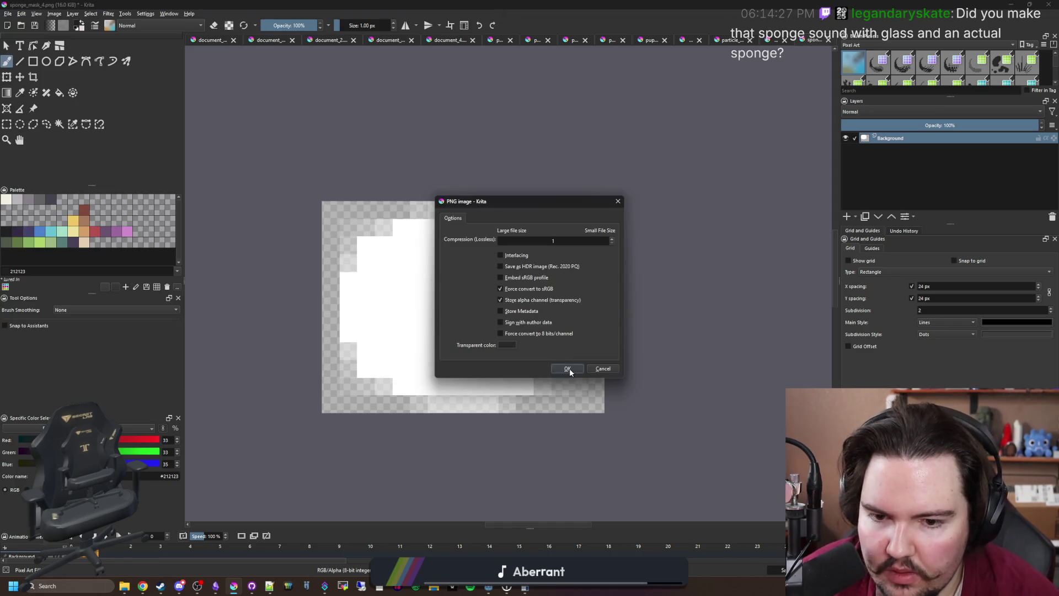
{"action": "left_click", "coordinate": [569, 368]}
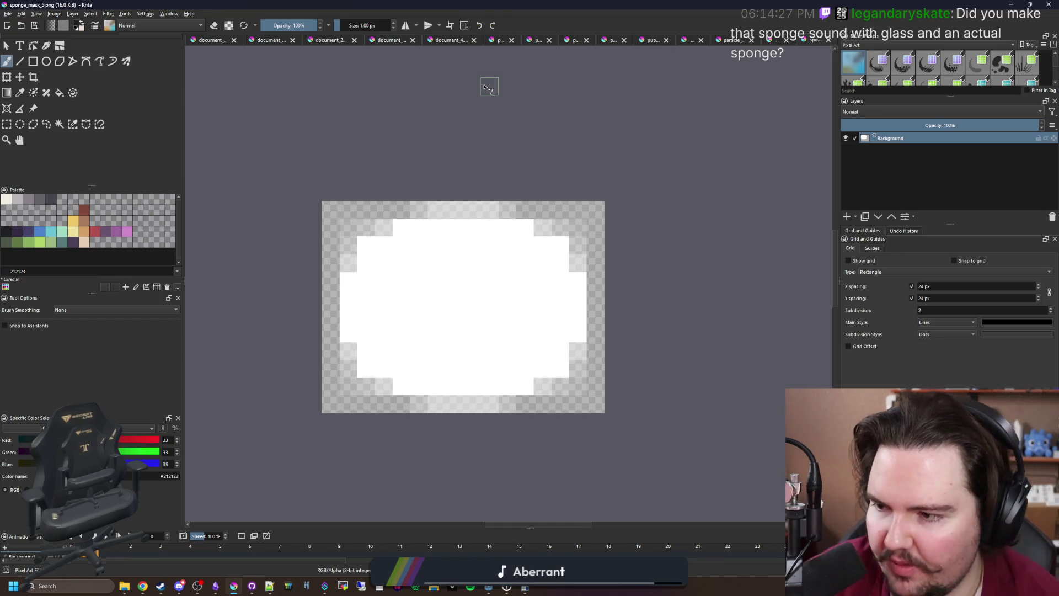
{"action": "key", "text": "alt+Tab"}
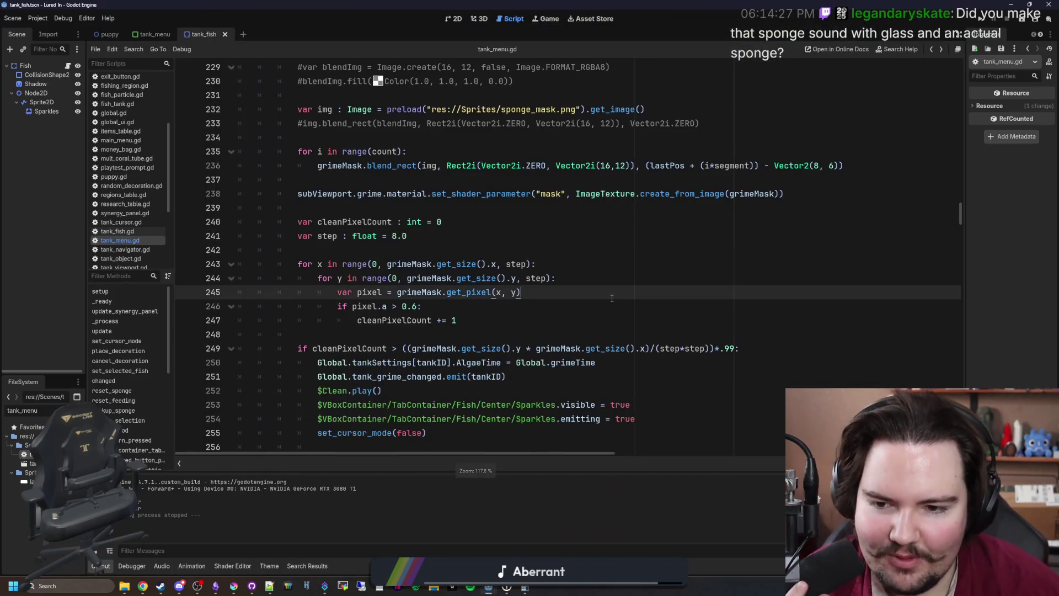
Save the project and review the grimeMask and img references around lines 234–242
{"action": "left_click", "coordinate": [440, 251]}
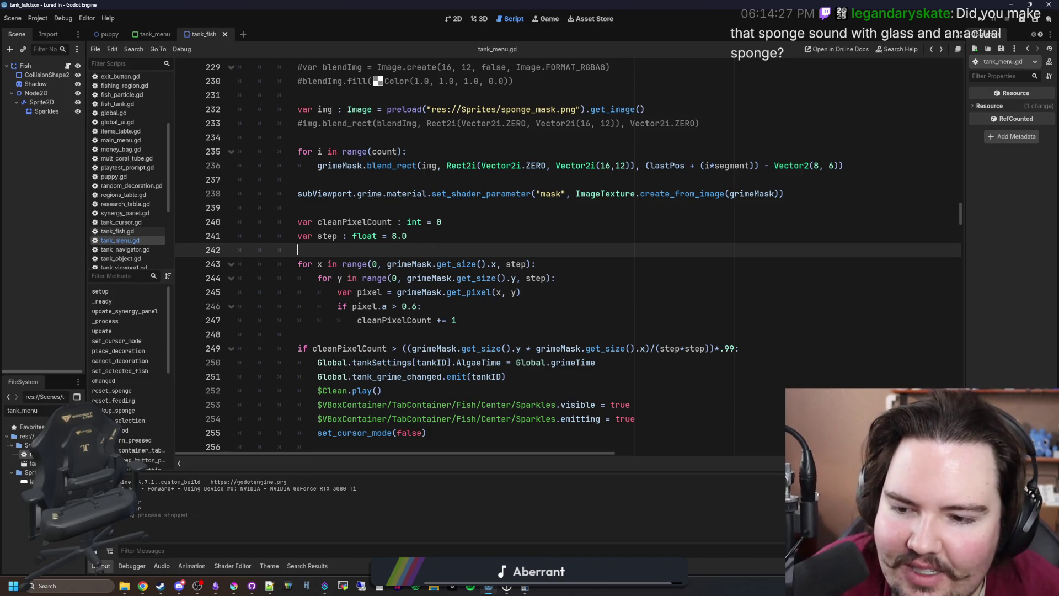
{"action": "key", "text": "ctrl+s"}
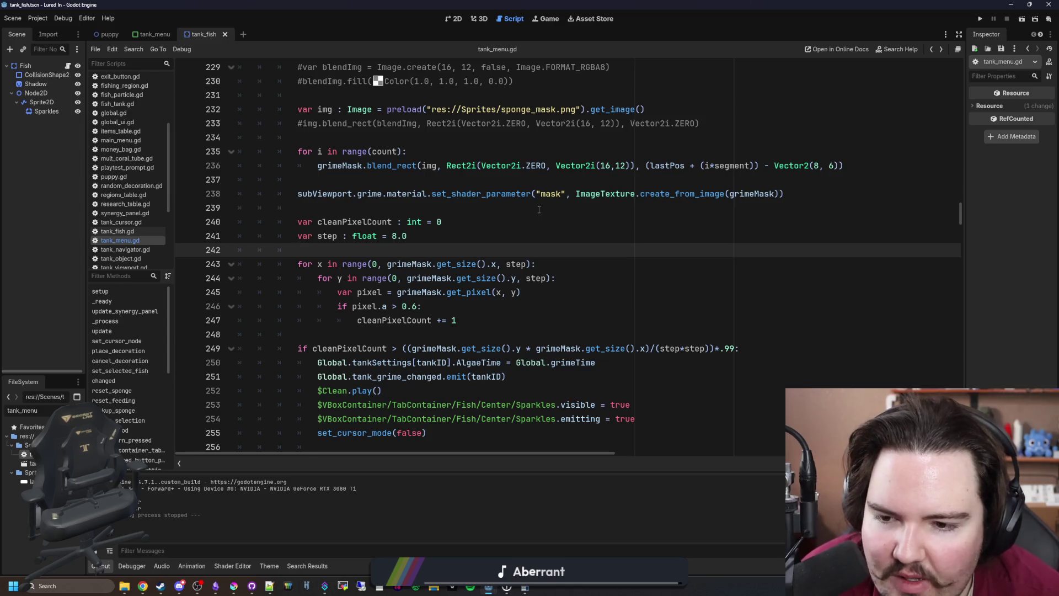
{"action": "key", "text": "ctrl"}
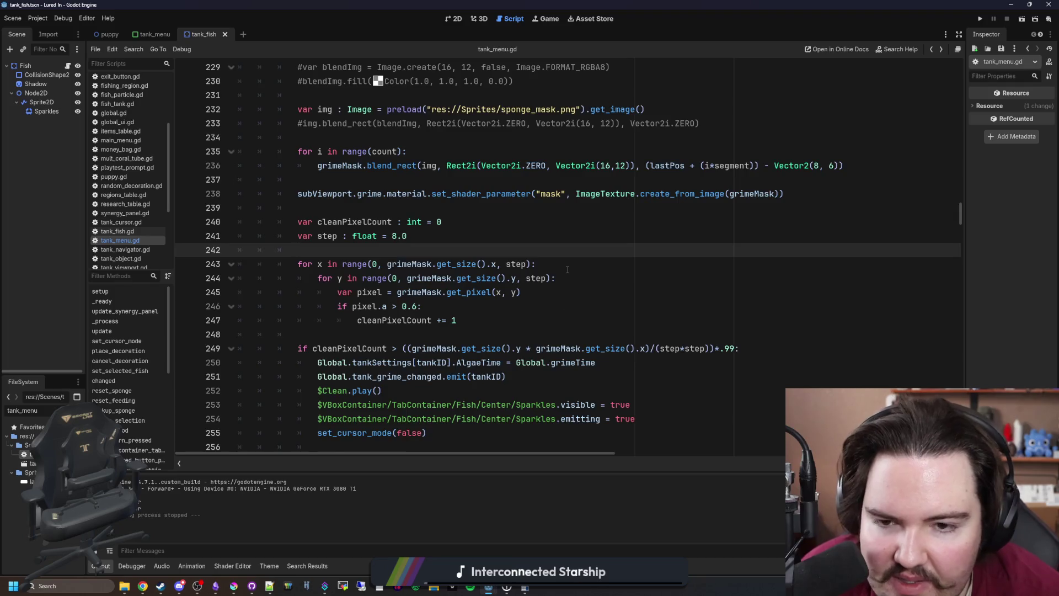
{"action": "scroll", "coordinate": [364, 215], "scroll_direction": "up", "scroll_amount": 1}
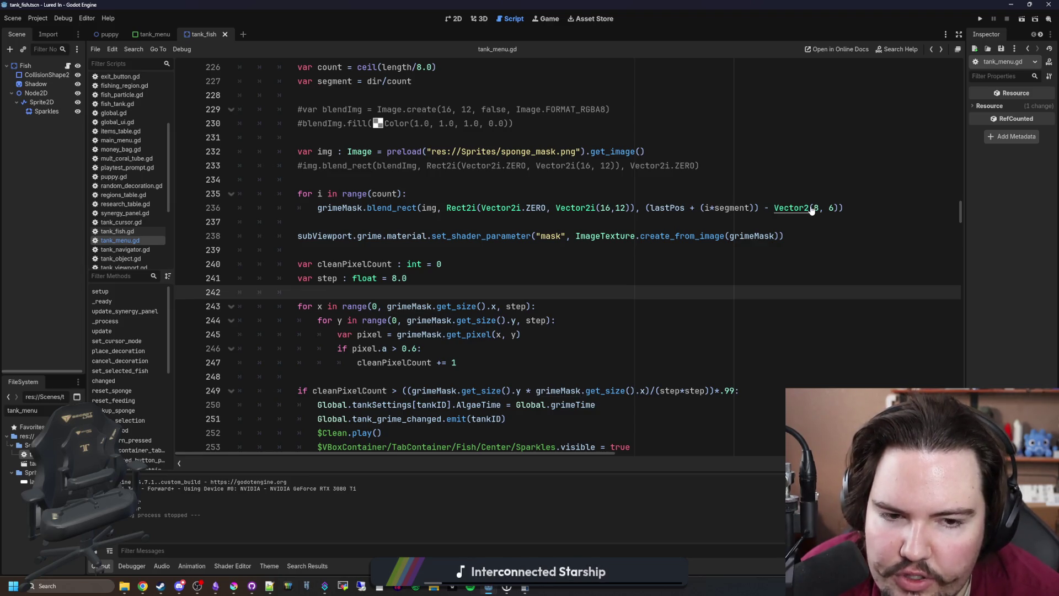
{"action": "left_click", "coordinate": [453, 180]}
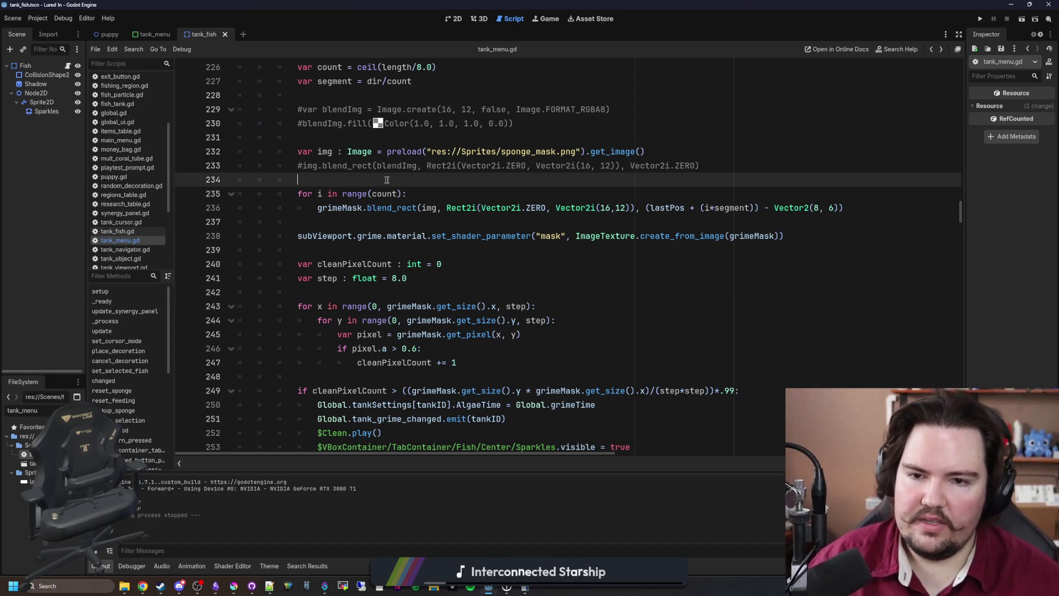
{"action": "double_click", "coordinate": [325, 151]}
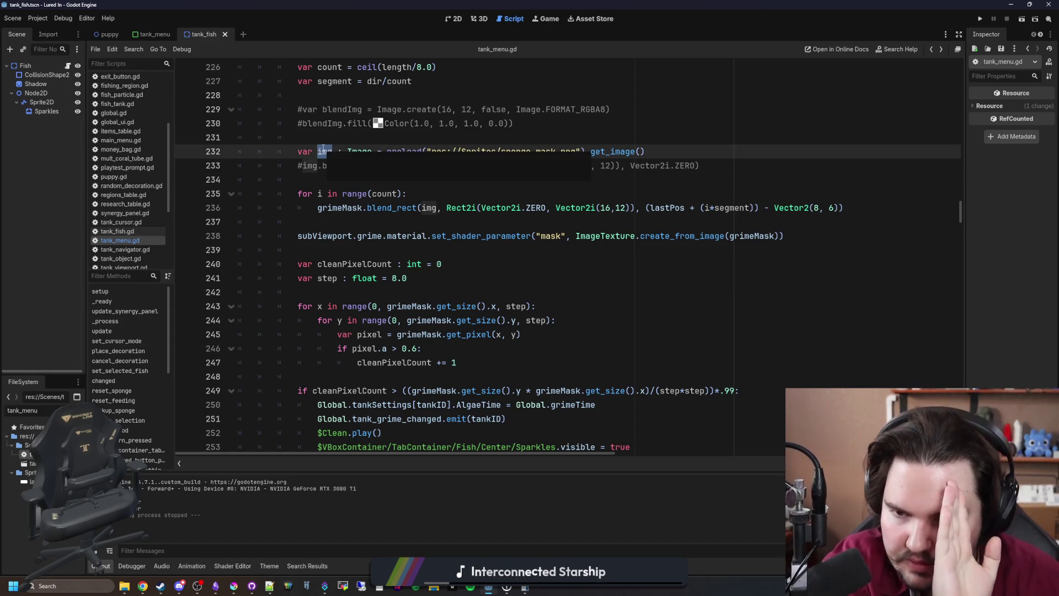
{"action": "left_click", "coordinate": [374, 184]}
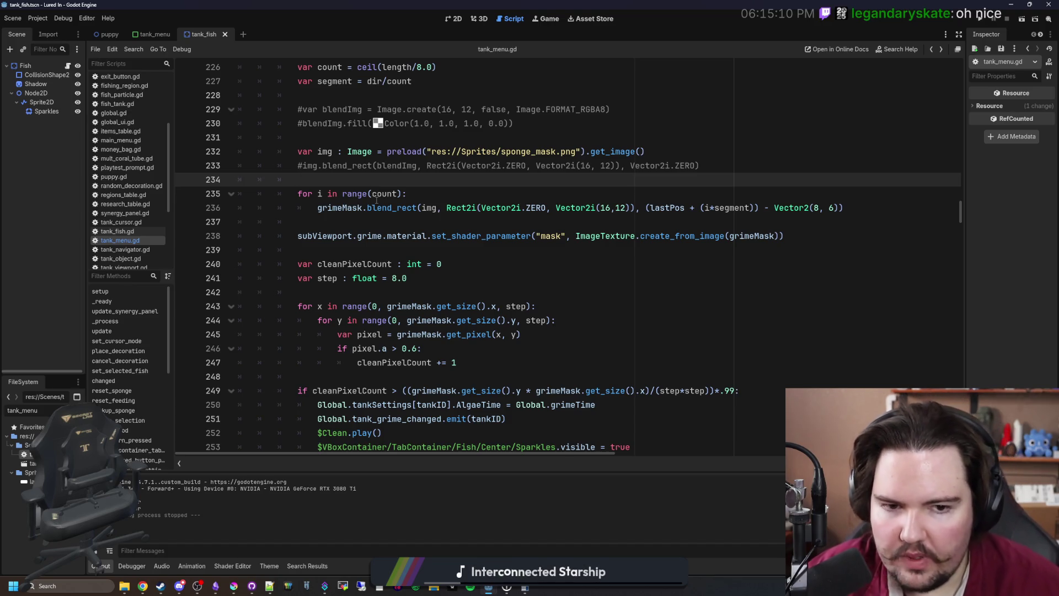
{"action": "double_click", "coordinate": [325, 151]}
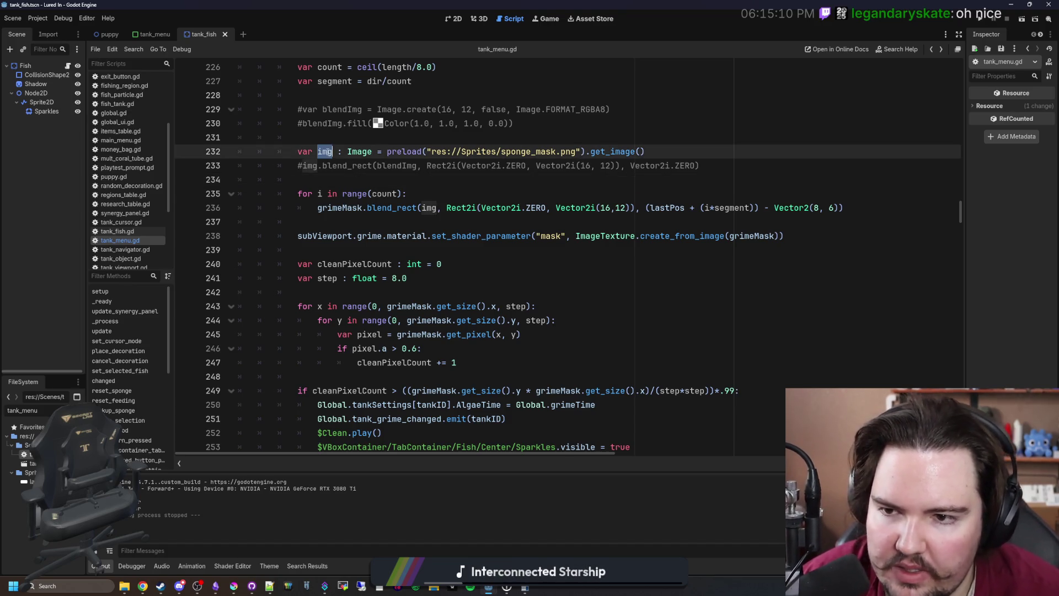
Replace Vector2(8, 6) on line 236 with img.get_size()/2.0 and save the script
{"action": "left_click", "coordinate": [774, 207]}
{"action": "type", "text": "img.get_size"}
{"action": "key", "text": "Return"}
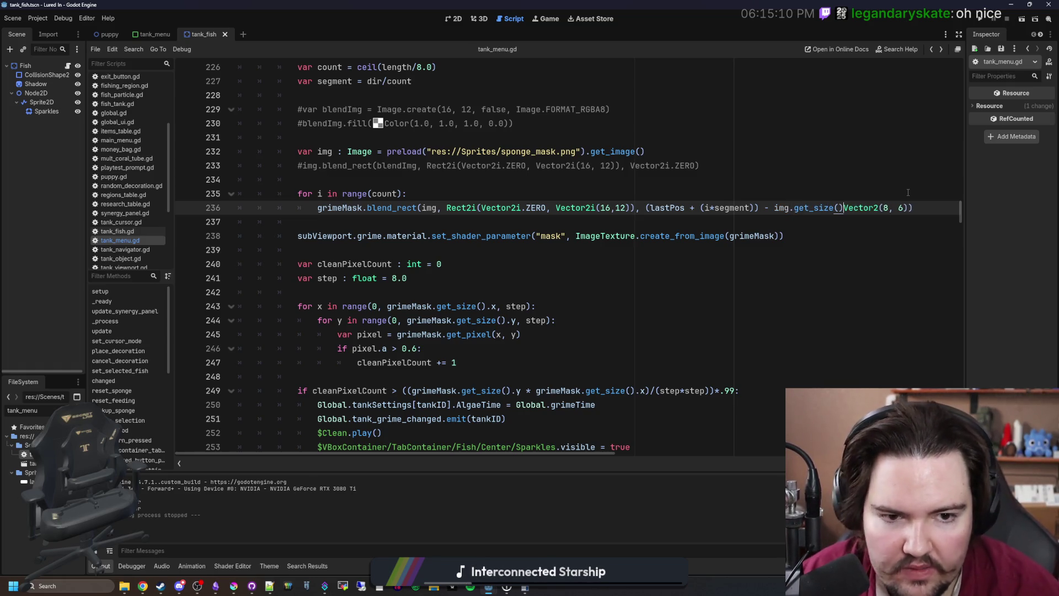
{"action": "type", "text": "/2.0"}
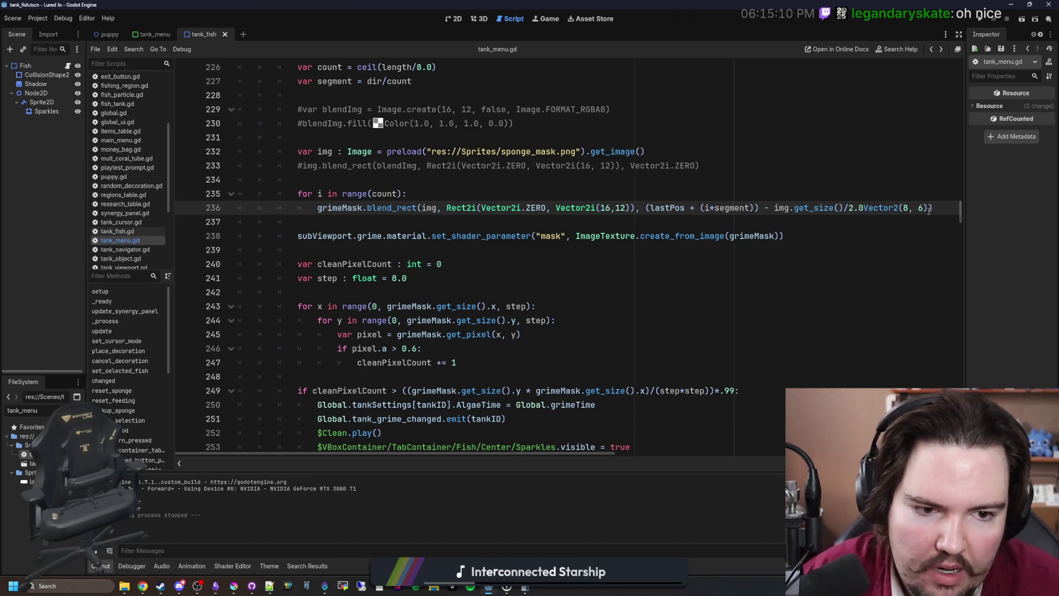
{"action": "key", "text": "BackSpace"}
{"action": "key", "text": "BackSpace"}
{"action": "key", "text": "BackSpace"}
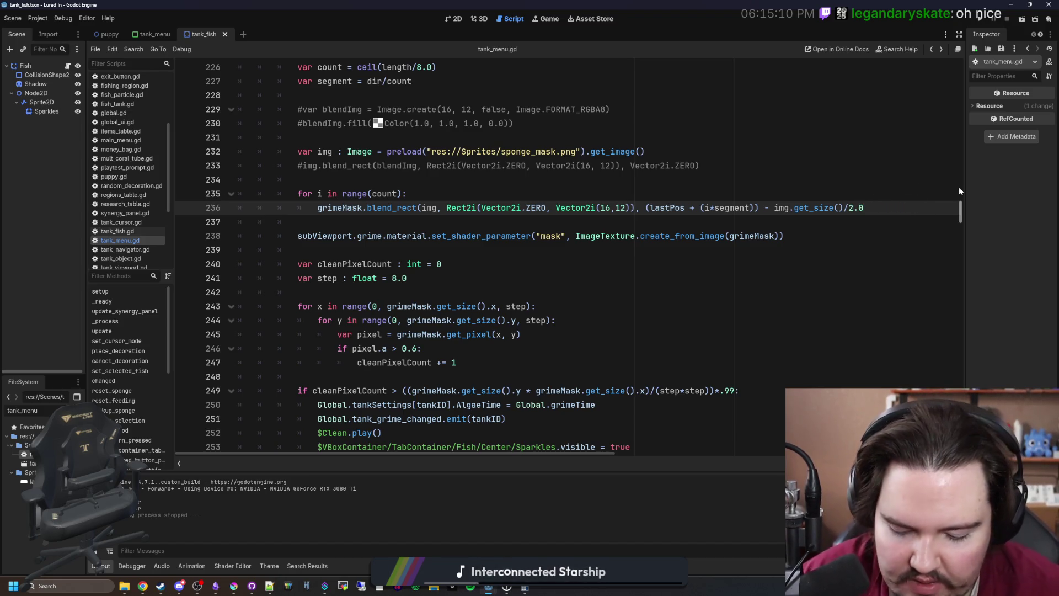
{"action": "type", "text": ")"}
{"action": "left_click", "coordinate": [582, 179]}
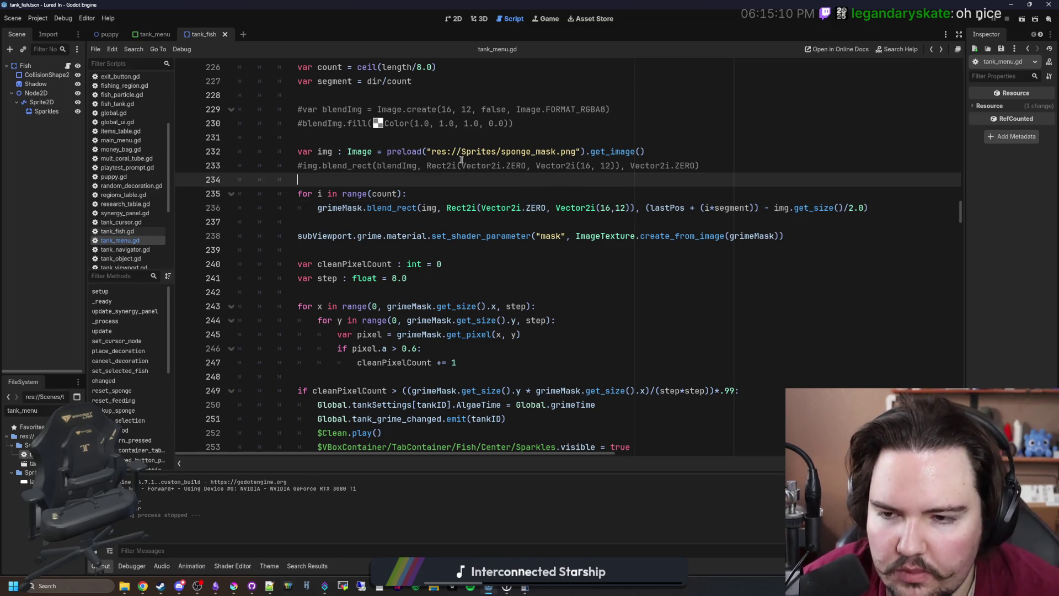
{"action": "key", "text": "ctrl+s"}
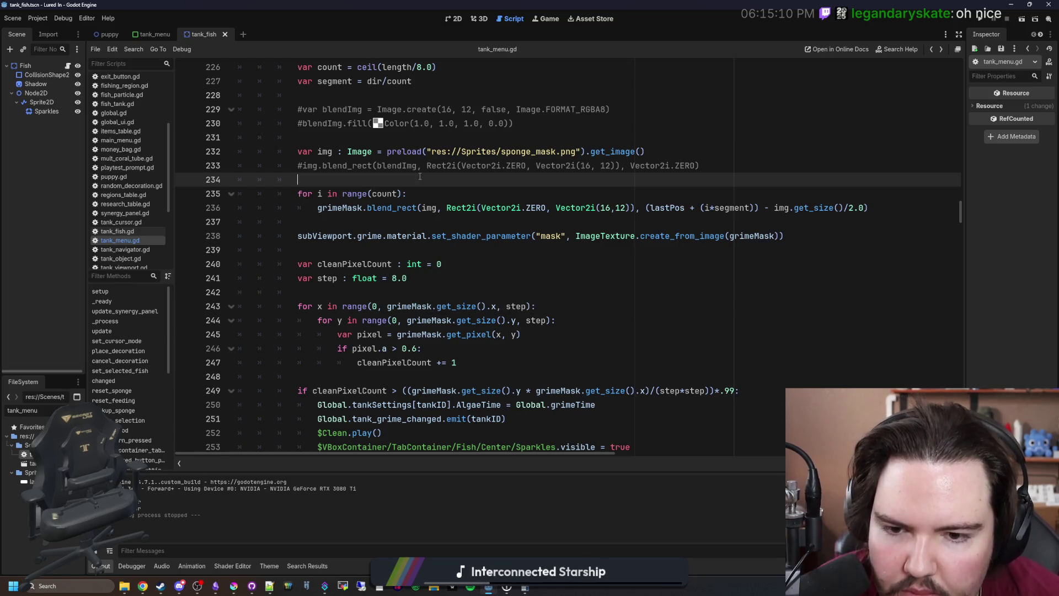
{"action": "key", "text": "ctrl+s"}
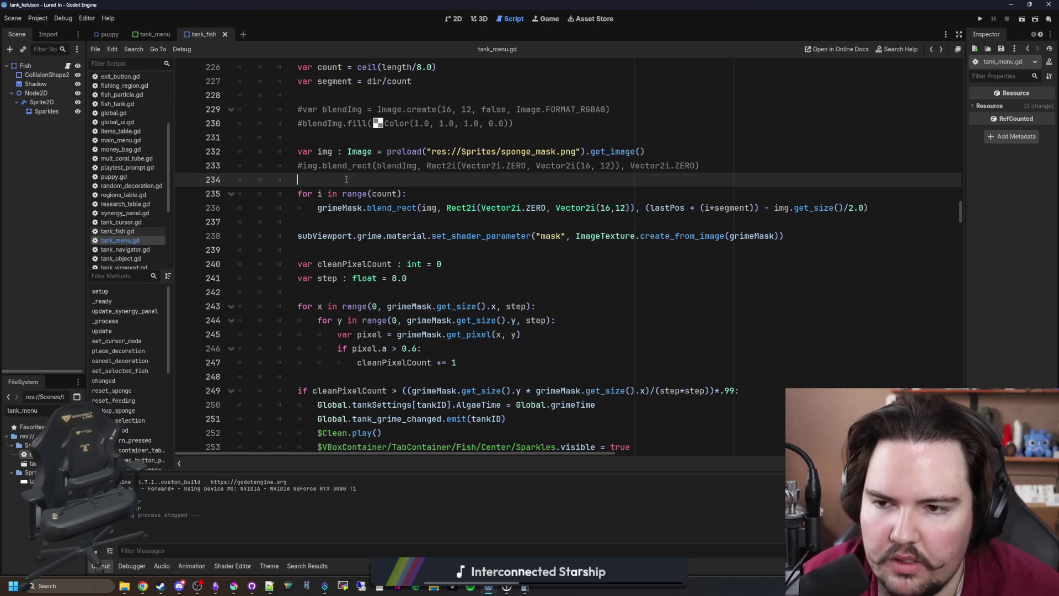
Add a new line 'var spongeScale = 1.0' below the commented blend_rect
{"action": "key", "text": "Return"}
{"action": "key", "text": "Return"}
{"action": "key", "text": "Up"}
{"action": "type", "text": "var spongeScale = 1.0-"}
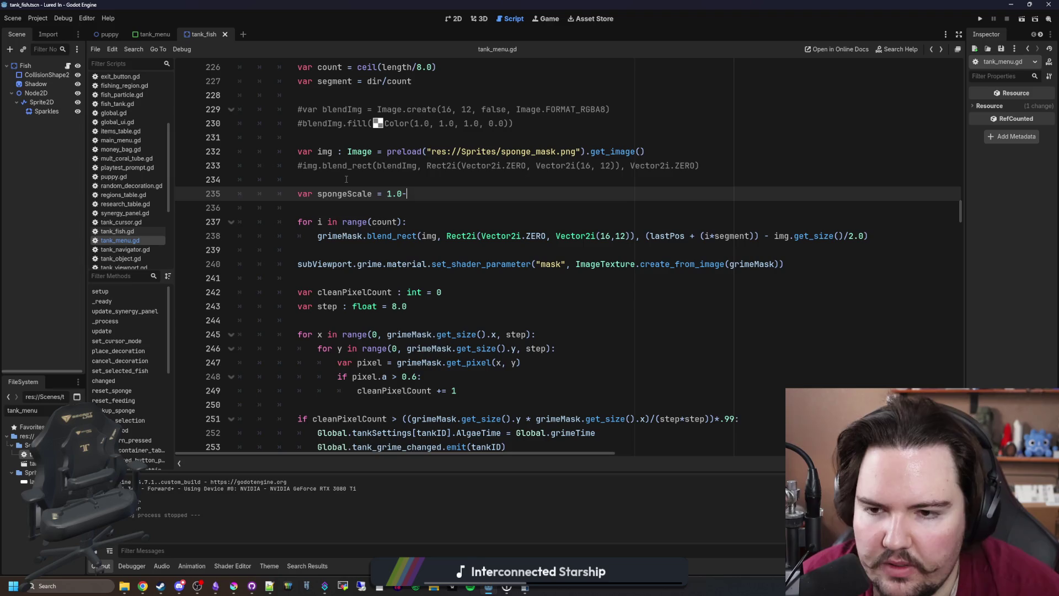
{"action": "key", "text": "BackSpace"}
{"action": "left_click", "coordinate": [347, 185]}
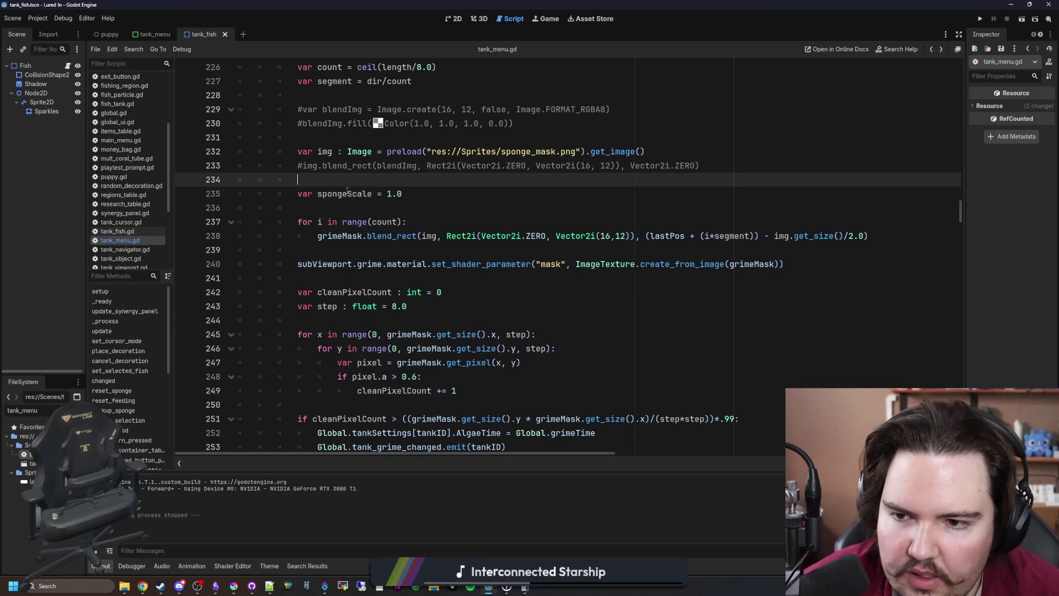
{"action": "double_click", "coordinate": [346, 191]}
Add 'var maskSize = img.get_size() * spongeScale' on a new line
{"action": "left_click", "coordinate": [631, 236]}
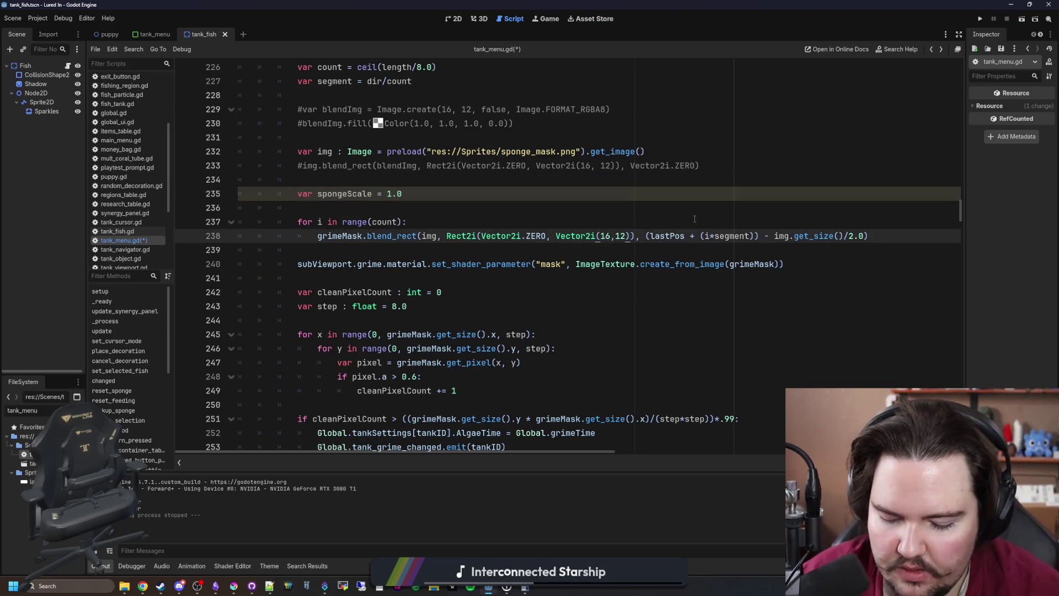
{"action": "type", "text": "*"}
{"action": "key", "text": "BackSpace"}
{"action": "left_click", "coordinate": [380, 211]}
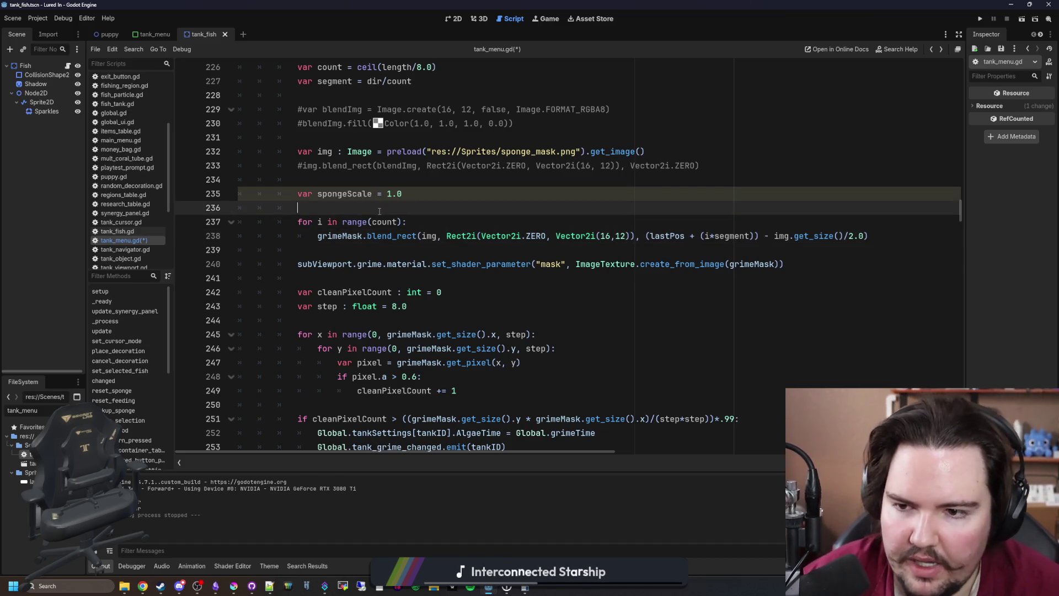
{"action": "key", "text": "Return"}
{"action": "type", "text": "var maskSize "}
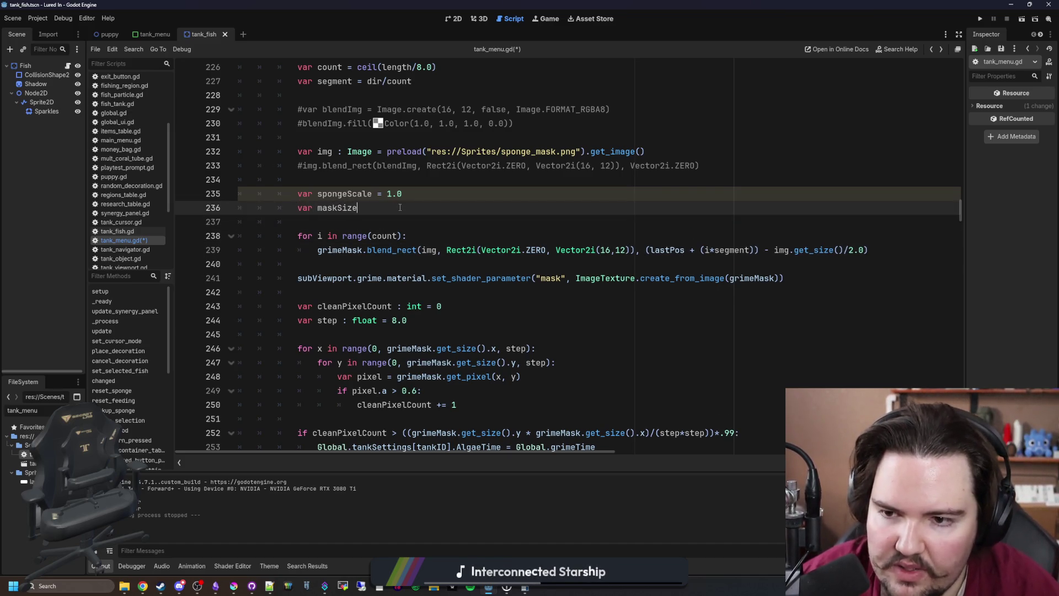
{"action": "type", "text": "= "}
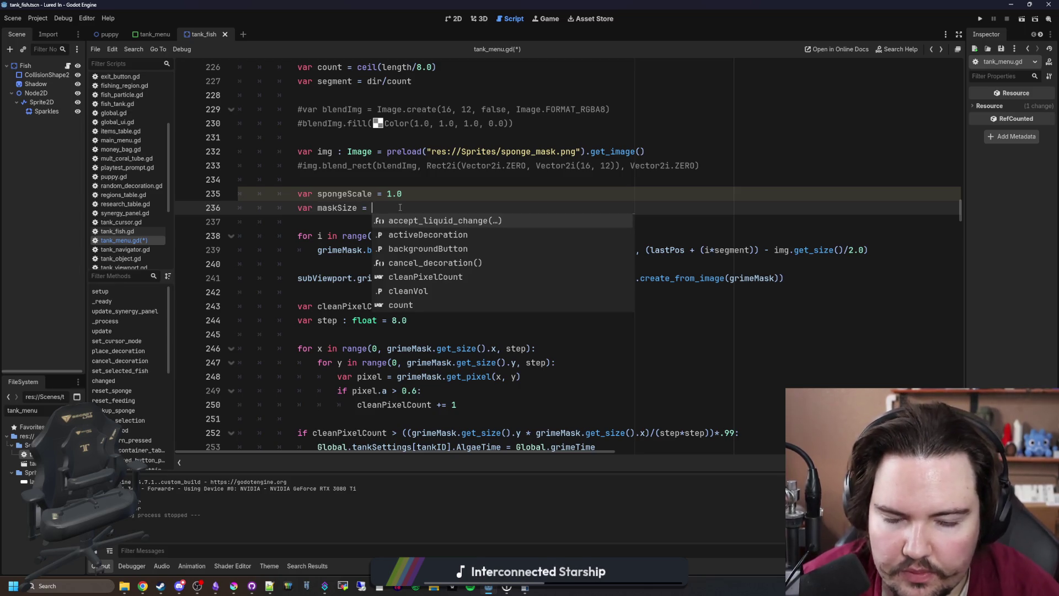
{"action": "type", "text": "img.get_s"}
{"action": "key", "text": "Return"}
{"action": "type", "text": "* spongeScale"}
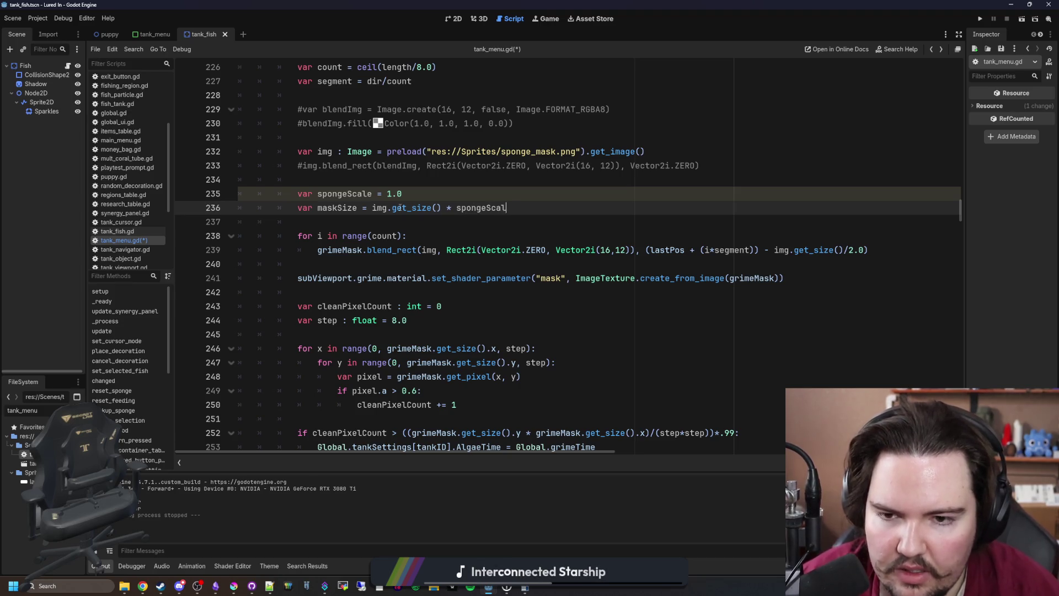
Paste maskSize over the fixed Vector2i(16,12) size on line 239
{"action": "double_click", "coordinate": [337, 207]}
{"action": "key", "text": "ctrl+c"}
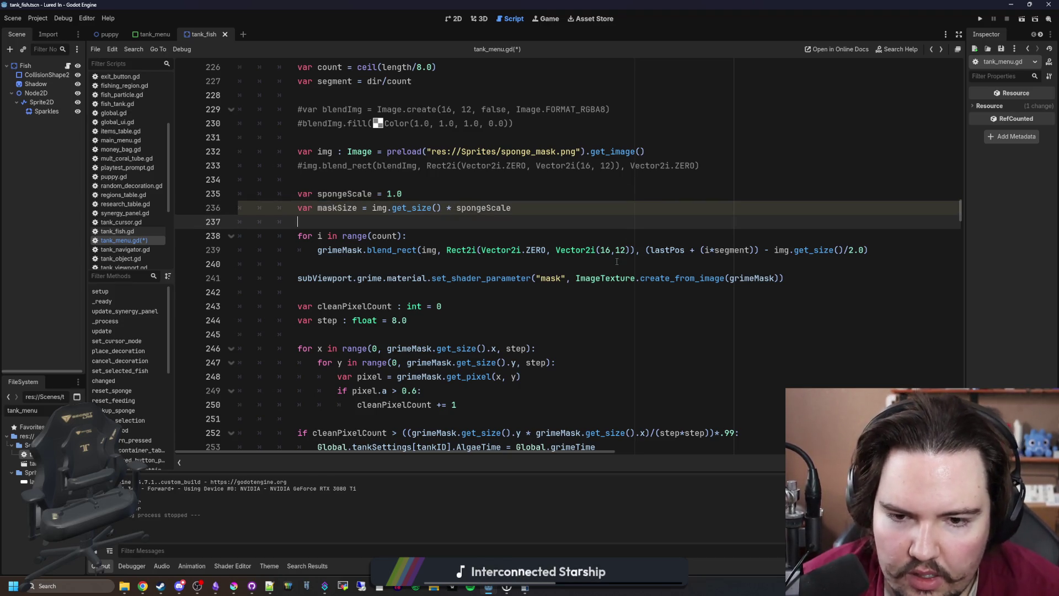
{"action": "left_click", "coordinate": [628, 278]}
{"action": "left_click_drag", "start_coordinate": [630, 250], "coordinate": [556, 249]}
{"action": "key", "text": "ctrl+v"}
{"action": "left_click", "coordinate": [822, 269]}
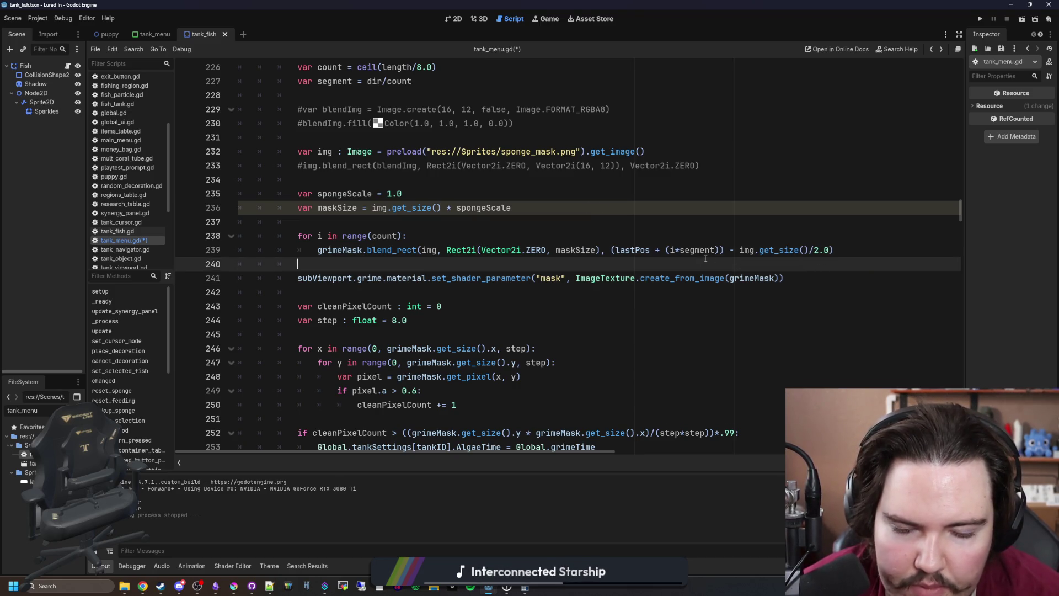
Check the Rect2i docs, then wrap maskSize in Vector2i() on line 239
{"action": "left_click", "coordinate": [469, 251], "text": "ctrl"}
{"action": "scroll", "coordinate": [472, 252], "scroll_direction": "down", "scroll_amount": 2}
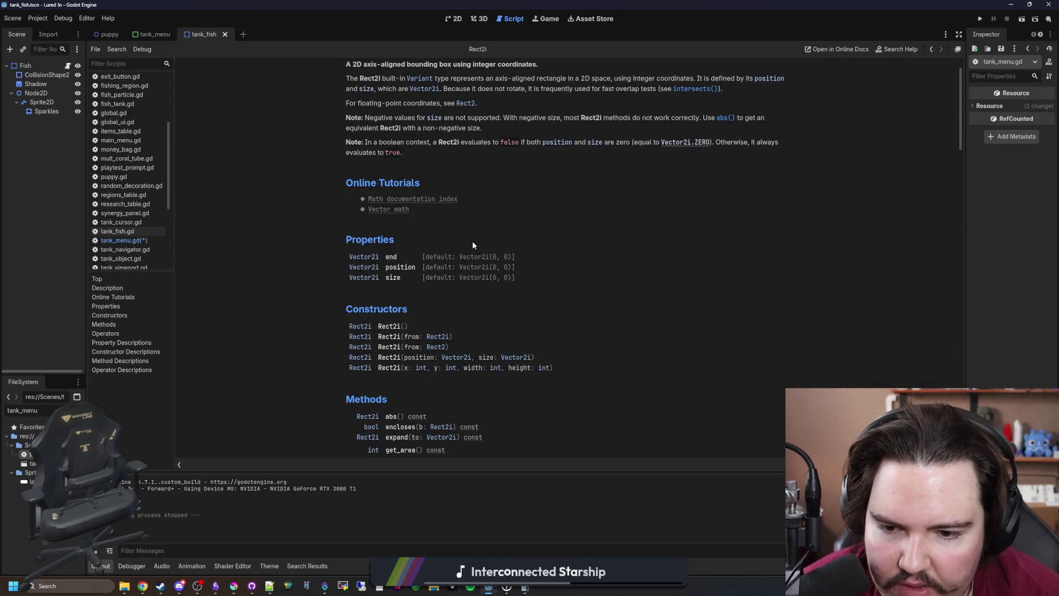
{"action": "key", "text": "alt+Left"}
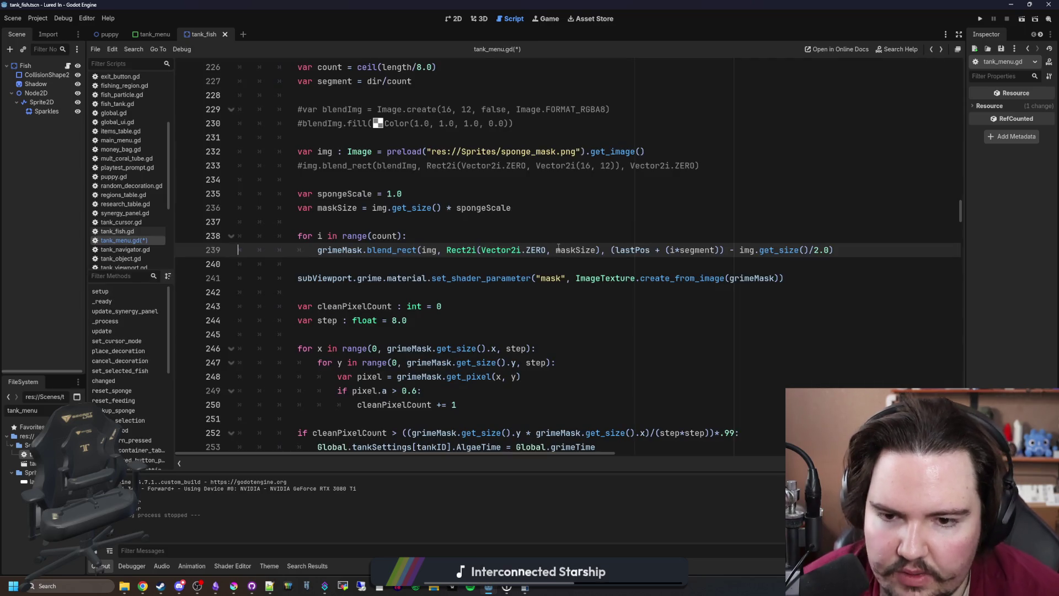
{"action": "left_click", "coordinate": [556, 250]}
{"action": "type", "text": "Vector2i("}
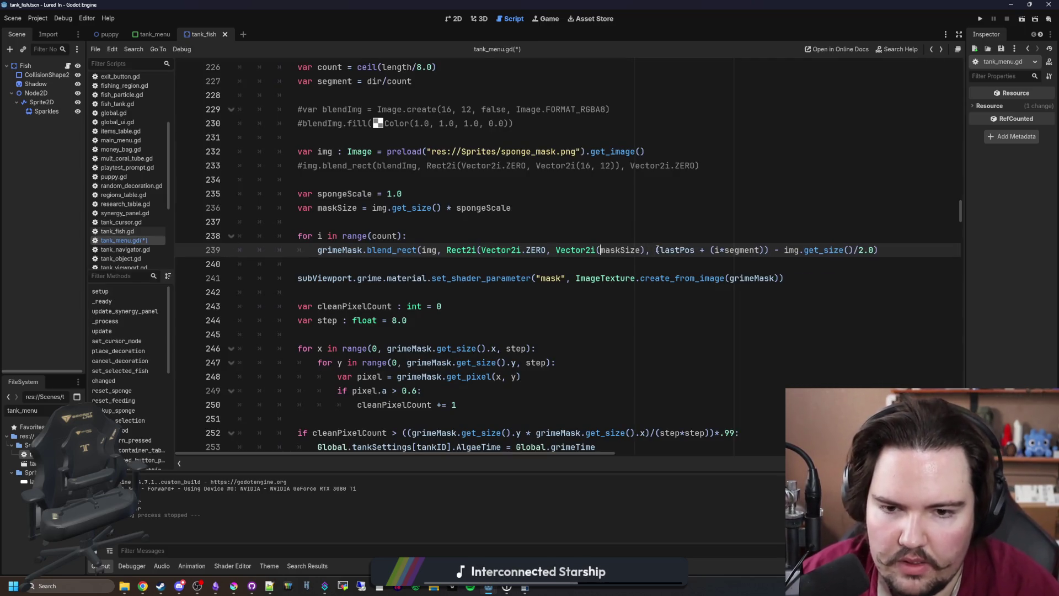
{"action": "key", "text": "Right"}
{"action": "type", "text": ")"}
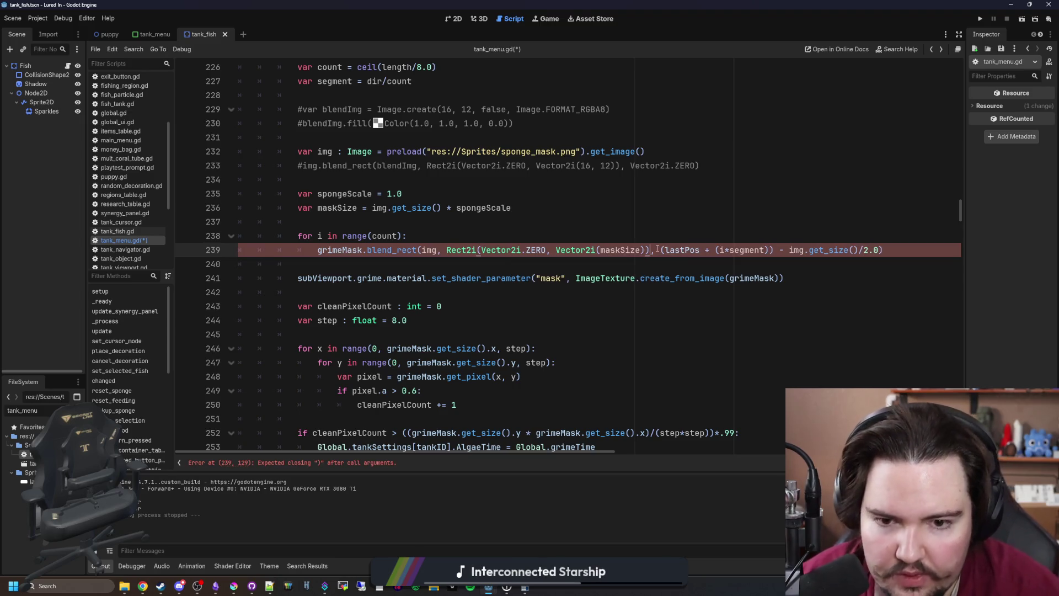
{"action": "left_click", "coordinate": [867, 258]}
Replace img.get_size() in the offset with maskSize and check the blend_rect docs
{"action": "left_click_drag", "start_coordinate": [857, 250], "coordinate": [788, 250]}
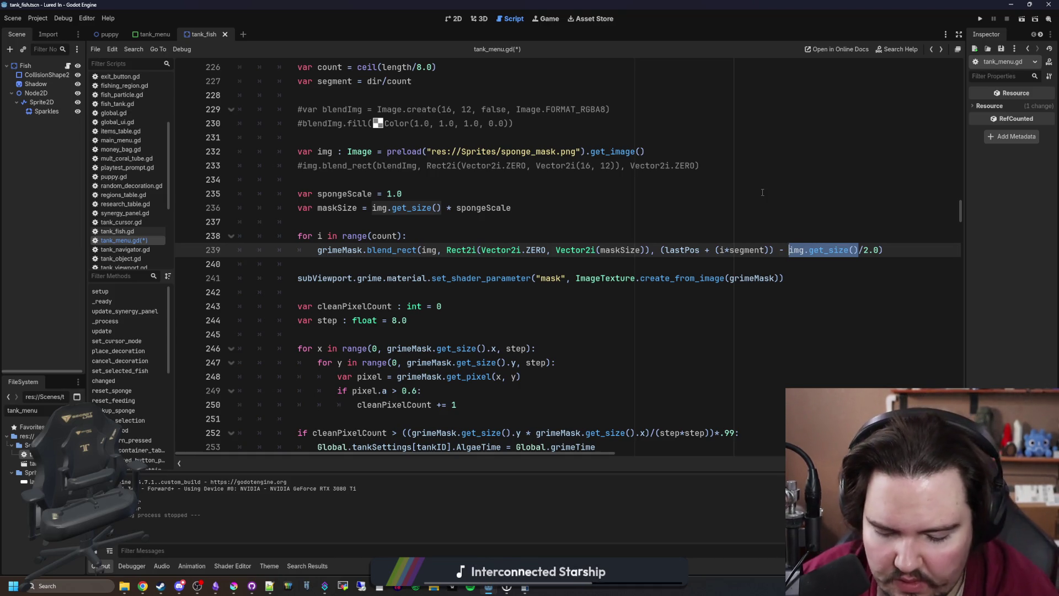
{"action": "type", "text": "maskSize"}
{"action": "key", "text": "Up"}
{"action": "key", "text": "Up"}
{"action": "key", "text": "Up"}
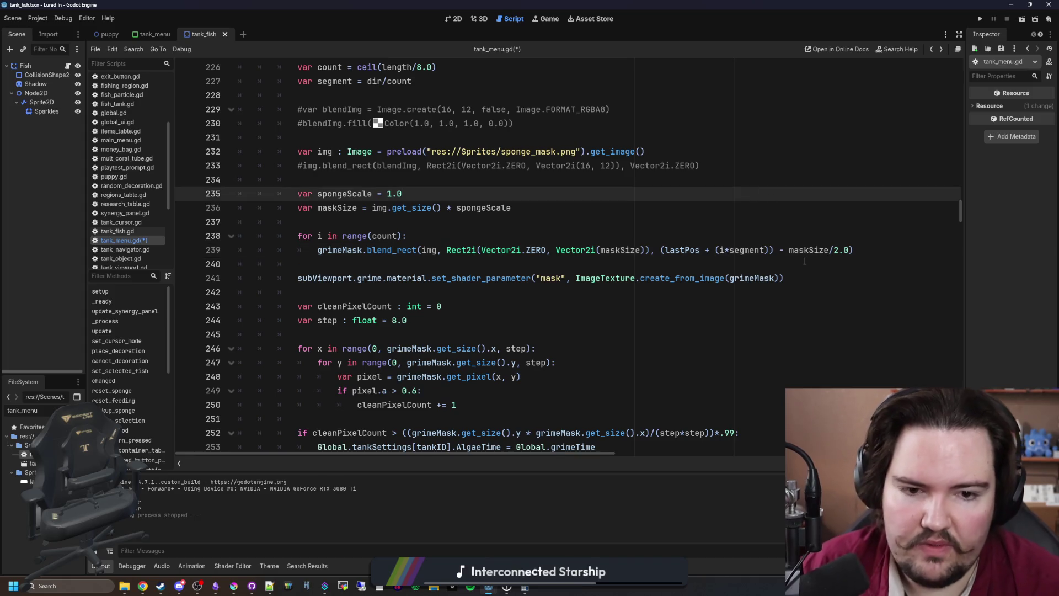
{"action": "left_click", "coordinate": [396, 257], "text": "ctrl"}
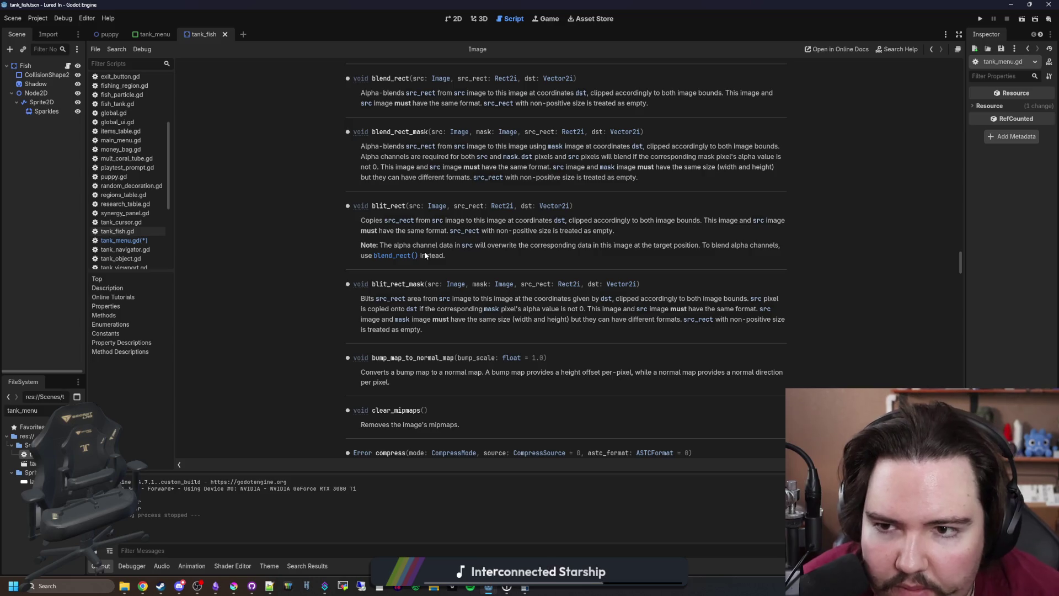
{"action": "key", "text": "alt+Left"}
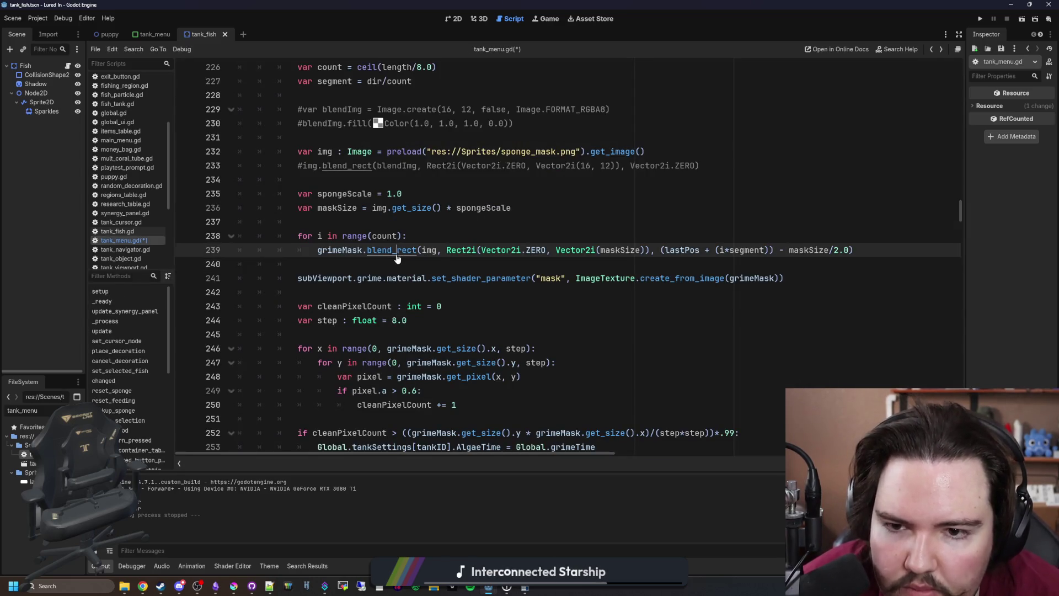
{"action": "left_click", "coordinate": [393, 257], "text": "ctrl"}
{"action": "key", "text": "alt+Left"}
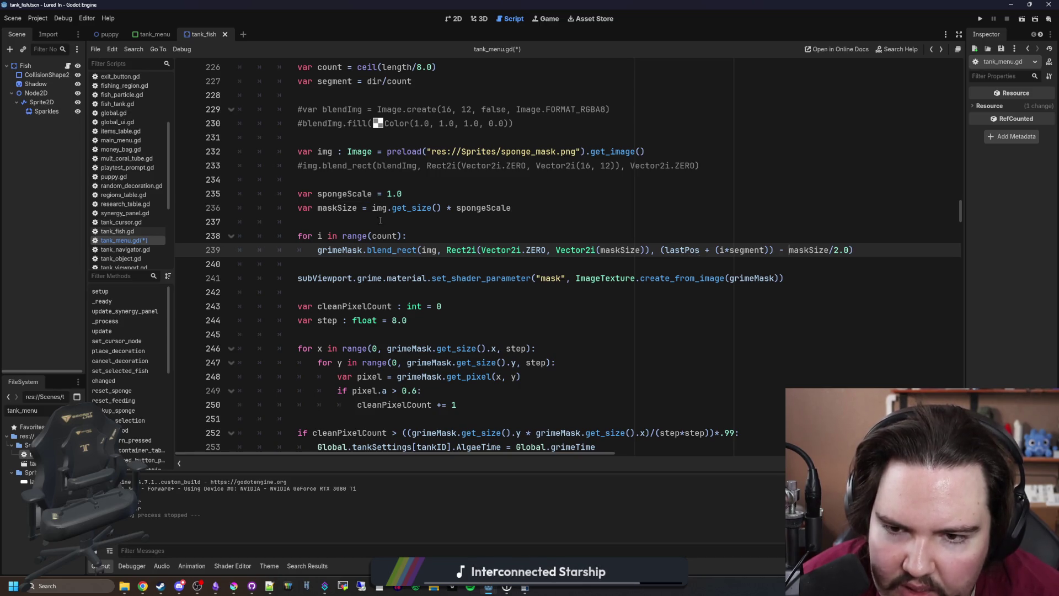
Wrap the half-size offset as Vector2i(maskSize/2.0) and save the script
{"action": "scroll", "coordinate": [423, 233], "scroll_direction": "up", "scroll_amount": 1}
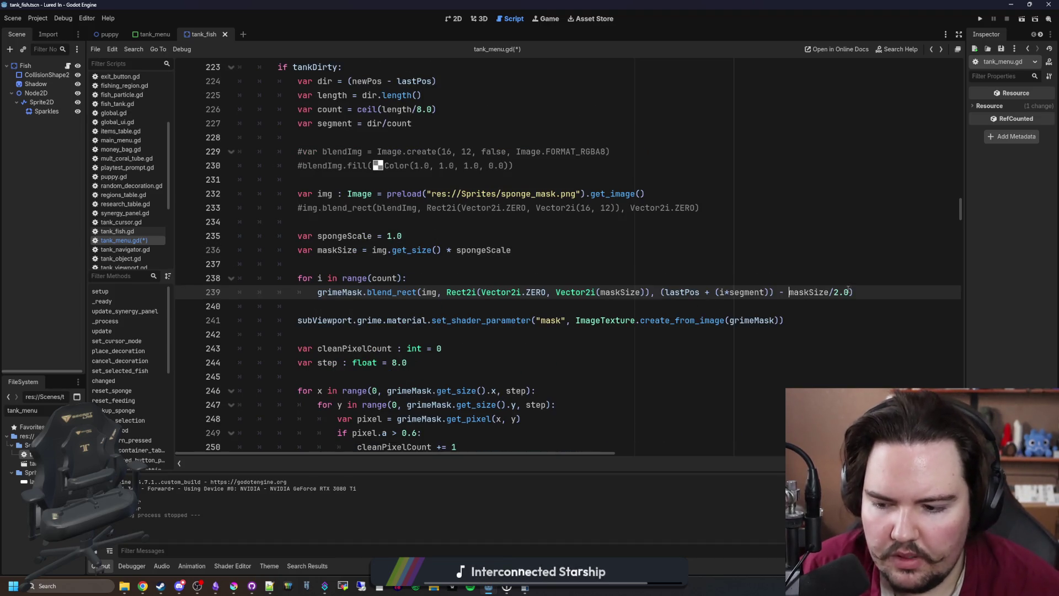
{"action": "type", "text": "Vector2i("}
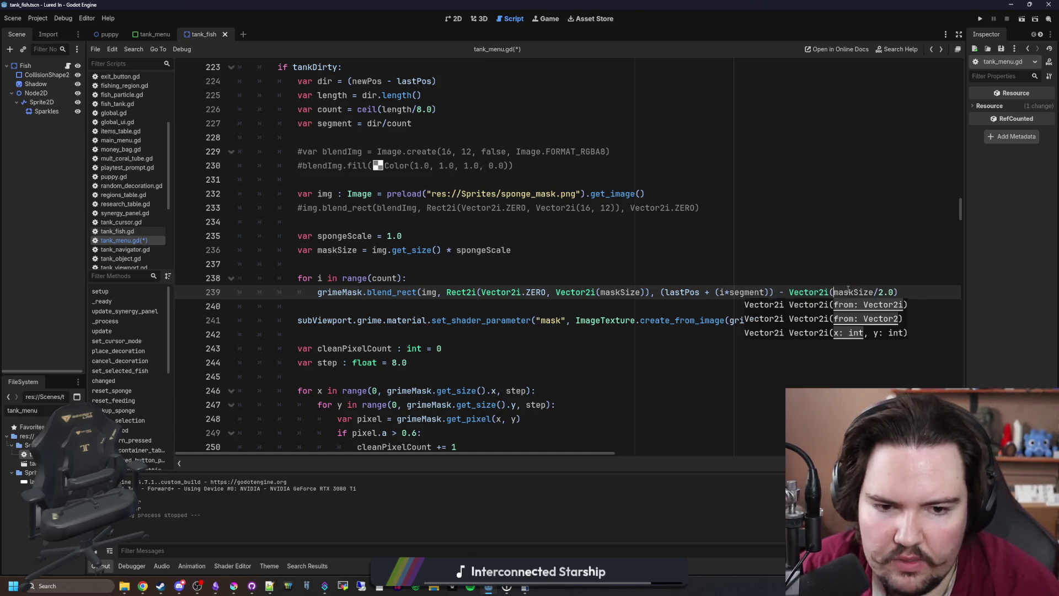
{"action": "type", "text": ")"}
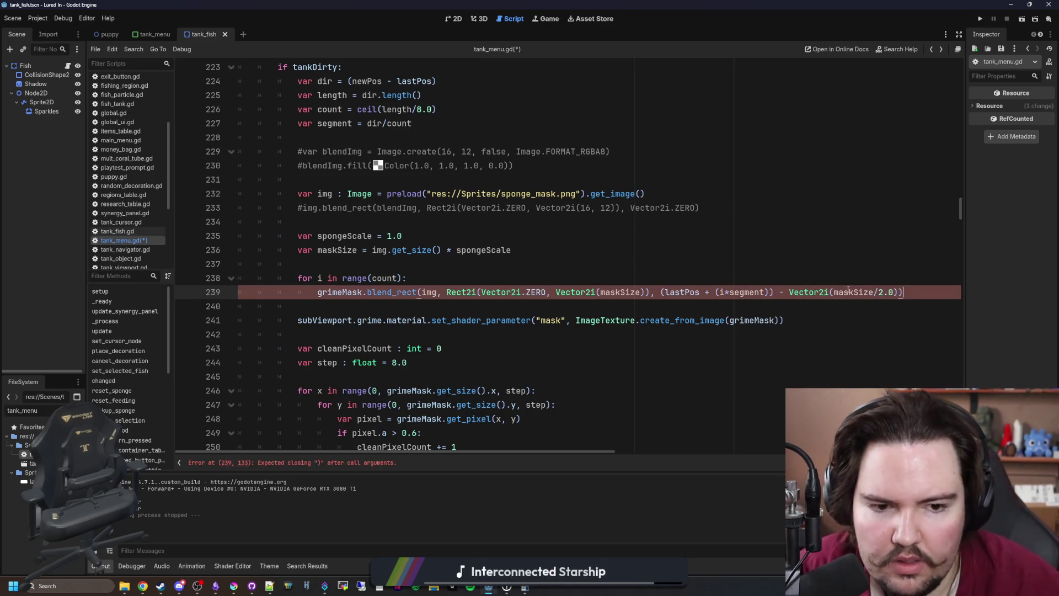
{"action": "left_click", "coordinate": [613, 277]}
{"action": "key", "text": "ctrl+s"}
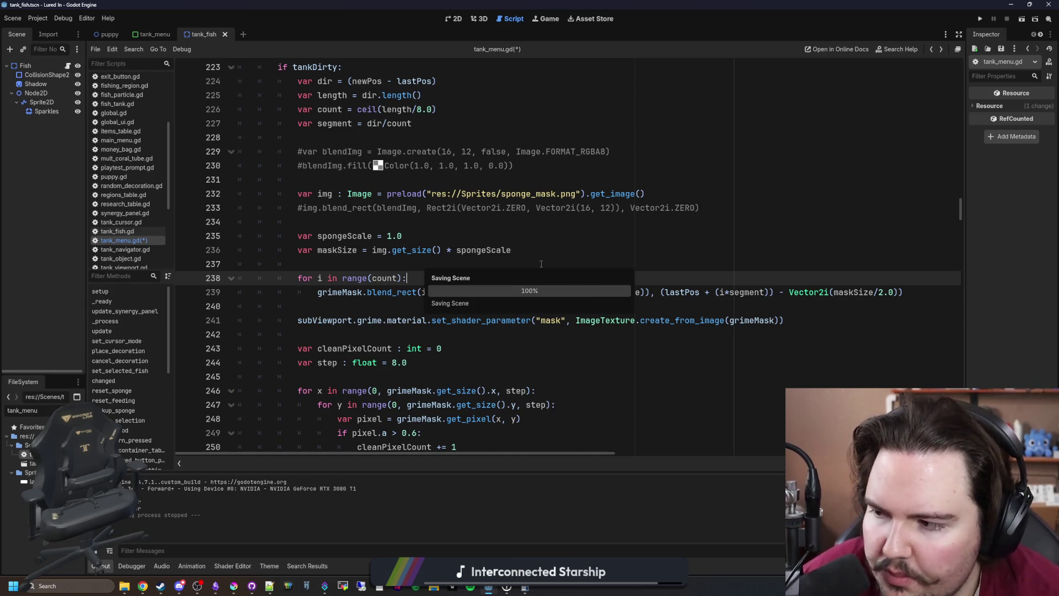
{"action": "left_click", "coordinate": [437, 263]}
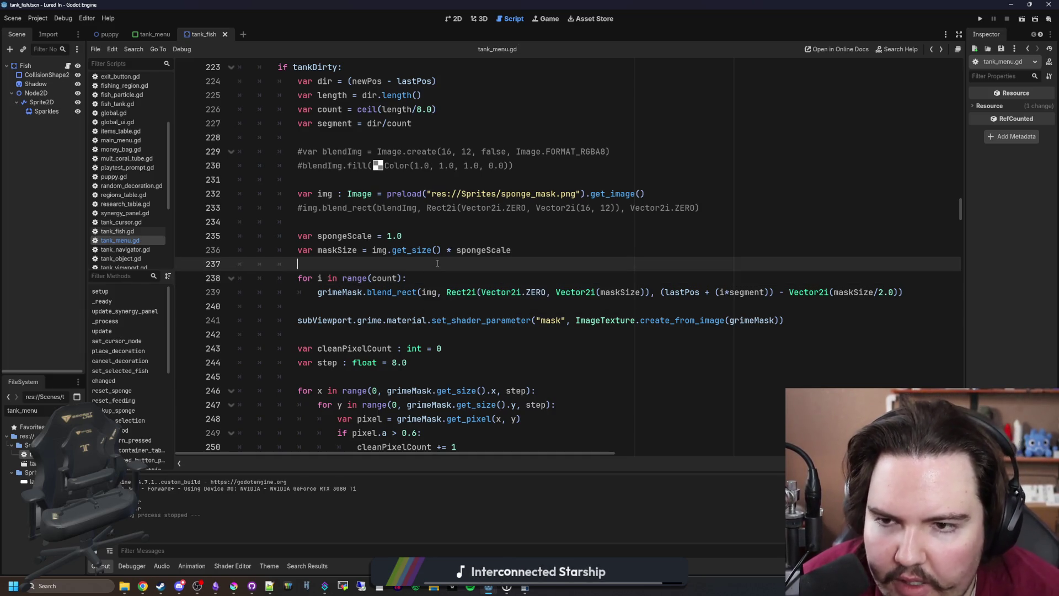
{"action": "key", "text": "ctrl+s"}
{"action": "scroll", "coordinate": [424, 265], "scroll_direction": "up", "scroll_amount": 1}
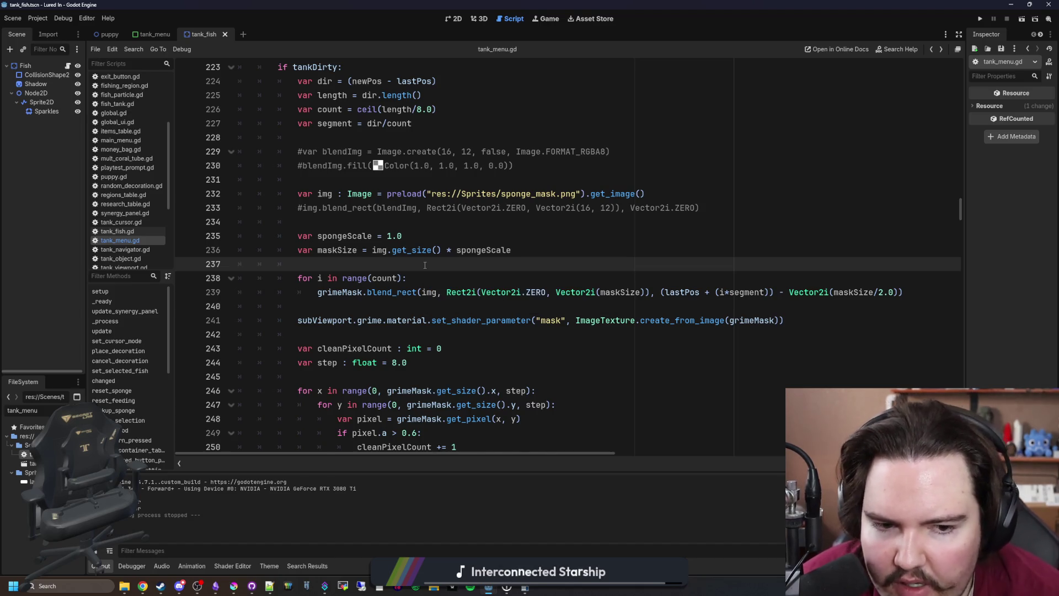
Set spongeScale to 2.0 and launch the project to test it
{"action": "left_click", "coordinate": [429, 221]}
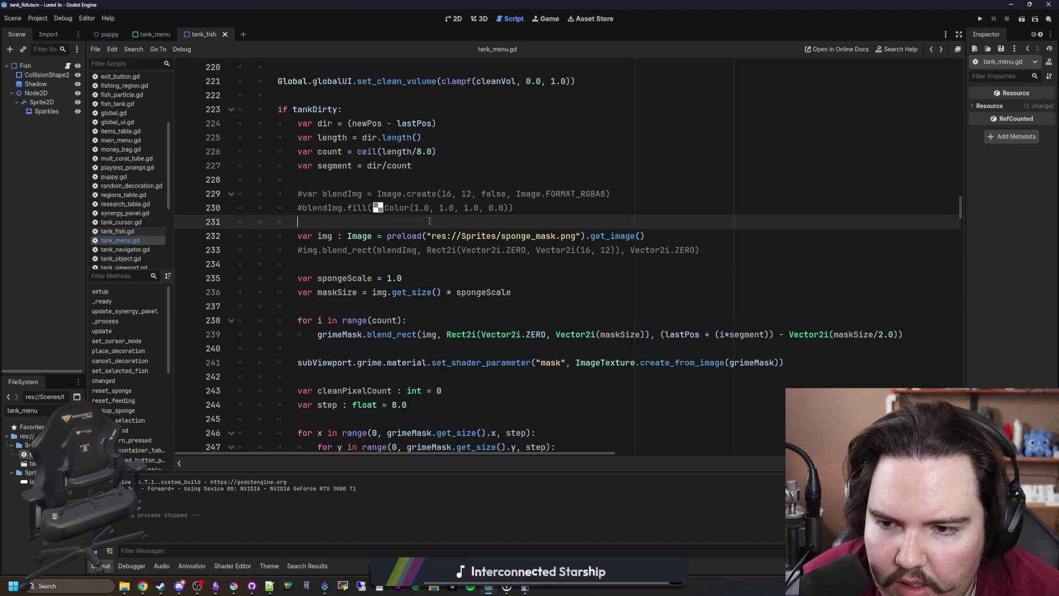
{"action": "left_click", "coordinate": [398, 278]}
{"action": "type", "text": "2"}
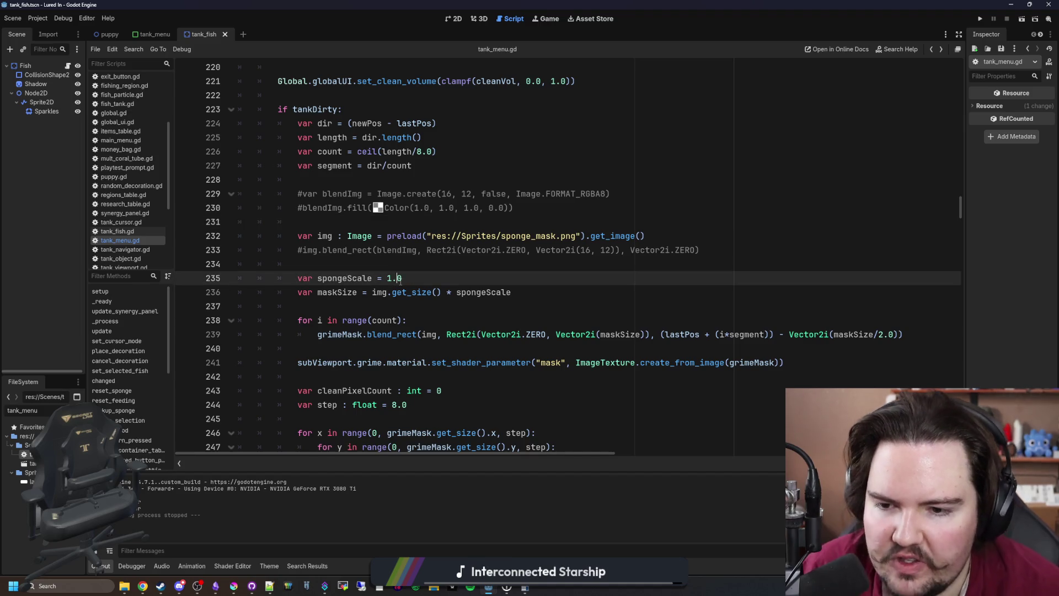
{"action": "left_click", "coordinate": [549, 18]}
{"action": "left_click", "coordinate": [980, 20]}
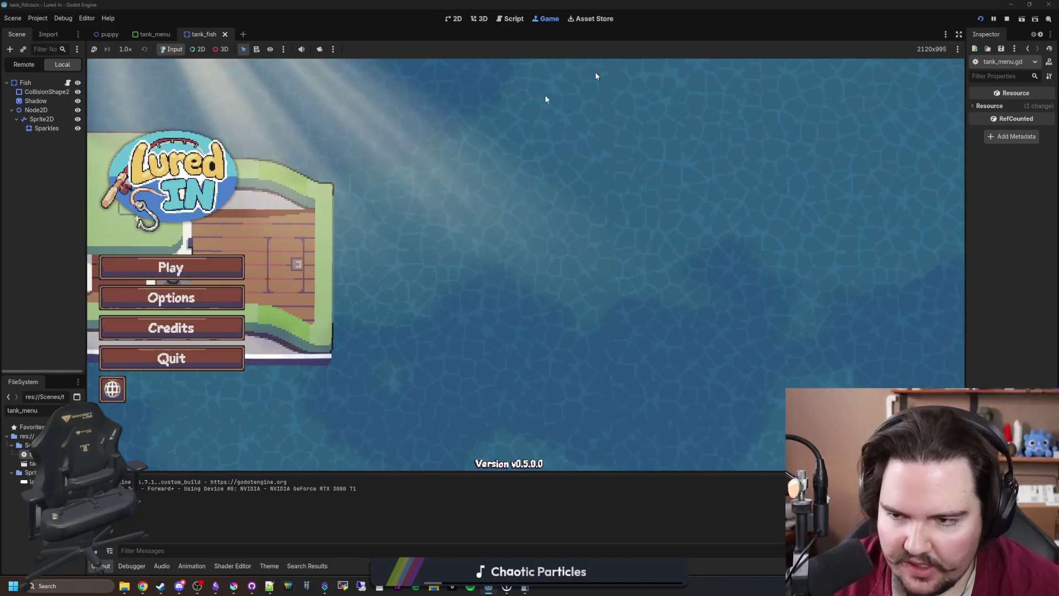
Start play, open Large Fish Tank 2 and pick up the sponge
{"action": "left_click", "coordinate": [219, 275]}
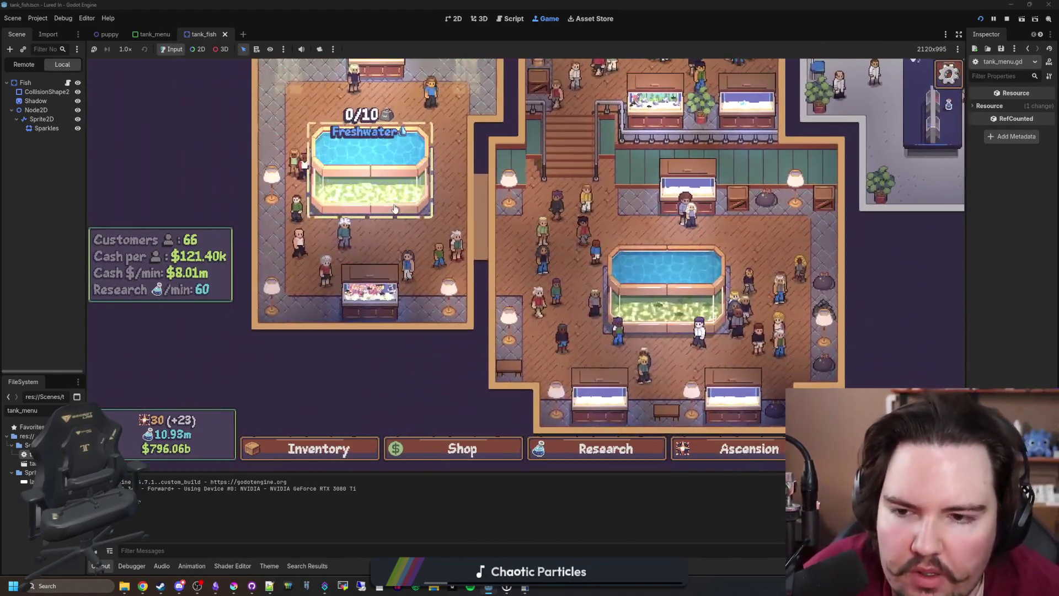
{"action": "left_click", "coordinate": [391, 207]}
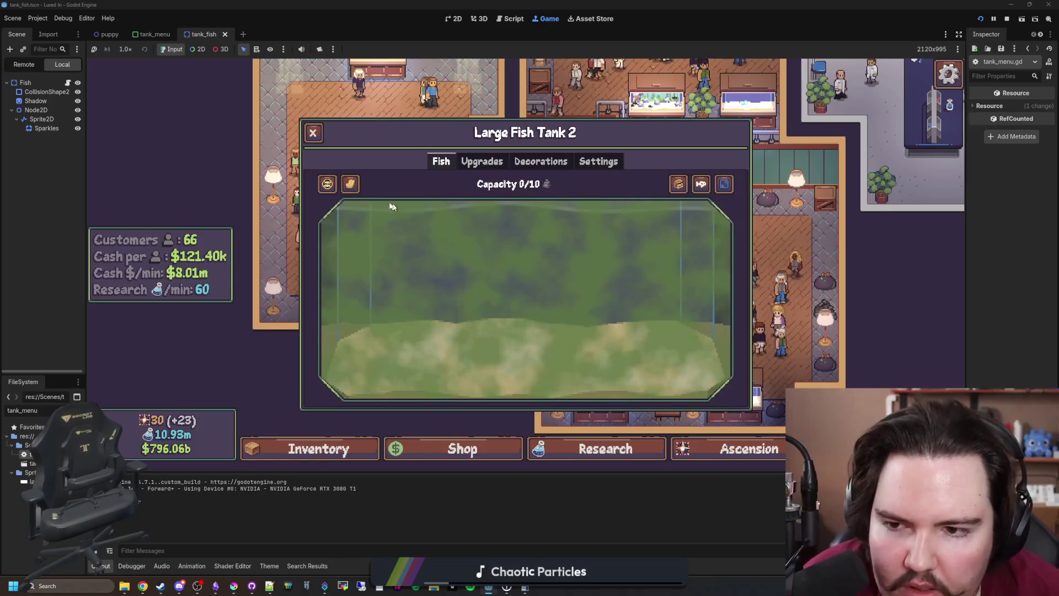
{"action": "left_click", "coordinate": [349, 184]}
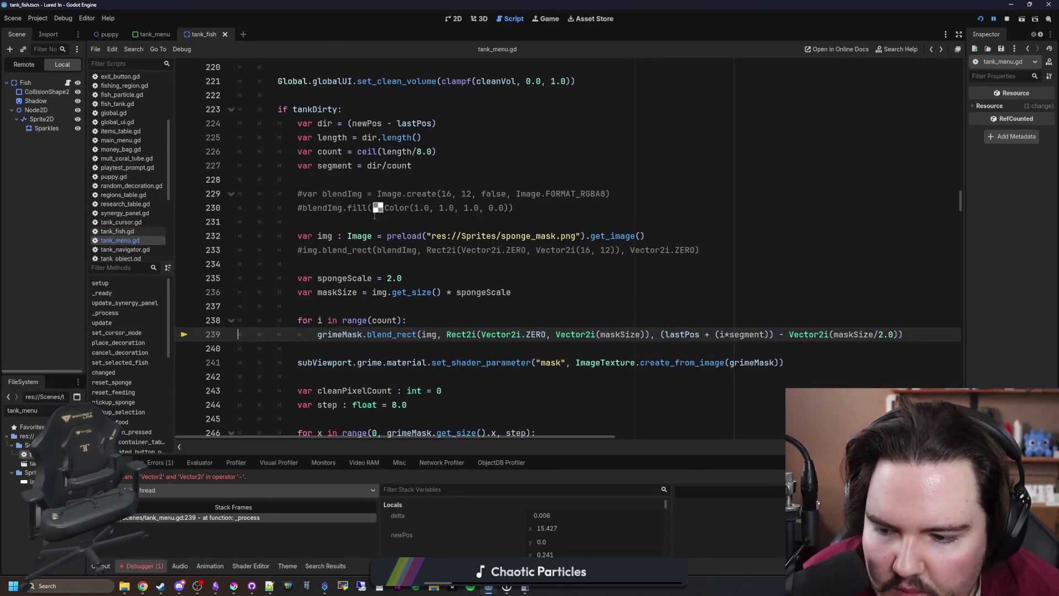
Give maskSize on line 236 the Vector2 type with a Vector2() value, then save the script
{"action": "scroll", "coordinate": [473, 290], "scroll_direction": "down", "scroll_amount": 1}
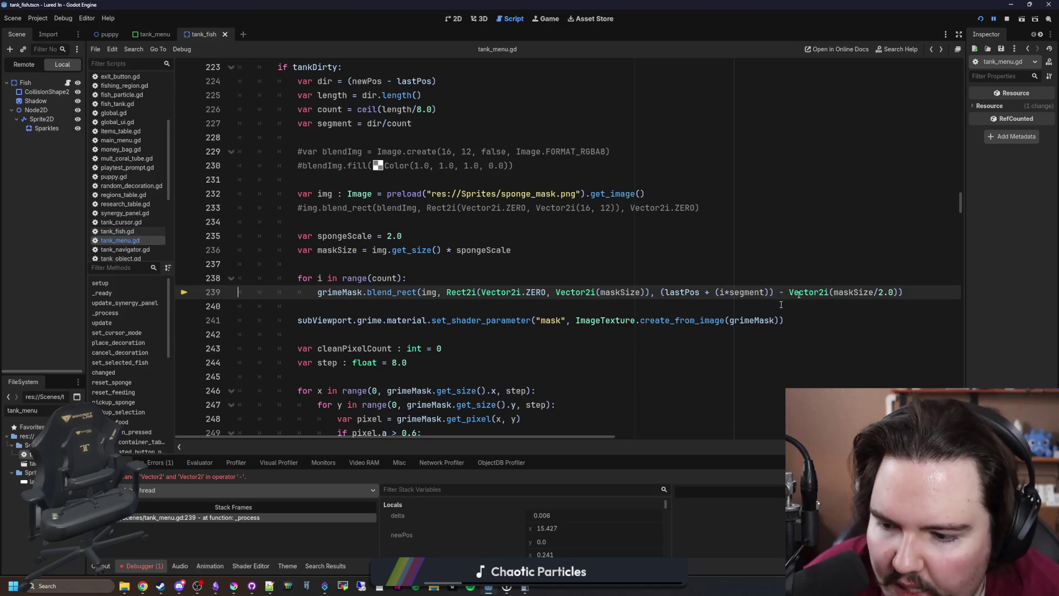
{"action": "mouse_move", "coordinate": [806, 292]}
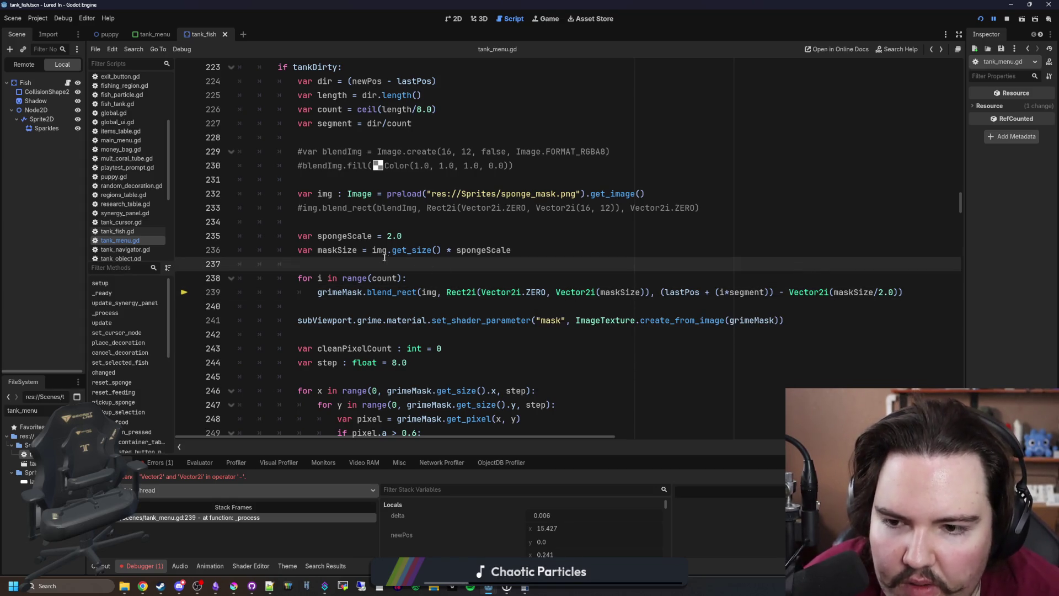
{"action": "left_click", "coordinate": [363, 252]}
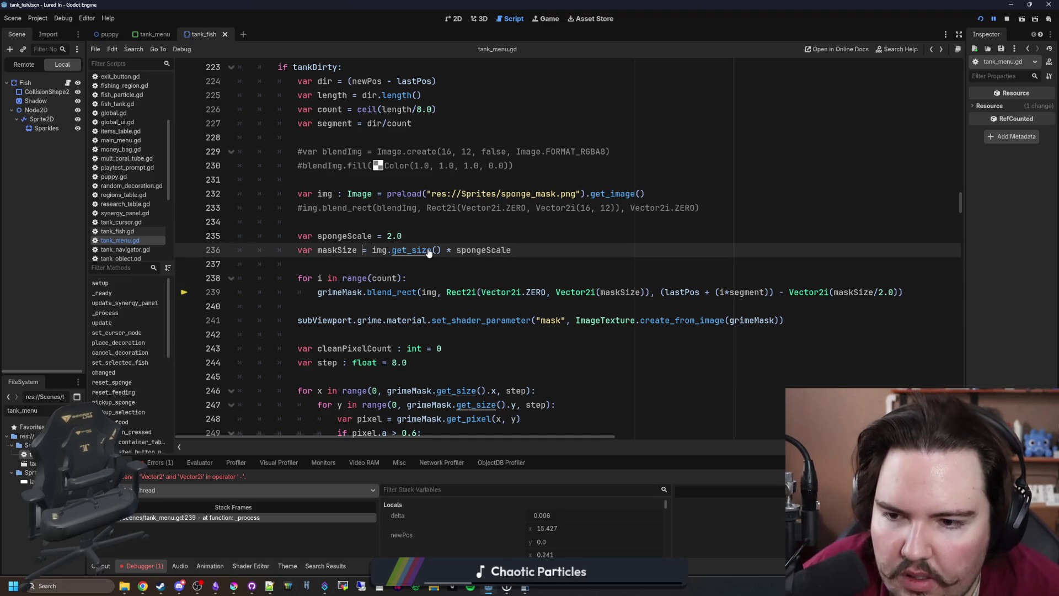
{"action": "type", "text": ": Vector2"}
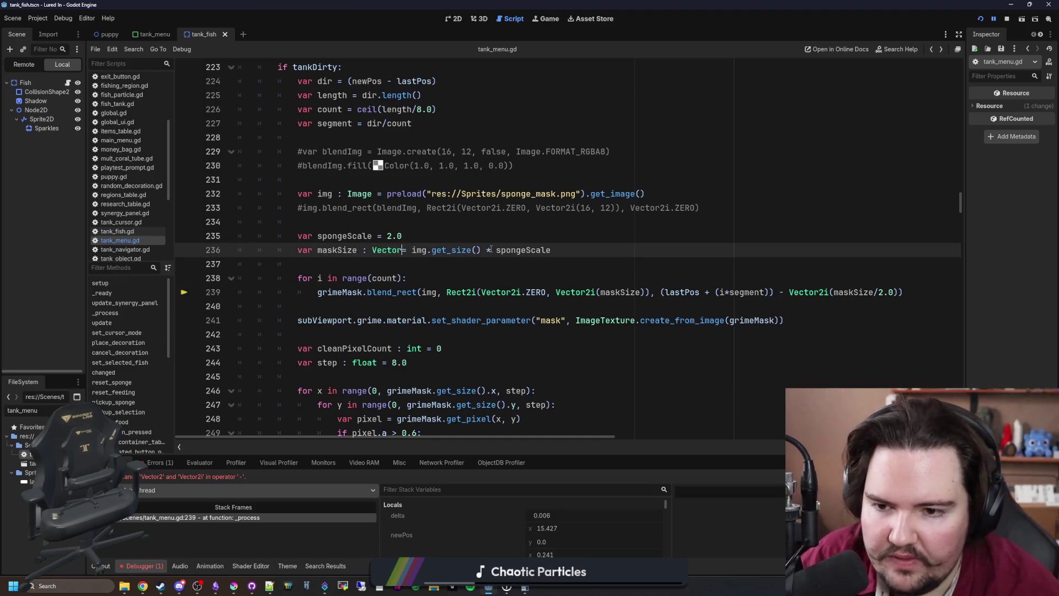
{"action": "left_click", "coordinate": [424, 251]}
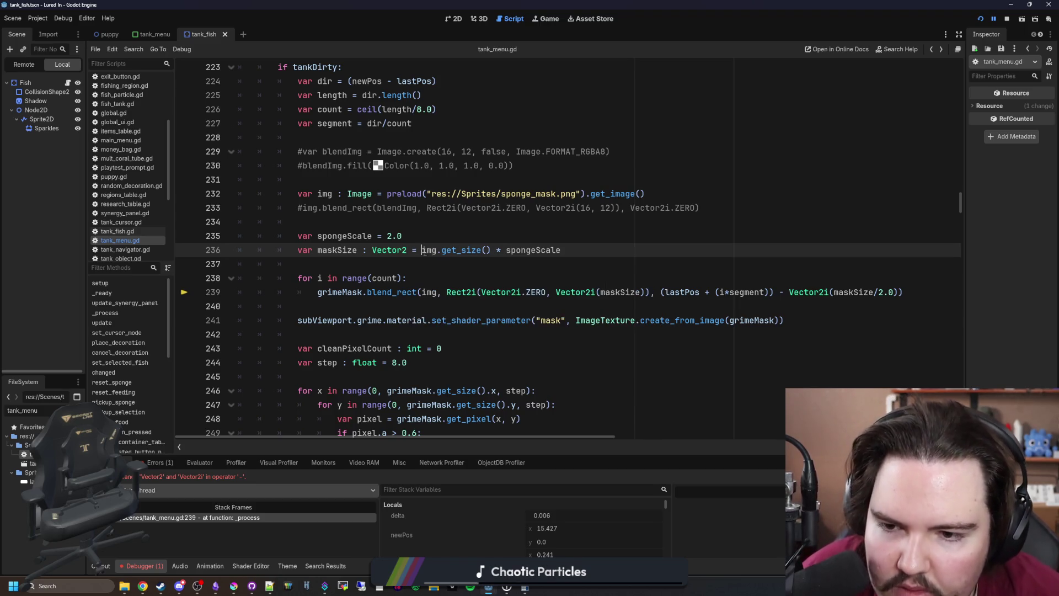
{"action": "type", "text": "Vector2("}
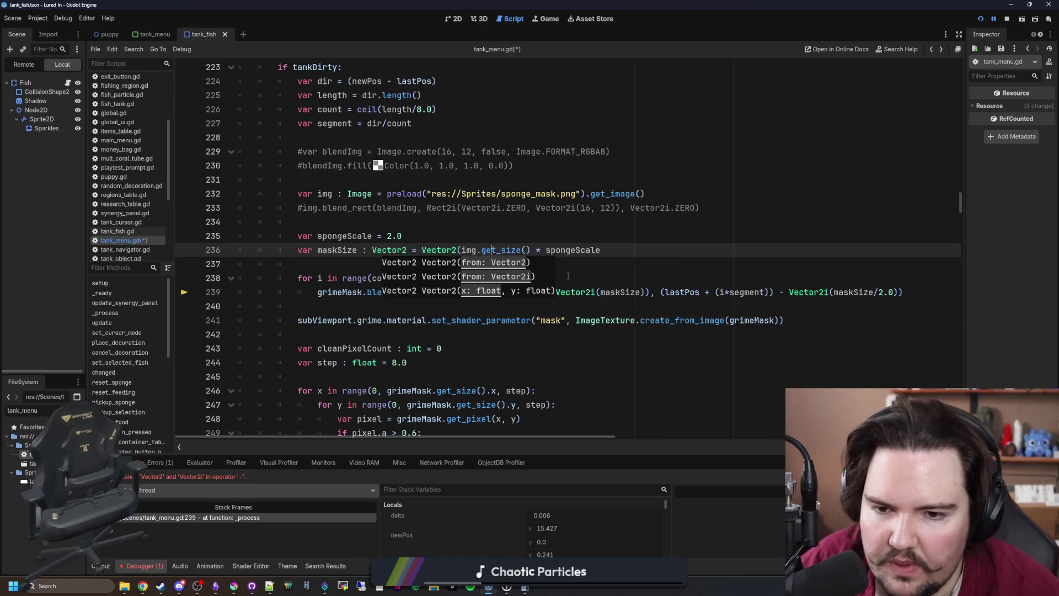
{"action": "type", "text": ")"}
{"action": "left_click", "coordinate": [568, 276]}
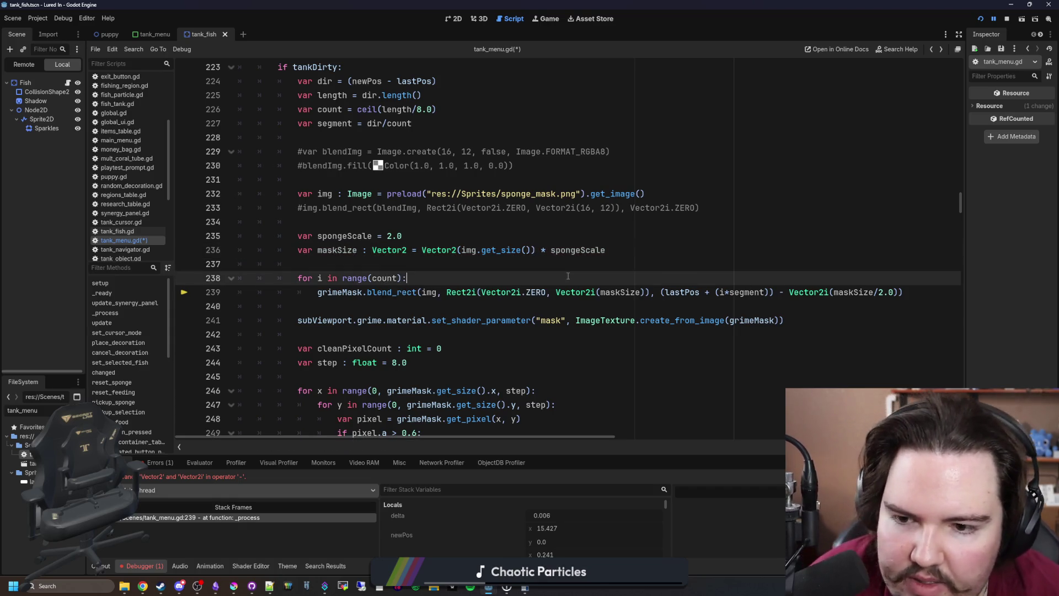
{"action": "key", "text": "ctrl+s"}
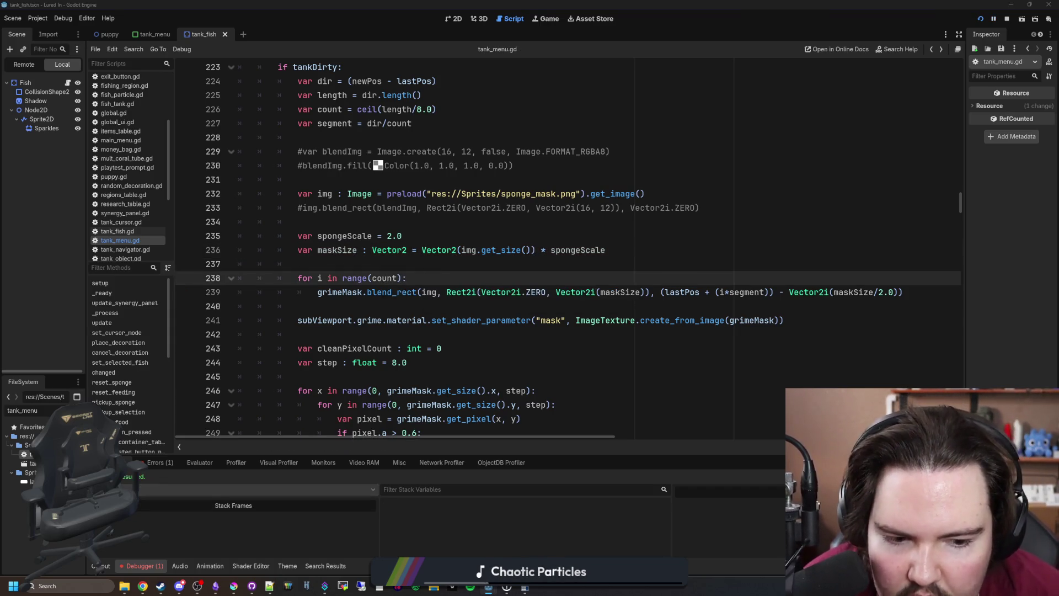
Resume the paused game past the debugger breaks to retest the fix
{"action": "key", "text": "F12"}
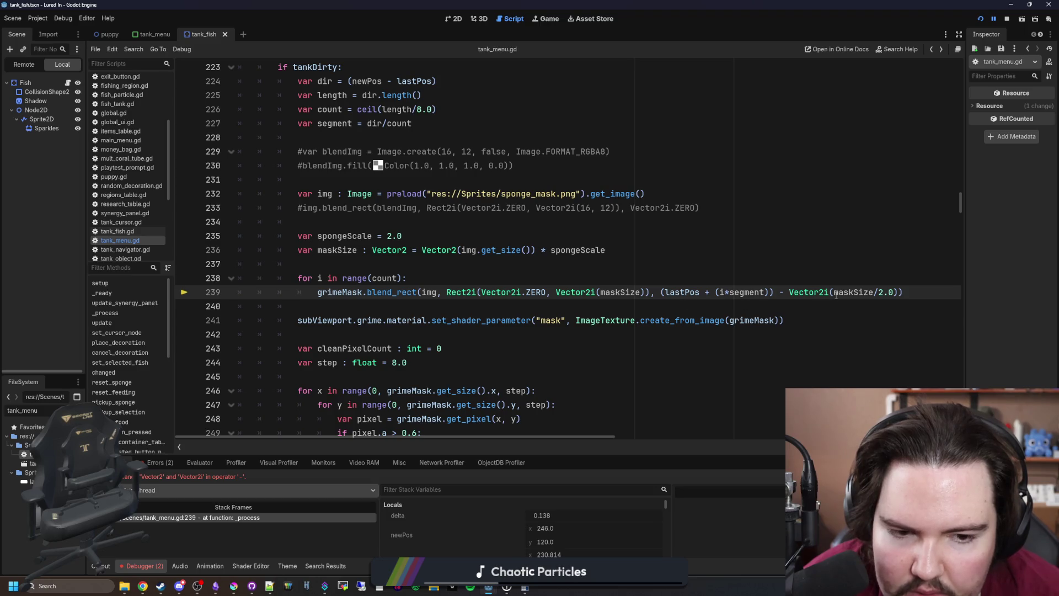
{"action": "key", "text": "F12"}
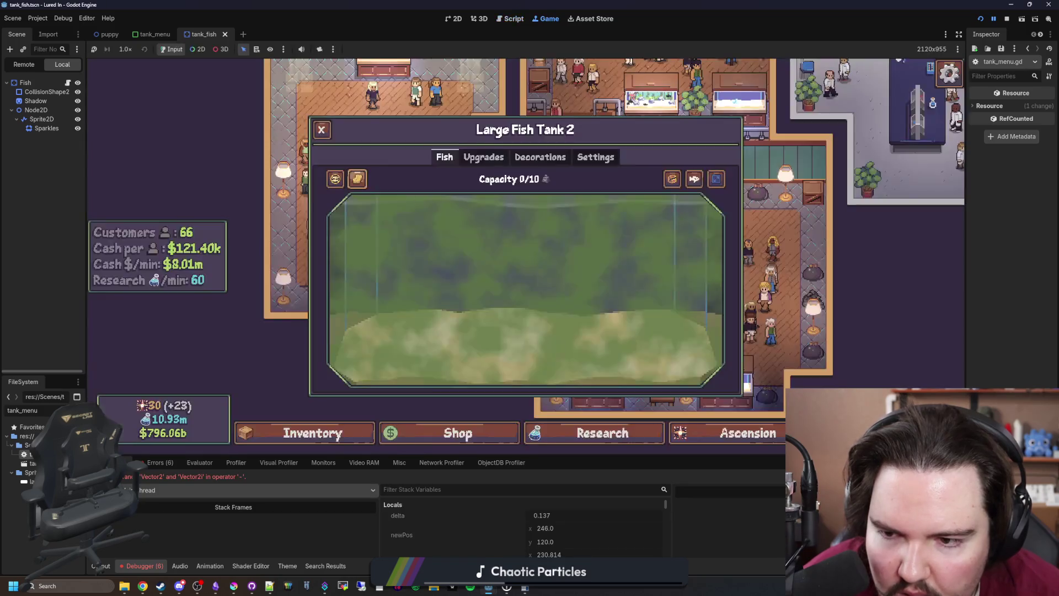
{"action": "key", "text": "Left"}
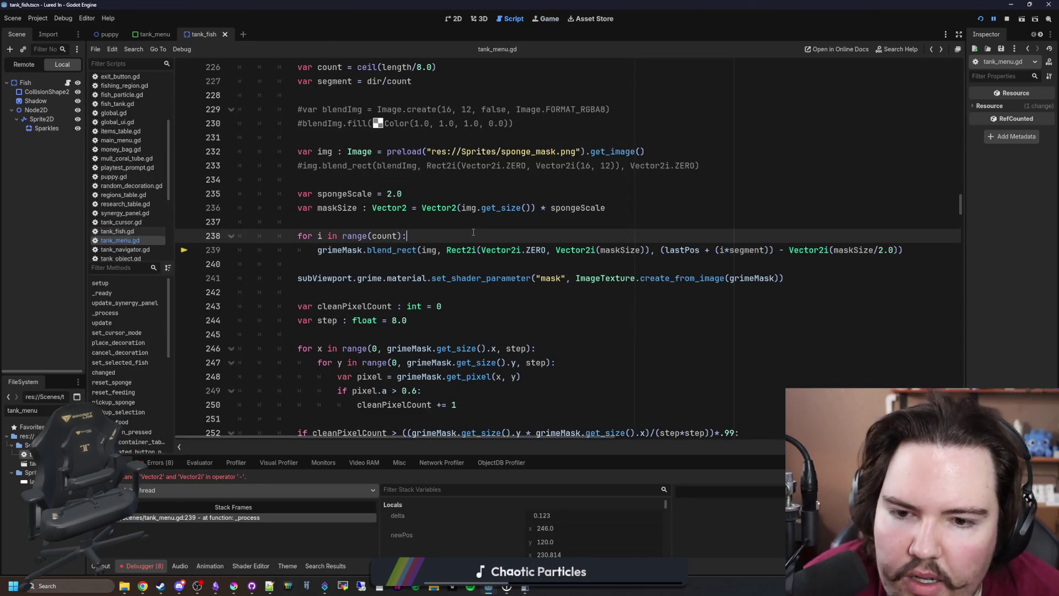
{"action": "scroll", "coordinate": [489, 273], "scroll_direction": "up", "scroll_amount": 1}
{"action": "key", "text": "F12"}
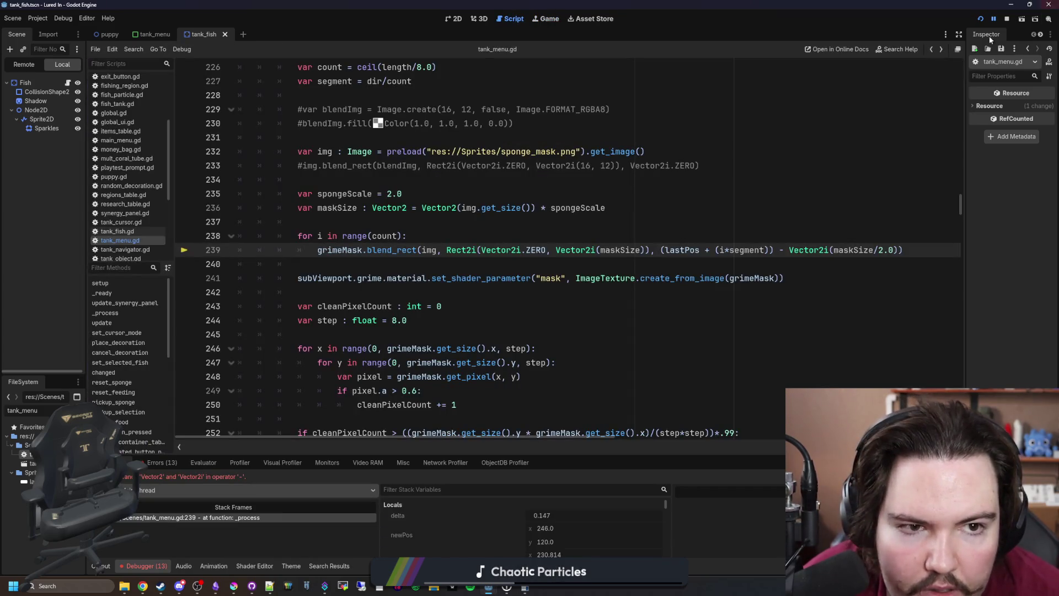
Stop the running game, save tank_menu.gd, and relaunch the project
{"action": "left_click", "coordinate": [1006, 19]}
{"action": "left_click", "coordinate": [521, 236]}
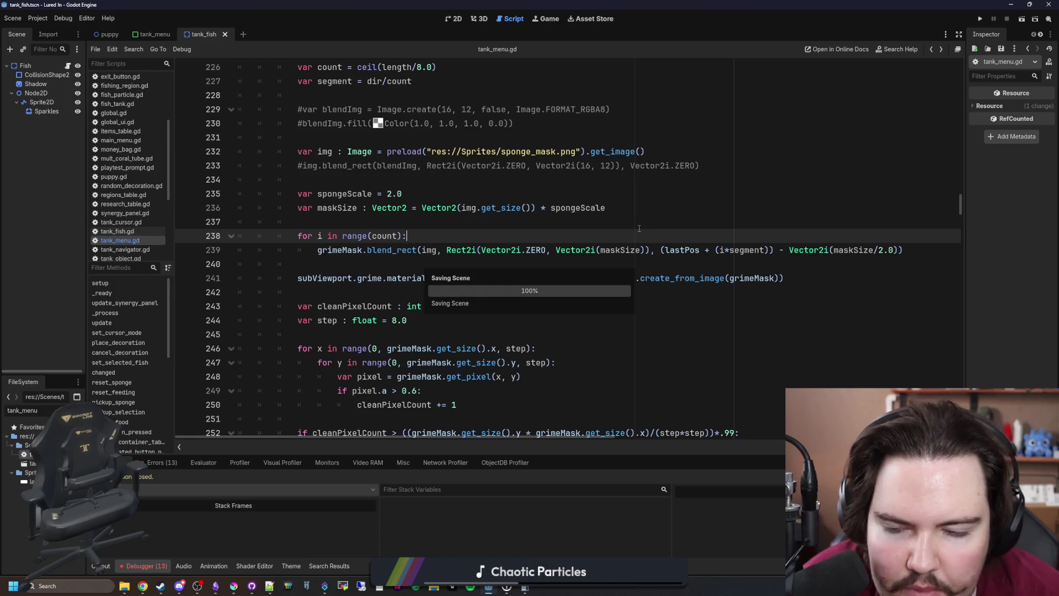
{"action": "left_click", "coordinate": [521, 220]}
{"action": "key", "text": "ctrl+s"}
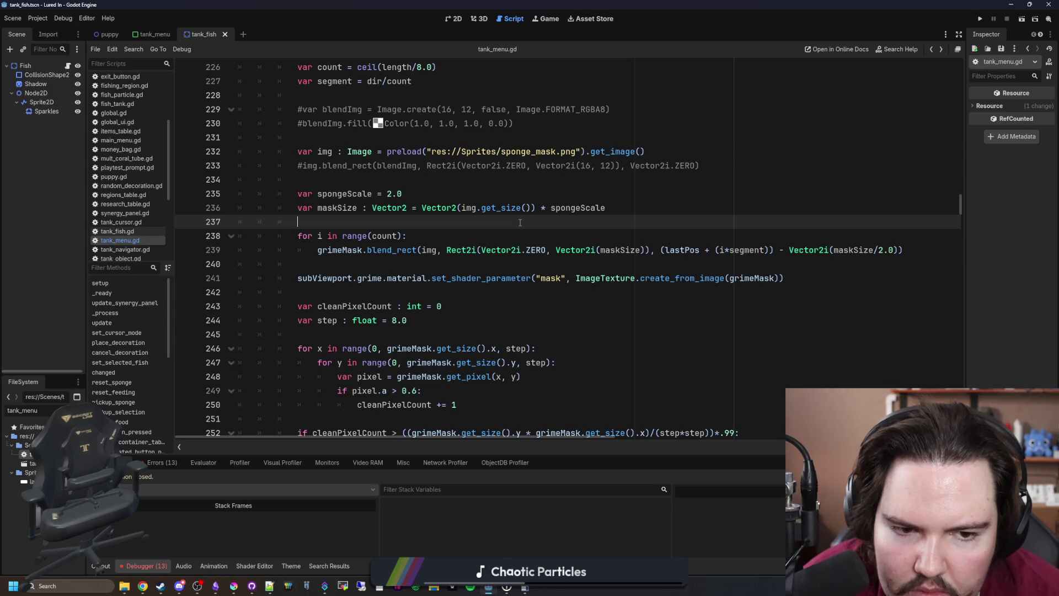
{"action": "key", "text": "ctrl+s"}
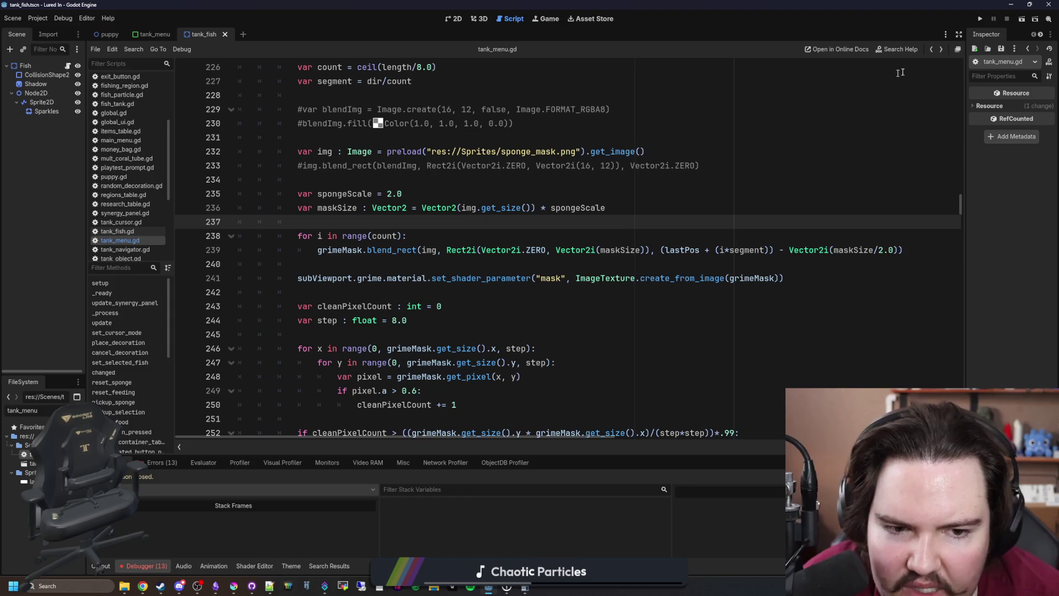
{"action": "left_click", "coordinate": [980, 18]}
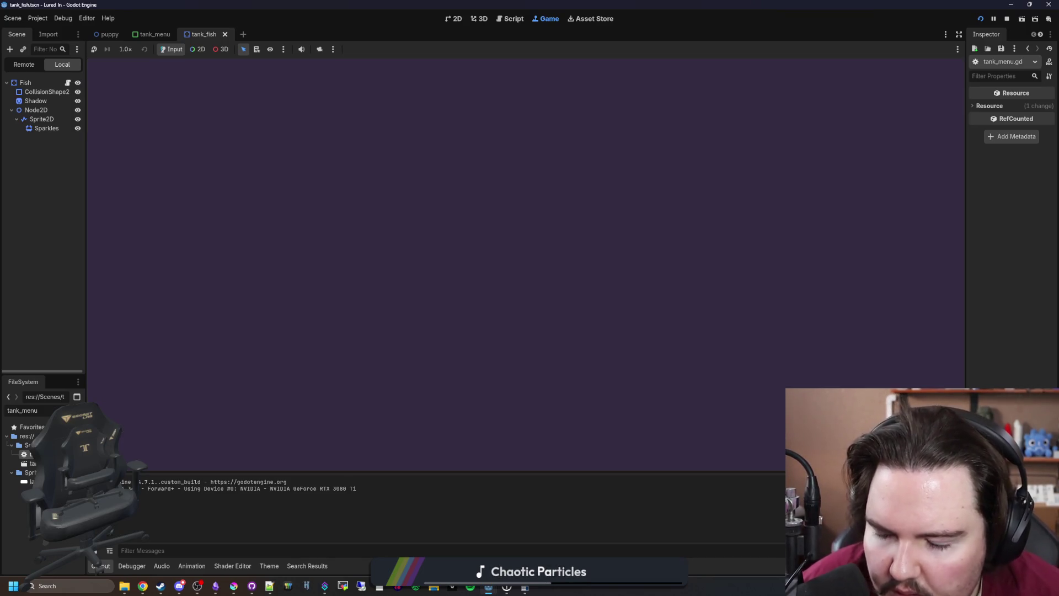
{"action": "key", "text": "F8"}
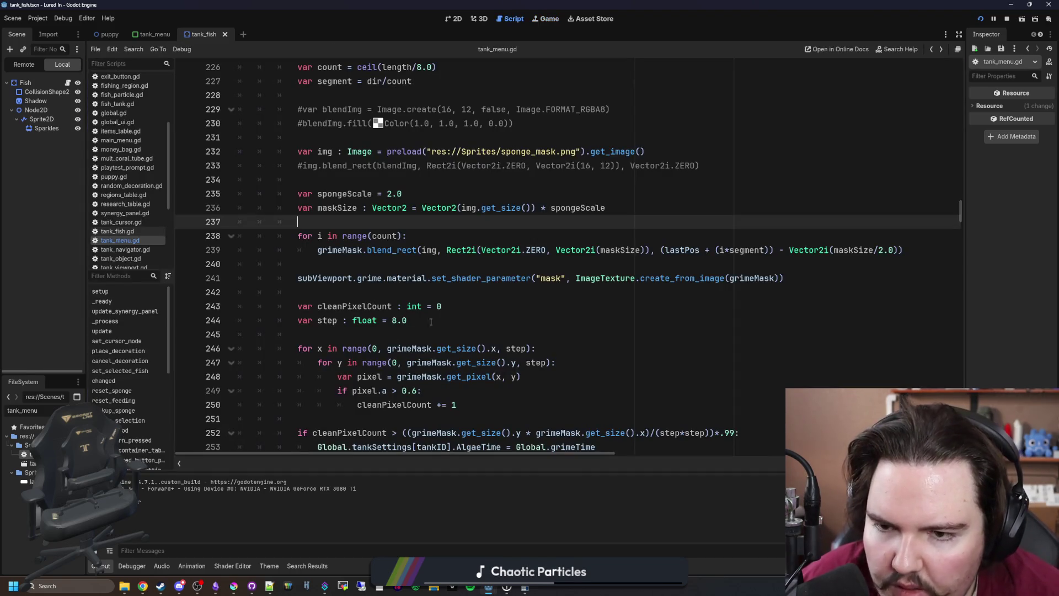
Start the game from its main menu, open Large Fish Tank 2, and pick up the sponge
{"action": "left_click", "coordinate": [538, 24]}
{"action": "left_click", "coordinate": [171, 267]}
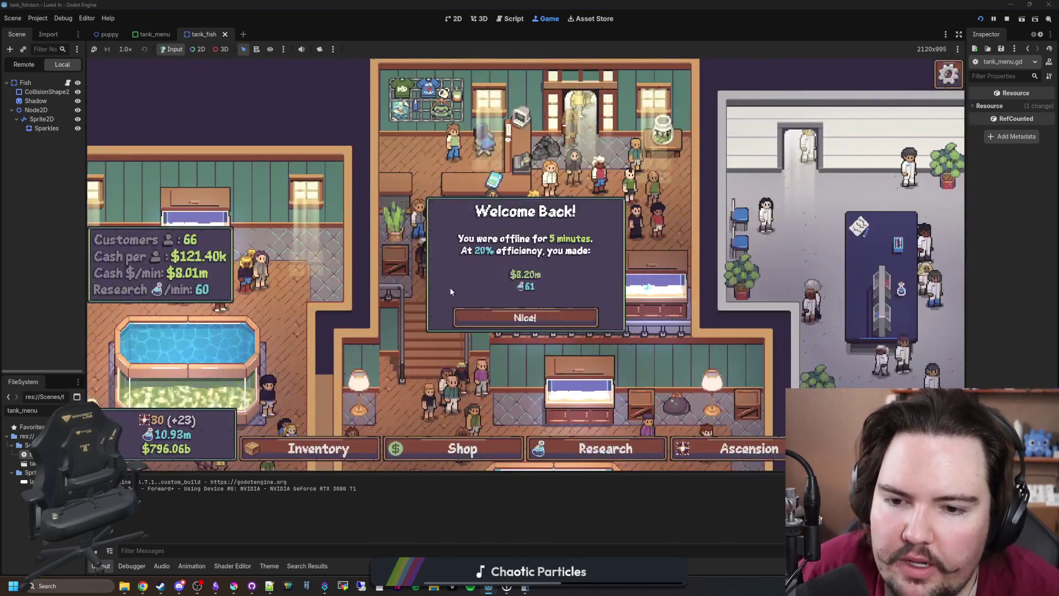
{"action": "left_click", "coordinate": [510, 322]}
{"action": "left_click", "coordinate": [583, 345]}
{"action": "left_click", "coordinate": [339, 187]}
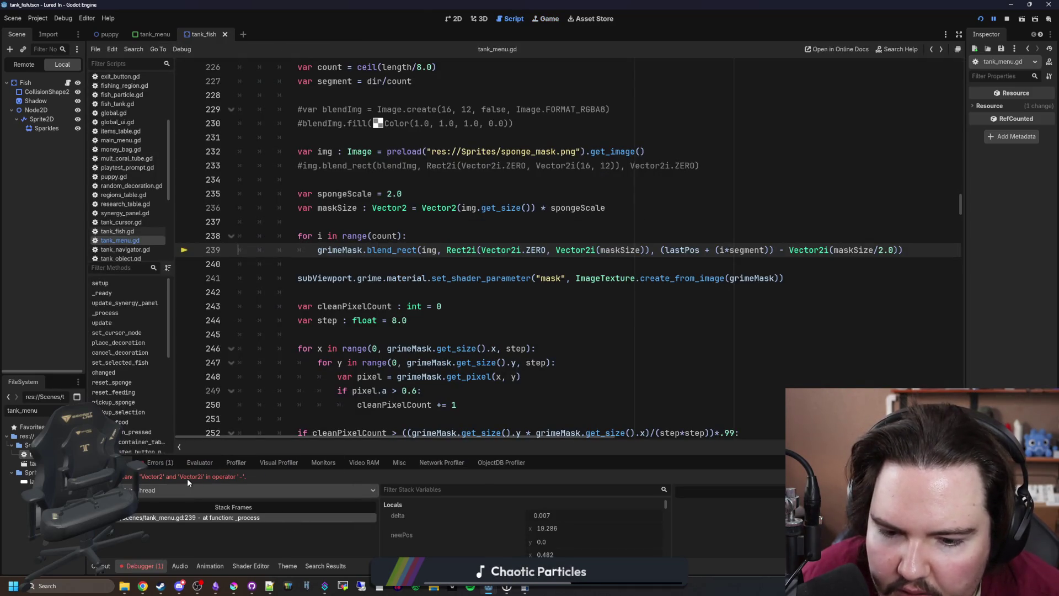
Delete the Vector2i wrapper before (maskSize/2.0) on line 239 and save
{"action": "left_click", "coordinate": [783, 278]}
{"action": "mouse_move", "coordinate": [832, 250]}
{"action": "left_mouse_down"}
{"action": "mouse_move", "coordinate": [793, 249]}
{"action": "mouse_move", "coordinate": [816, 251]}
{"action": "left_mouse_up"}
{"action": "left_click", "coordinate": [828, 250]}
{"action": "double_click", "coordinate": [815, 251]}
{"action": "key", "text": "BackSpace"}
{"action": "left_click", "coordinate": [789, 238]}
{"action": "key", "text": "ctrl+s"}
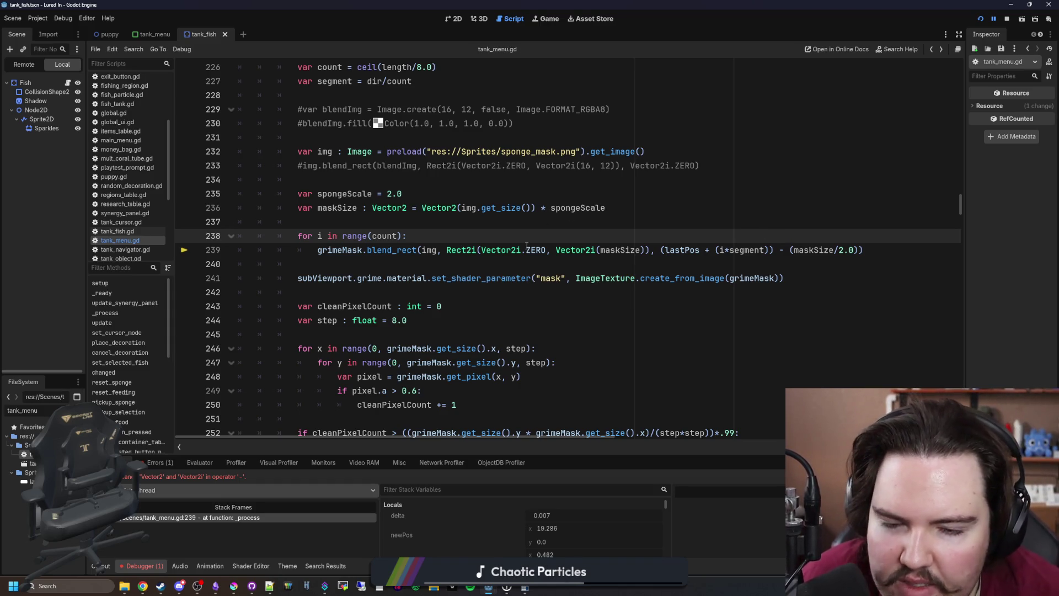
Resume the game, scrub grime off the tank, then return to the script and save
{"action": "key", "text": "F12"}
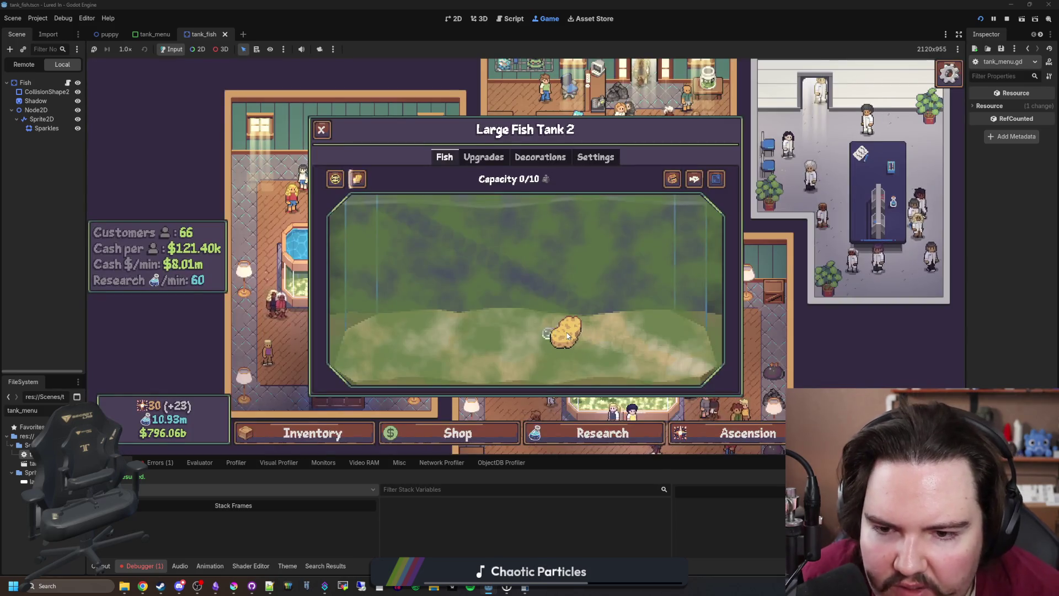
{"action": "mouse_move", "coordinate": [568, 255]}
{"action": "left_mouse_down"}
{"action": "mouse_move", "coordinate": [548, 300]}
{"action": "mouse_move", "coordinate": [600, 246]}
{"action": "mouse_move", "coordinate": [572, 255]}
{"action": "left_mouse_up"}
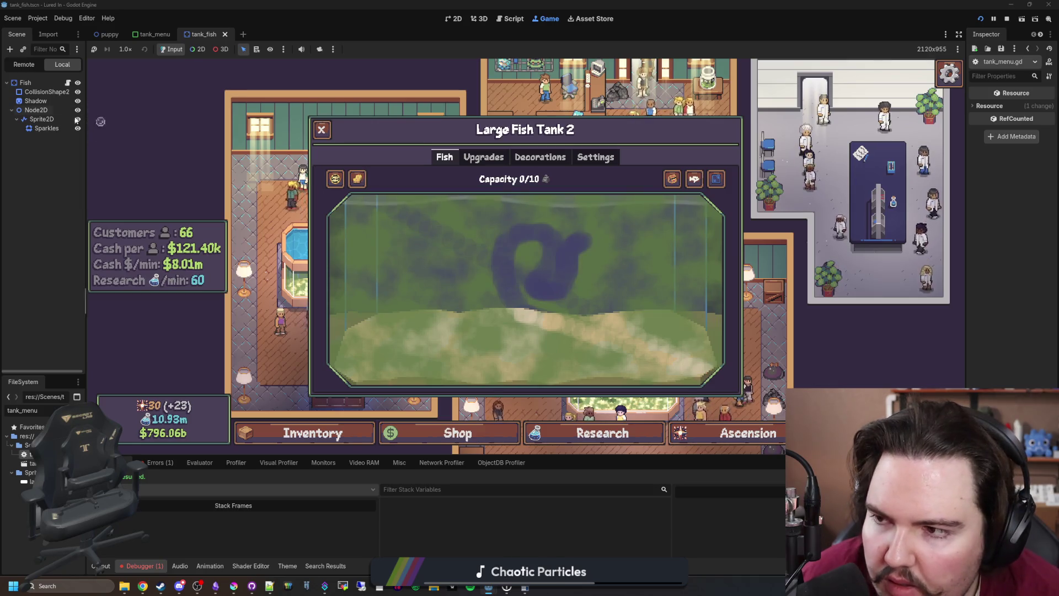
{"action": "key", "text": "F8"}
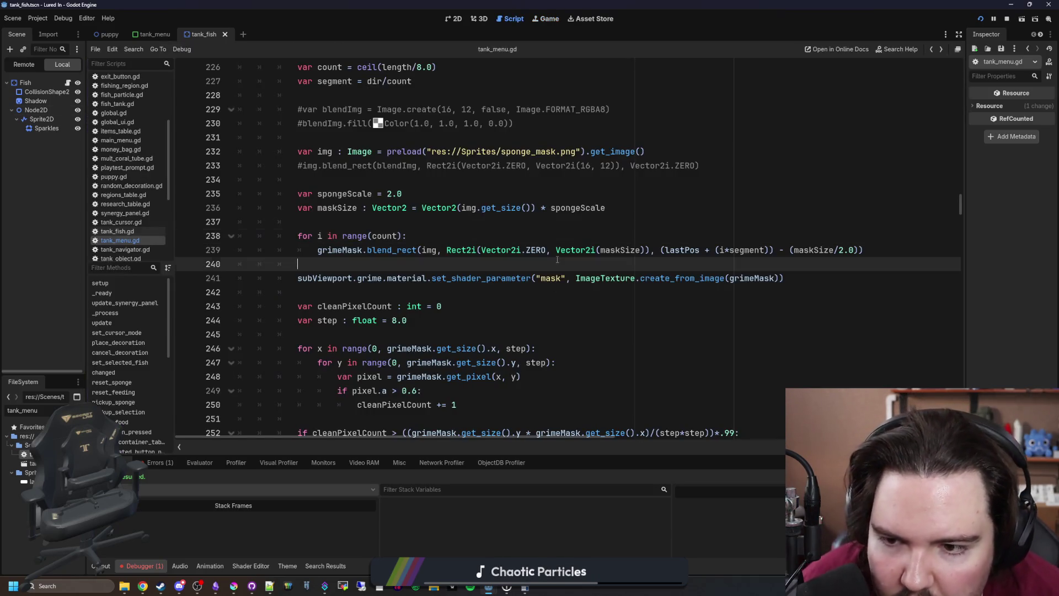
{"action": "key", "text": "ctrl+s"}
{"action": "left_click", "coordinate": [435, 221]}
{"action": "scroll", "coordinate": [408, 220], "scroll_direction": "up", "scroll_amount": 1}
{"action": "left_click", "coordinate": [384, 221]}
{"action": "key", "text": "ctrl+s"}
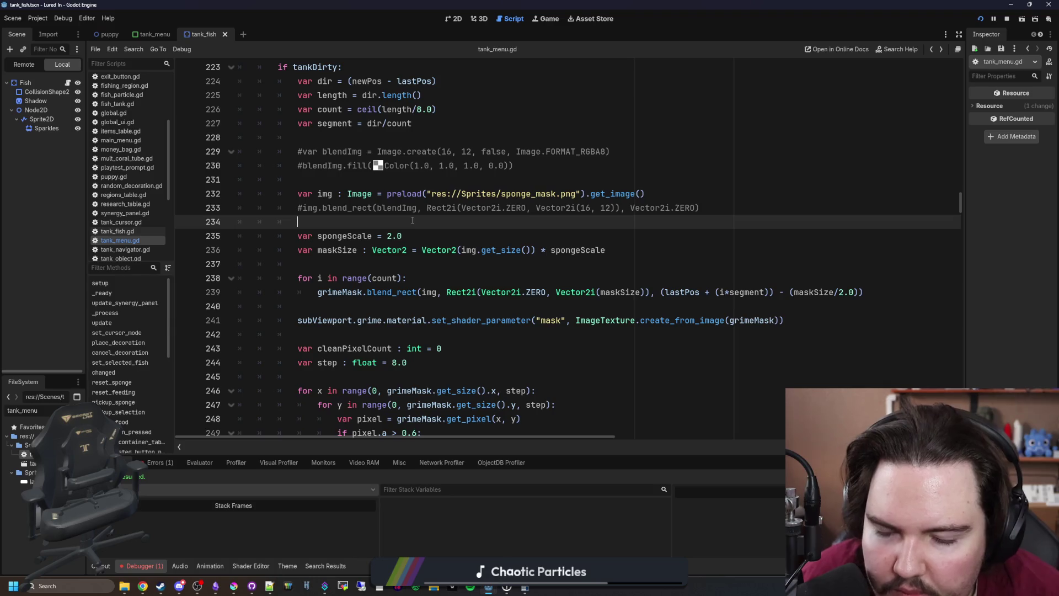
Add a new img.resize call on the line after the img line
{"action": "left_click", "coordinate": [676, 190]}
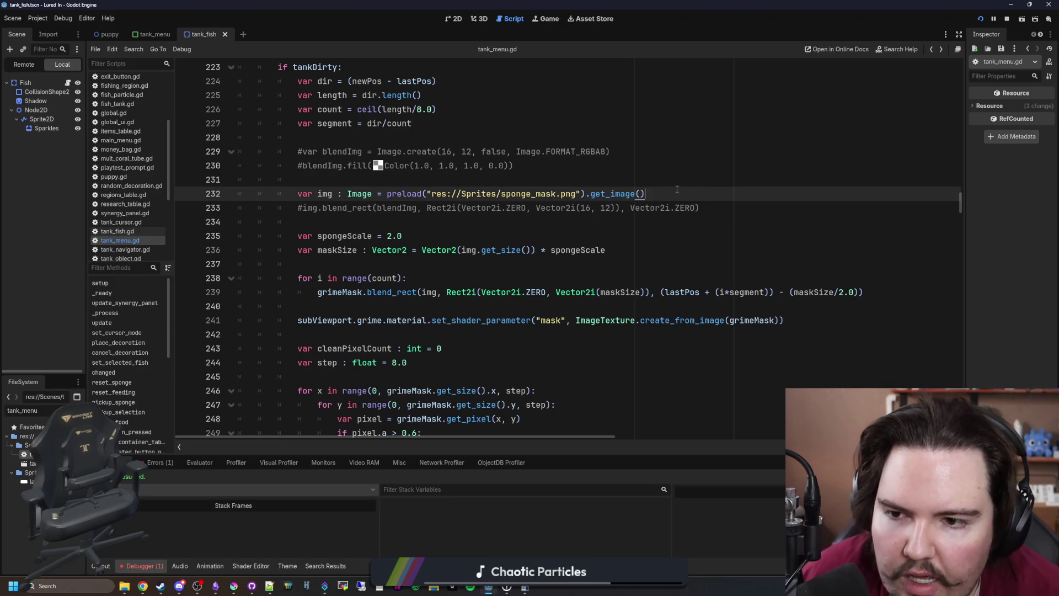
{"action": "key", "text": "Return"}
{"action": "type", "text": "img/"}
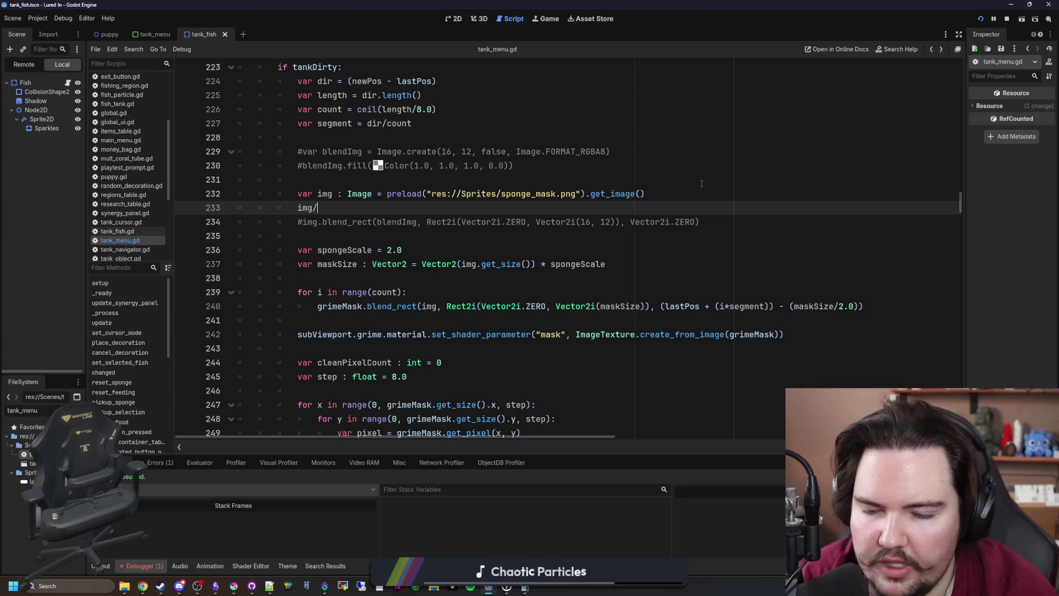
{"action": "key", "text": "BackSpace"}
{"action": "type", "text": ".res"}
{"action": "key", "text": "Return"}
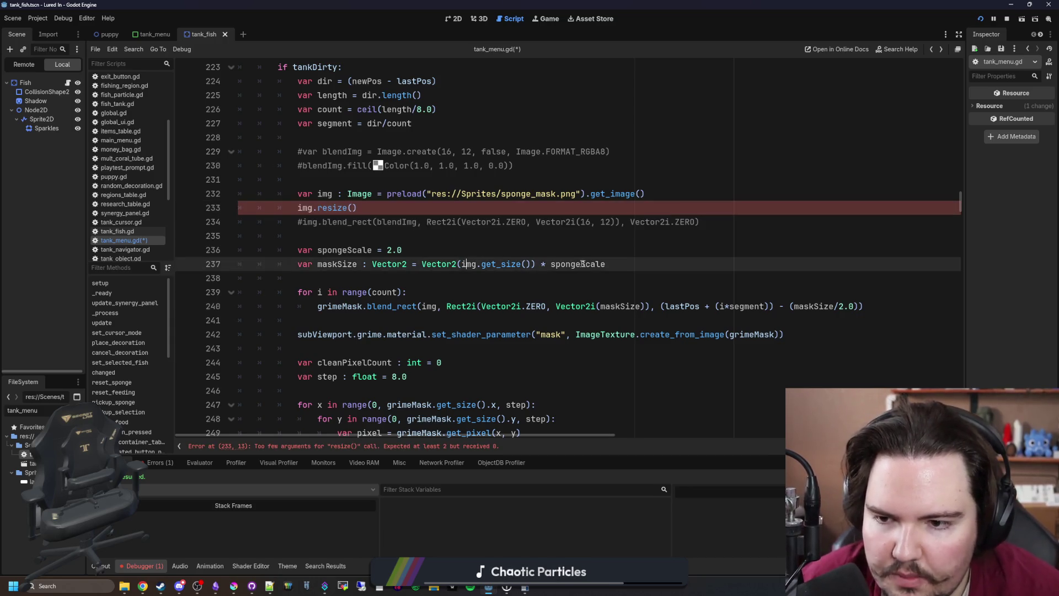
Move the spongeScale and maskSize lines above the resize call
{"action": "left_click_drag", "start_coordinate": [606, 264], "coordinate": [298, 250]}
{"action": "key", "text": "ctrl+x"}
{"action": "left_click", "coordinate": [672, 197]}
{"action": "key", "text": "Return"}
{"action": "key", "text": "ctrl+v"}
Fill the resize arguments with maskSize.x, maskSize.y, Image.INTERPOLATE_BILINEAR
{"action": "left_click", "coordinate": [355, 236]}
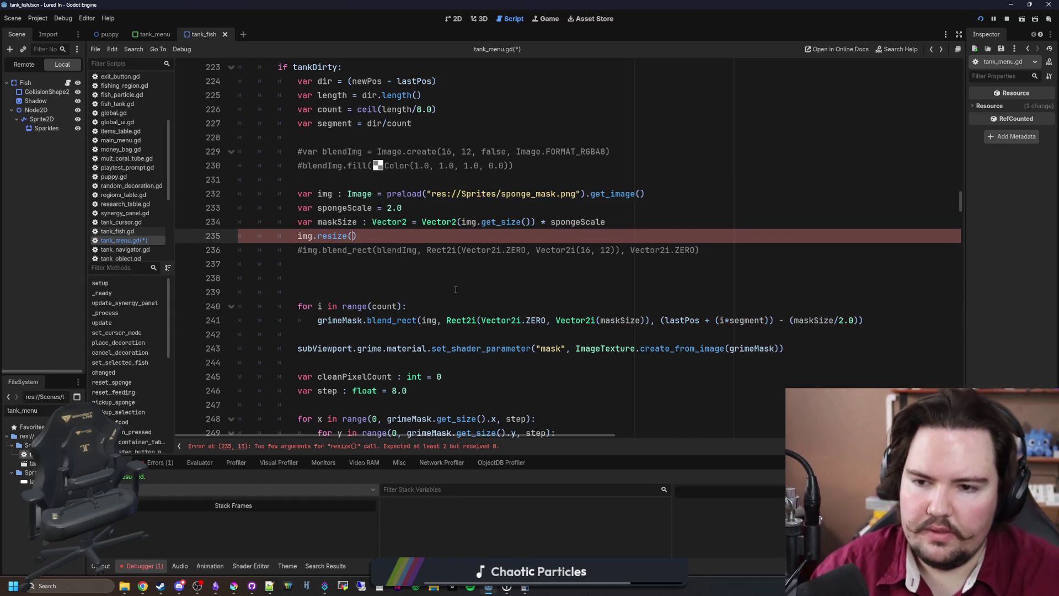
{"action": "type", "text": "maskSi"}
{"action": "key", "text": "Return"}
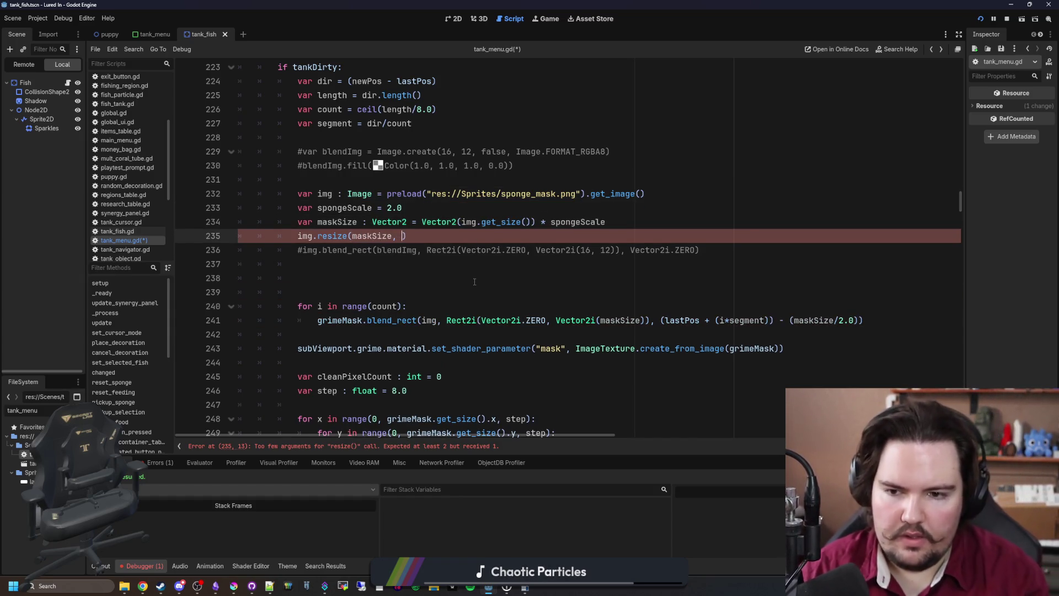
{"action": "type", "text": ","}
{"action": "key", "text": "BackSpace"}
{"action": "type", "text": "/x"}
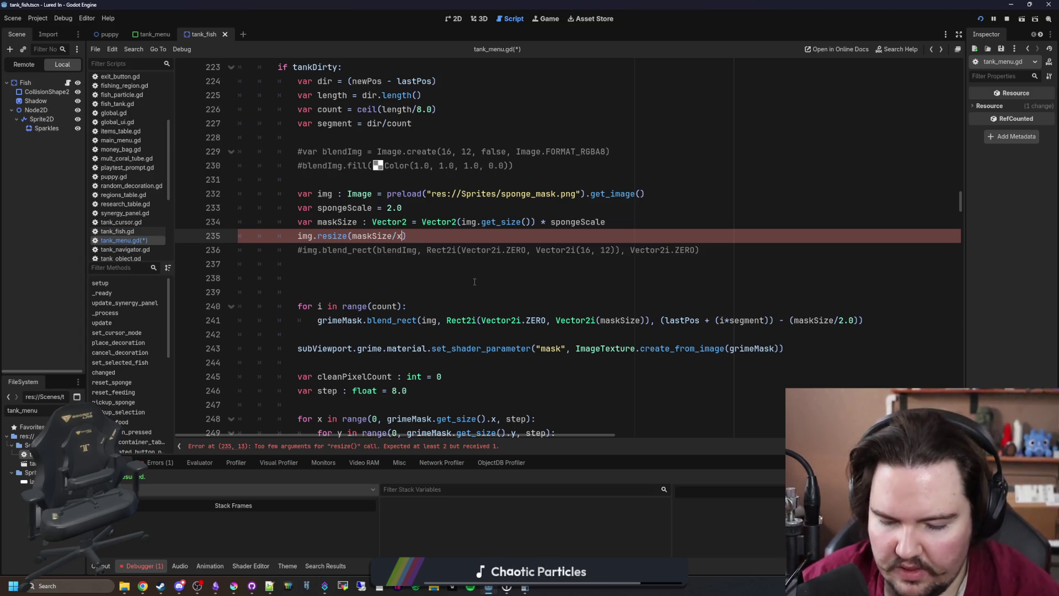
{"action": "key", "text": "BackSpace"}
{"action": "key", "text": "BackSpace"}
{"action": "type", "text": ".x, maskSize.y,"}
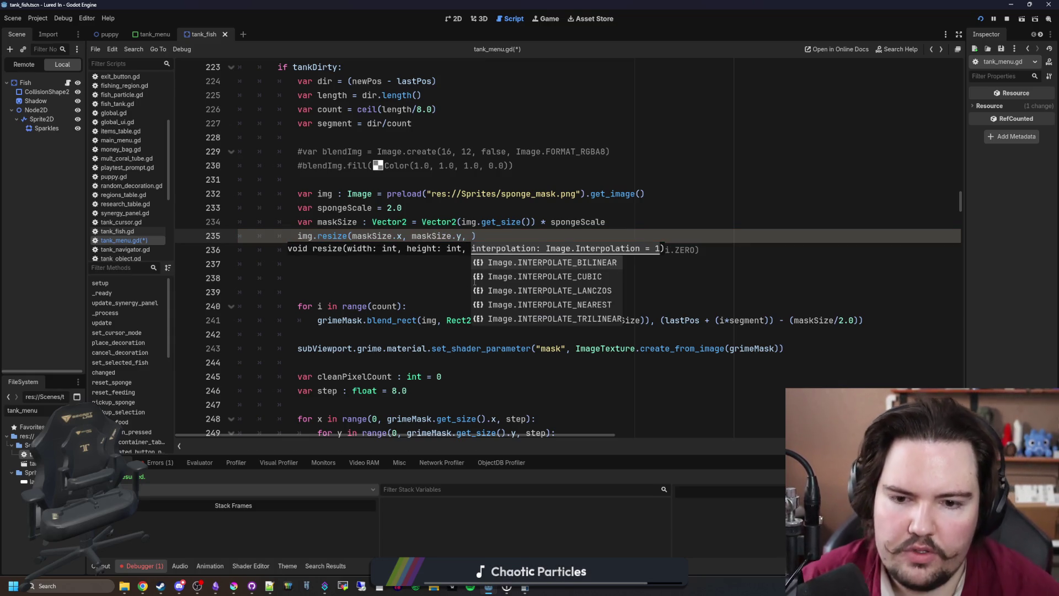
{"action": "key", "text": "Return"}
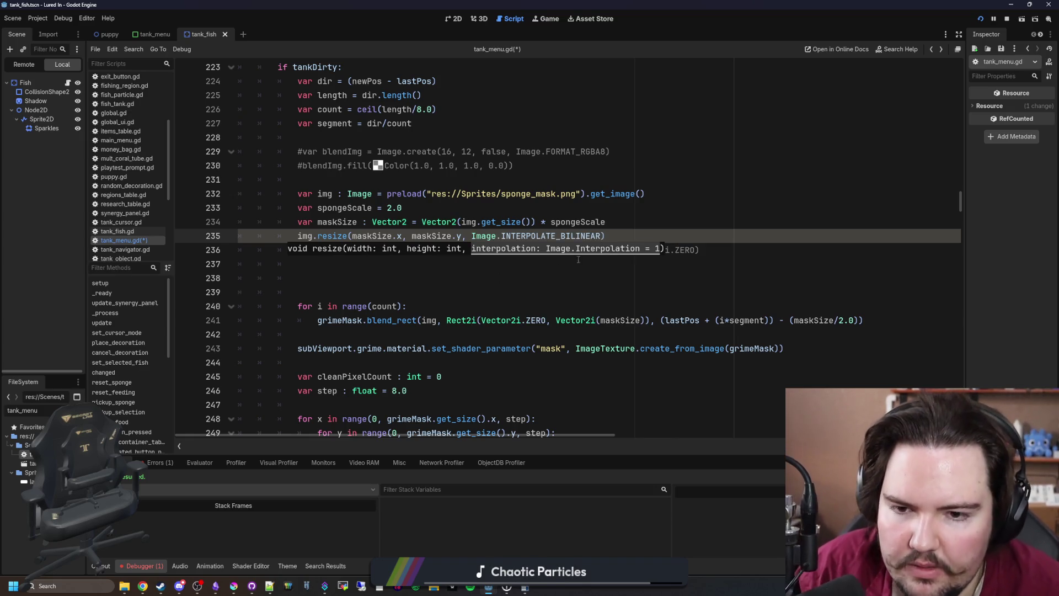
{"action": "type", "text": ")"}
Collapse the warnings list and save tank_menu.gd
{"action": "left_click", "coordinate": [368, 265]}
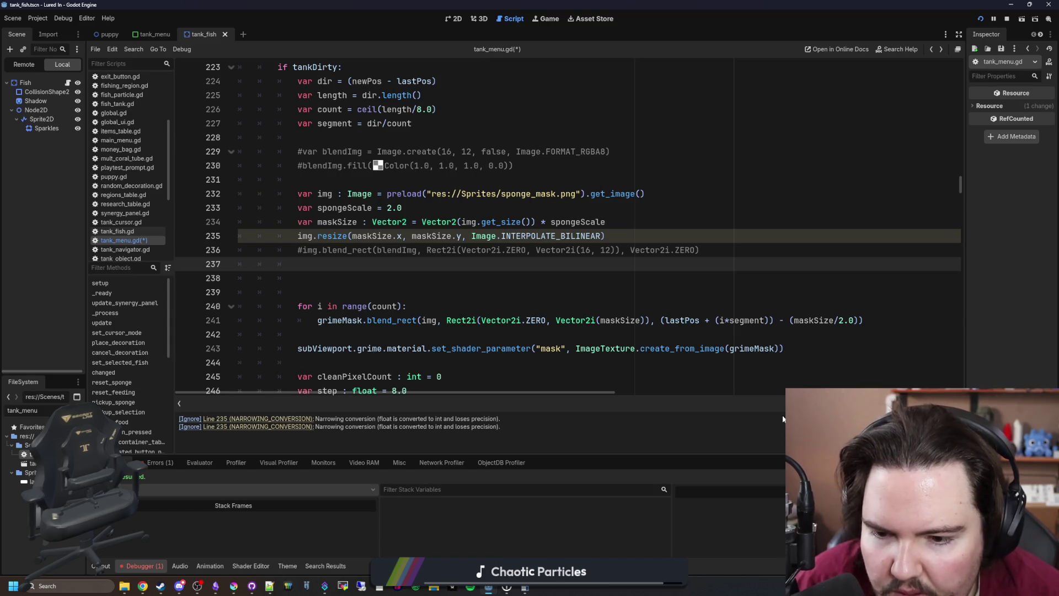
{"action": "left_click", "coordinate": [429, 277]}
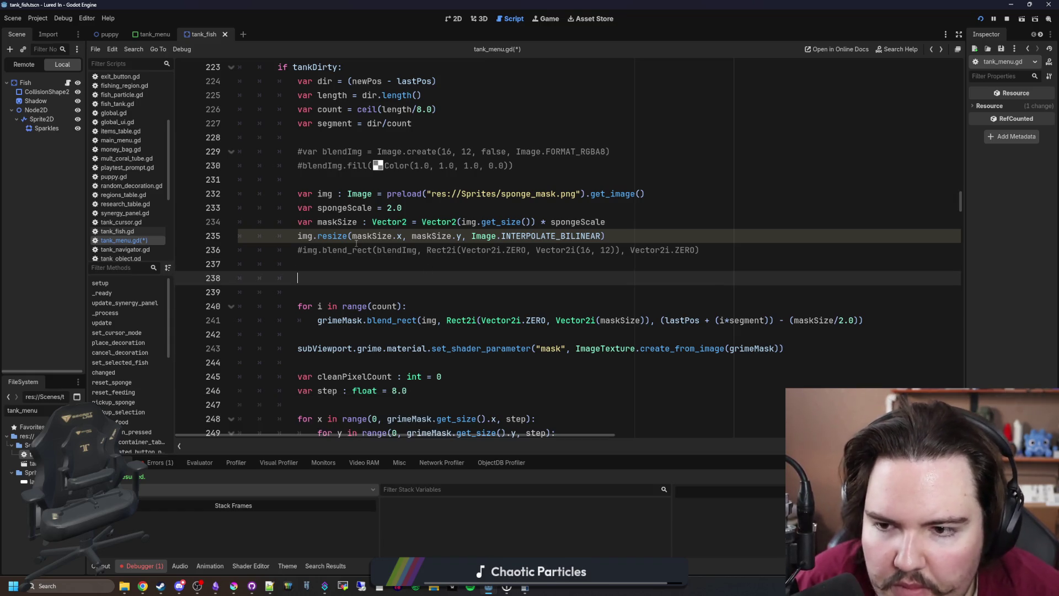
{"action": "left_click", "coordinate": [383, 267]}
{"action": "key", "text": "ctrl+s"}
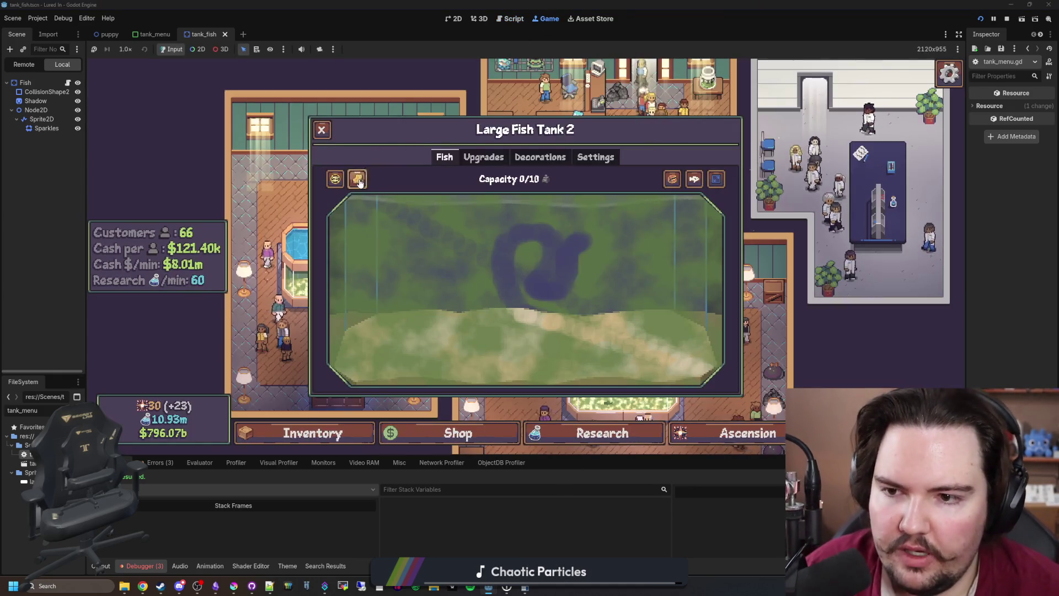
Test the sponge on the tank, then delete the commented #img.blend_rect line and blank lines under img.resize
{"action": "mouse_move", "coordinate": [359, 182]}
{"action": "left_mouse_down"}
{"action": "mouse_move", "coordinate": [402, 284]}
{"action": "mouse_move", "coordinate": [503, 331]}
{"action": "mouse_move", "coordinate": [642, 234]}
{"action": "mouse_move", "coordinate": [684, 317]}
{"action": "mouse_move", "coordinate": [574, 209]}
{"action": "mouse_move", "coordinate": [672, 220]}
{"action": "mouse_move", "coordinate": [490, 243]}
{"action": "mouse_move", "coordinate": [524, 292]}
{"action": "mouse_move", "coordinate": [686, 381]}
{"action": "mouse_move", "coordinate": [585, 386]}
{"action": "mouse_move", "coordinate": [358, 344]}
{"action": "mouse_move", "coordinate": [432, 250]}
{"action": "mouse_move", "coordinate": [686, 231]}
{"action": "mouse_move", "coordinate": [712, 207]}
{"action": "mouse_move", "coordinate": [413, 287]}
{"action": "mouse_move", "coordinate": [450, 243]}
{"action": "left_mouse_up"}
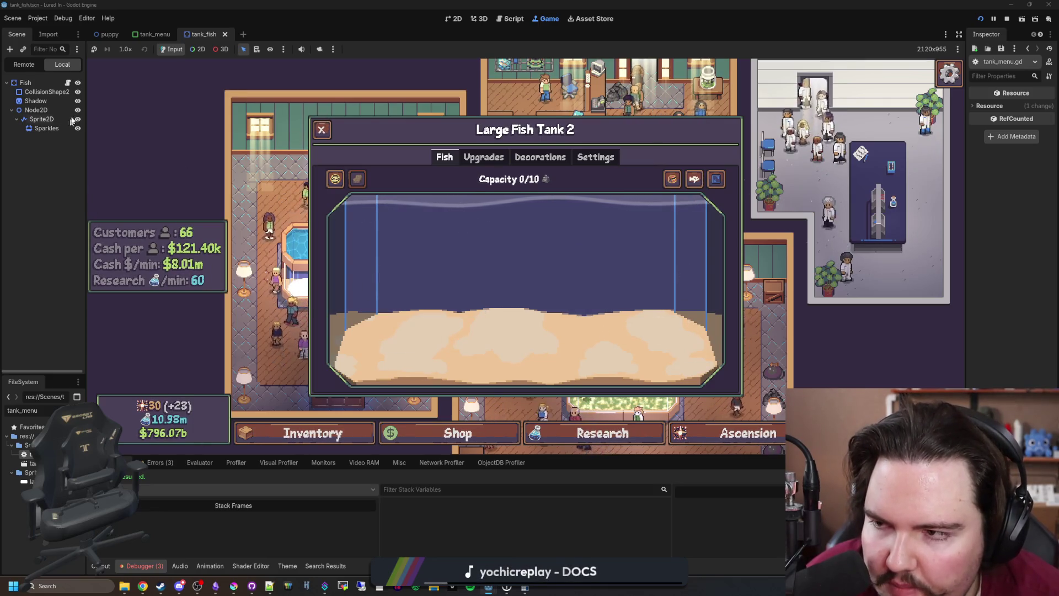
{"action": "key", "text": "ctrl+F3"}
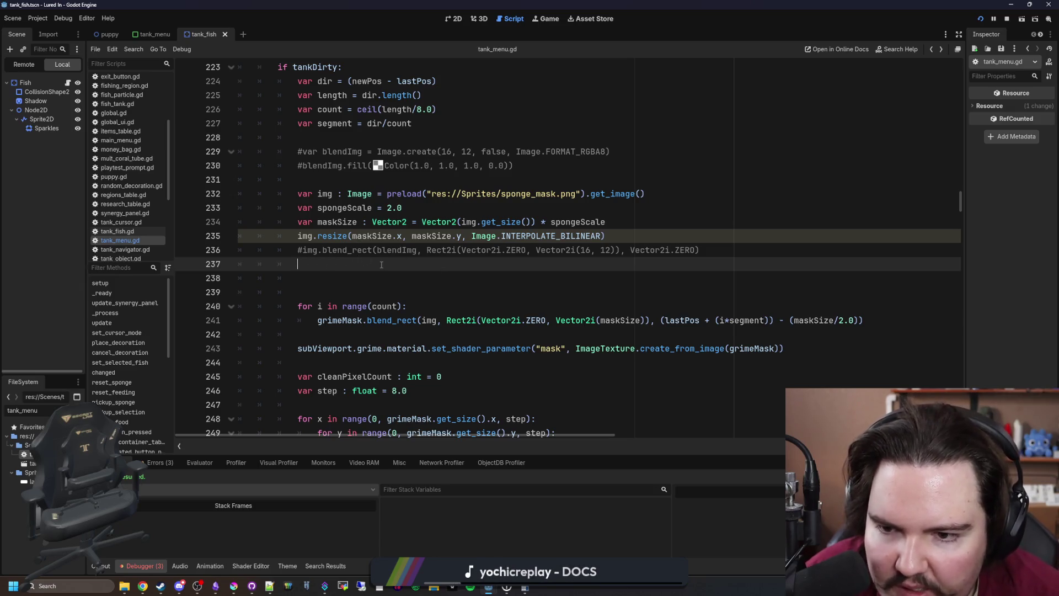
{"action": "key", "text": "shift+Up"}
{"action": "key", "text": "shift+Up"}
{"action": "key", "text": "shift+Up"}
{"action": "key", "text": "BackSpace"}
{"action": "key", "text": "Down"}
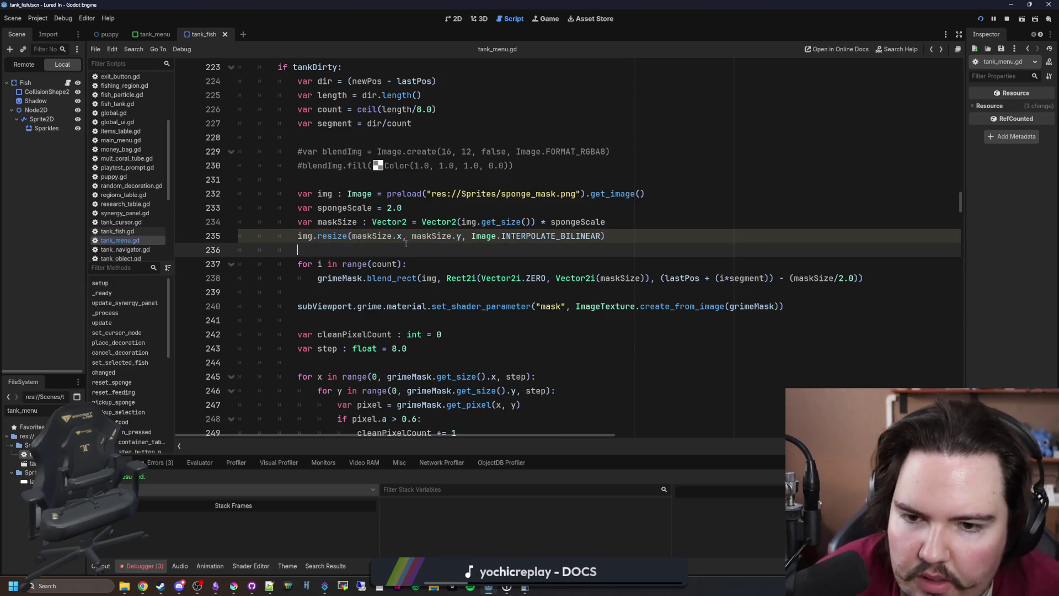
{"action": "scroll", "coordinate": [389, 265], "scroll_direction": "up", "scroll_amount": 1}
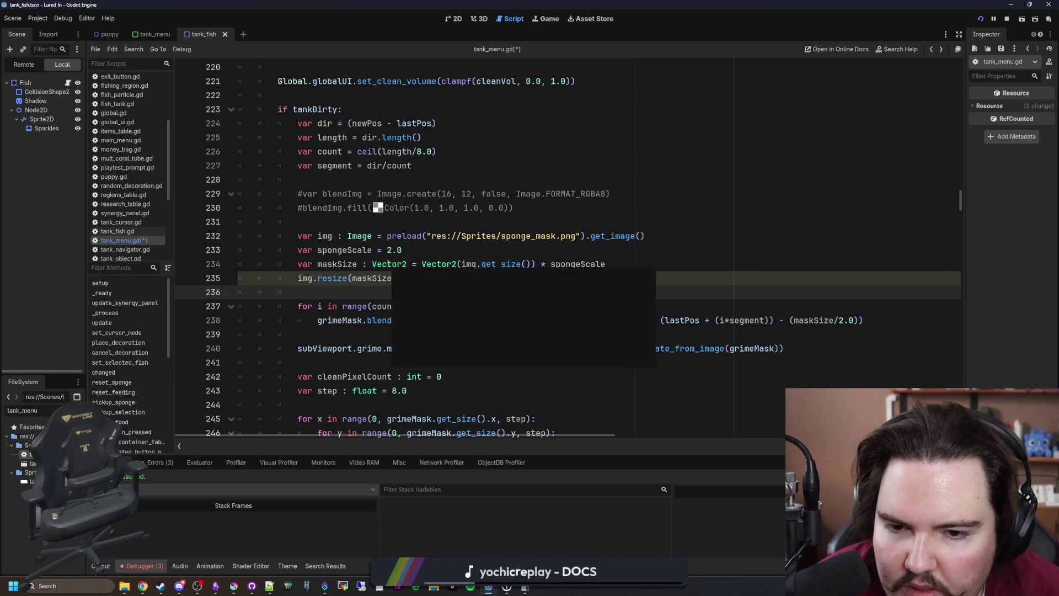
{"action": "left_click", "coordinate": [437, 250]}
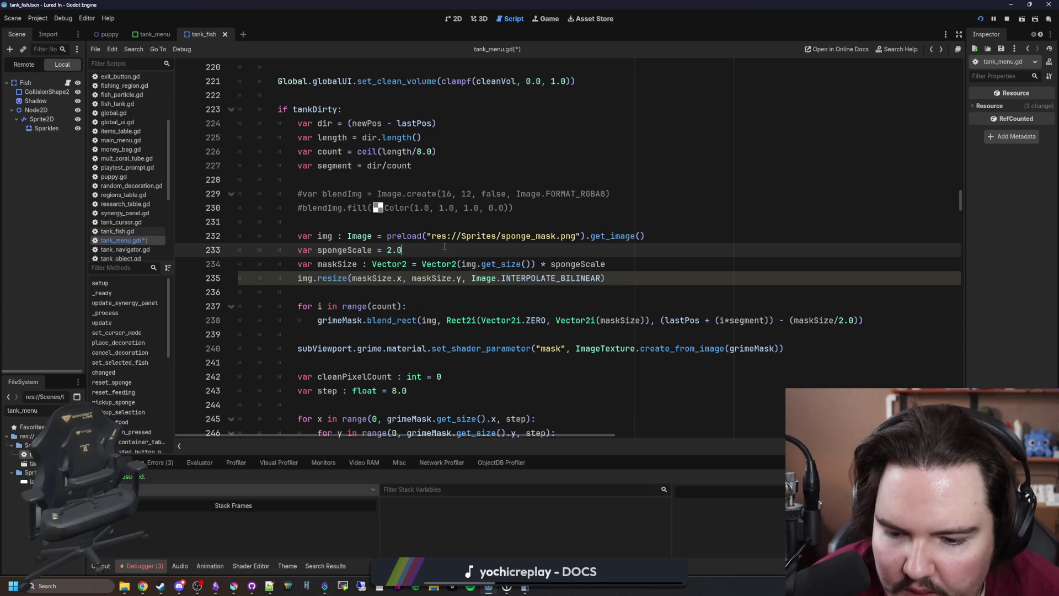
{"action": "left_click", "coordinate": [437, 291]}
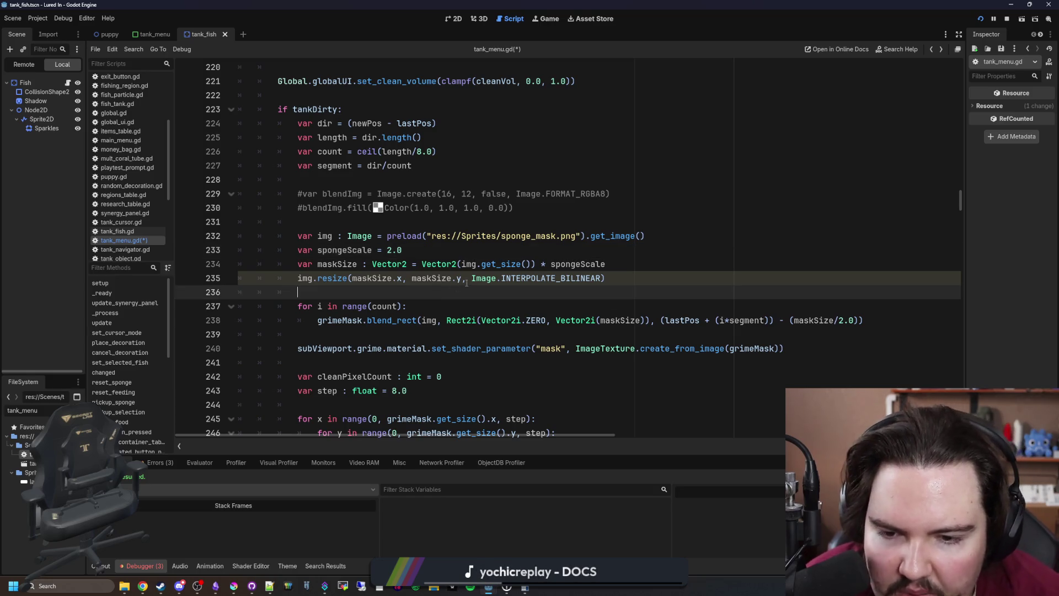
{"action": "left_click", "coordinate": [634, 263]}
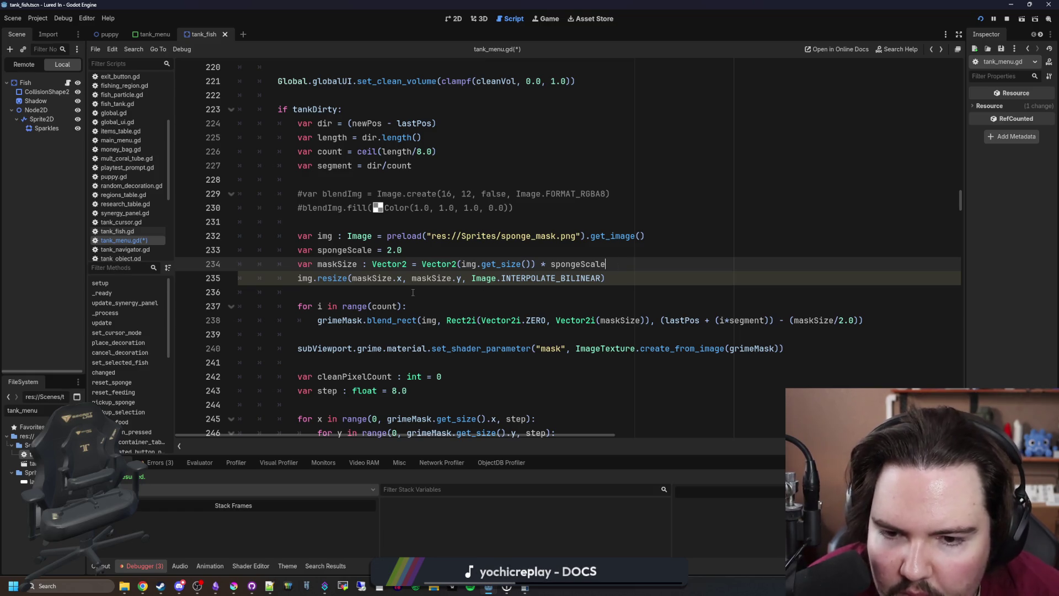
Wrap maskSize.x and maskSize.y in roundi() inside the img.resize call and save
{"action": "left_click", "coordinate": [354, 279]}
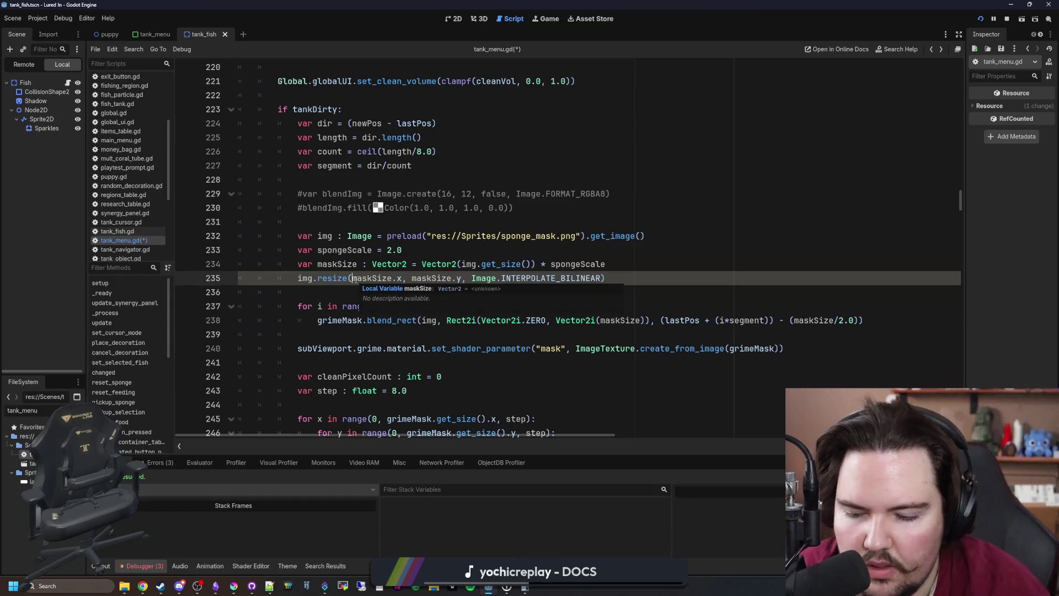
{"action": "type", "text": "roundi("}
{"action": "key", "text": "Right"}
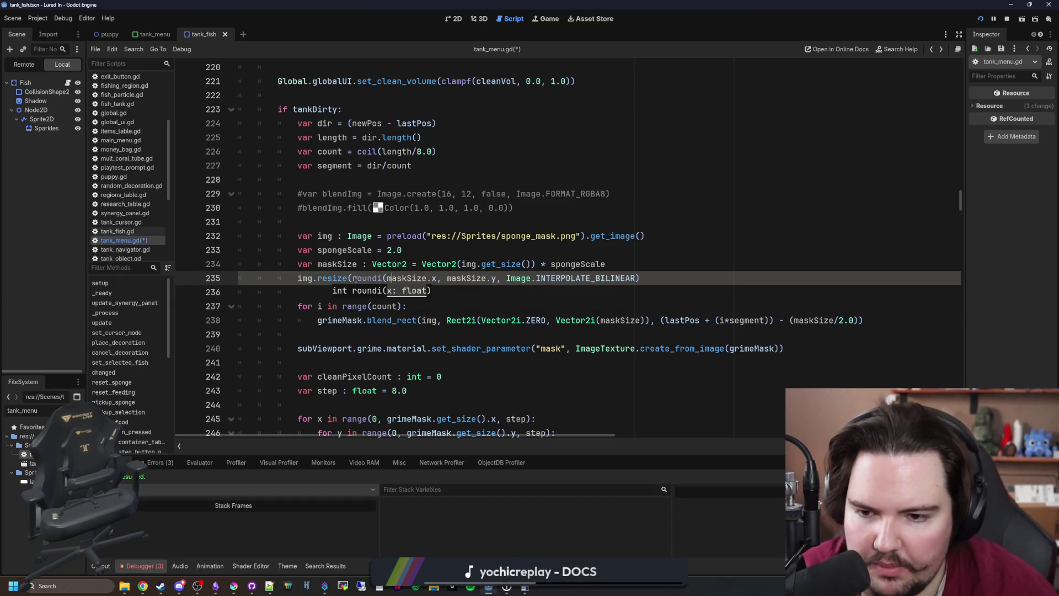
{"action": "key", "text": "Right"}
{"action": "key", "text": "Right"}
{"action": "key", "text": "Right"}
{"action": "type", "text": ")"}
{"action": "key", "text": "Right"}
{"action": "key", "text": "Right"}
{"action": "type", "text": "roundi("}
{"action": "key", "text": "Right"}
{"action": "key", "text": "Right"}
{"action": "key", "text": "Right"}
{"action": "type", "text": ")"}
{"action": "key", "text": "ctrl+s"}
{"action": "scroll", "coordinate": [406, 255], "scroll_direction": "down", "scroll_amount": 1}
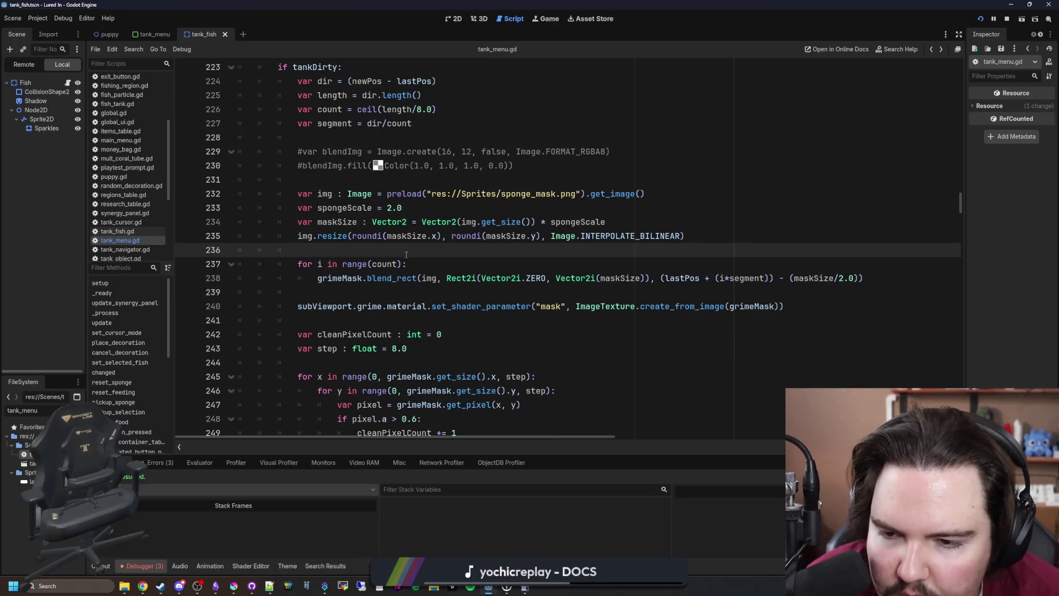
{"action": "key", "text": "ctrl+s"}
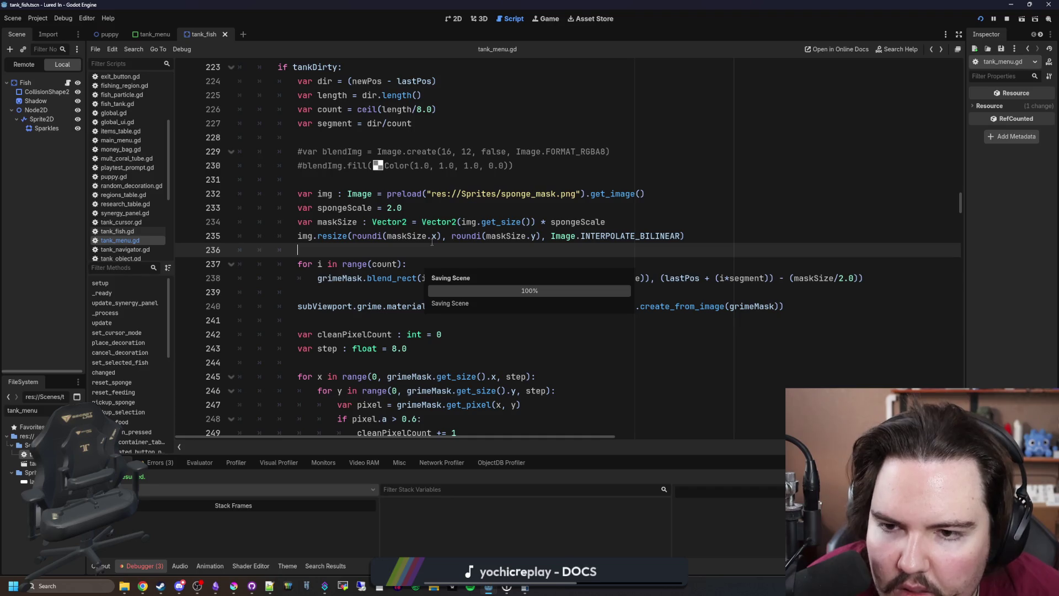
Delete the commented-out blendImg lines and save the script
{"action": "left_click", "coordinate": [342, 169]}
{"action": "key", "text": "shift+Up"}
{"action": "key", "text": "shift+Up"}
{"action": "key", "text": "shift+Up"}
{"action": "key", "text": "BackSpace"}
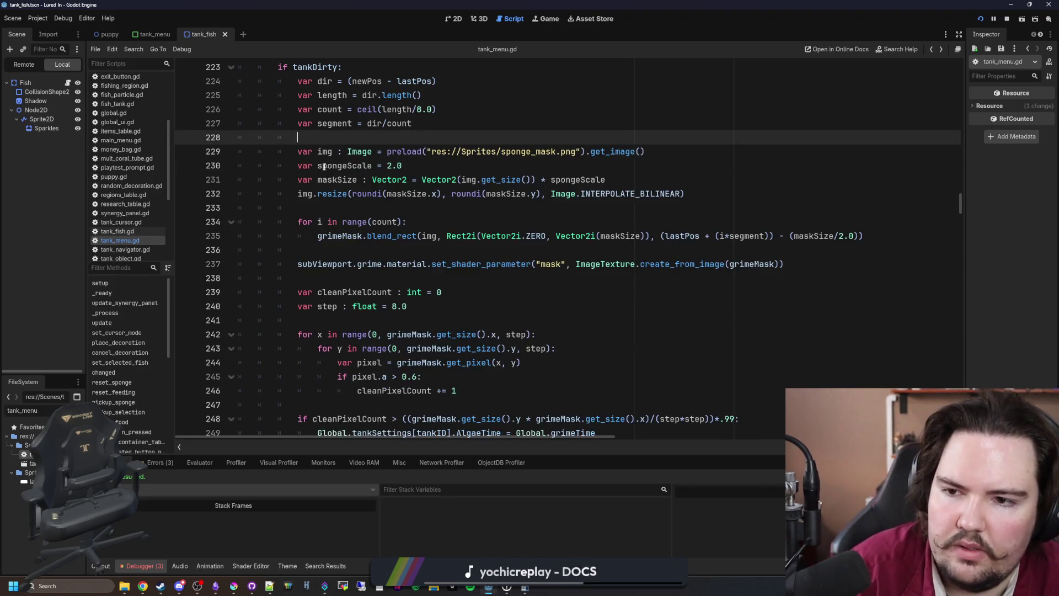
{"action": "left_click", "coordinate": [376, 212]}
{"action": "key", "text": "ctrl+s"}
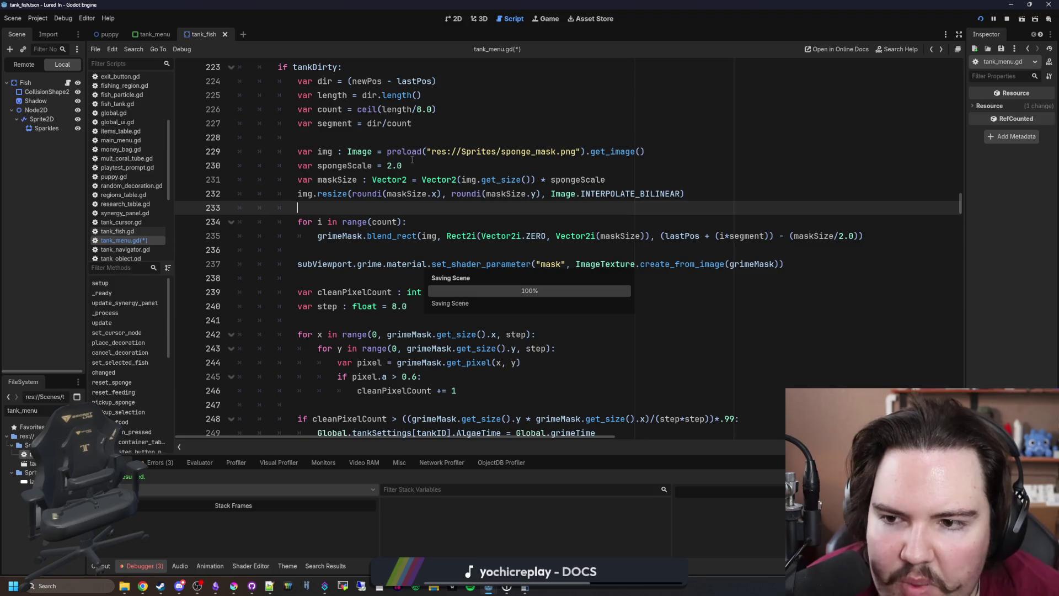
{"action": "left_click", "coordinate": [420, 167]}
{"action": "scroll", "coordinate": [420, 166], "scroll_direction": "up", "scroll_amount": 7}
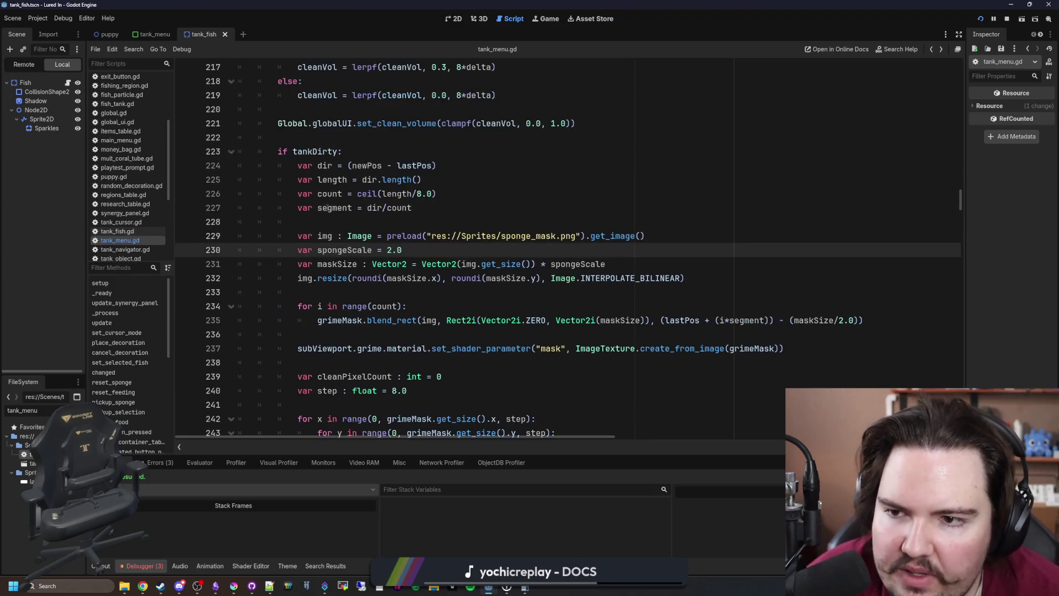
{"action": "scroll", "coordinate": [326, 208], "scroll_direction": "up", "scroll_amount": 10}
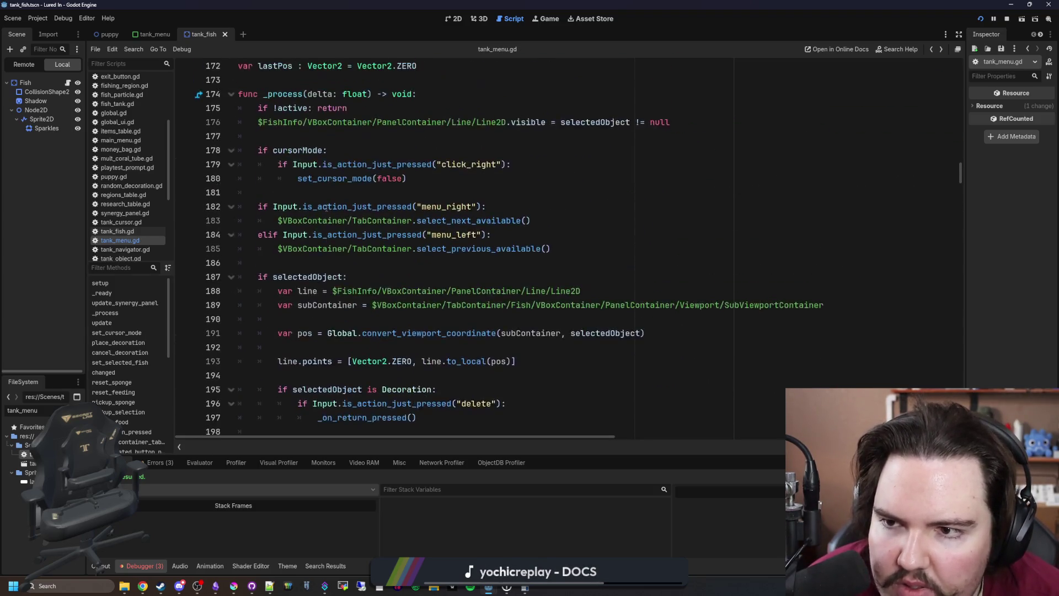
{"action": "scroll", "coordinate": [325, 208], "scroll_direction": "down", "scroll_amount": 15}
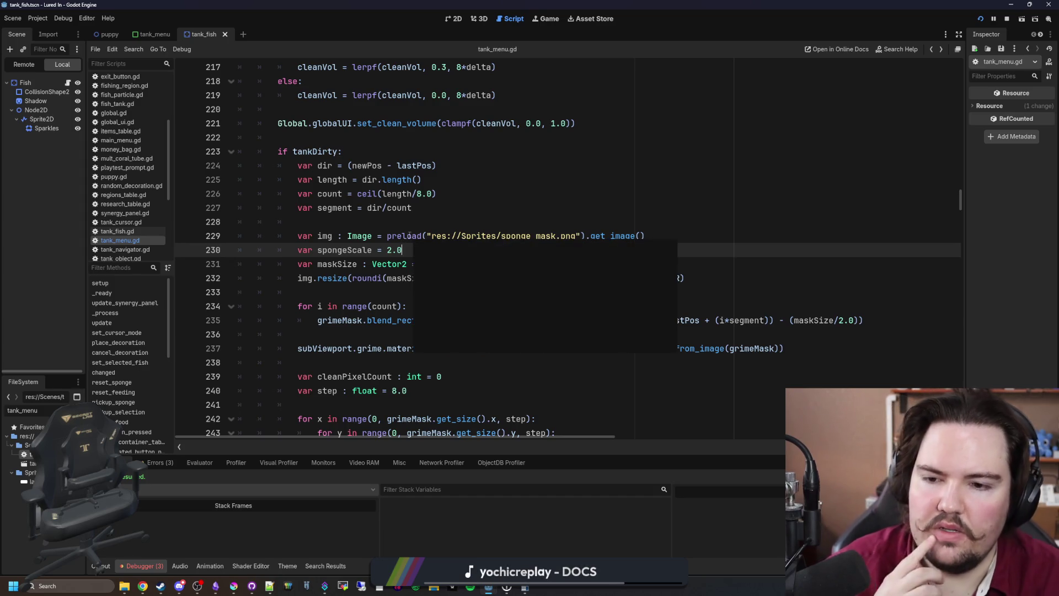
{"action": "left_click", "coordinate": [433, 228]}
{"action": "left_click", "coordinate": [417, 257]}
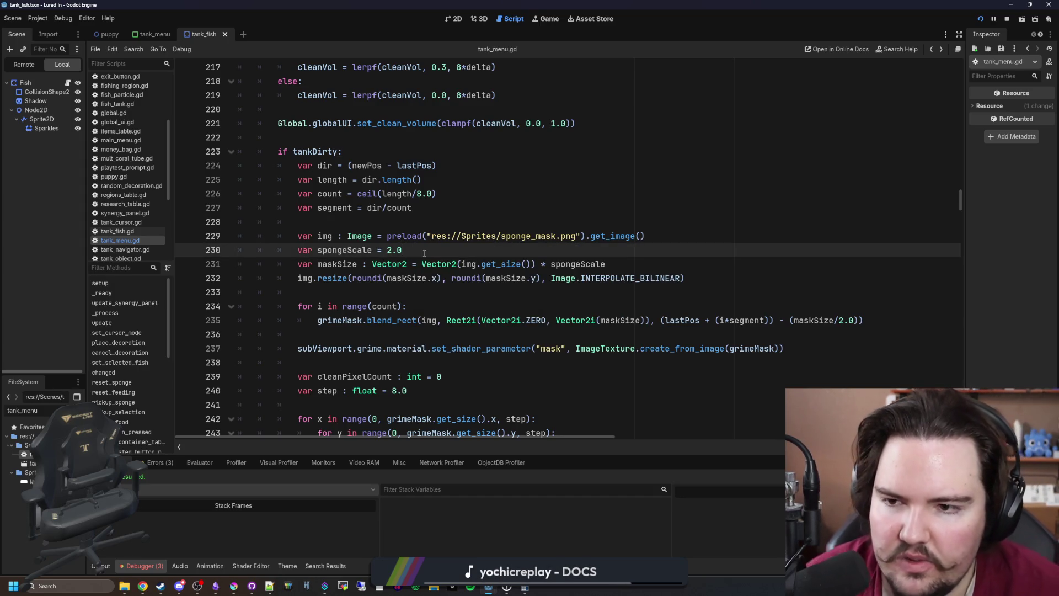
Replace the 2.0 spongeScale with Global.get_tank_upgrade_level(tankID, "li.upgrade.sponge_size")
{"action": "mouse_move", "coordinate": [447, 241]}
{"action": "key", "text": "BackSpace"}
{"action": "key", "text": "BackSpace"}
{"action": "key", "text": "BackSpace"}
{"action": "type", "text": "ge"}
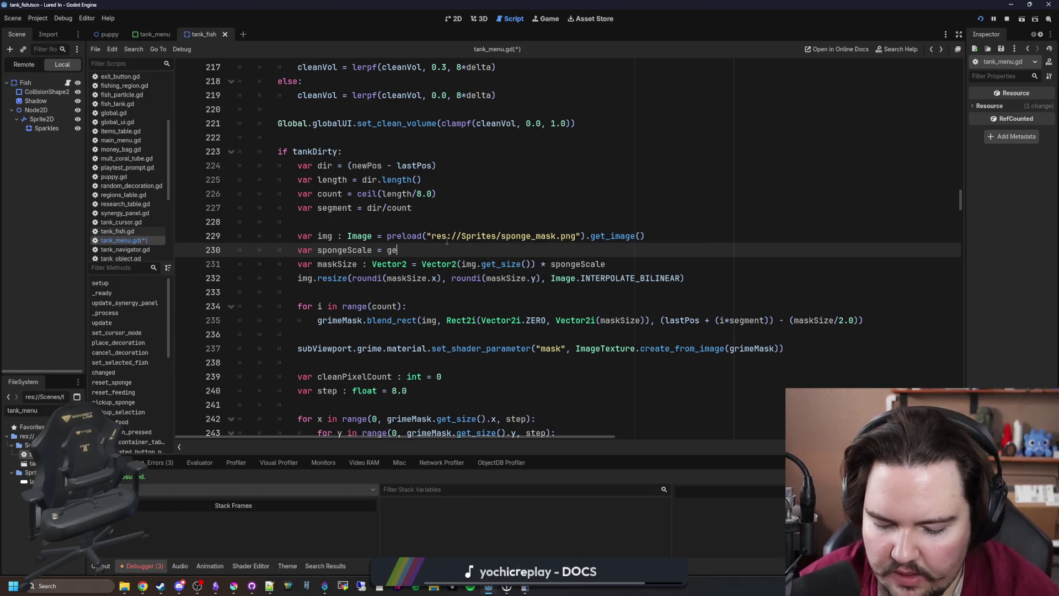
{"action": "key", "text": "BackSpace"}
{"action": "key", "text": "BackSpace"}
{"action": "type", "text": "Global"}
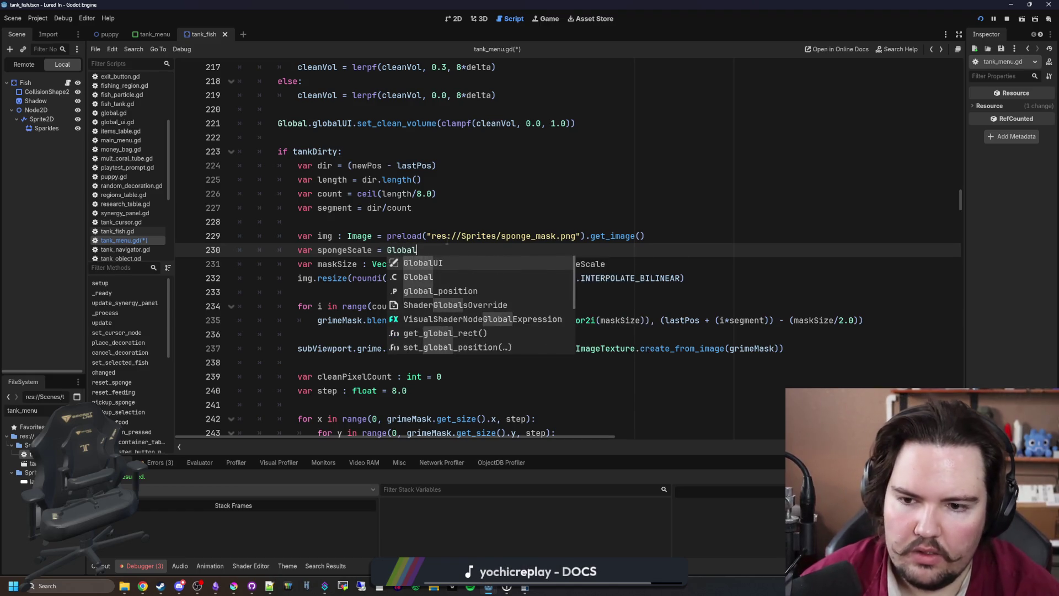
{"action": "type", "text": ".get_tan"}
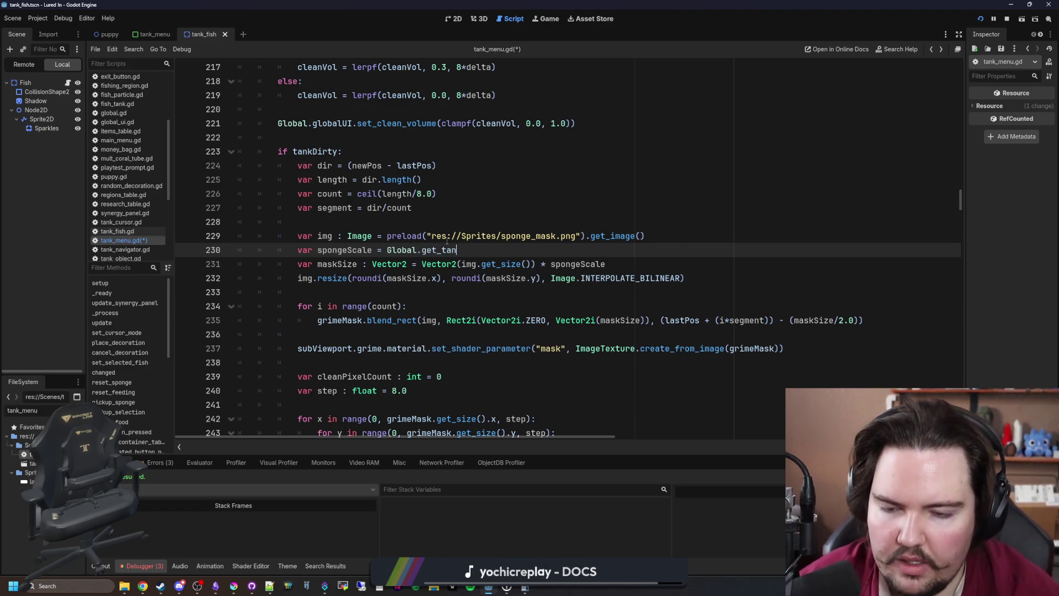
{"action": "type", "text": "k_upd"}
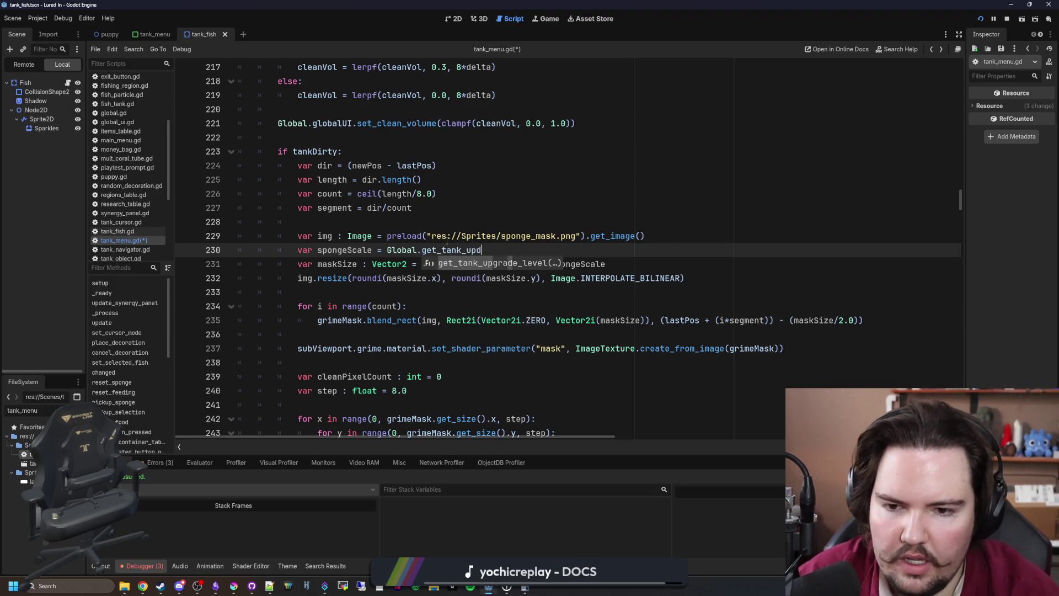
{"action": "key", "text": "Return"}
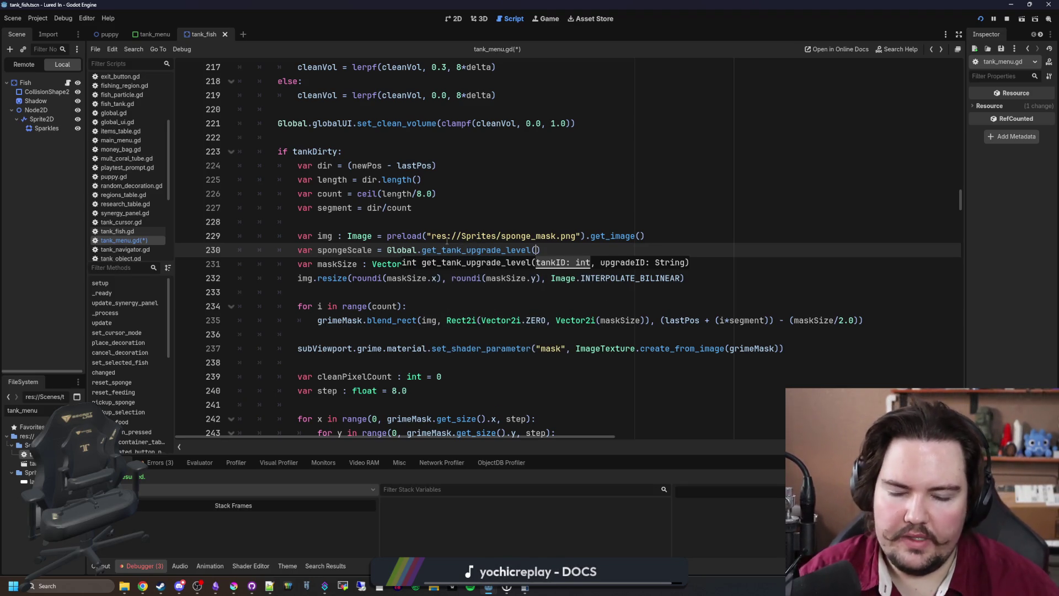
{"action": "type", "text": "tankID"}
{"action": "type", "text": ", \"li.upg"}
{"action": "type", "text": "rade.sp"}
{"action": "type", "text": "onge_size"}
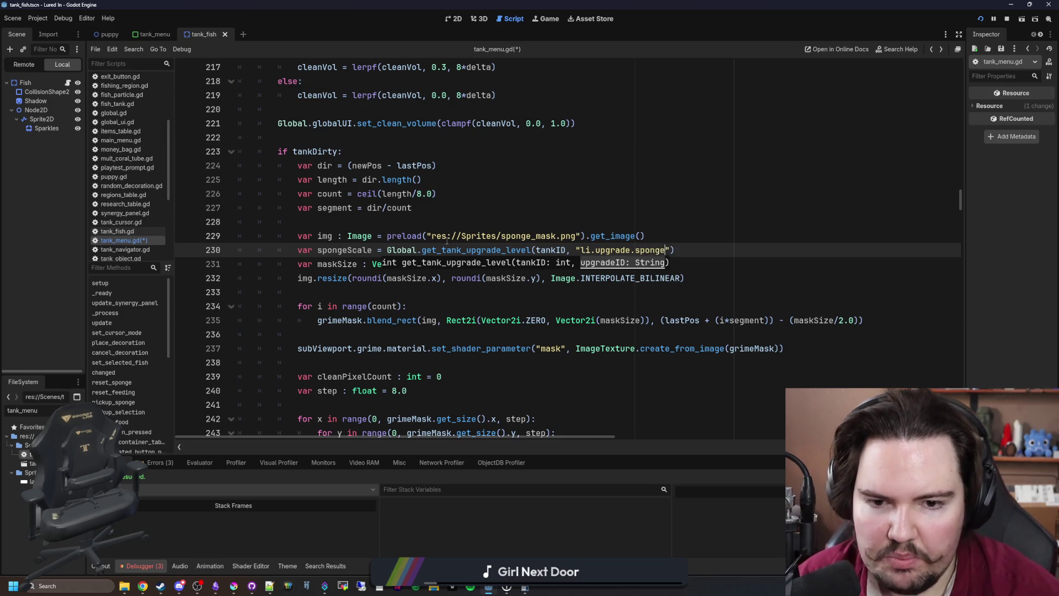
{"action": "left_click", "coordinate": [448, 237]}
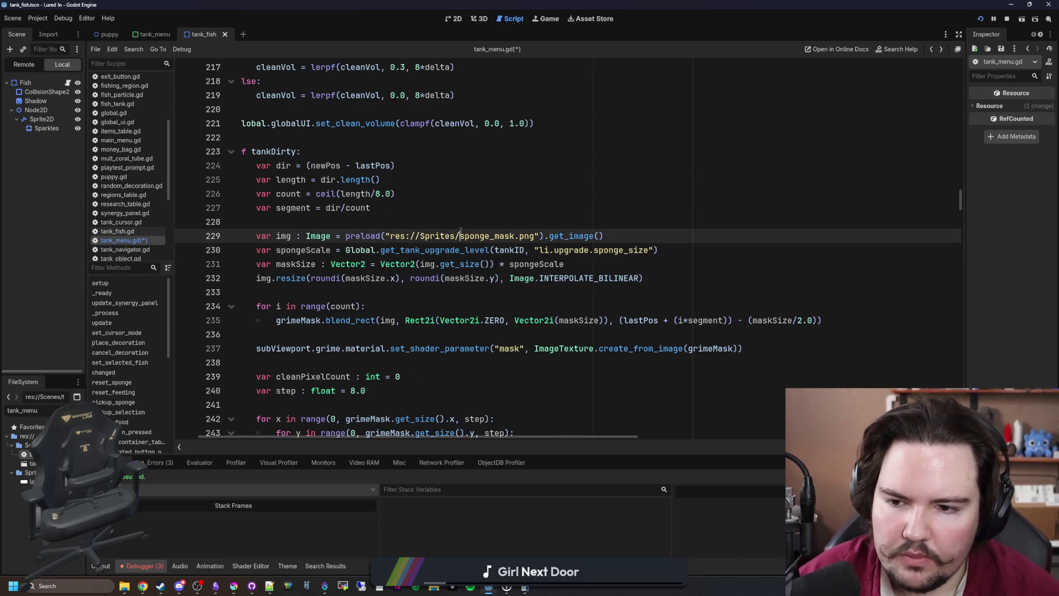
{"action": "mouse_move", "coordinate": [450, 234]}
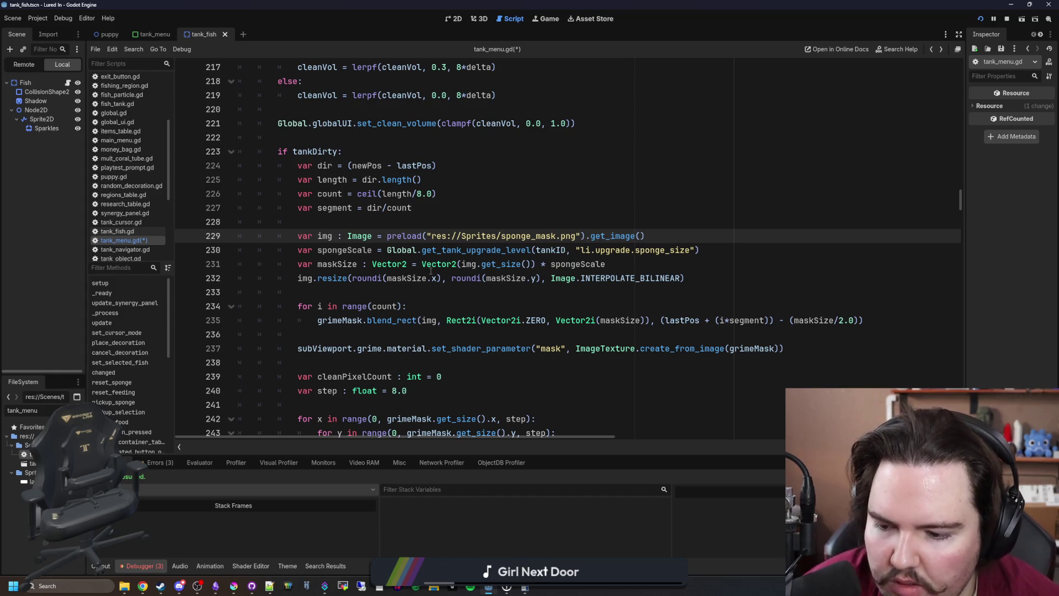
Wrap that call as 1.0 + (... * 0.1) and save the script
{"action": "left_click", "coordinate": [719, 253]}
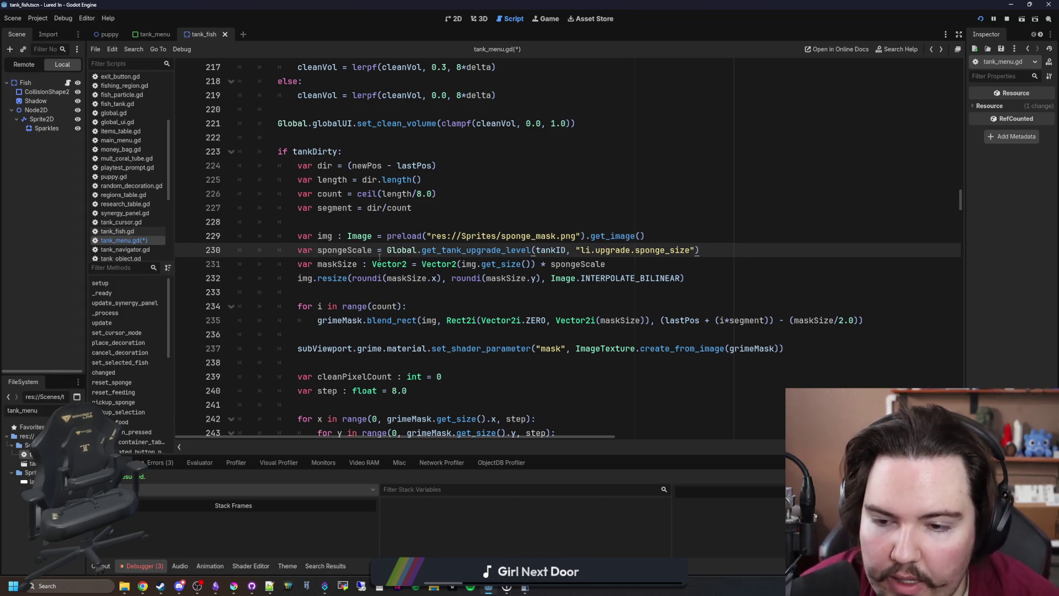
{"action": "type", "text": "1.0"}
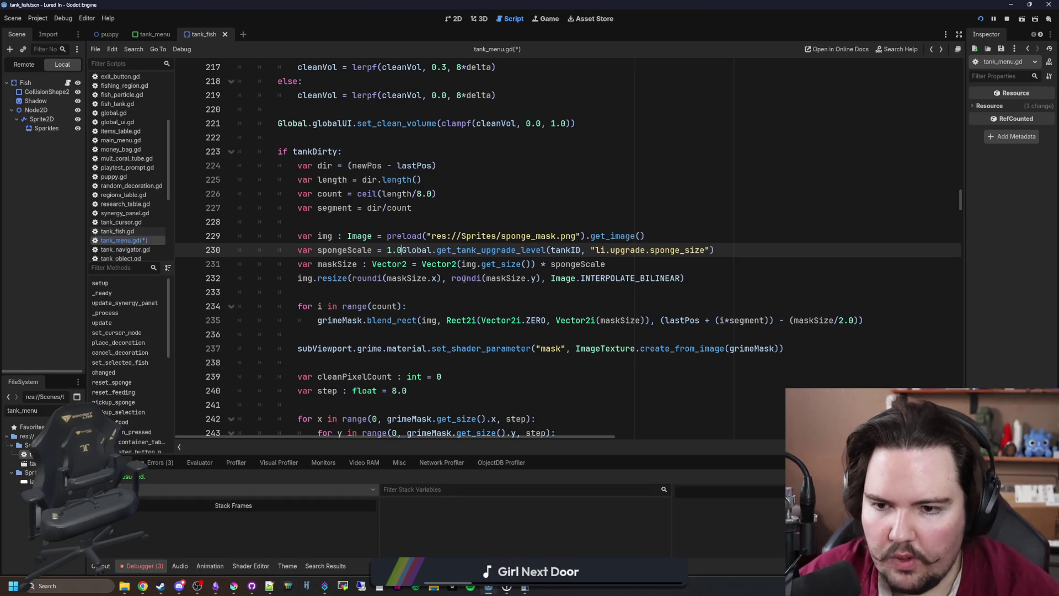
{"action": "type", "text": " + ("}
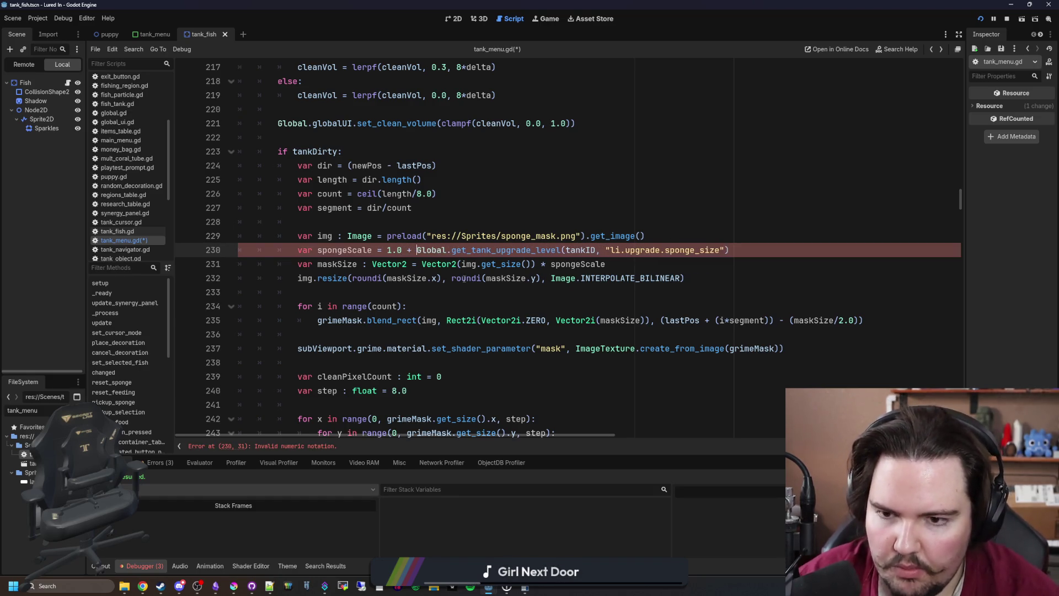
{"action": "left_click", "coordinate": [773, 249]}
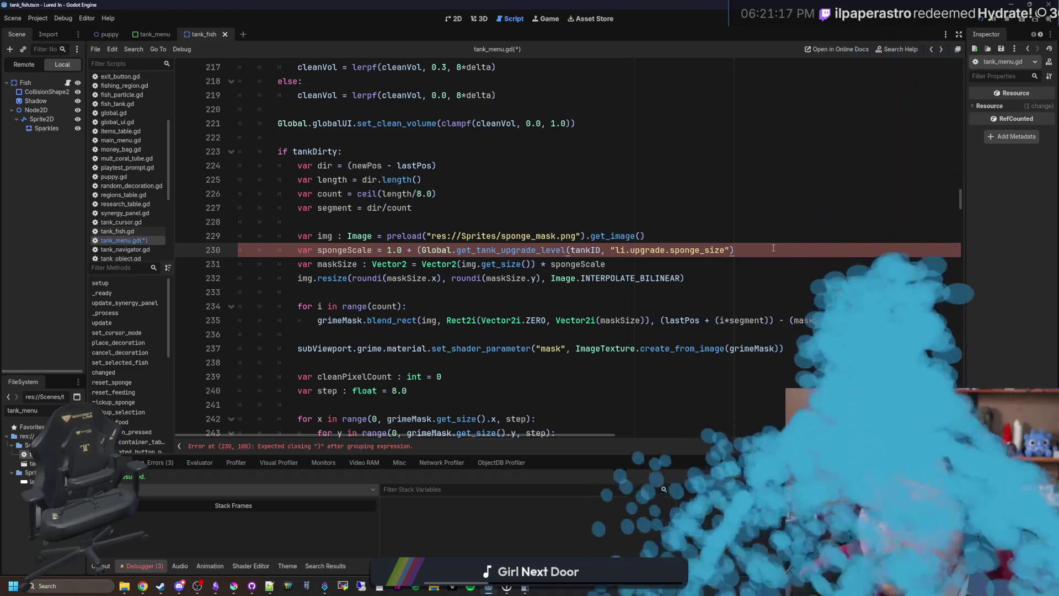
{"action": "type", "text": ")"}
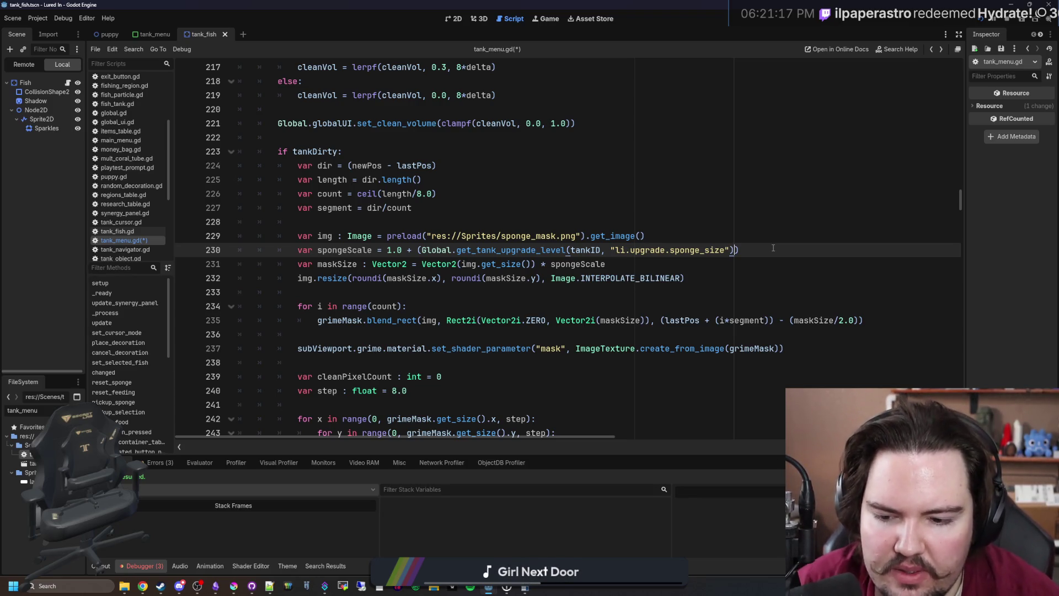
{"action": "type", "text": "* "}
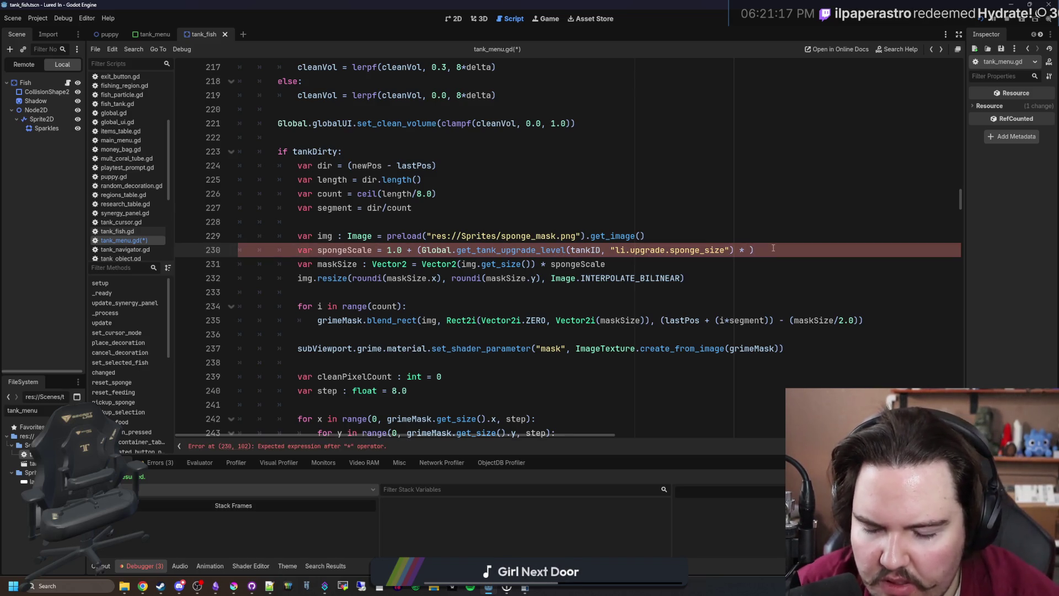
{"action": "type", "text": "0.1"}
{"action": "key", "text": "Up"}
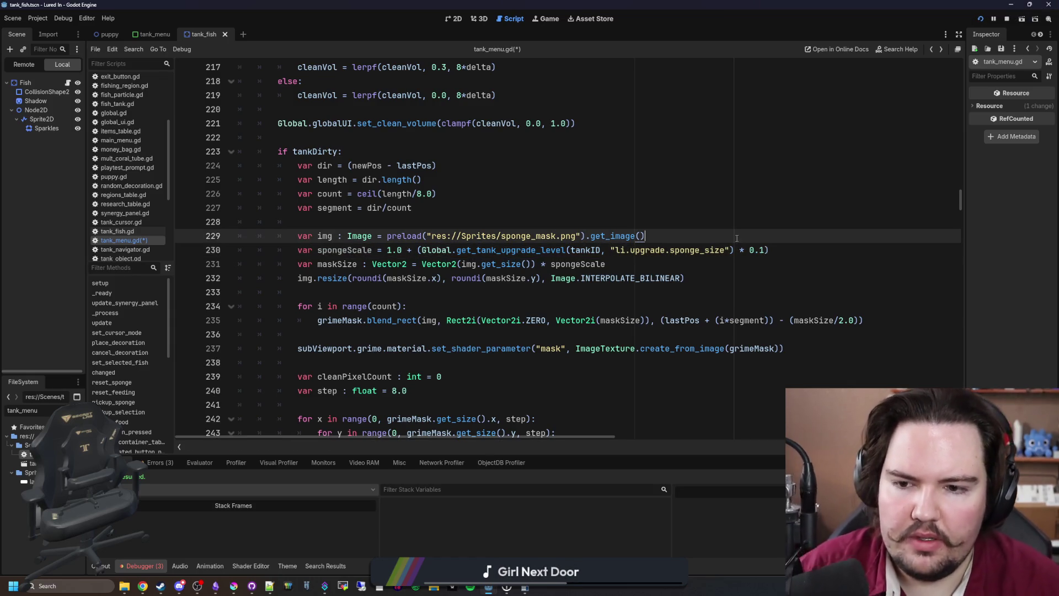
{"action": "key", "text": "Up"}
{"action": "key", "text": "Up"}
{"action": "key", "text": "Up"}
{"action": "key", "text": "Down"}
{"action": "key", "text": "Down"}
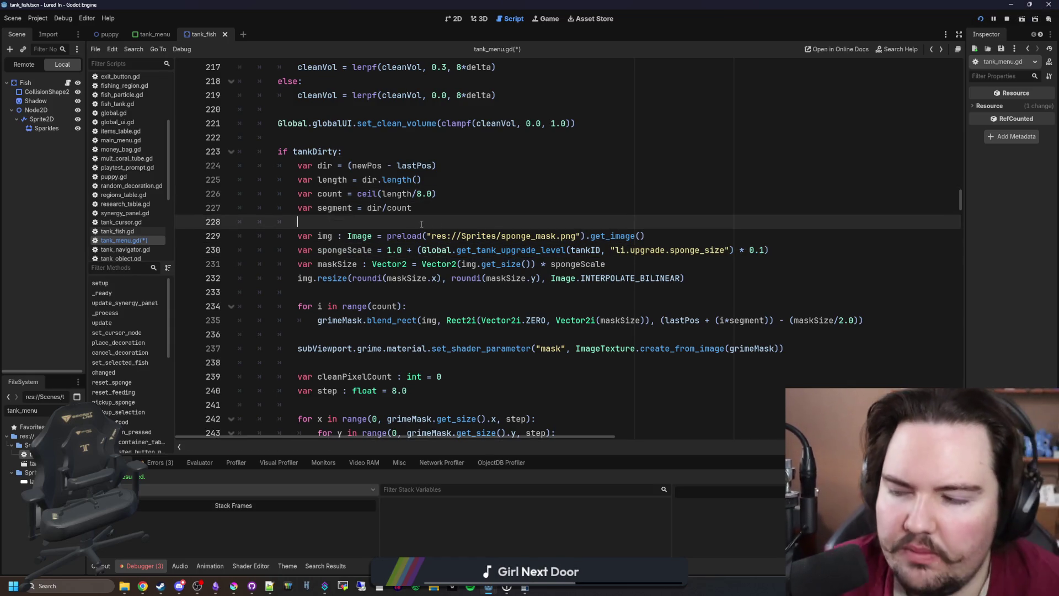
{"action": "key", "text": "ctrl+s"}
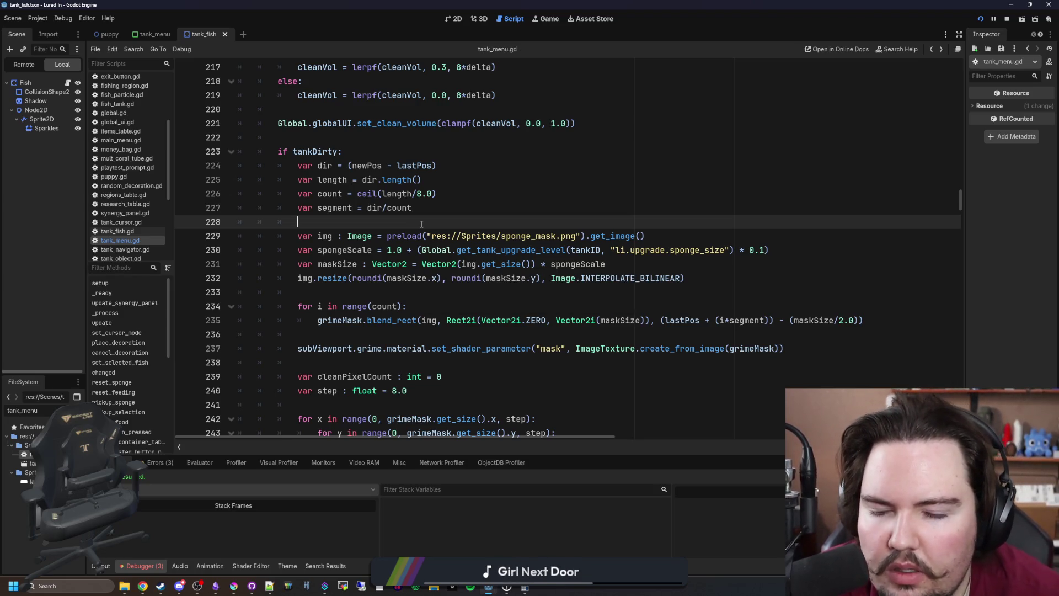
{"action": "left_click", "coordinate": [762, 249]}
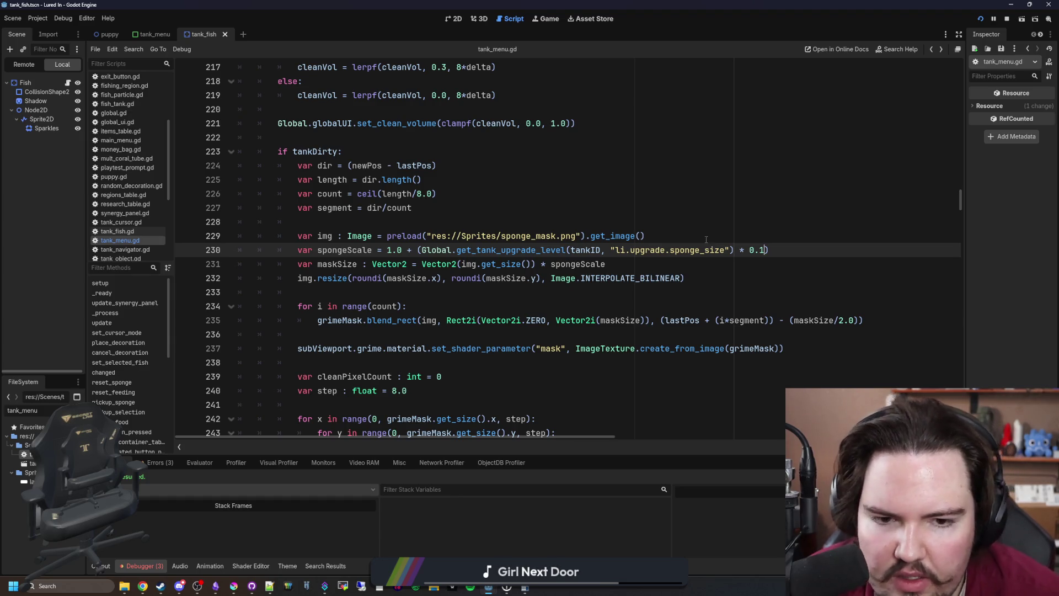
{"action": "left_click", "coordinate": [585, 220]}
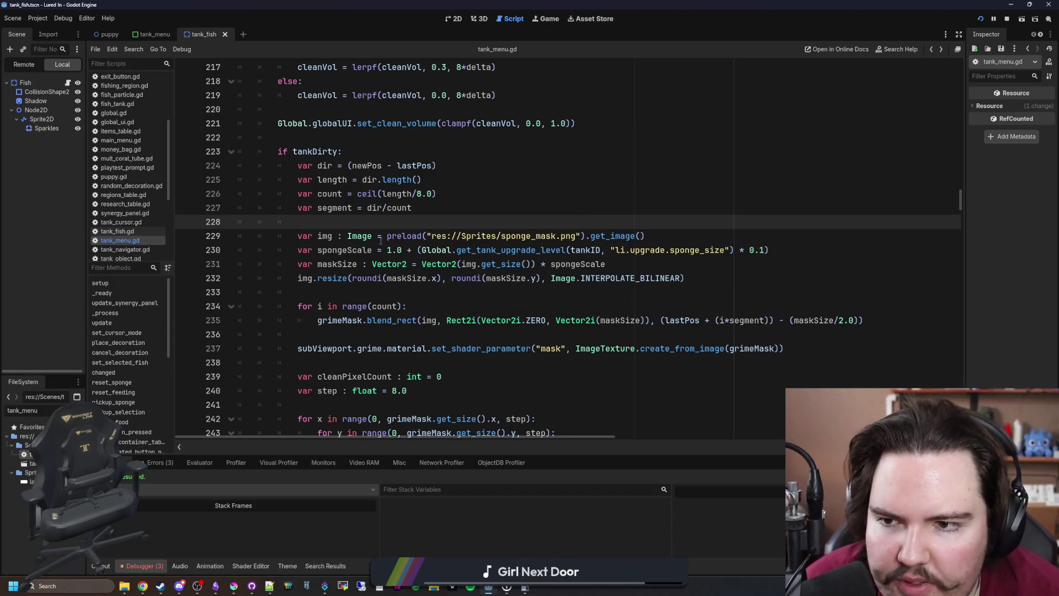
Move the sponge_mask.png preload line up above _process as a script-level var
{"action": "scroll", "coordinate": [380, 241], "scroll_direction": "up", "scroll_amount": 2}
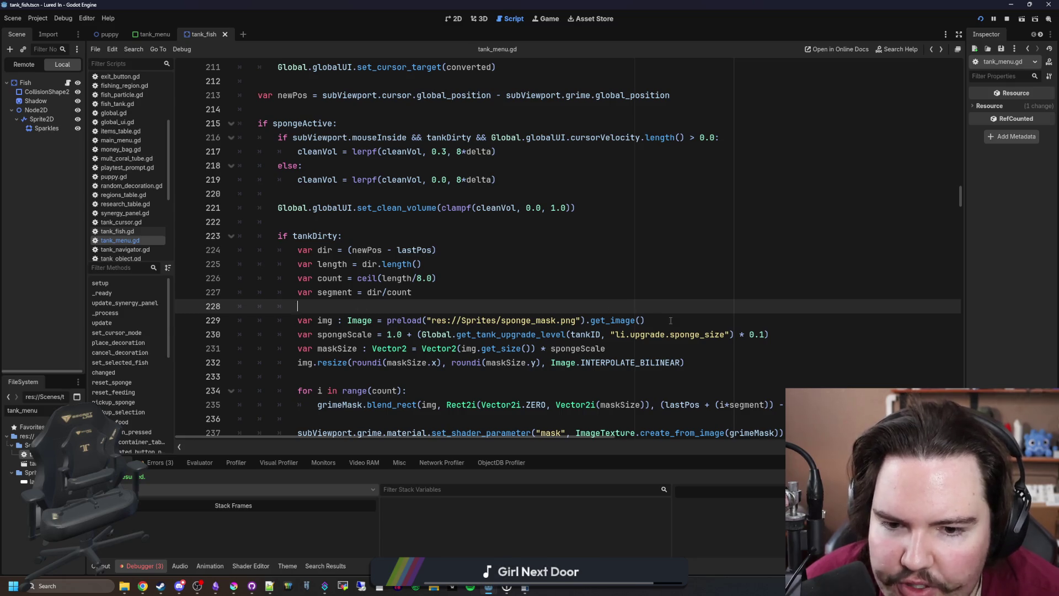
{"action": "left_click_drag", "start_coordinate": [670, 320], "coordinate": [296, 322]}
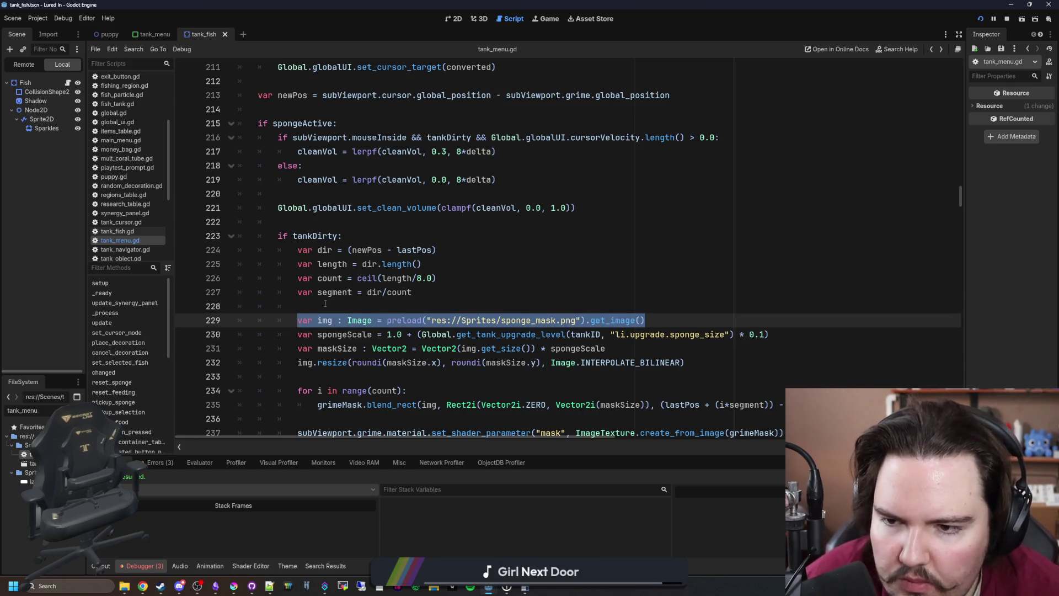
{"action": "key", "text": "ctrl+x"}
{"action": "key", "text": "BackSpace"}
{"action": "scroll", "coordinate": [342, 276], "scroll_direction": "up", "scroll_amount": 6}
{"action": "scroll", "coordinate": [320, 248], "scroll_direction": "up", "scroll_amount": 10}
{"action": "left_click", "coordinate": [285, 223]}
{"action": "key", "text": "Return"}
{"action": "key", "text": "Return"}
{"action": "type", "text": "var"}
{"action": "key", "text": "ctrl+v"}
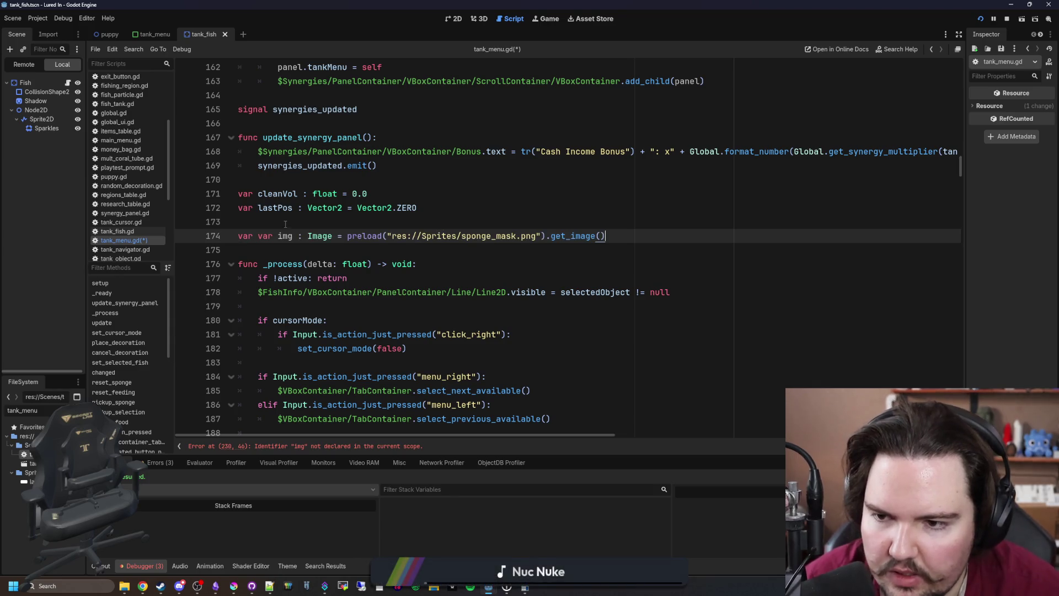
Rename the moved preload variable to spongeImg
{"action": "left_click", "coordinate": [275, 235]}
{"action": "double_click", "coordinate": [285, 236]}
{"action": "key", "text": "BackSpace"}
{"action": "key", "text": "BackSpace"}
{"action": "key", "text": "BackSpace"}
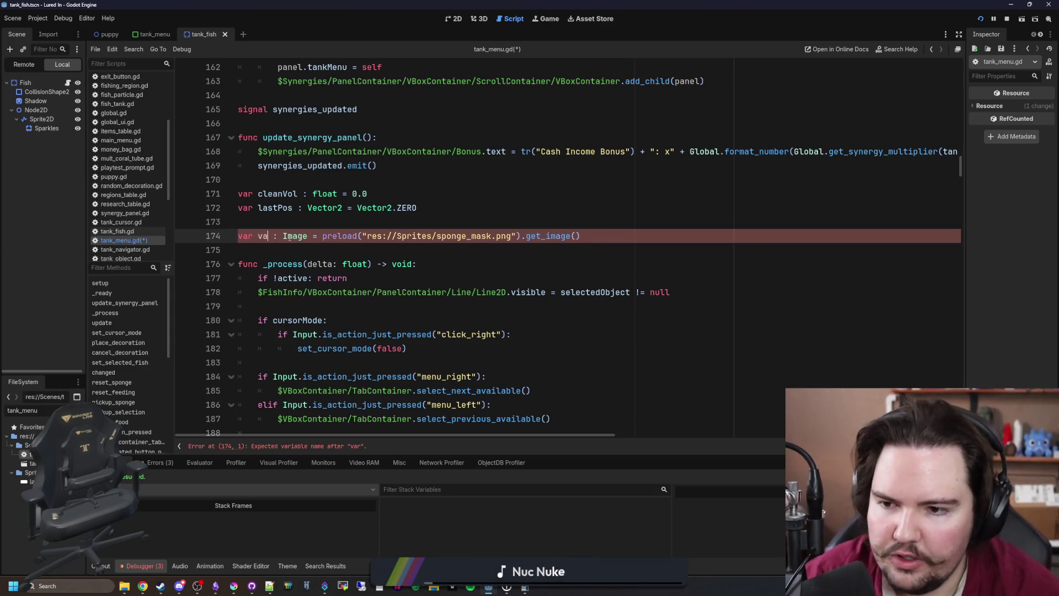
{"action": "type", "text": "spongeImg"}
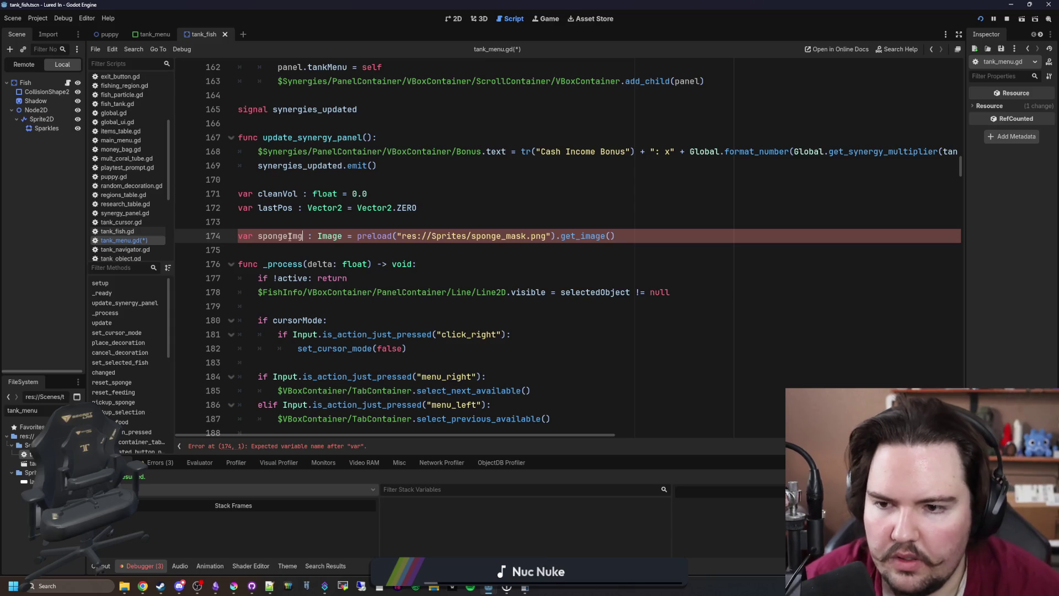
Replace img with spongeImg in the maskSize line and both resize size arguments
{"action": "double_click", "coordinate": [263, 238]}
{"action": "scroll", "coordinate": [385, 244], "scroll_direction": "down", "scroll_amount": 15}
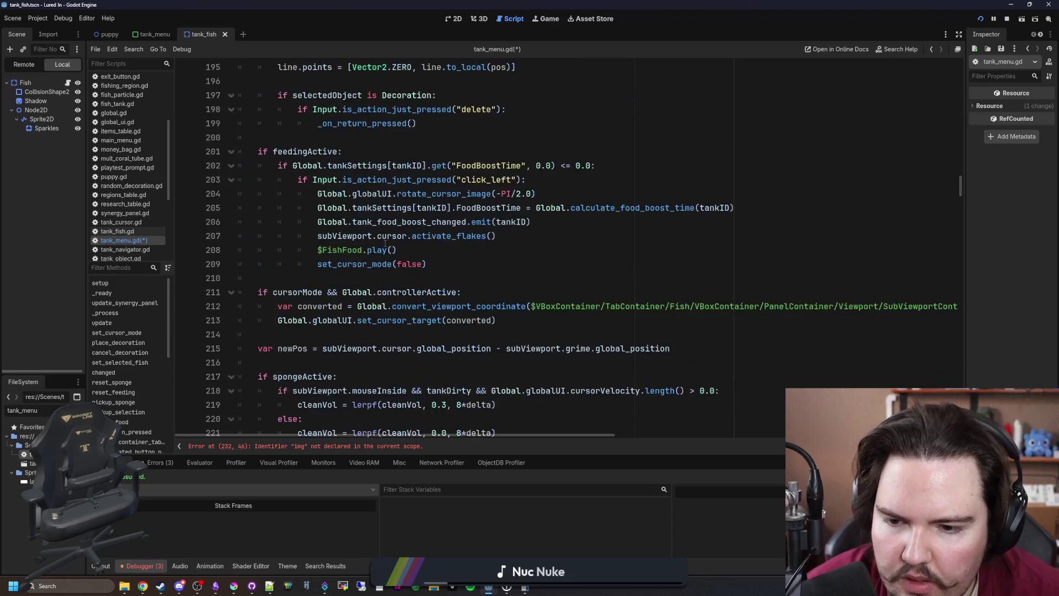
{"action": "scroll", "coordinate": [379, 295], "scroll_direction": "down", "scroll_amount": 1}
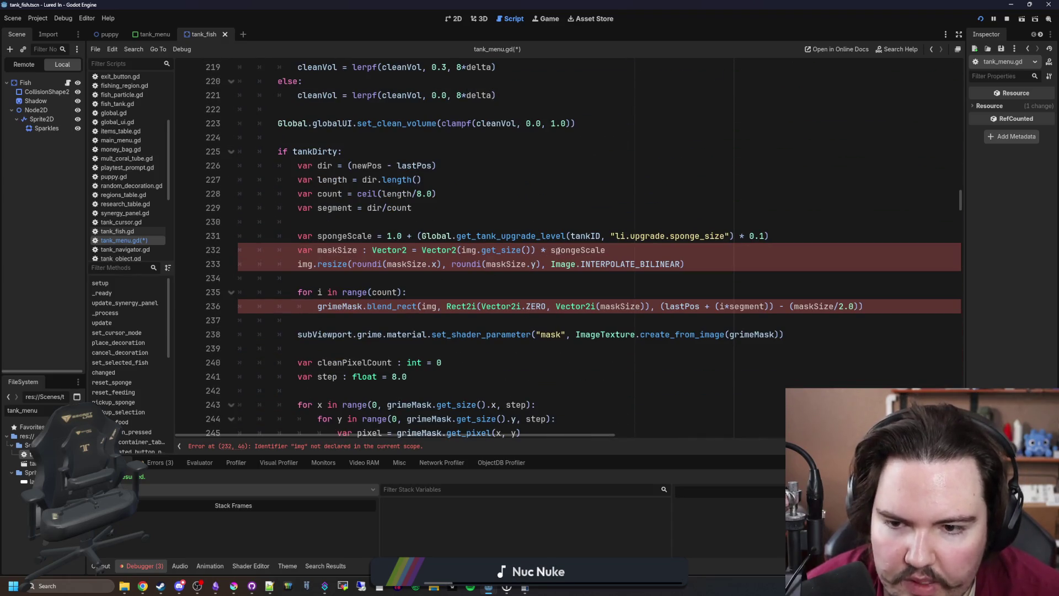
{"action": "double_click", "coordinate": [469, 250]}
{"action": "key", "text": "ctrl+v"}
{"action": "double_click", "coordinate": [407, 264]}
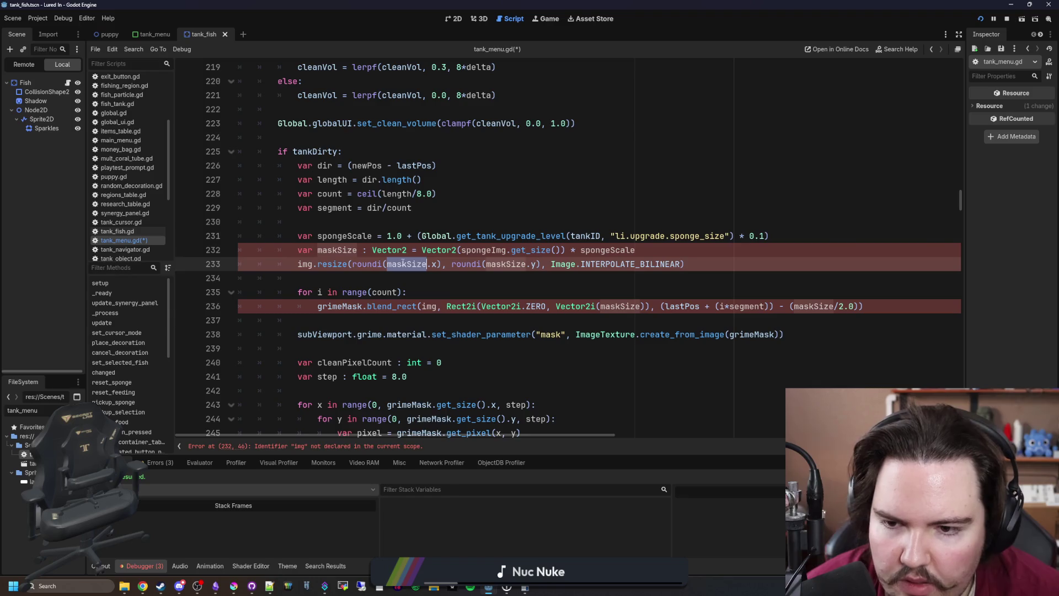
{"action": "key", "text": "ctrl+v"}
{"action": "double_click", "coordinate": [510, 263]}
{"action": "key", "text": "ctrl+v"}
{"action": "left_click", "coordinate": [527, 279]}
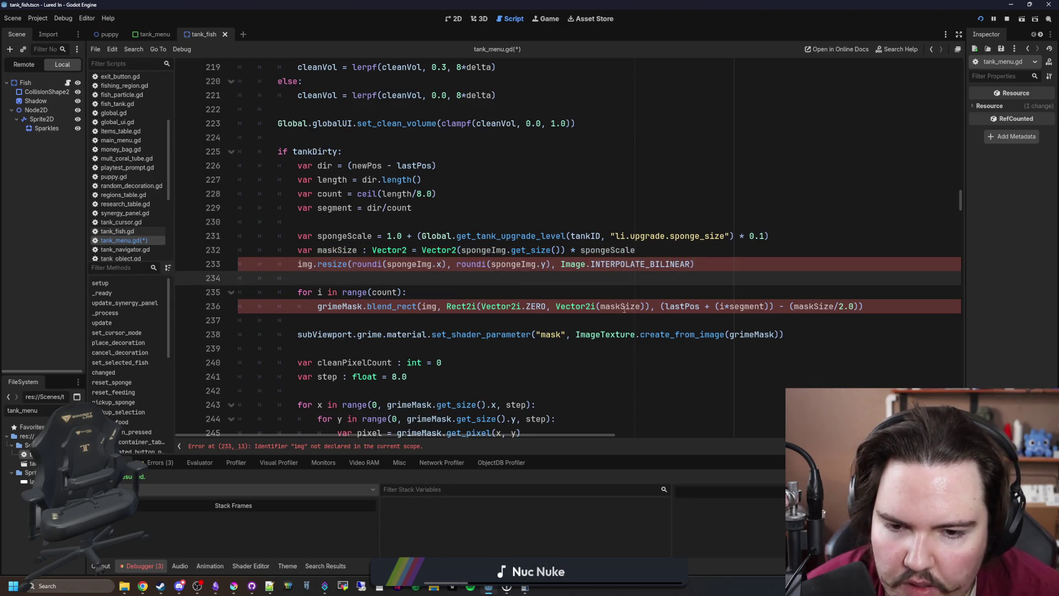
Make the blend_rect call and the resize call use spongeImg instead of img
{"action": "double_click", "coordinate": [429, 307]}
{"action": "key", "text": "ctrl+v"}
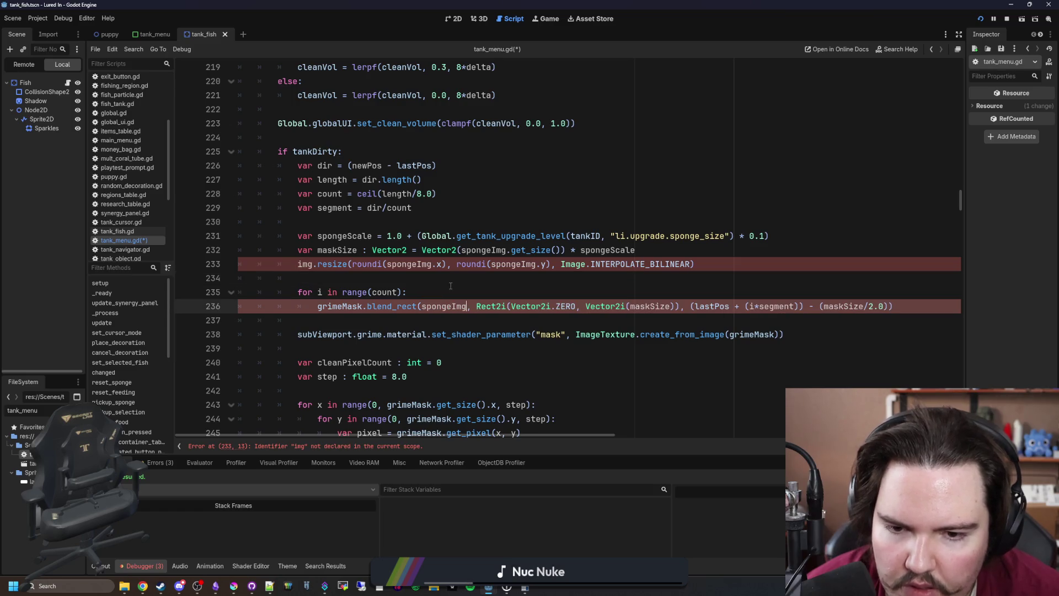
{"action": "double_click", "coordinate": [305, 264]}
{"action": "key", "text": "ctrl+v"}
Remove the spongeScale, maskSize and resize lines from the tankDirty block
{"action": "key", "text": "Down"}
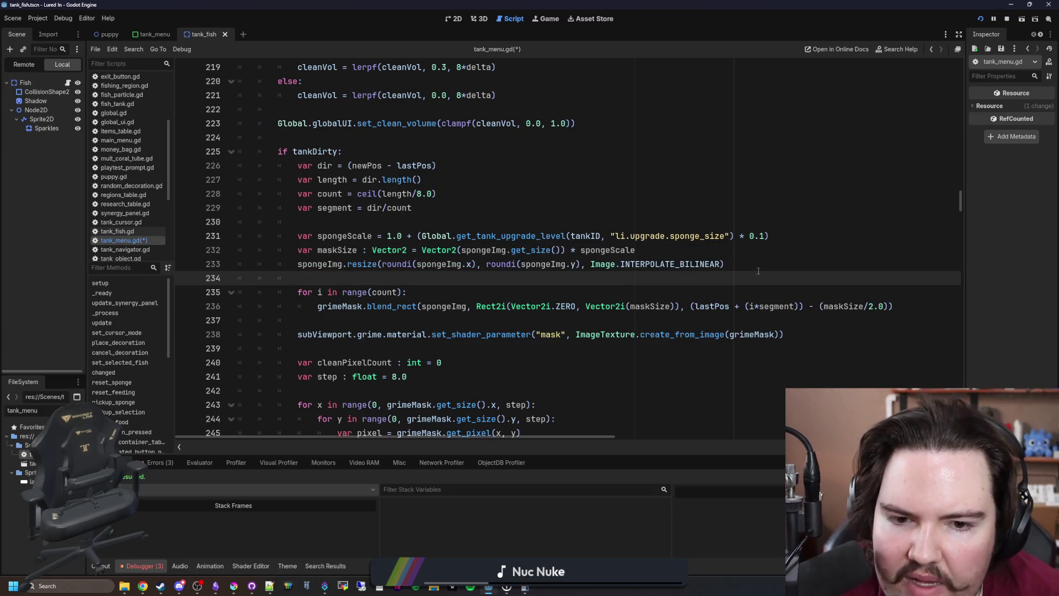
{"action": "key", "text": "shift+Up"}
{"action": "key", "text": "shift+Up"}
{"action": "key", "text": "shift+Up"}
{"action": "key", "text": "BackSpace"}
{"action": "left_click", "coordinate": [463, 215]}
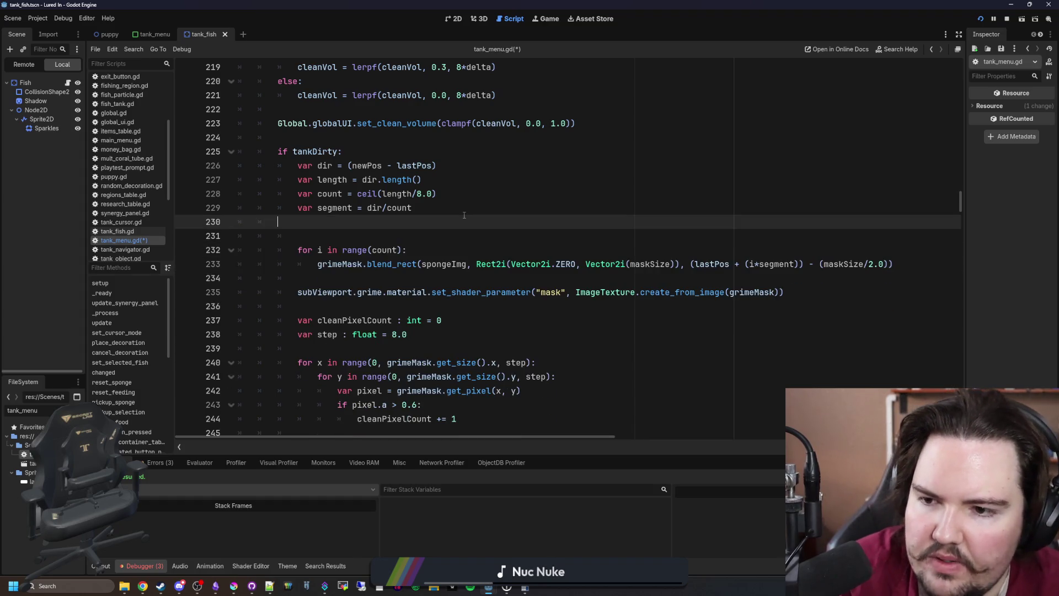
Paste the sizing lines below spongeImg and declare func update_sponge_properties():
{"action": "key", "text": "BackSpace"}
{"action": "key", "text": "BackSpace"}
{"action": "key", "text": "BackSpace"}
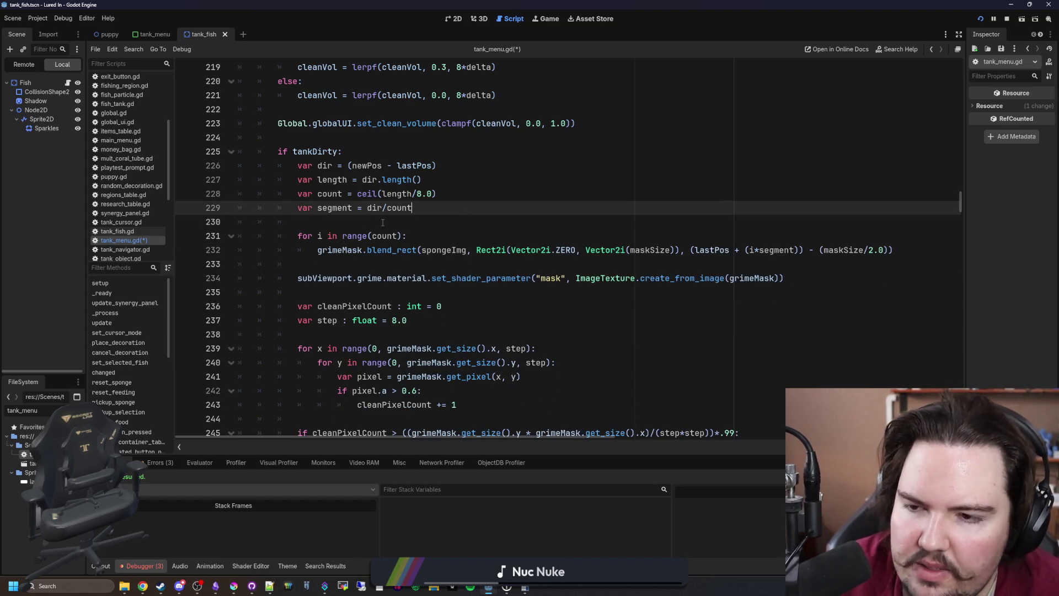
{"action": "scroll", "coordinate": [389, 223], "scroll_direction": "up", "scroll_amount": 2}
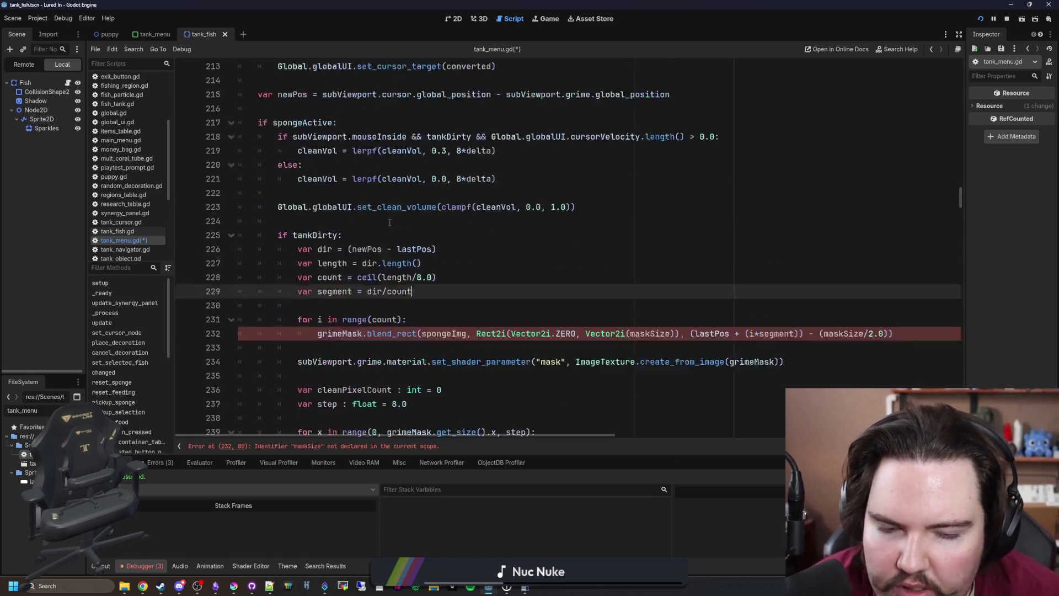
{"action": "scroll", "coordinate": [389, 222], "scroll_direction": "up", "scroll_amount": 20}
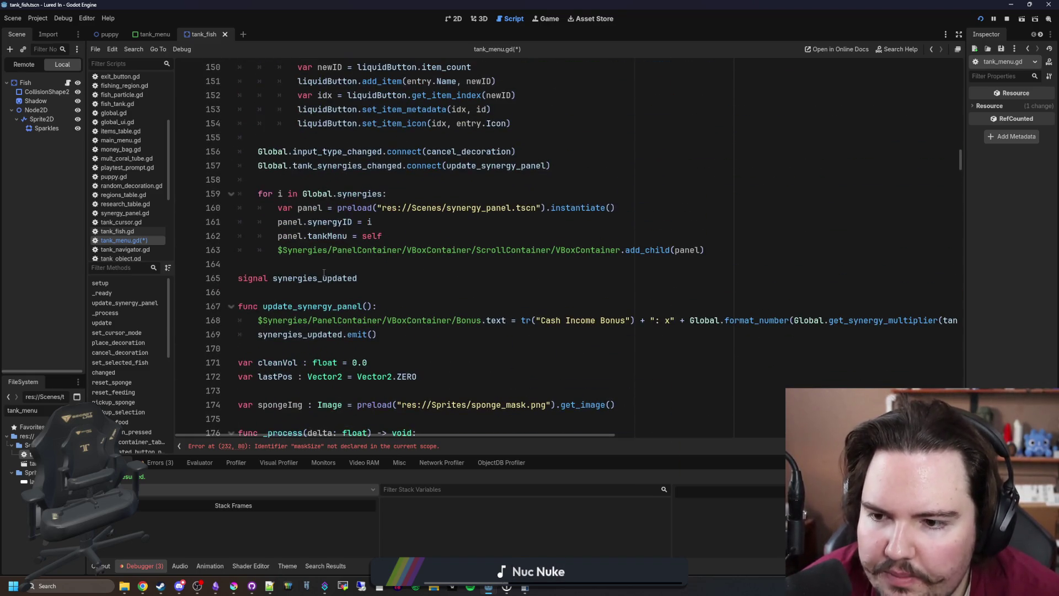
{"action": "scroll", "coordinate": [324, 273], "scroll_direction": "down", "scroll_amount": 6}
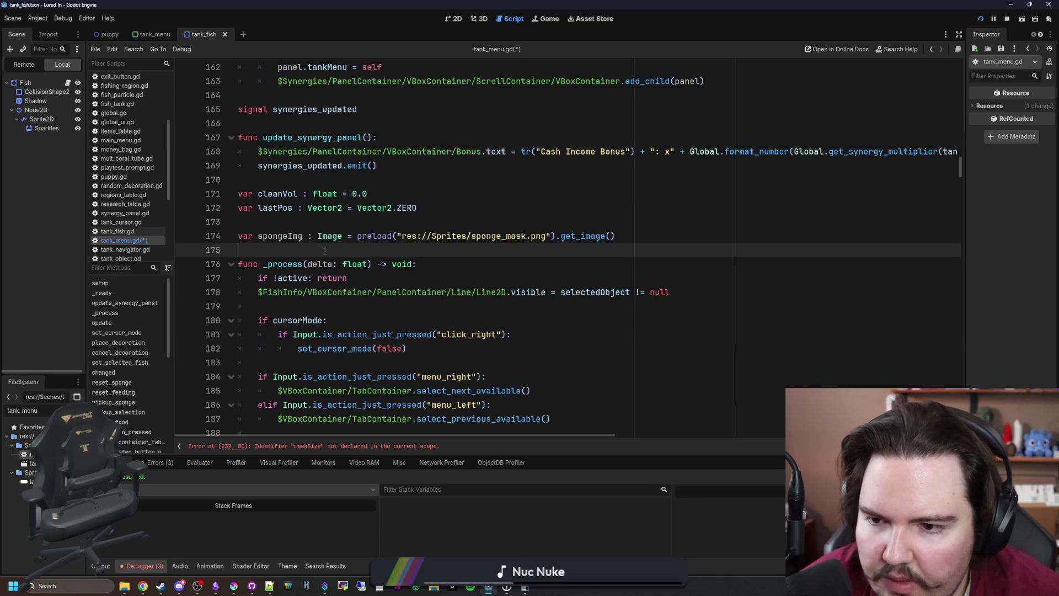
{"action": "key", "text": "ctrl+v"}
{"action": "key", "text": "Return"}
{"action": "key", "text": "Return"}
{"action": "key", "text": "Return"}
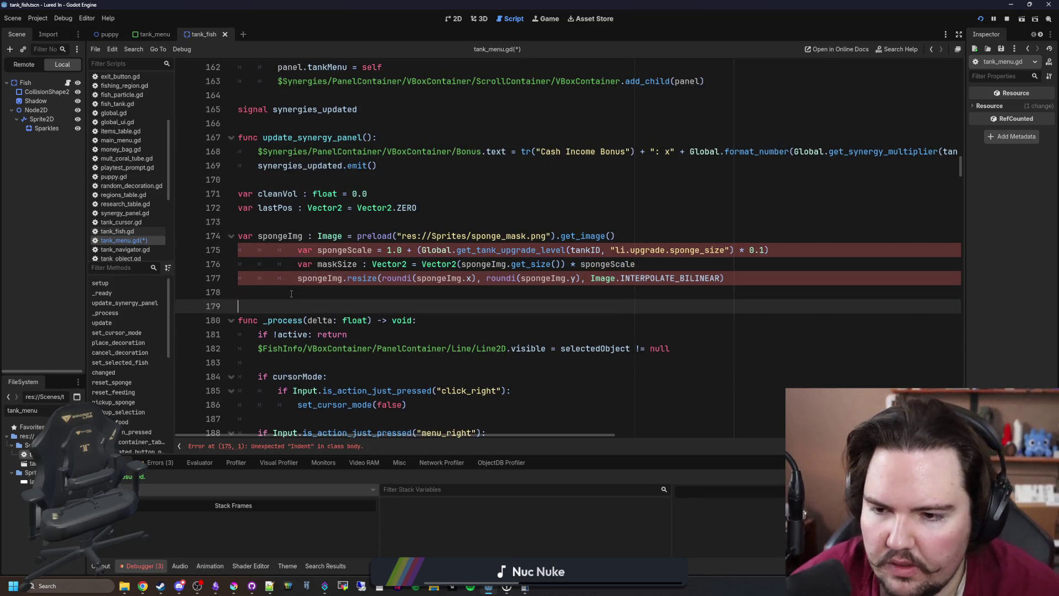
{"action": "type", "text": "func "}
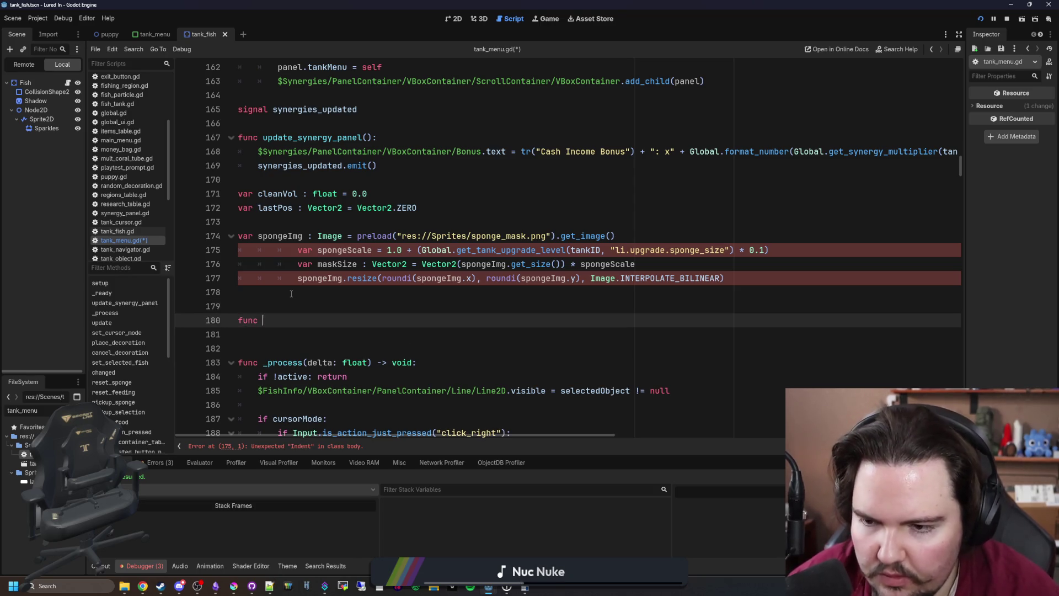
{"action": "type", "text": "update_sponge_properties():"}
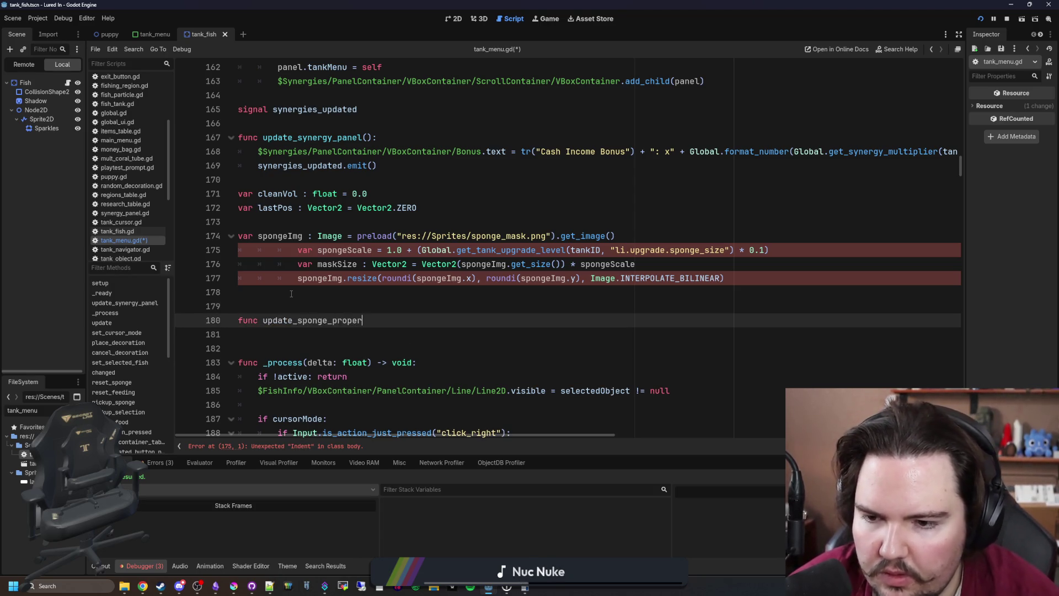
{"action": "key", "text": "Return"}
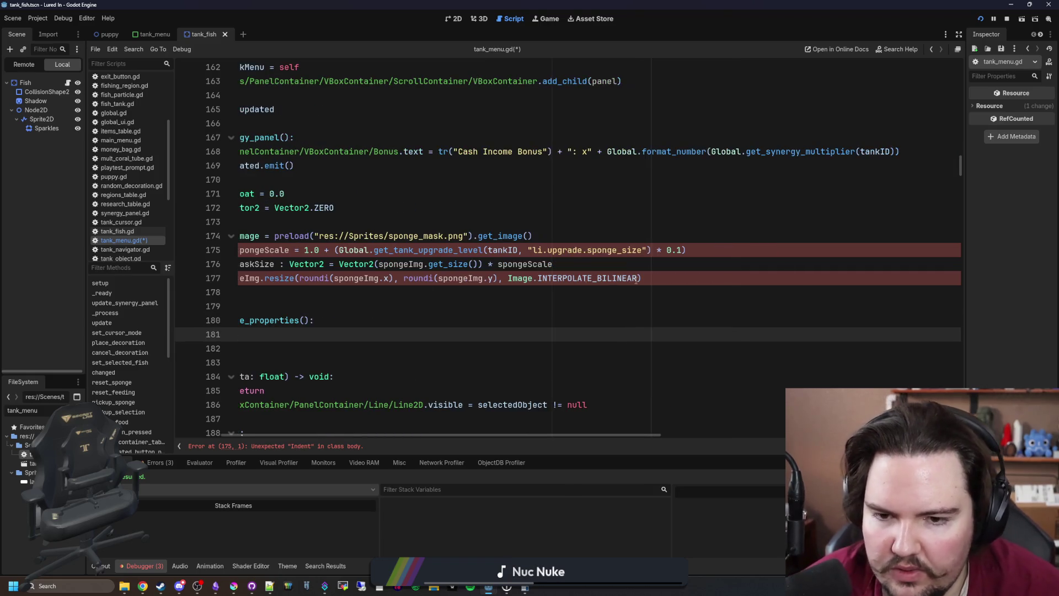
Dedent spongeScale and maskSize to script level and move the resize call into update_sponge_properties
{"action": "mouse_move", "coordinate": [760, 274]}
{"action": "left_mouse_down"}
{"action": "mouse_move", "coordinate": [242, 263]}
{"action": "mouse_move", "coordinate": [247, 253]}
{"action": "left_mouse_up"}
{"action": "key", "text": "shift+Tab"}
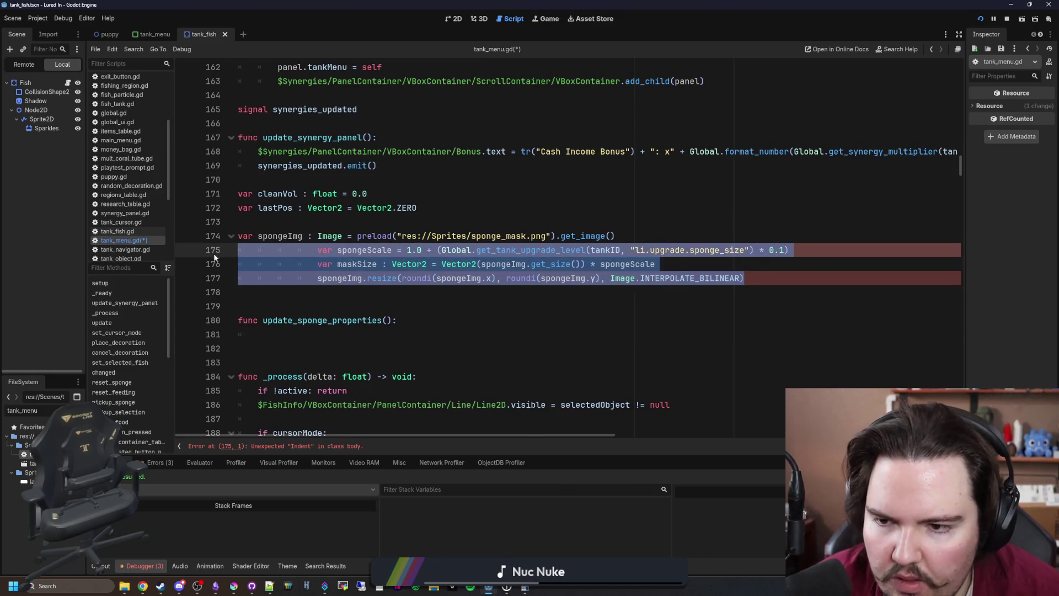
{"action": "key", "text": "shift+Tab"}
{"action": "left_click_drag", "start_coordinate": [665, 278], "coordinate": [173, 270]}
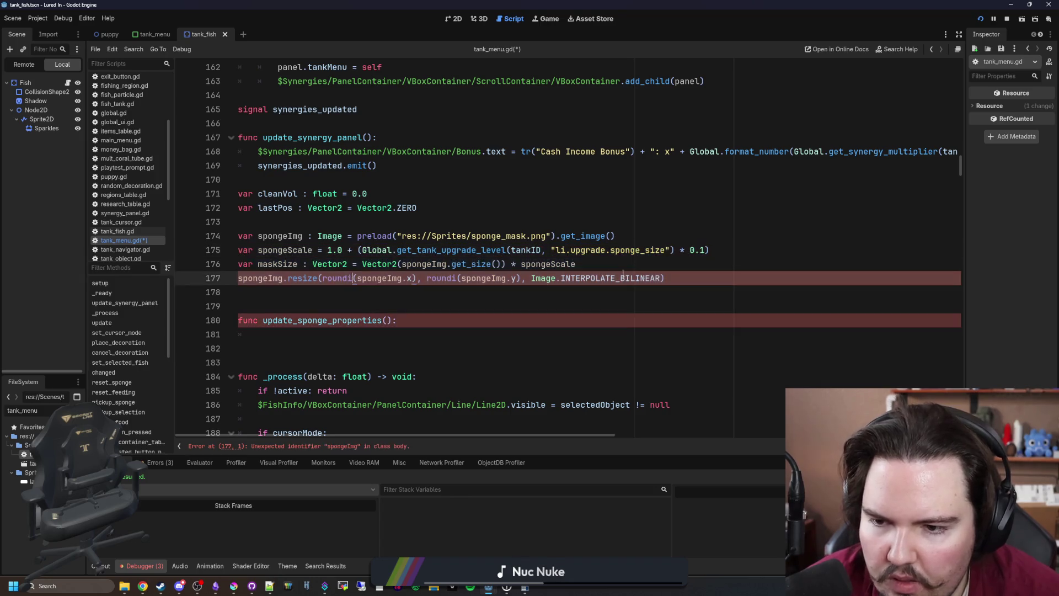
{"action": "key", "text": "ctrl+x"}
{"action": "left_click", "coordinate": [340, 333]}
{"action": "key", "text": "ctrl+v"}
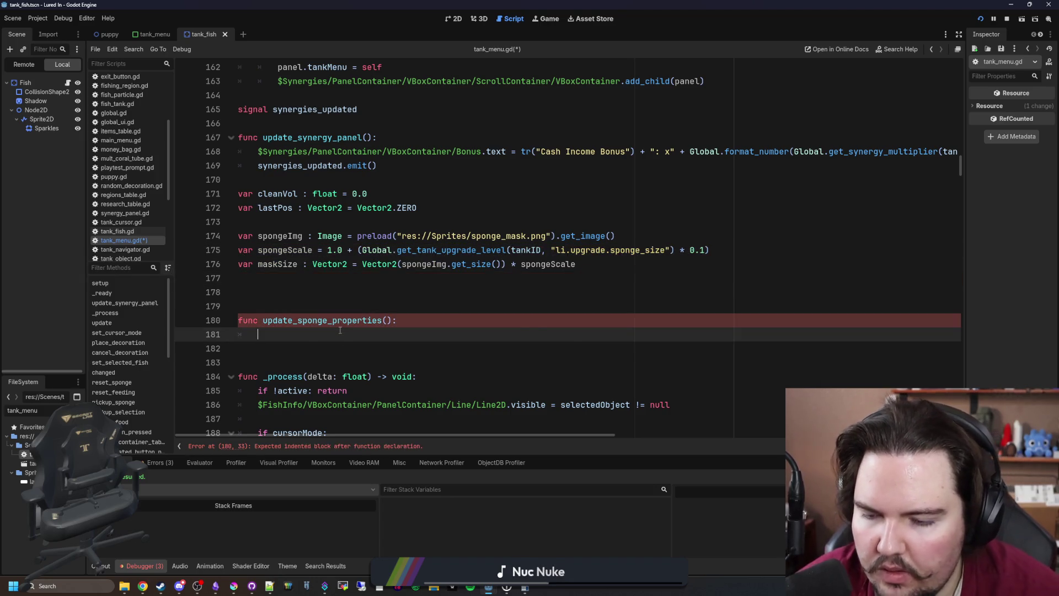
Start a match(Global.get_tank_up... statement above the resize call
{"action": "left_click", "coordinate": [423, 320]}
{"action": "key", "text": "Return"}
{"action": "key", "text": "Return"}
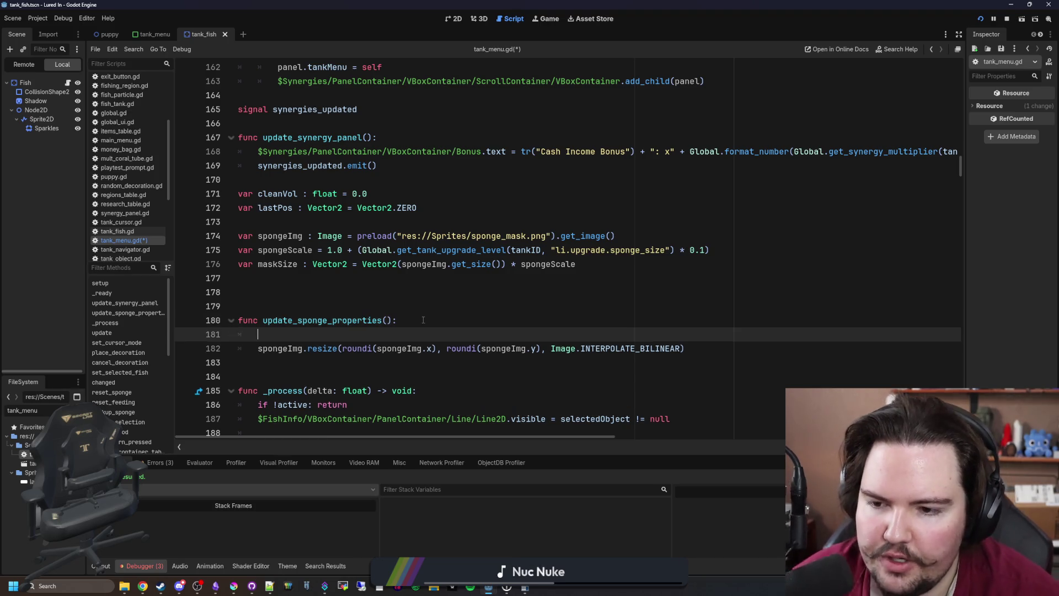
{"action": "key", "text": "Up"}
{"action": "type", "text": "match("}
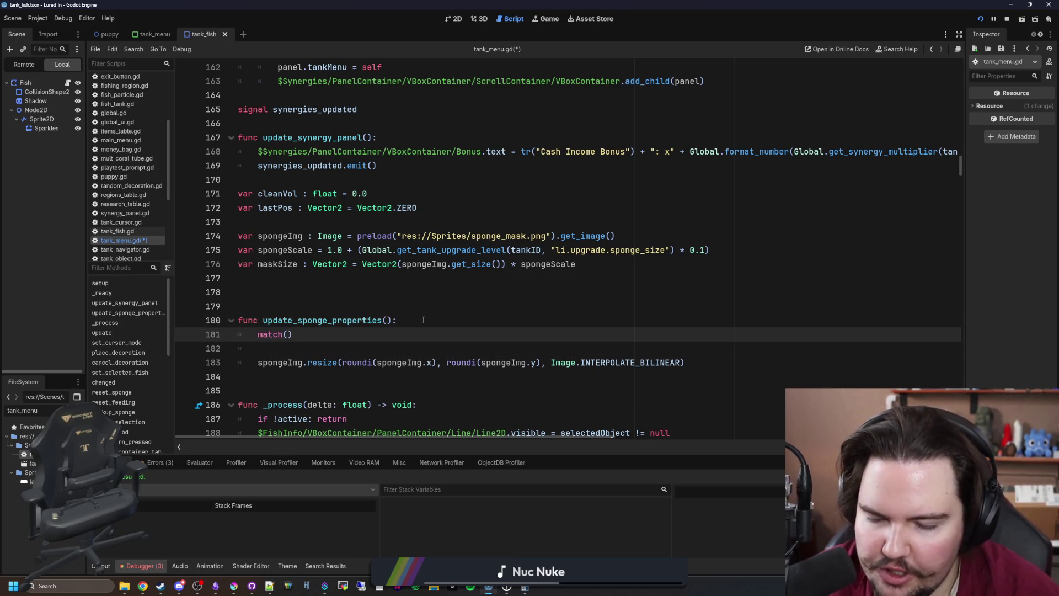
{"action": "type", "text": "Global.get_"}
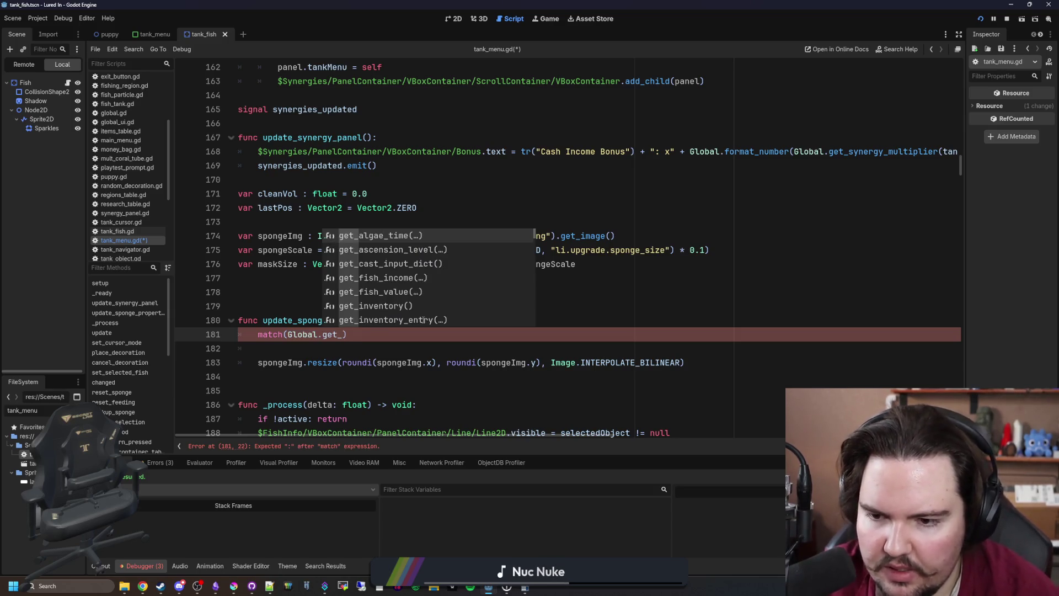
{"action": "type", "text": "tank_up"}
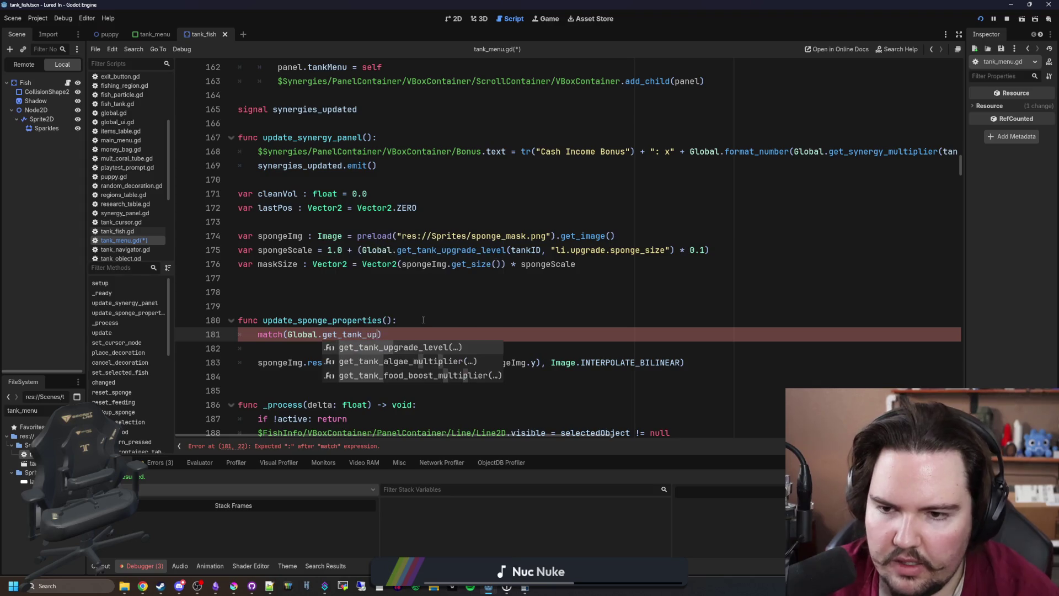
Complete the header match(Global.get_tank_upgrade_level(tankID, "li.upgrade.sponge_power")):
{"action": "key", "text": "Return"}
{"action": "type", "text": "tankID, "}
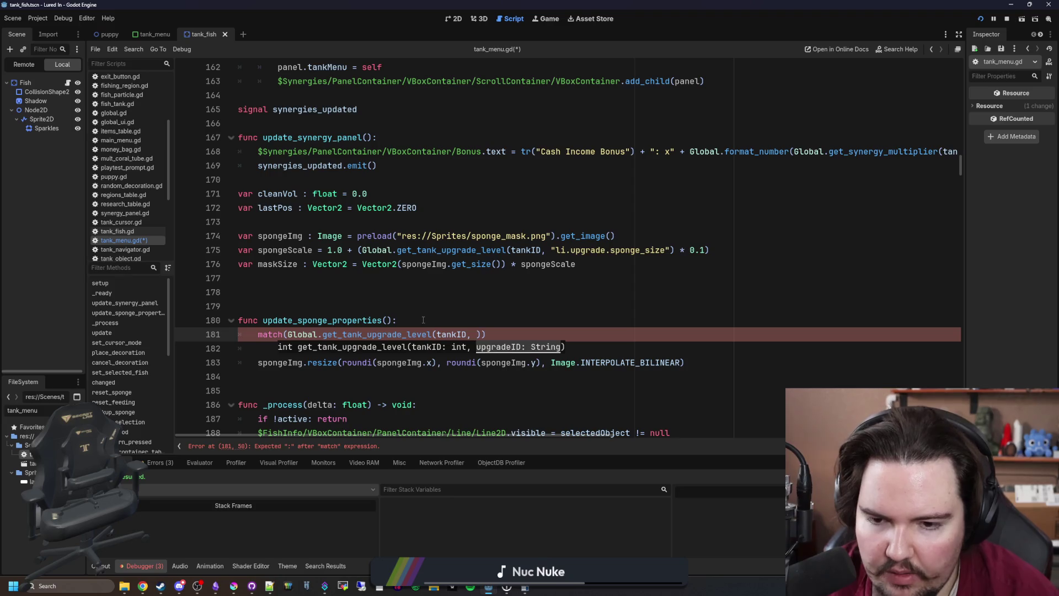
{"action": "type", "text": "\"li.upgrade."}
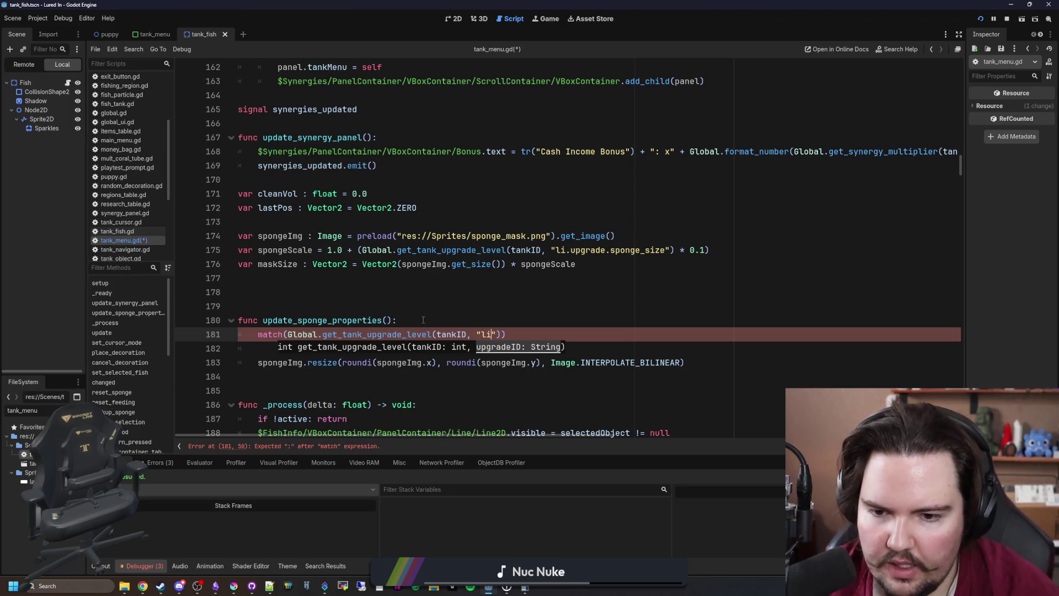
{"action": "type", "text": "sponge_power\"))"}
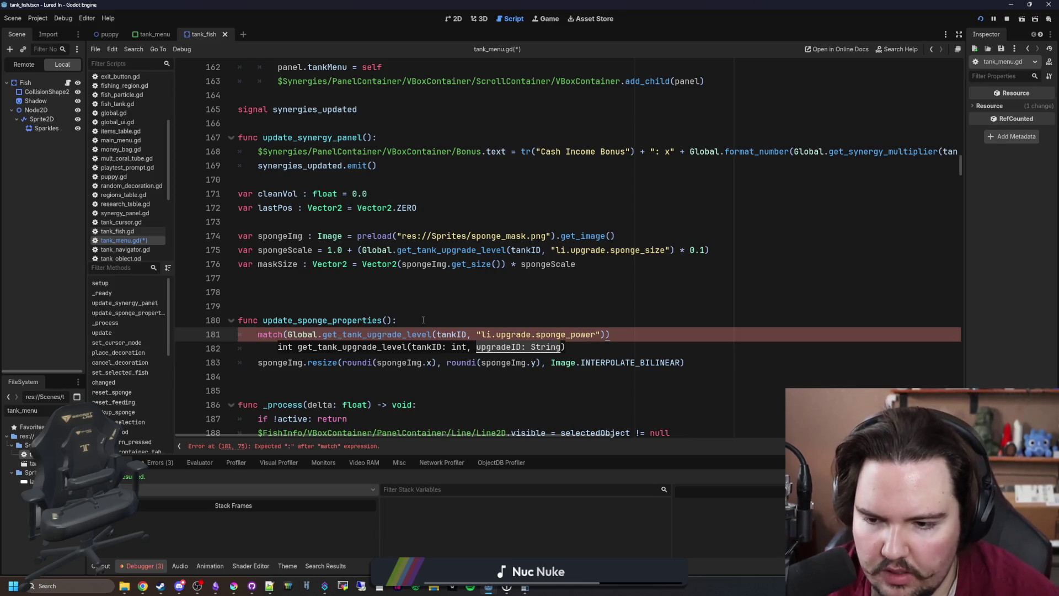
{"action": "type", "text": ":"}
{"action": "key", "text": "Return"}
Add match cases 0: through 5: on separate lines
{"action": "type", "text": "0:"}
{"action": "key", "text": "Return"}
{"action": "type", "text": "1:"}
{"action": "key", "text": "Return"}
{"action": "type", "text": "2:"}
{"action": "key", "text": "Return"}
{"action": "type", "text": "3:"}
{"action": "key", "text": "Return"}
{"action": "type", "text": "4:"}
{"action": "key", "text": "Return"}
{"action": "type", "text": "5:"}
Begin a spongeImg assignment under case 0
{"action": "key", "text": "Up"}
{"action": "key", "text": "Up"}
{"action": "key", "text": "Up"}
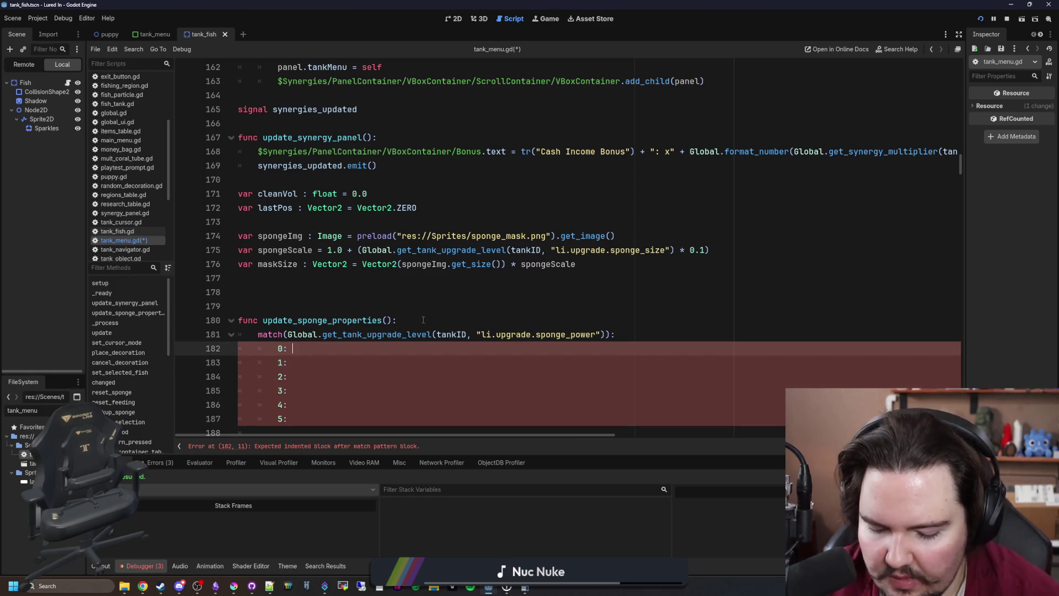
{"action": "type", "text": "spongeImg ="}
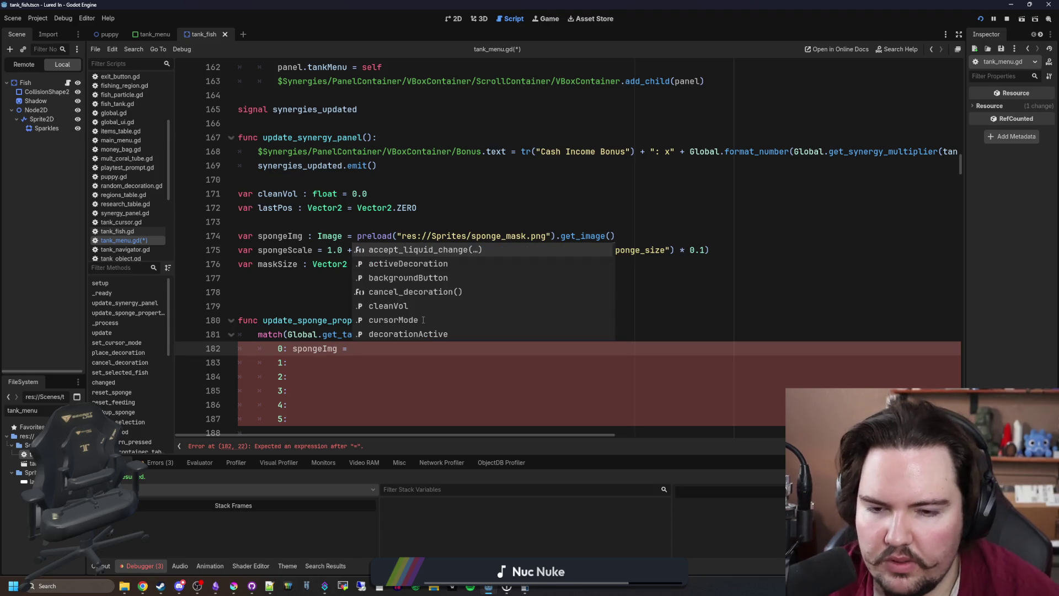
{"action": "left_click", "coordinate": [745, 251]}
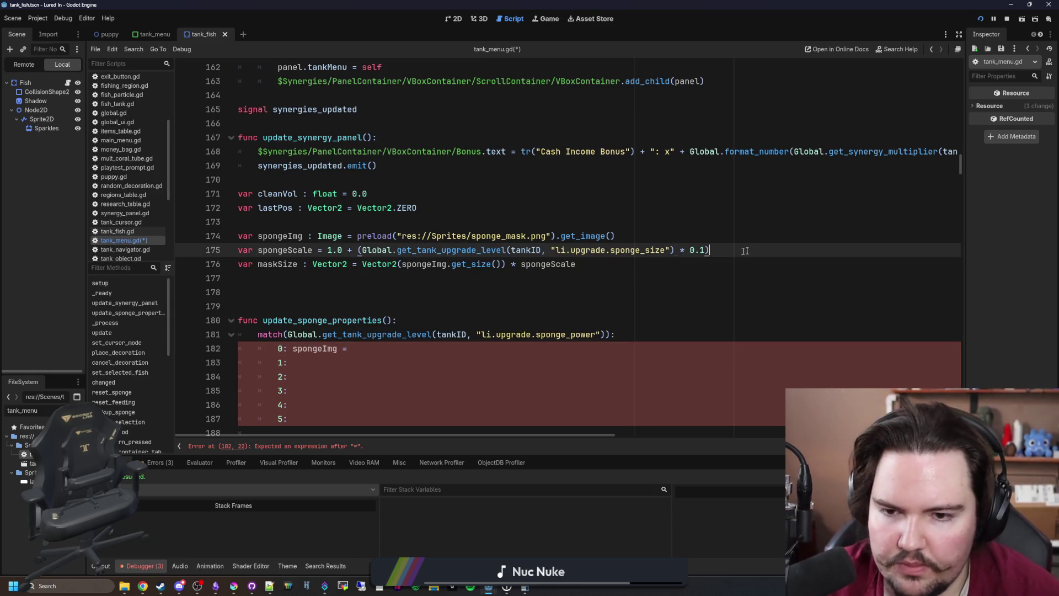
Make case 0 assign spongeImg the preload of sponge_mask_1.png
{"action": "mouse_move", "coordinate": [634, 241]}
{"action": "left_mouse_down"}
{"action": "mouse_move", "coordinate": [496, 249]}
{"action": "mouse_move", "coordinate": [357, 236]}
{"action": "left_mouse_up"}
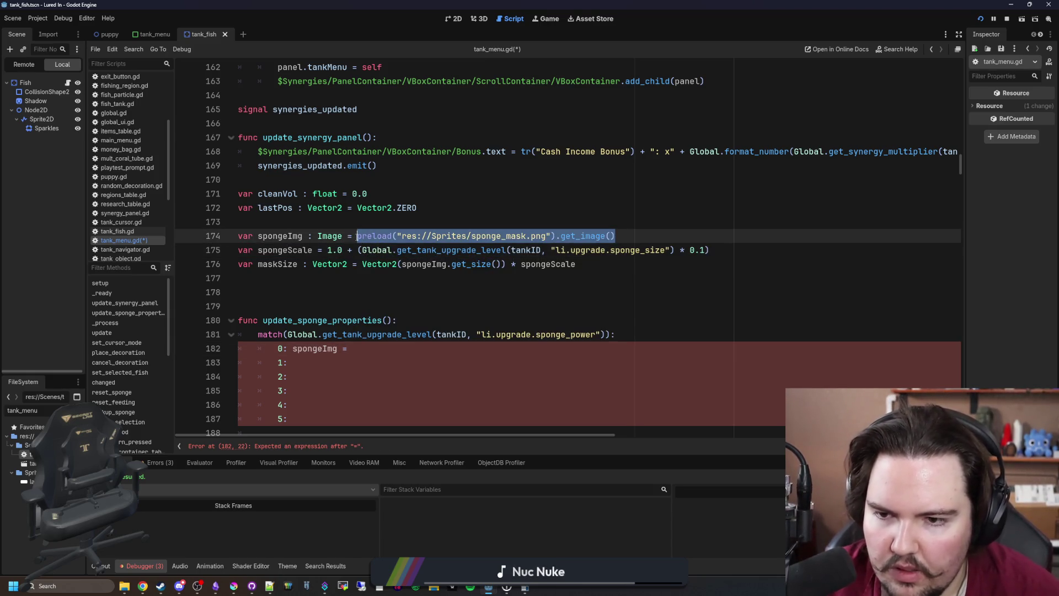
{"action": "left_click", "coordinate": [365, 350]}
{"action": "key", "text": "ctrl+v"}
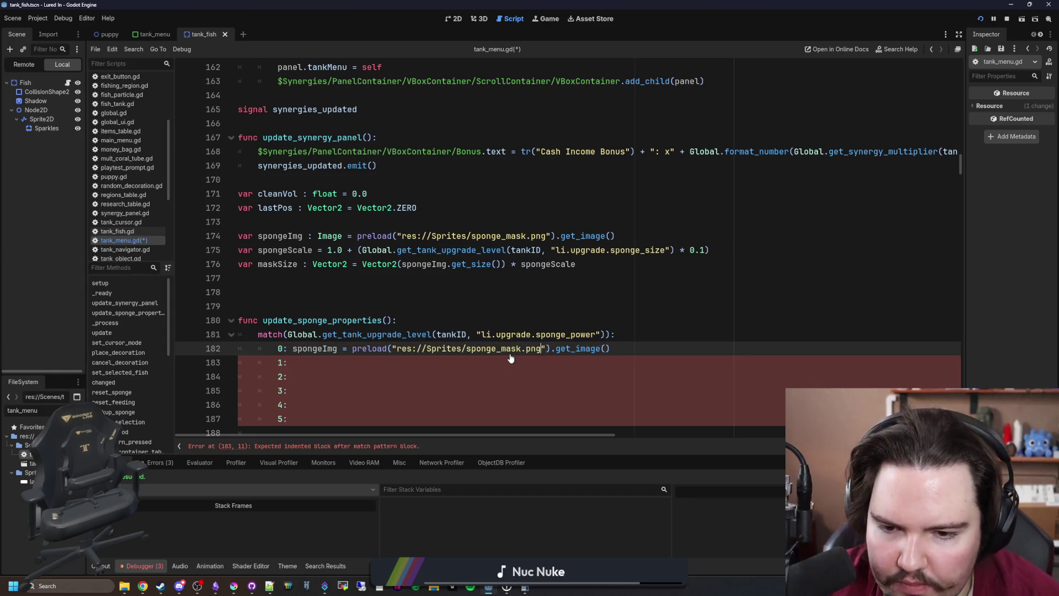
{"action": "type", "text": "_1"}
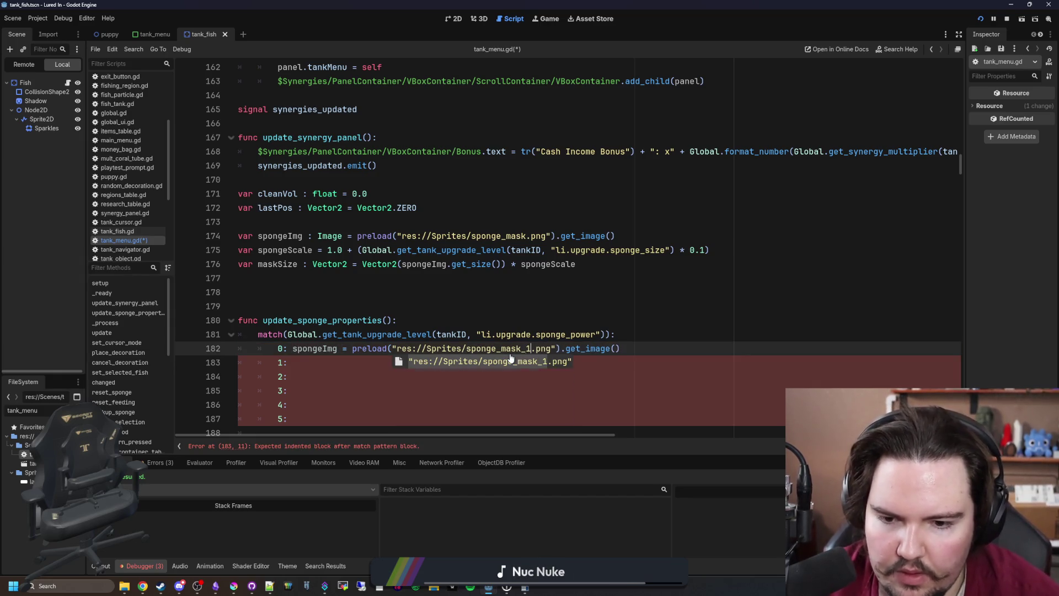
Copy the case 0 image-loading statement into cases 1, 2, 3 and 4
{"action": "left_click_drag", "start_coordinate": [621, 348], "coordinate": [287, 348]}
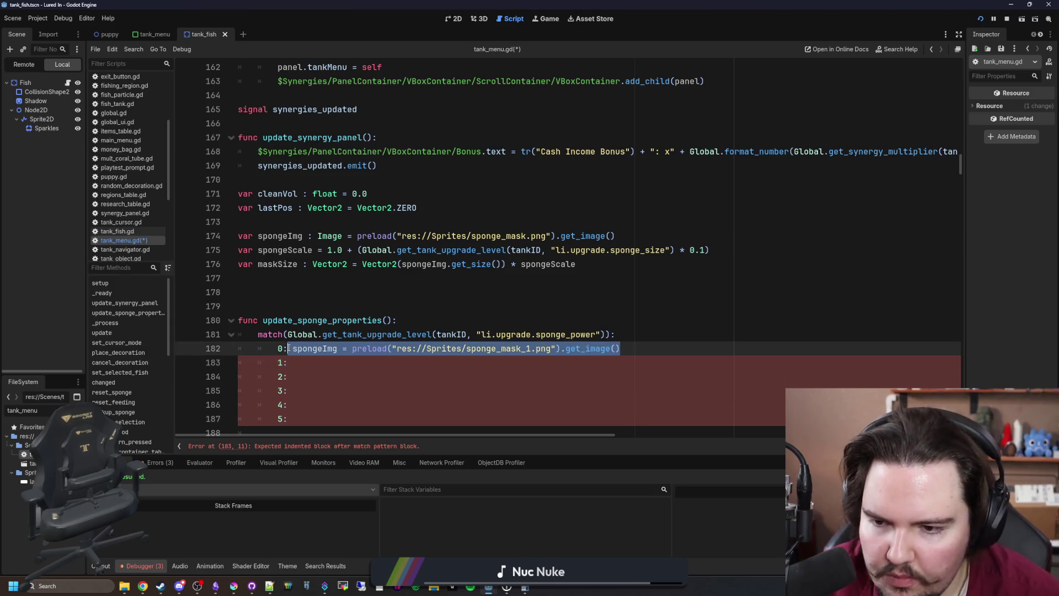
{"action": "key", "text": "ctrl+c"}
{"action": "scroll", "coordinate": [303, 342], "scroll_direction": "down", "scroll_amount": 1}
{"action": "left_click", "coordinate": [306, 321]}
{"action": "key", "text": "ctrl+v"}
{"action": "left_click", "coordinate": [303, 337]}
{"action": "key", "text": "ctrl+v"}
{"action": "left_click", "coordinate": [350, 350]}
{"action": "key", "text": "ctrl+v"}
{"action": "left_click", "coordinate": [396, 364]}
{"action": "key", "text": "ctrl+v"}
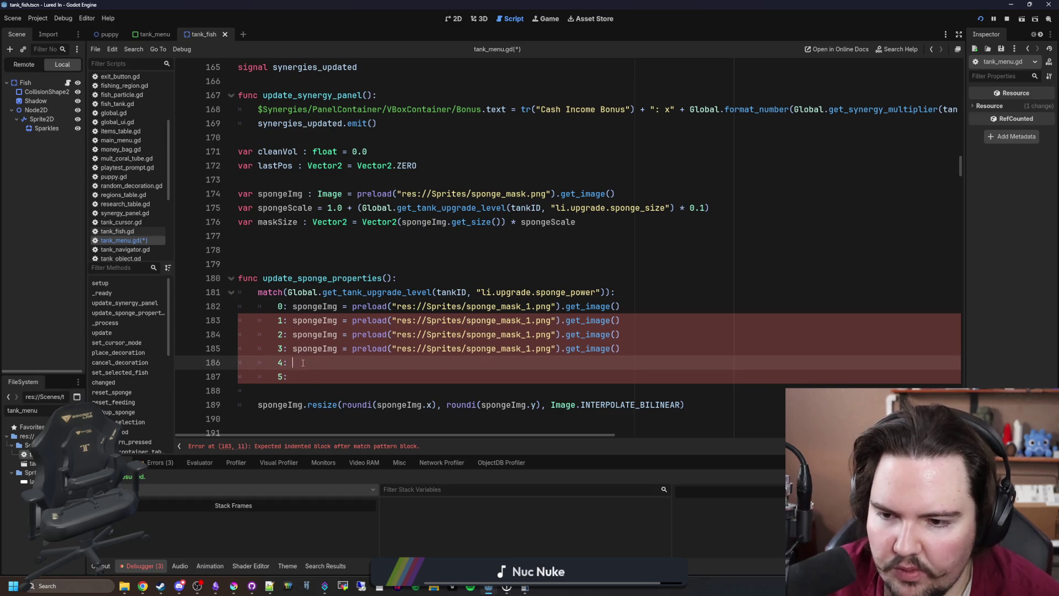
Renumber the mask paths in cases 1–4 to sponge_mask_2 through sponge_mask_5
{"action": "left_click", "coordinate": [531, 362]}
{"action": "key", "text": "BackSpace"}
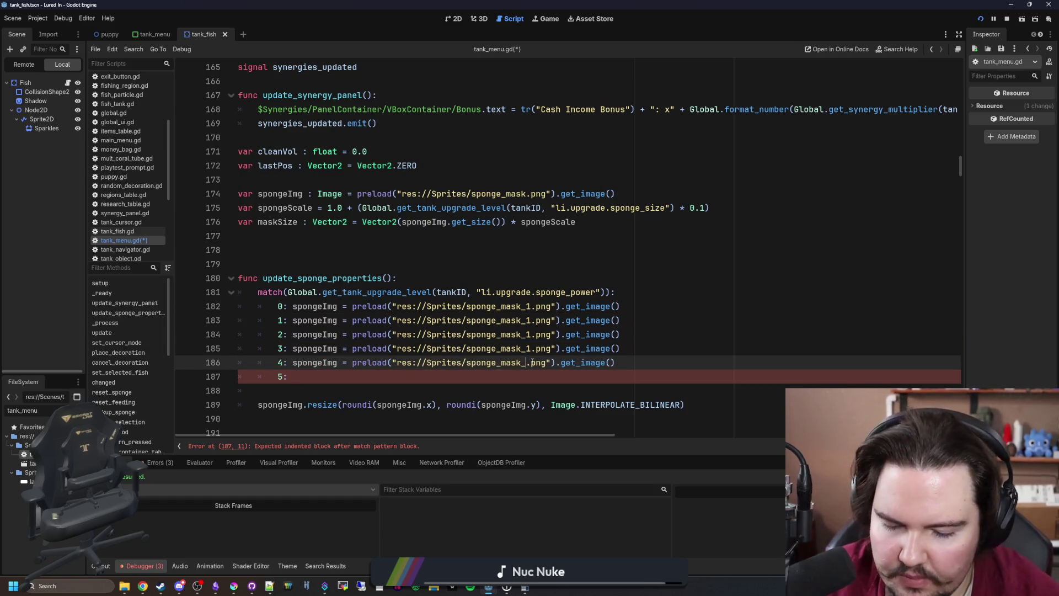
{"action": "type", "text": "5"}
{"action": "key", "text": "Escape"}
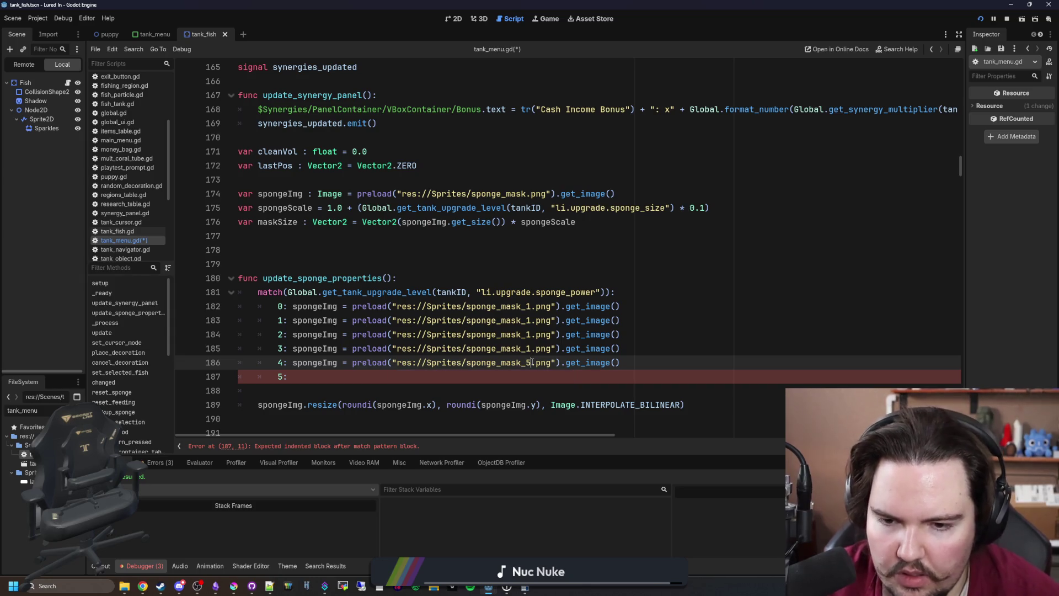
{"action": "left_click", "coordinate": [531, 349]}
{"action": "key", "text": "BackSpace"}
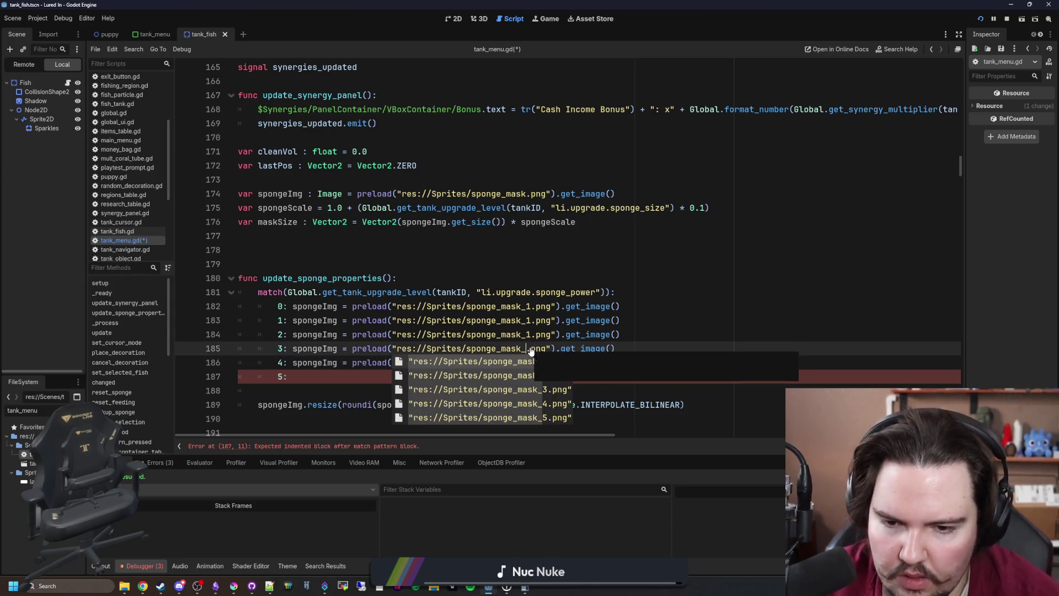
{"action": "left_click", "coordinate": [519, 404]}
{"action": "key", "text": "Delete"}
{"action": "key", "text": "Delete"}
{"action": "key", "text": "Delete"}
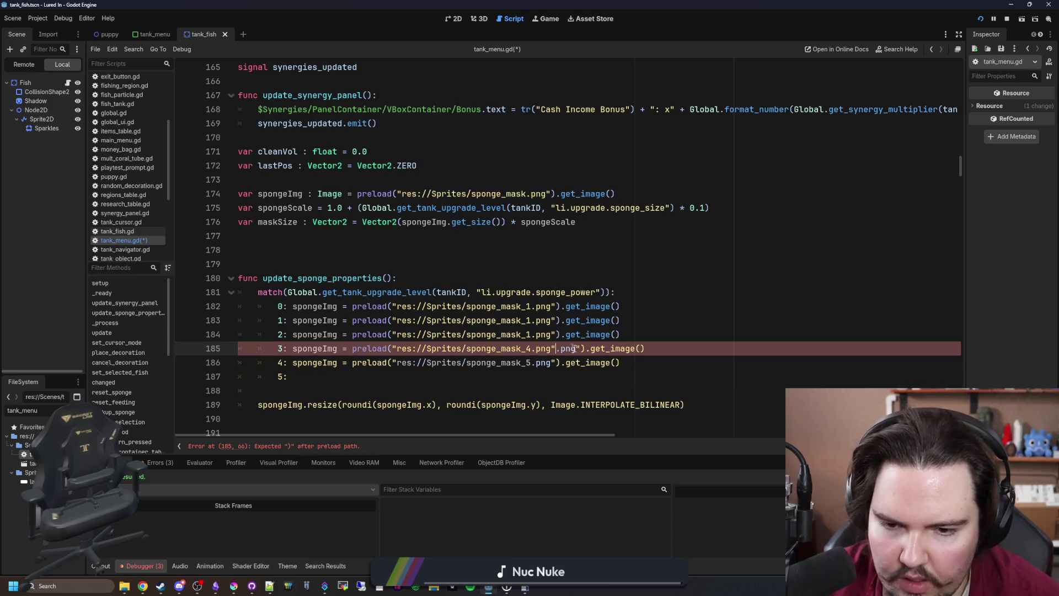
{"action": "key", "text": "Up"}
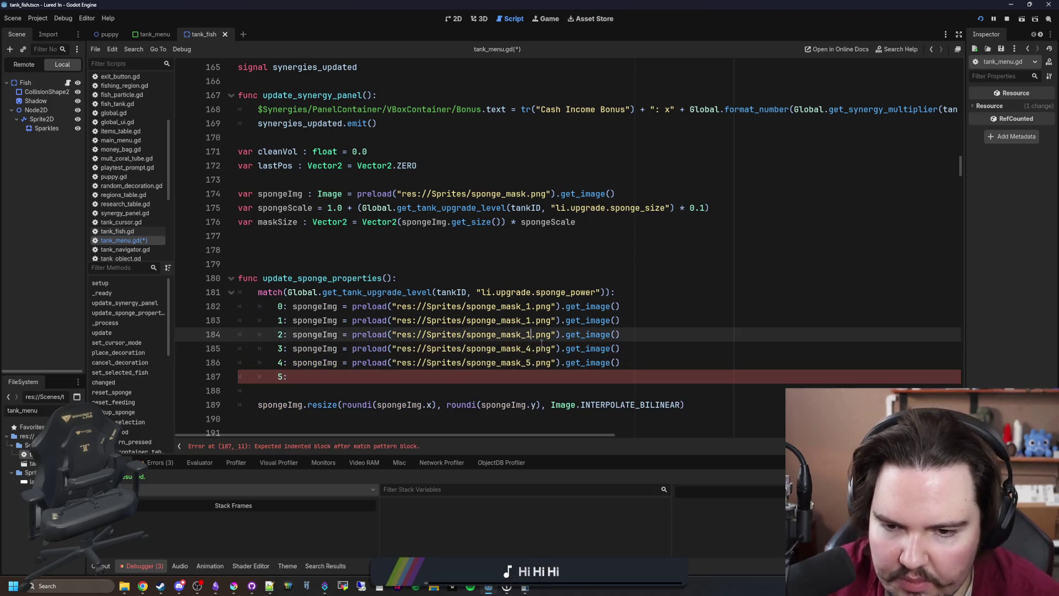
{"action": "key", "text": "Left"}
{"action": "key", "text": "Left"}
{"action": "key", "text": "Left"}
{"action": "key", "text": "BackSpace"}
{"action": "type", "text": "3"}
{"action": "key", "text": "Up"}
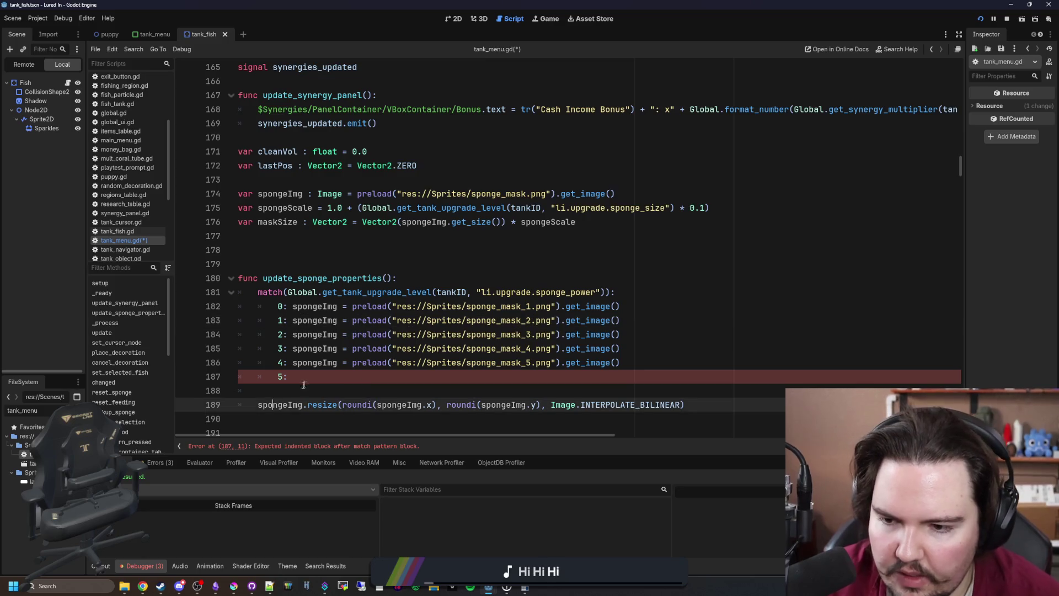
Delete the empty 5: case line from the match block
{"action": "triple_click", "coordinate": [264, 377]}
{"action": "key", "text": "BackSpace"}
{"action": "key", "text": "BackSpace"}
{"action": "left_click", "coordinate": [277, 386]}
{"action": "left_click", "coordinate": [294, 375]}
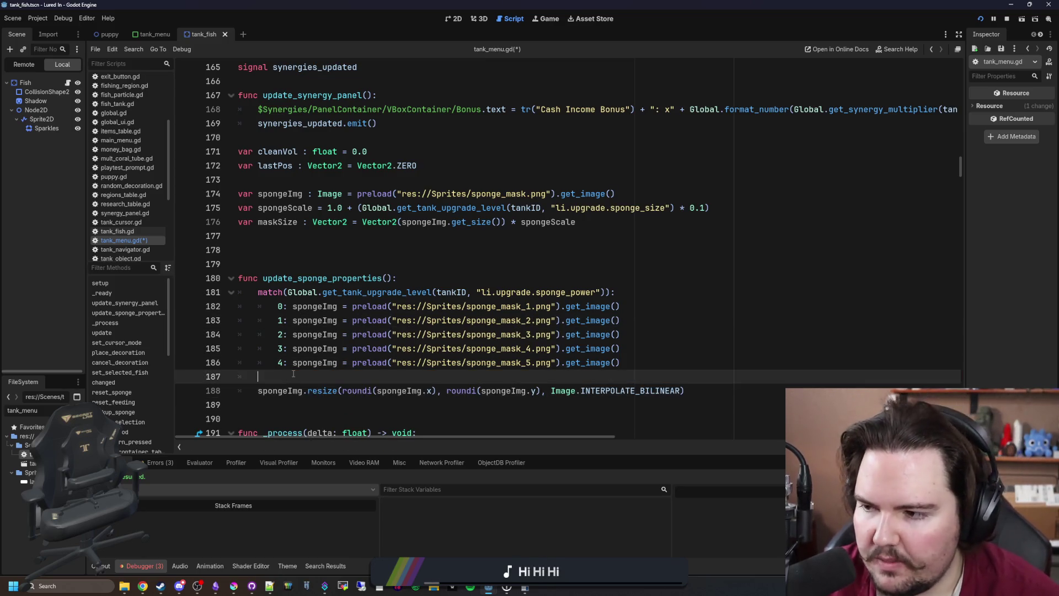
{"action": "left_click", "coordinate": [352, 251]}
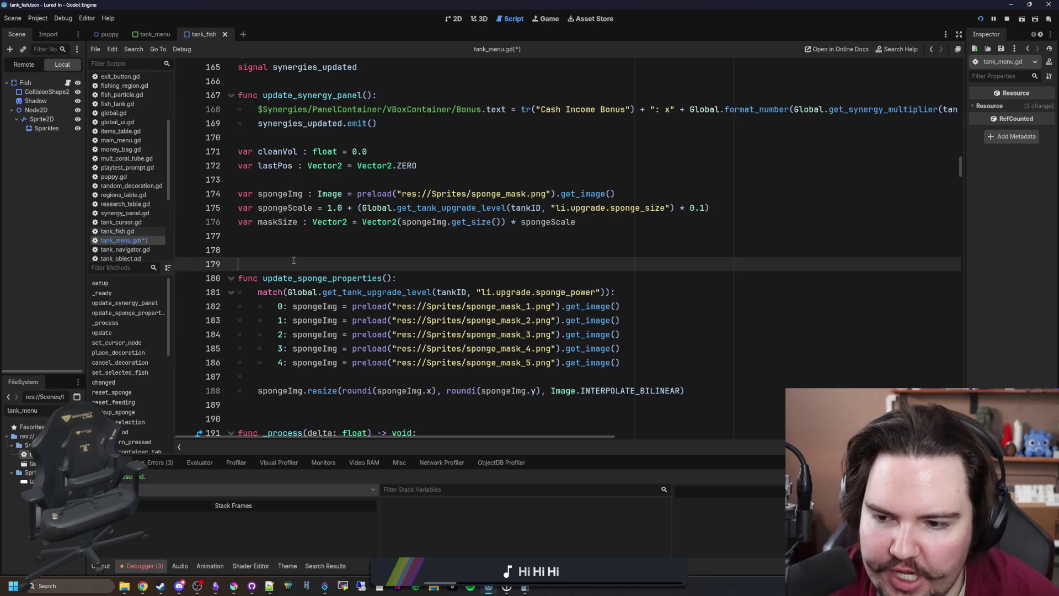
Remove the scale formula from the spongeScale declaration
{"action": "scroll", "coordinate": [294, 260], "scroll_direction": "down", "scroll_amount": 1}
{"action": "left_click", "coordinate": [307, 348]}
{"action": "left_click", "coordinate": [310, 341]}
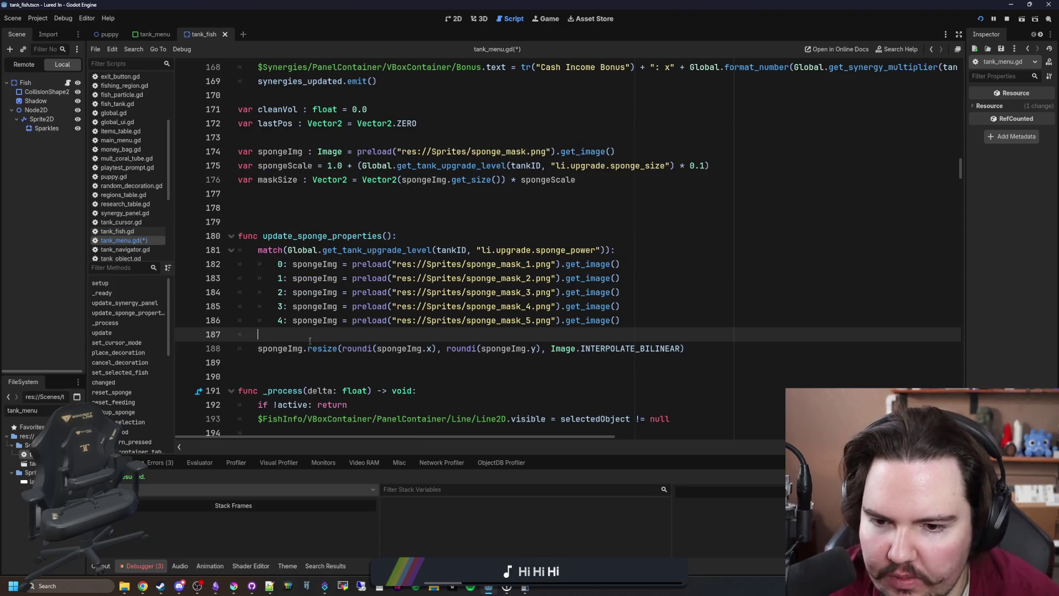
{"action": "left_click", "coordinate": [385, 221]}
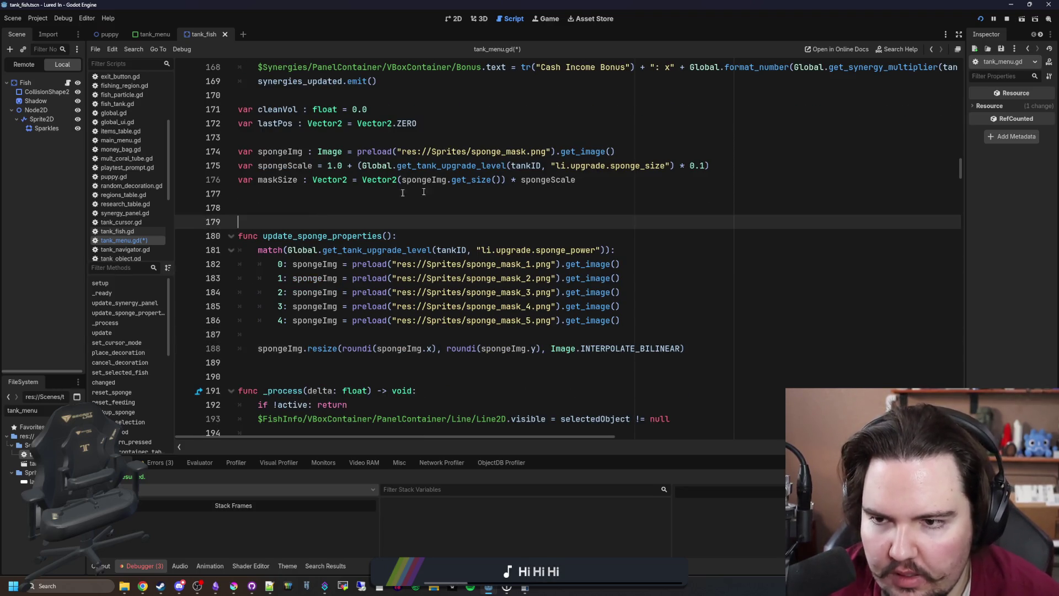
{"action": "mouse_move", "coordinate": [720, 167]}
{"action": "left_mouse_down"}
{"action": "mouse_move", "coordinate": [319, 152]}
{"action": "mouse_move", "coordinate": [327, 165]}
{"action": "left_mouse_up"}
{"action": "key", "text": "BackSpace"}
Add spongeScale = 1.0 + (Global.get_tank_upgrade_level(tankID, "li.upgrade.sponge_size") after the match block
{"action": "left_click", "coordinate": [307, 334]}
{"action": "key", "text": "Return"}
{"action": "type", "text": "SPONGEsCA"}
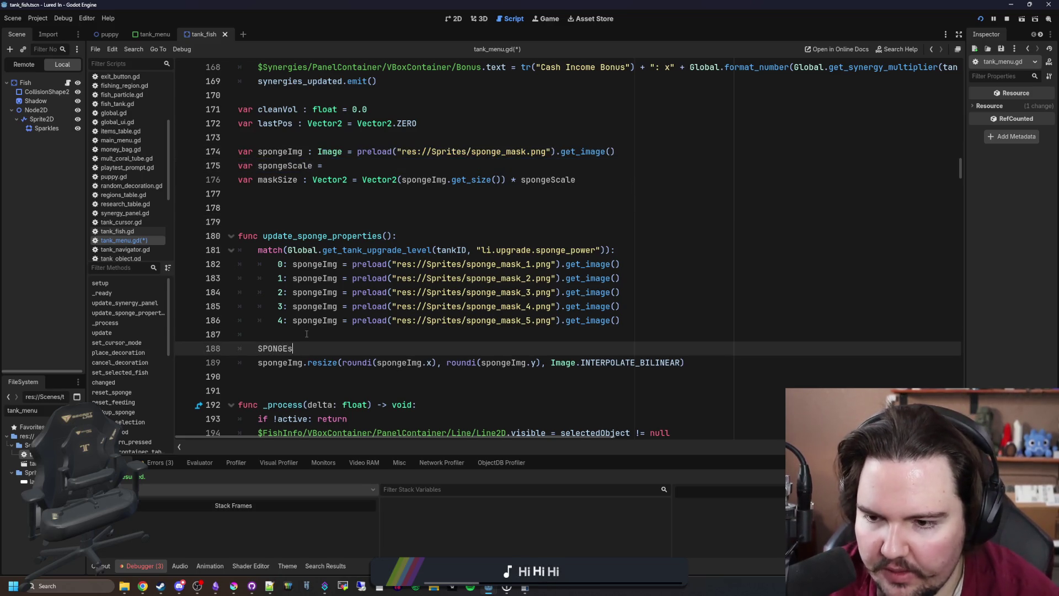
{"action": "key", "text": "ctrl+BackSpace"}
{"action": "type", "text": "s"}
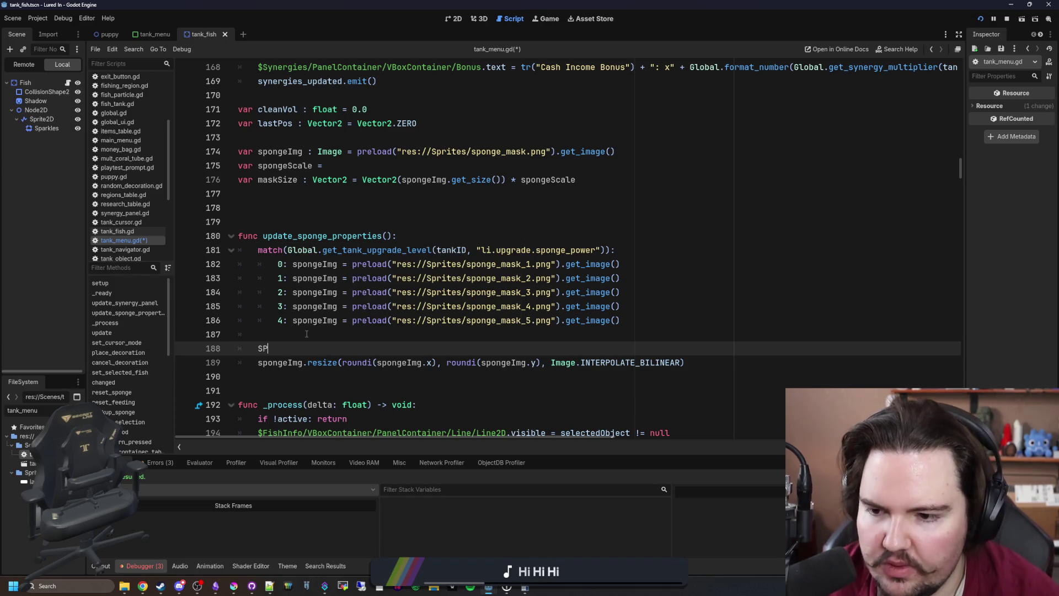
{"action": "type", "text": "pongeScale = 1.0 + (Global.get_tank_upgrade_level(tankID, \"li.upgrade.sponge_size\") * 0.1)"}
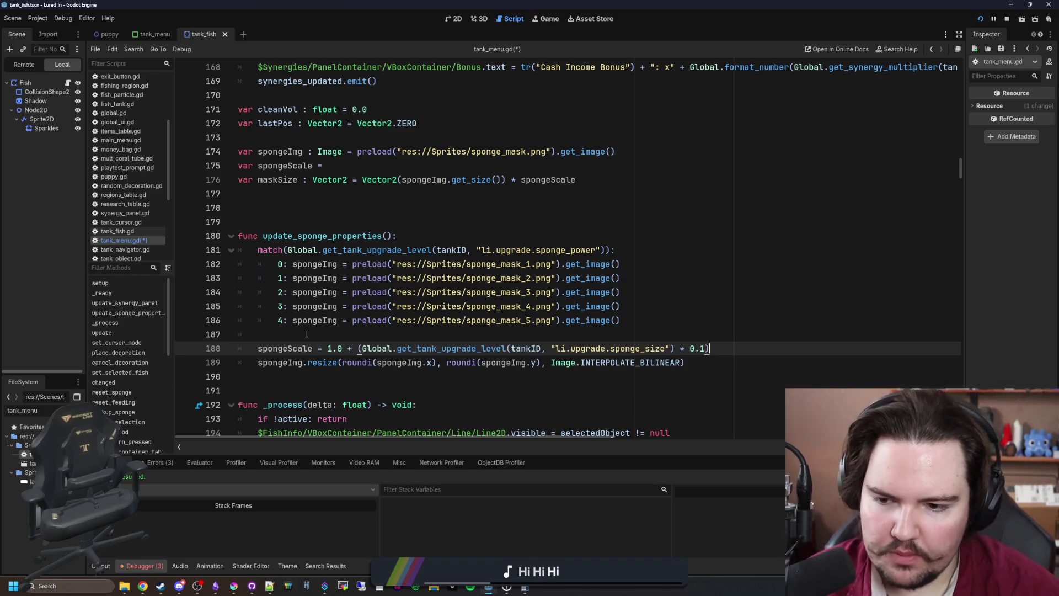
Give the spongeScale declaration a default value of 1.0
{"action": "left_click", "coordinate": [360, 165]}
{"action": "type", "text": "1.0"}
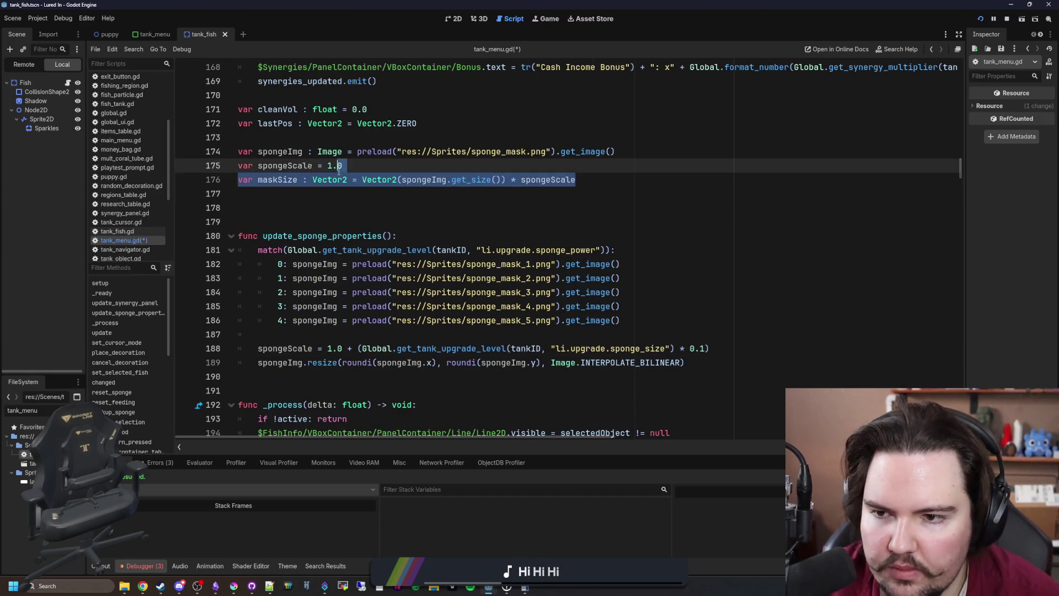
{"action": "left_click_drag", "start_coordinate": [575, 179], "coordinate": [362, 179]}
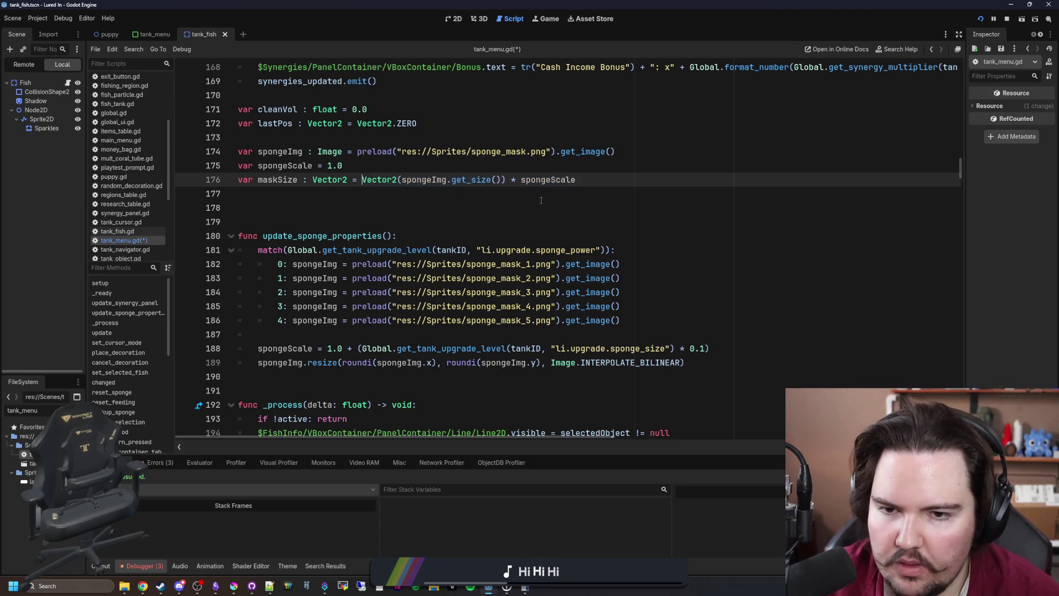
{"action": "left_click", "coordinate": [538, 162]}
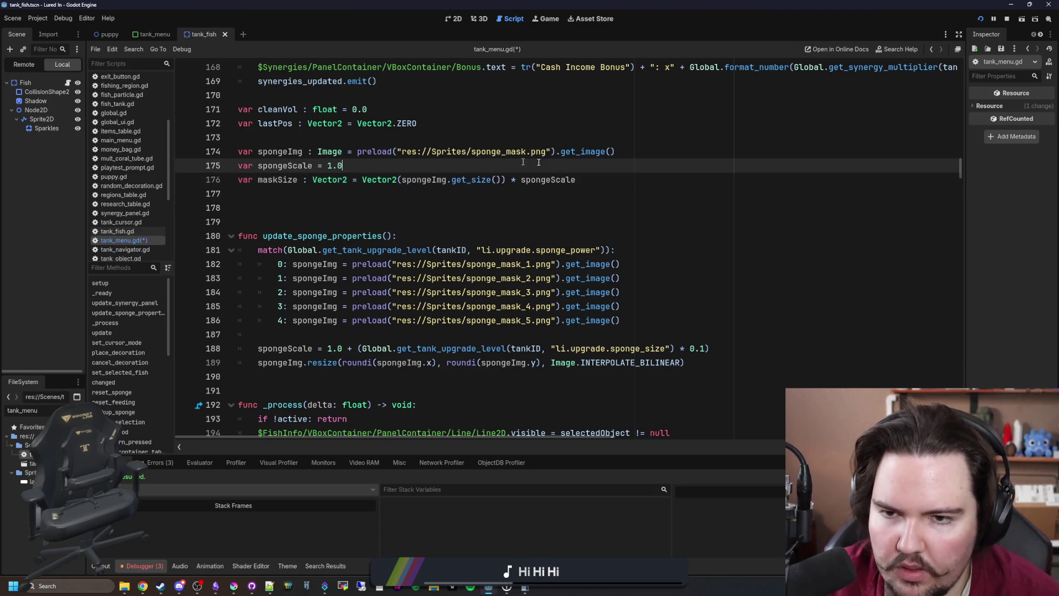
Delete spongeImg's preload default and the maskSize size formula from their declarations
{"action": "left_click_drag", "start_coordinate": [651, 150], "coordinate": [343, 151]}
{"action": "key", "text": "BackSpace"}
{"action": "left_click", "coordinate": [480, 167]}
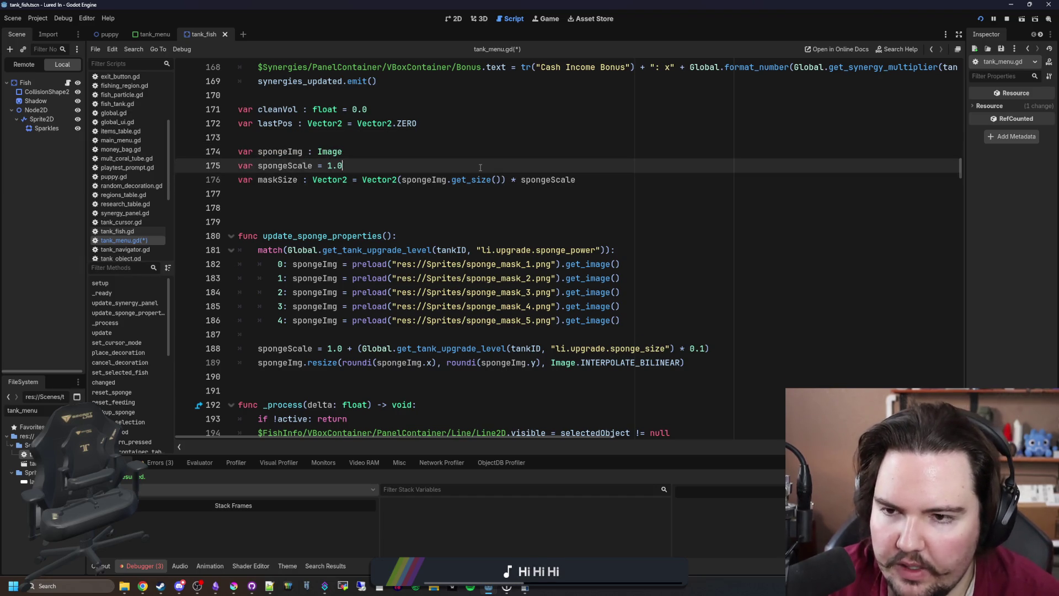
{"action": "left_click_drag", "start_coordinate": [501, 180], "coordinate": [449, 179]}
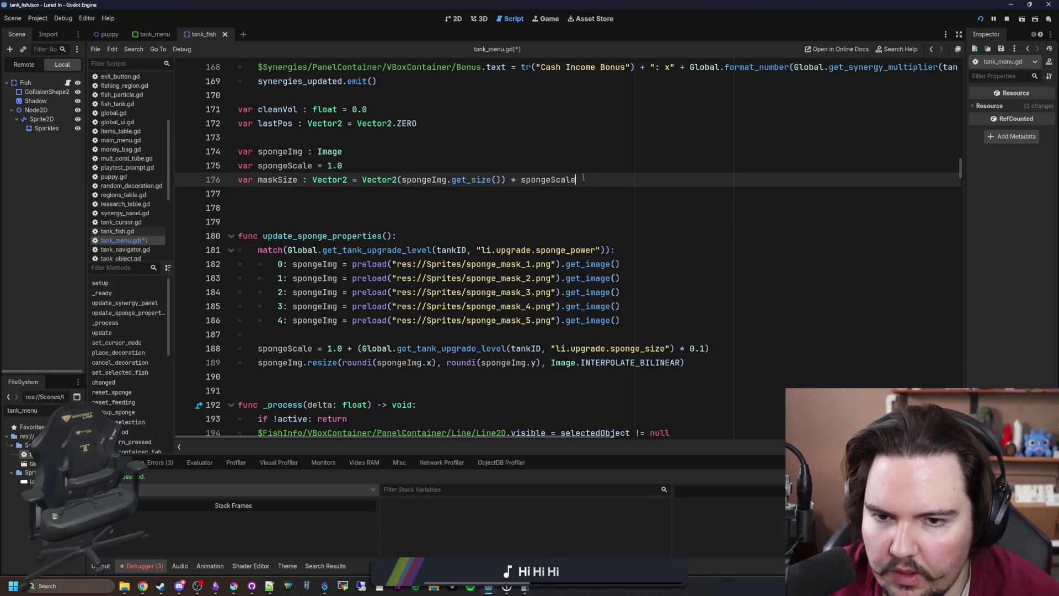
{"action": "key", "text": "shift+End"}
{"action": "key", "text": "ctrl+c"}
{"action": "key", "text": "BackSpace"}
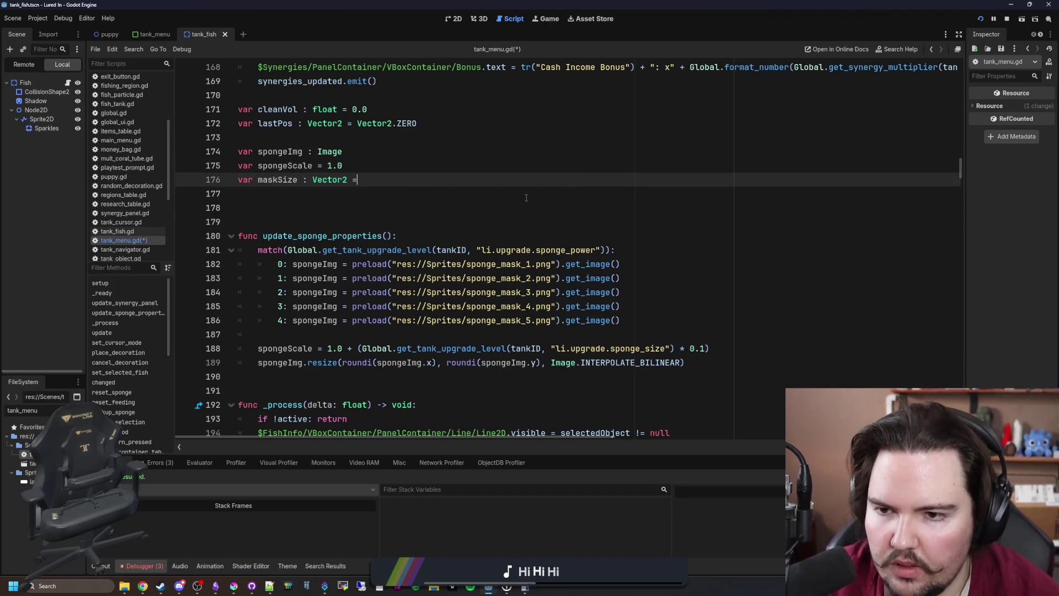
Paste the formula below the match block as maskSize = Vector2(spongeImg.get_size()) * spongeScale
{"action": "left_click", "coordinate": [722, 349]}
{"action": "left_click", "coordinate": [618, 333]}
{"action": "key", "text": "Return"}
{"action": "key", "text": "ctrl+v"}
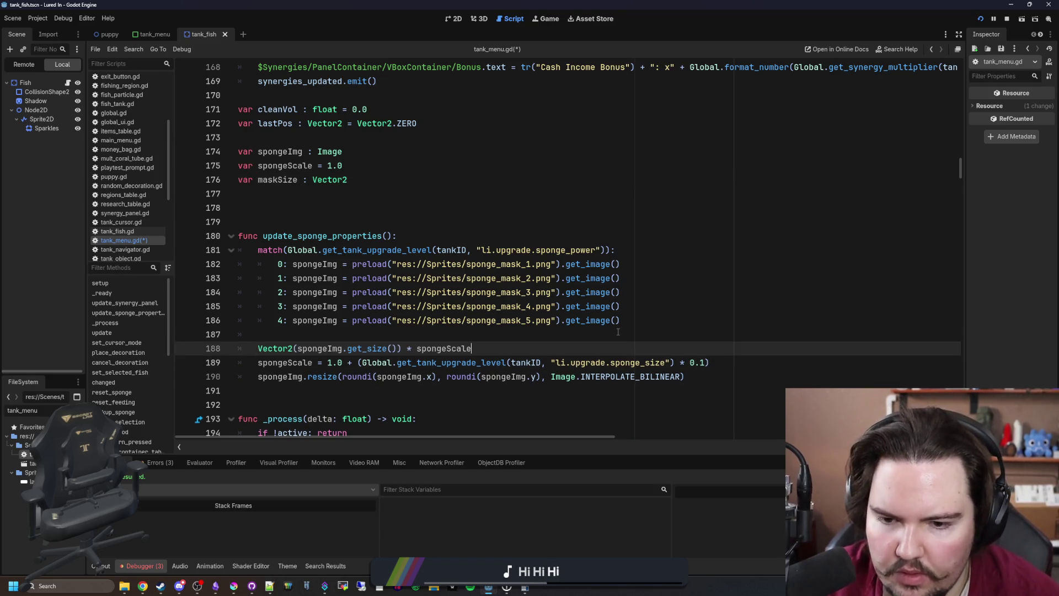
{"action": "left_click", "coordinate": [361, 335]}
{"action": "key", "text": "Down"}
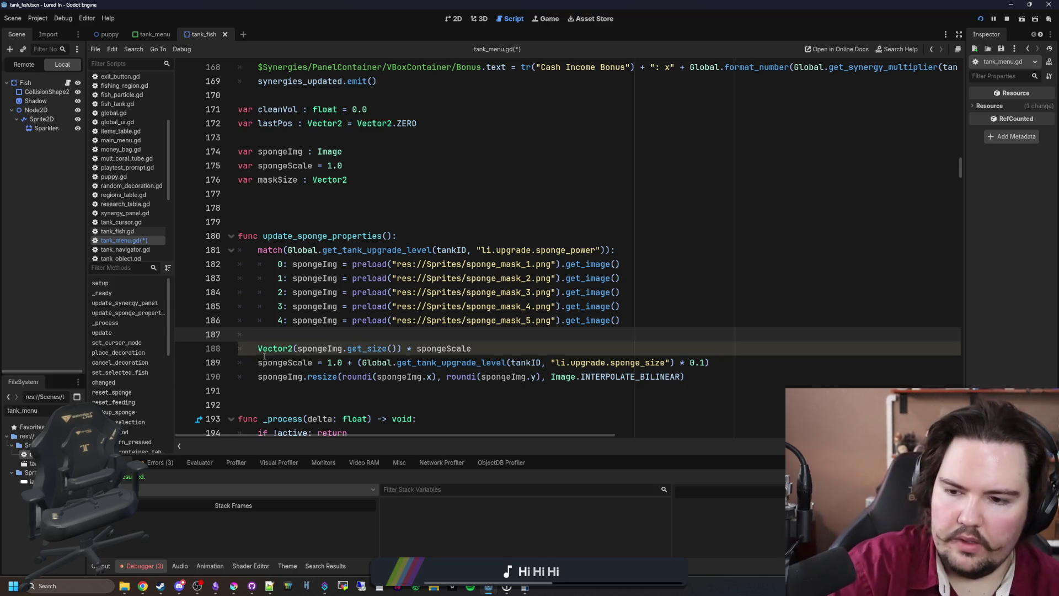
{"action": "type", "text": "maskSize ="}
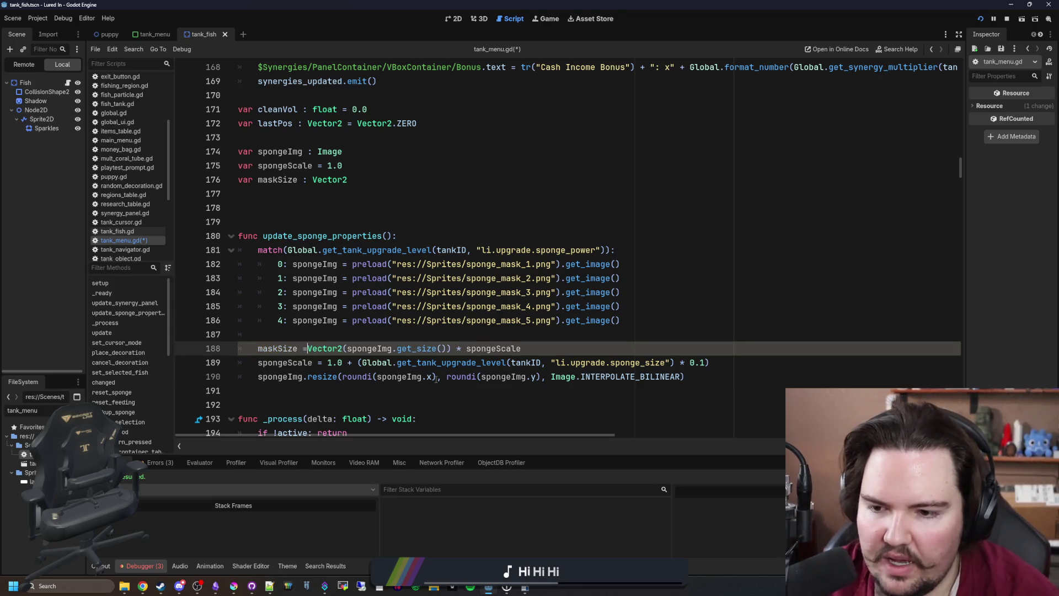
{"action": "left_click", "coordinate": [557, 352]}
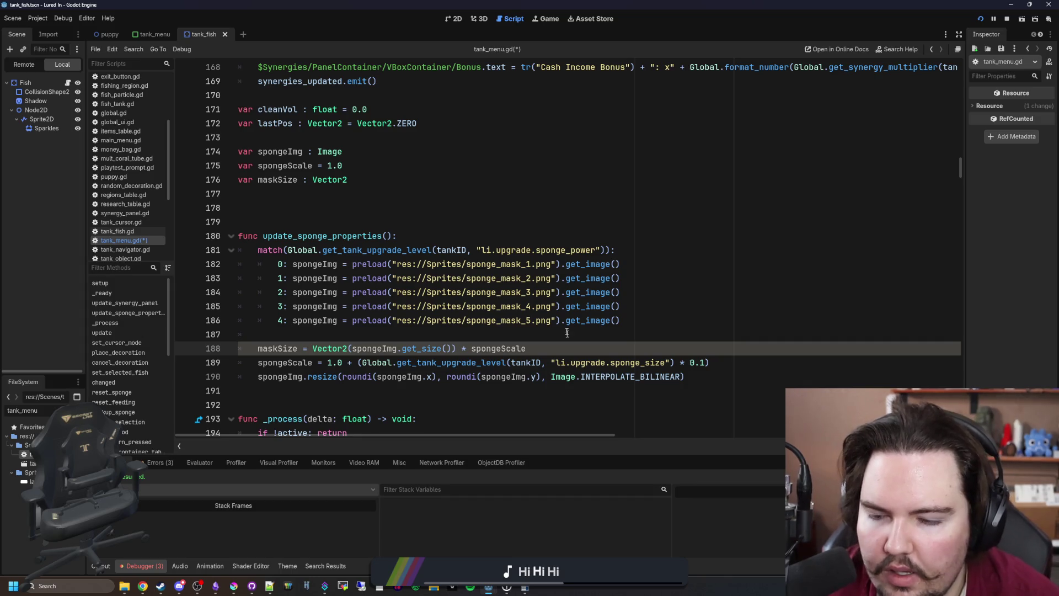
Move the spongeScale line above the maskSize line, remove the leftover blank line, and save
{"action": "scroll", "coordinate": [567, 333], "scroll_direction": "down", "scroll_amount": 1}
{"action": "left_click_drag", "start_coordinate": [682, 324], "coordinate": [258, 320]}
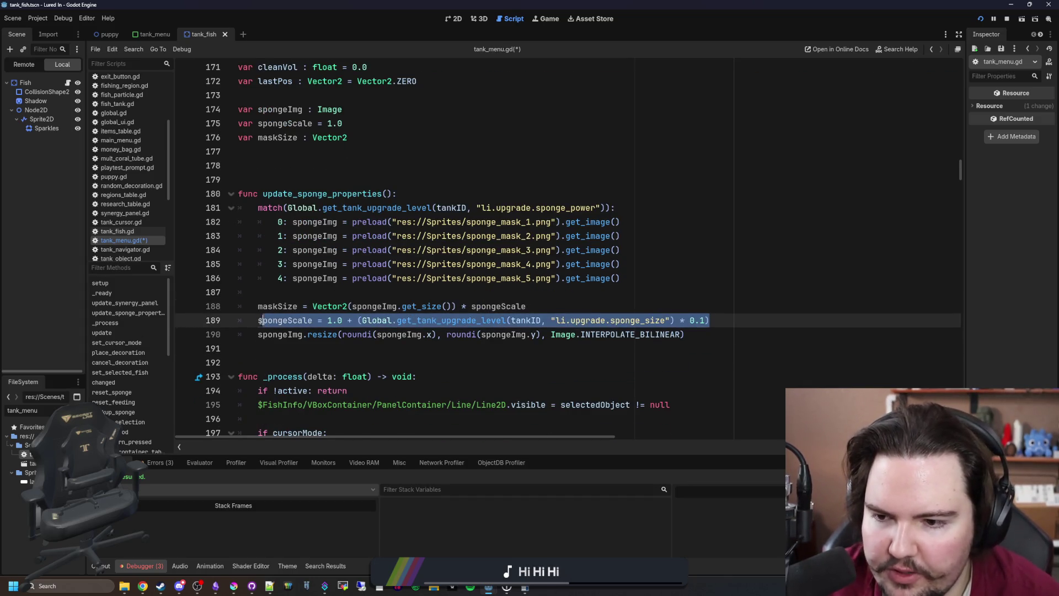
{"action": "key", "text": "ctrl+x"}
{"action": "key", "text": "Up"}
{"action": "key", "text": "Return"}
{"action": "key", "text": "ctrl+v"}
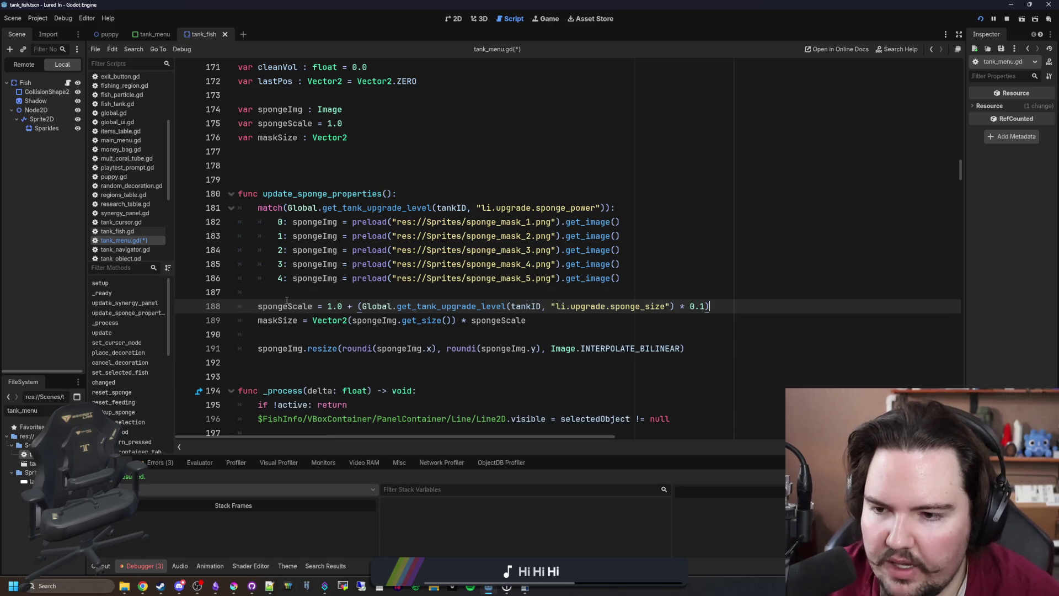
{"action": "key", "text": "Down"}
{"action": "key", "text": "Down"}
{"action": "key", "text": "BackSpace"}
{"action": "key", "text": "Up"}
{"action": "key", "text": "Up"}
{"action": "key", "text": "ctrl+s"}
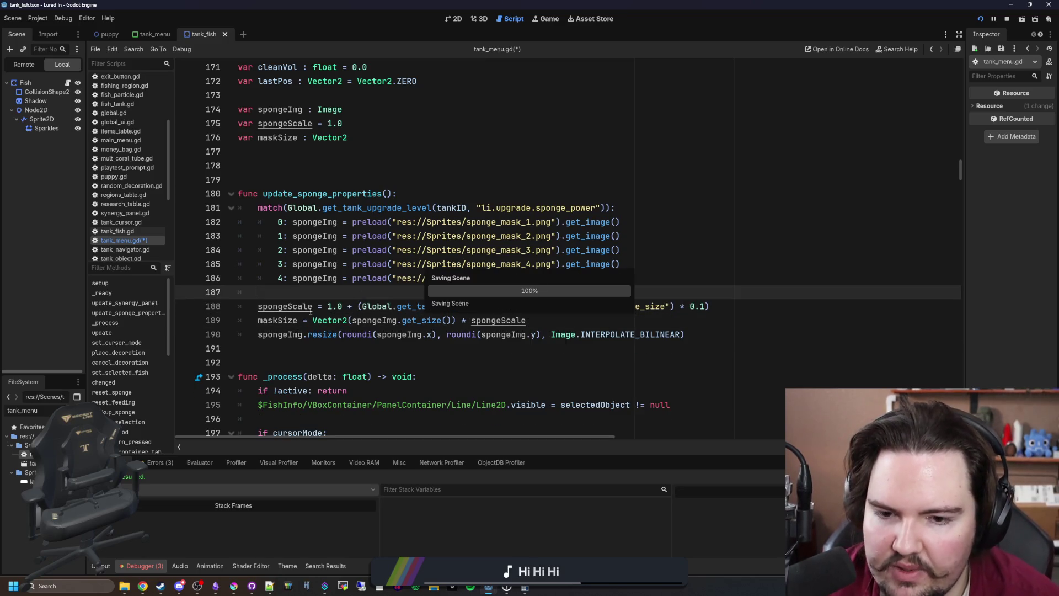
Adjust the blank lines above update_sponge_properties() and save tank_menu.gd
{"action": "left_click", "coordinate": [310, 184]}
{"action": "key", "text": "BackSpace"}
{"action": "key", "text": "BackSpace"}
{"action": "left_click", "coordinate": [310, 266]}
{"action": "key", "text": "ctrl+s"}
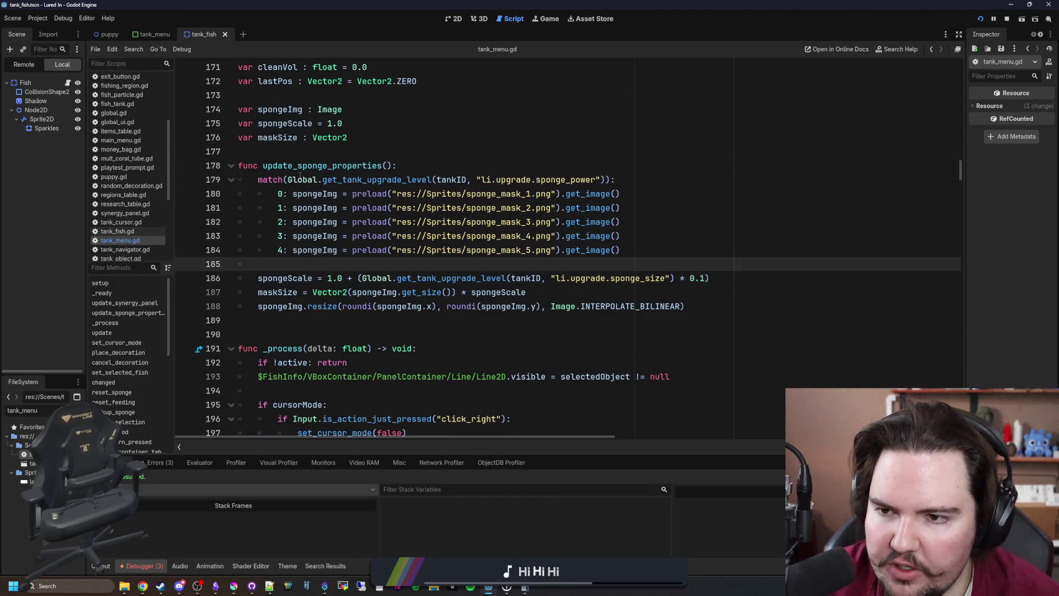
{"action": "left_click", "coordinate": [300, 152]}
{"action": "key", "text": "Return"}
{"action": "left_click", "coordinate": [324, 277]}
{"action": "key", "text": "ctrl+s"}
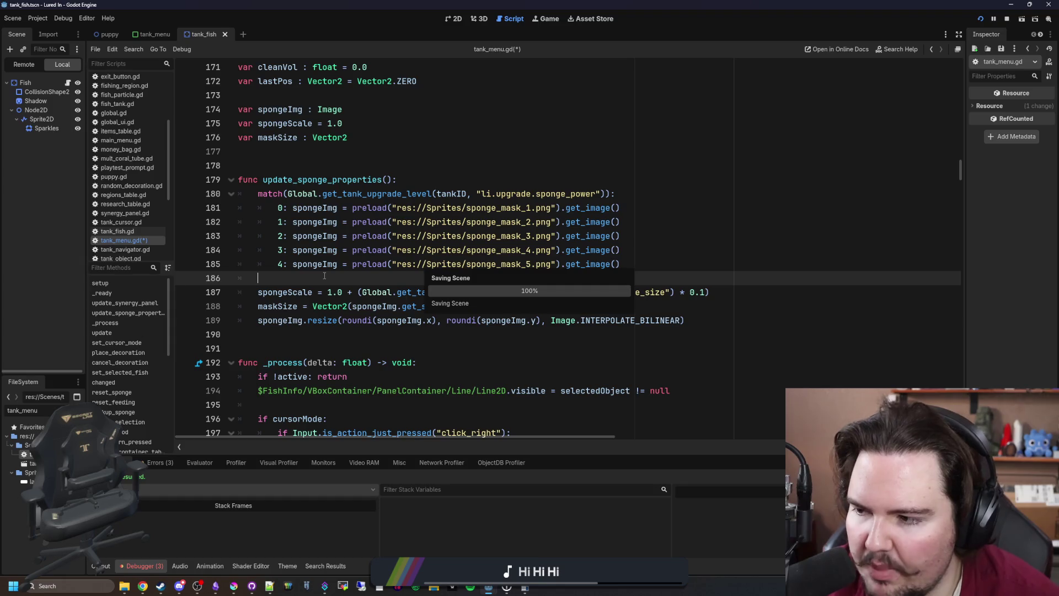
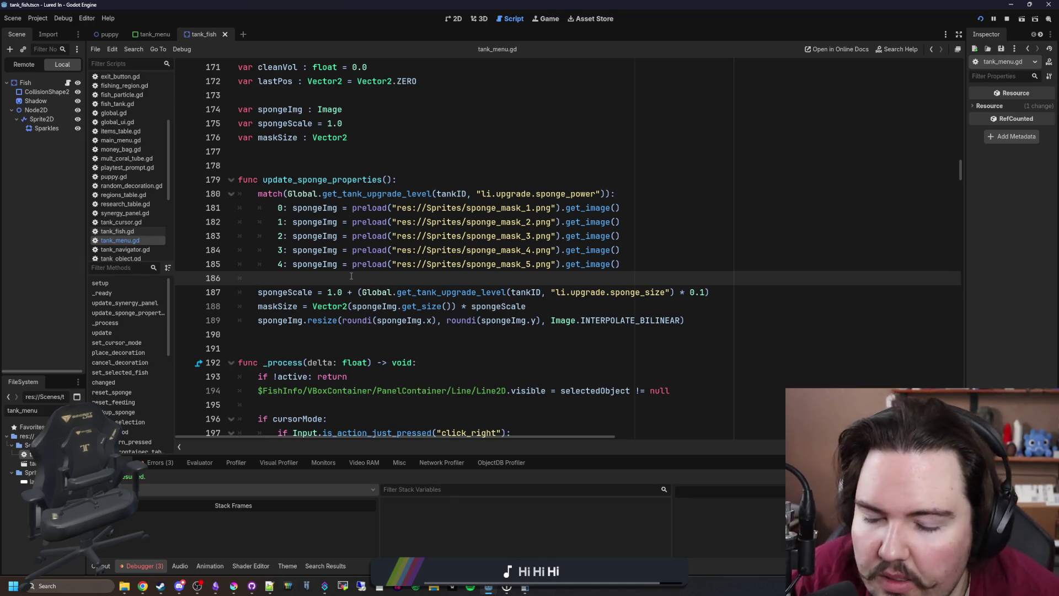
Add an update_sponge_properties() call in setup() after the tankID assignment
{"action": "double_click", "coordinate": [321, 180]}
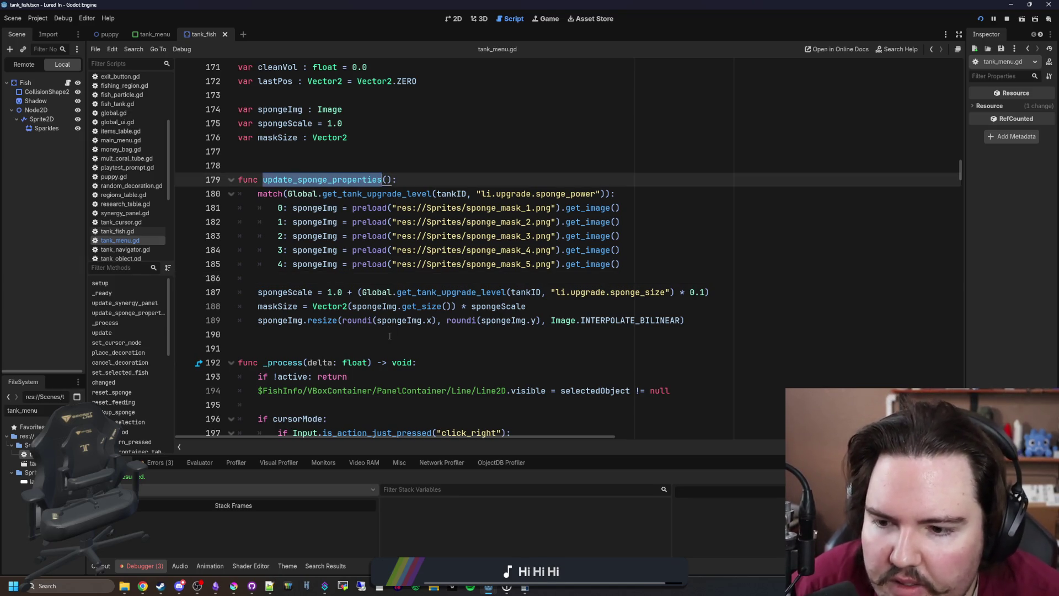
{"action": "scroll", "coordinate": [364, 335], "scroll_direction": "down", "scroll_amount": 15}
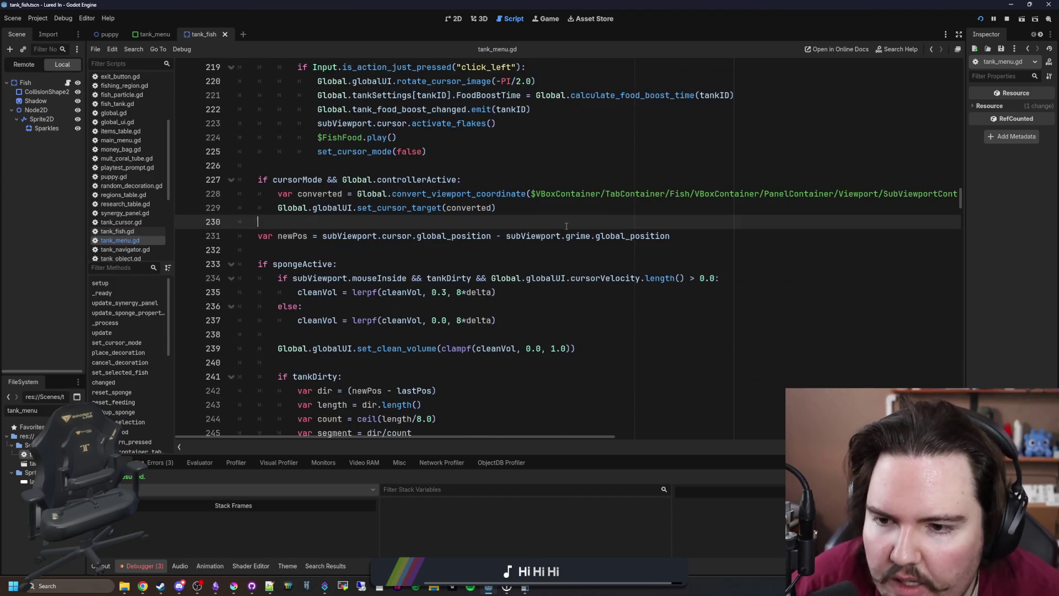
{"action": "scroll", "coordinate": [443, 241], "scroll_direction": "up", "scroll_amount": 6}
{"action": "scroll", "coordinate": [444, 241], "scroll_direction": "up", "scroll_amount": 20}
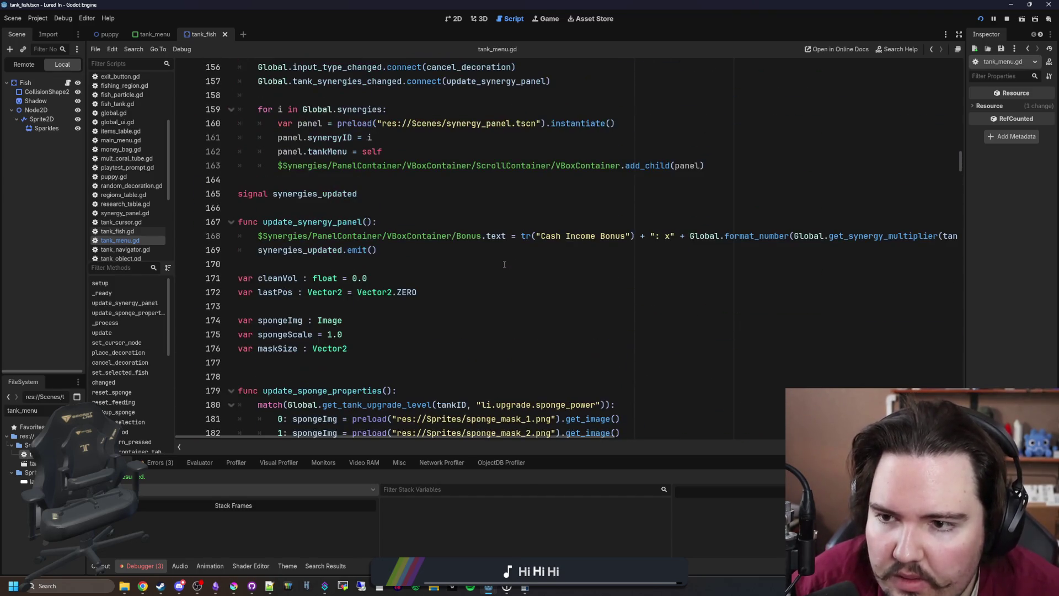
{"action": "scroll", "coordinate": [504, 264], "scroll_direction": "up", "scroll_amount": 20}
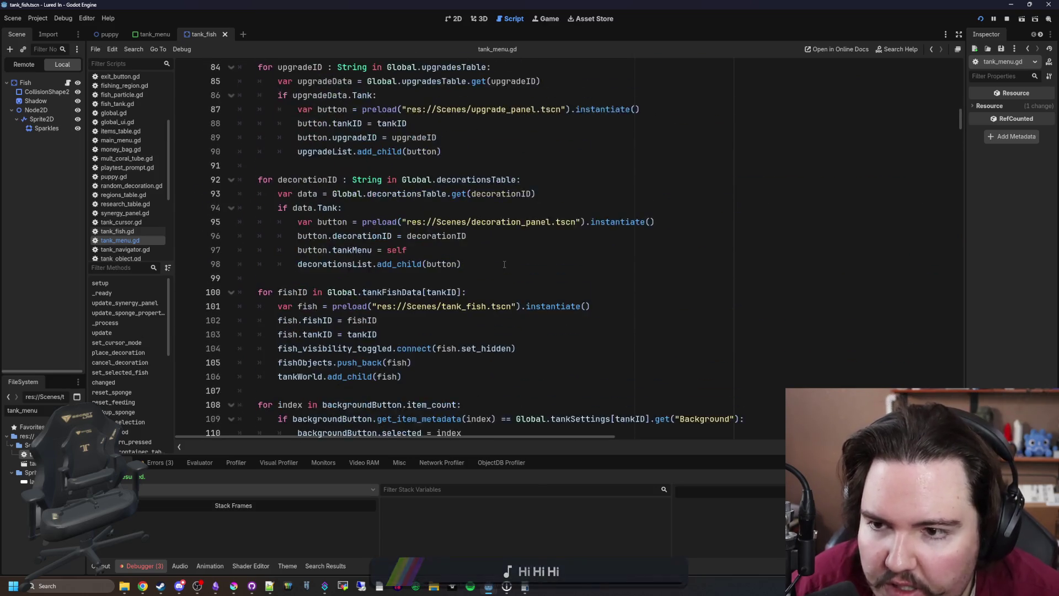
{"action": "scroll", "coordinate": [504, 264], "scroll_direction": "up", "scroll_amount": 10}
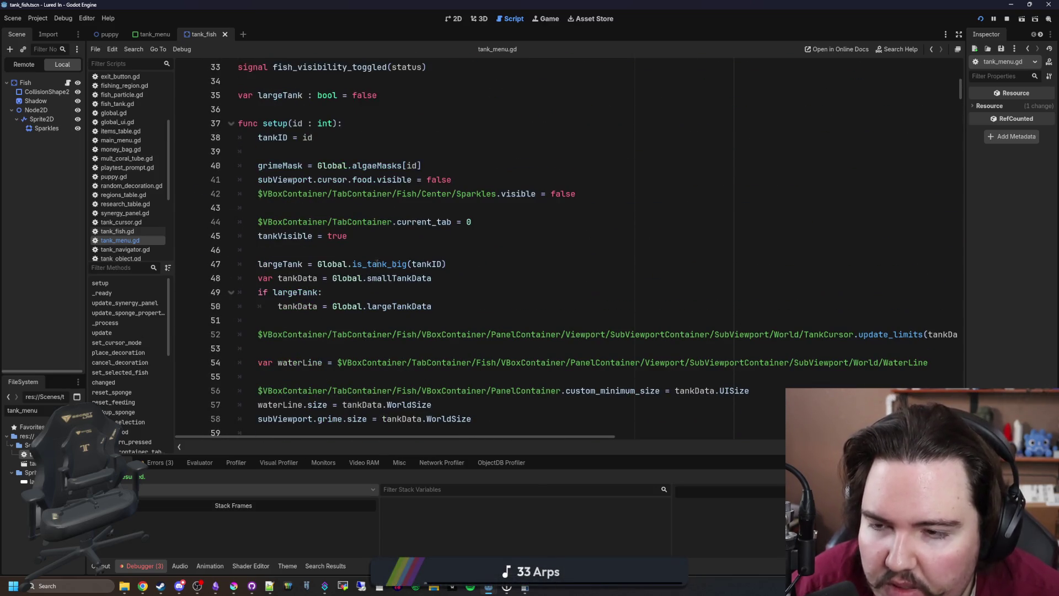
{"action": "scroll", "coordinate": [346, 260], "scroll_direction": "down", "scroll_amount": 7}
{"action": "scroll", "coordinate": [346, 259], "scroll_direction": "up", "scroll_amount": 9}
{"action": "left_click", "coordinate": [287, 235]}
{"action": "key", "text": "Return"}
{"action": "key", "text": "Return"}
{"action": "key", "text": "Up"}
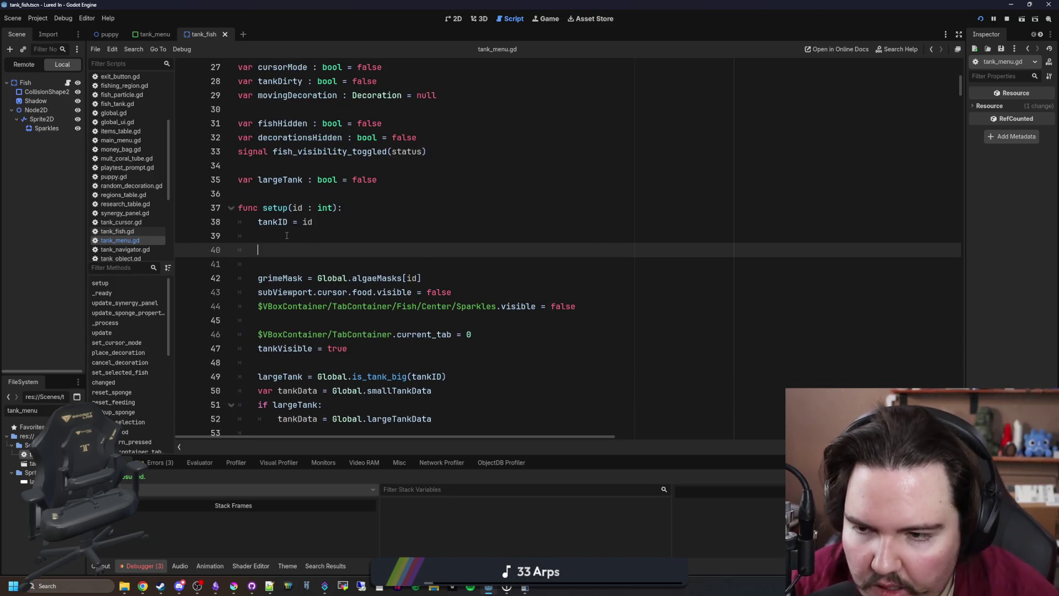
{"action": "type", "text": "update_sp"}
{"action": "key", "text": "Return"}
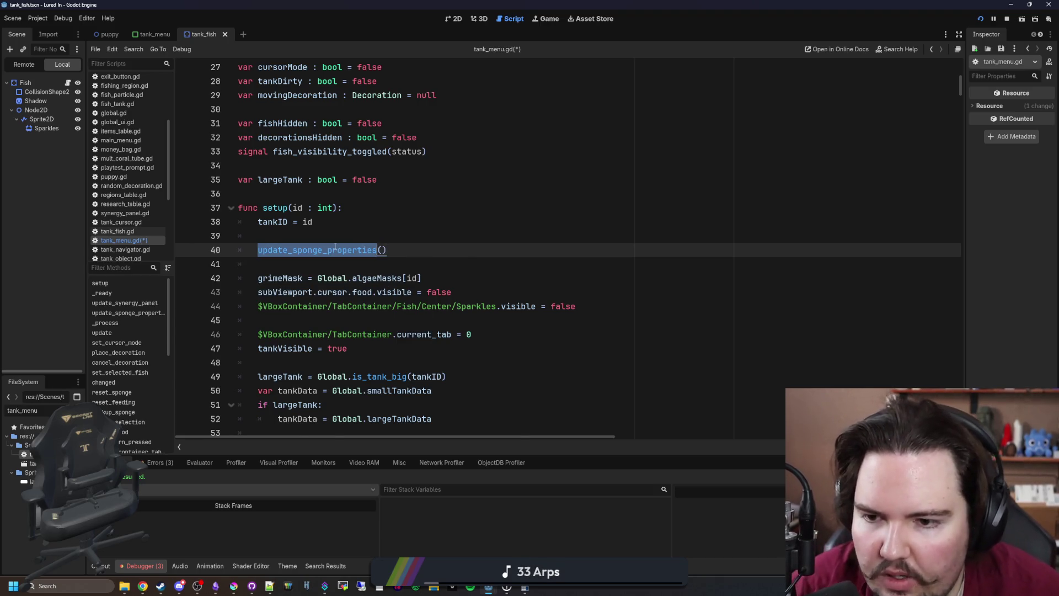
In _ready(), connect Global.upgrade_purchased to update_sponge_properties, then jump to that function's definition
{"action": "scroll", "coordinate": [436, 283], "scroll_direction": "down", "scroll_amount": 20}
{"action": "scroll", "coordinate": [436, 283], "scroll_direction": "down", "scroll_amount": 10}
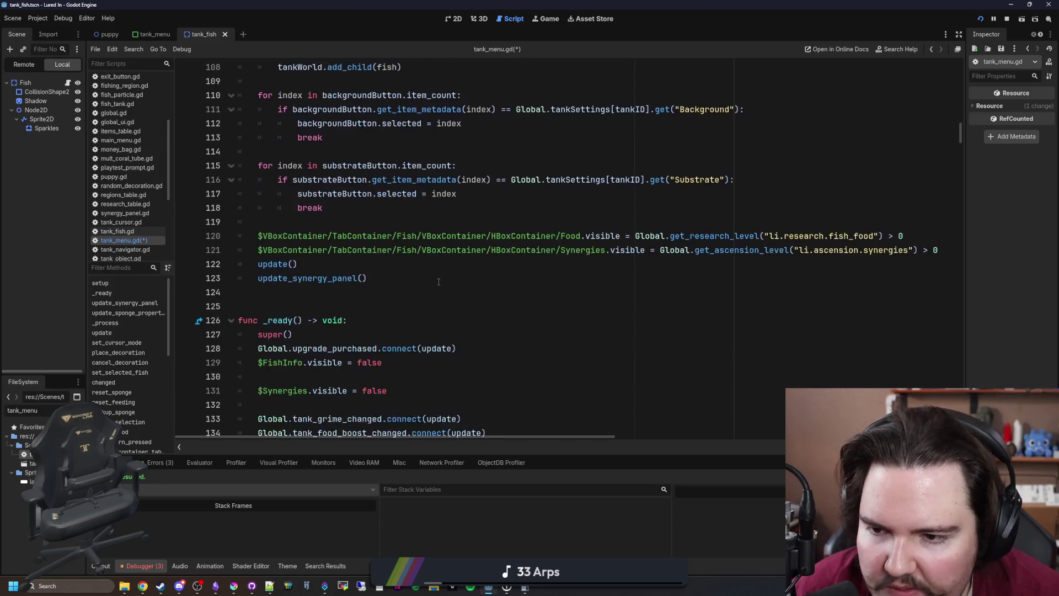
{"action": "left_click", "coordinate": [290, 281]}
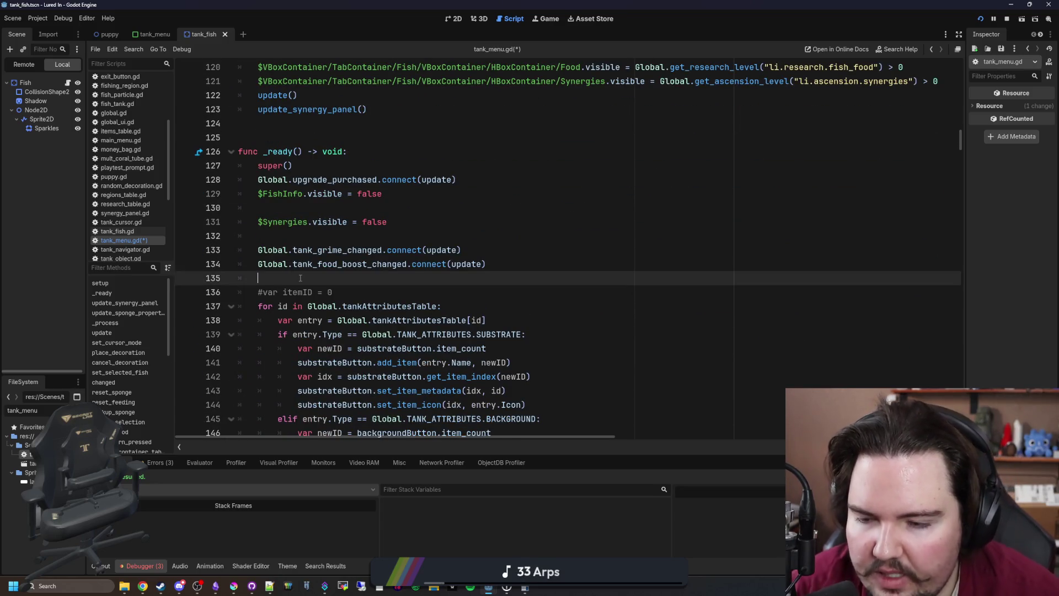
{"action": "key", "text": "Return"}
{"action": "key", "text": "Return"}
{"action": "type", "text": "Global.tank_up"}
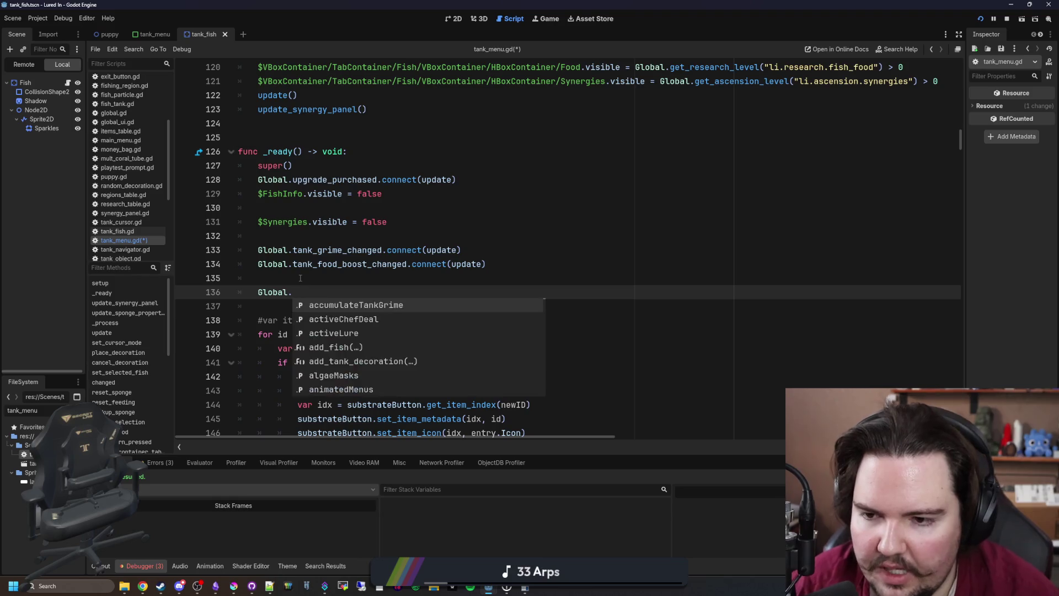
{"action": "key", "text": "BackSpace"}
{"action": "key", "text": "BackSpace"}
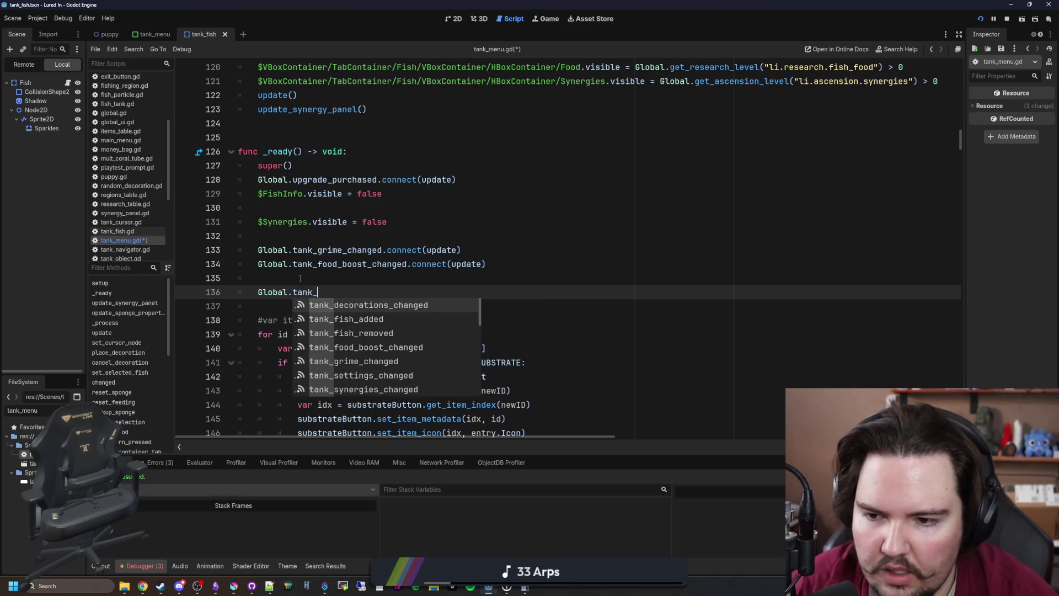
{"action": "key", "text": "BackSpace"}
{"action": "key", "text": "BackSpace"}
{"action": "key", "text": "BackSpace"}
{"action": "type", "text": "upgrade"}
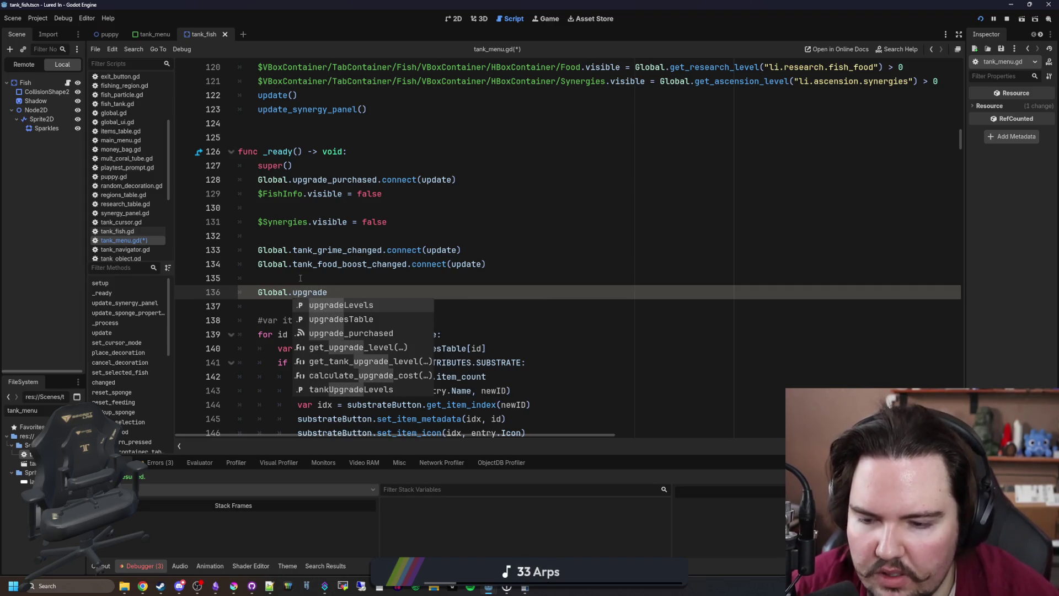
{"action": "key", "text": "Down"}
{"action": "key", "text": "Down"}
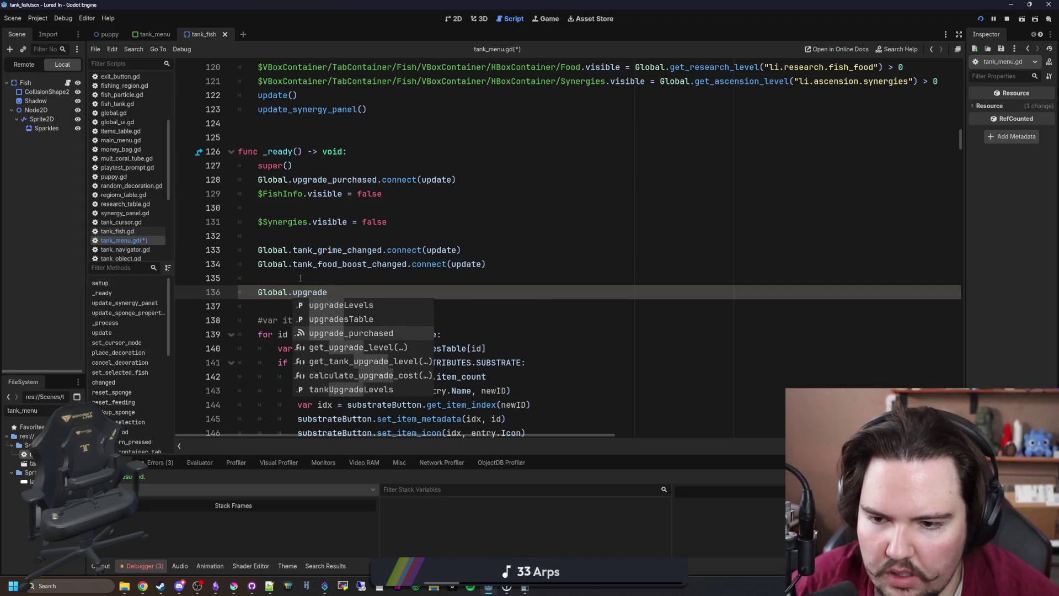
{"action": "key", "text": "Return"}
{"action": "type", "text": "connect(update_sponge_properties"}
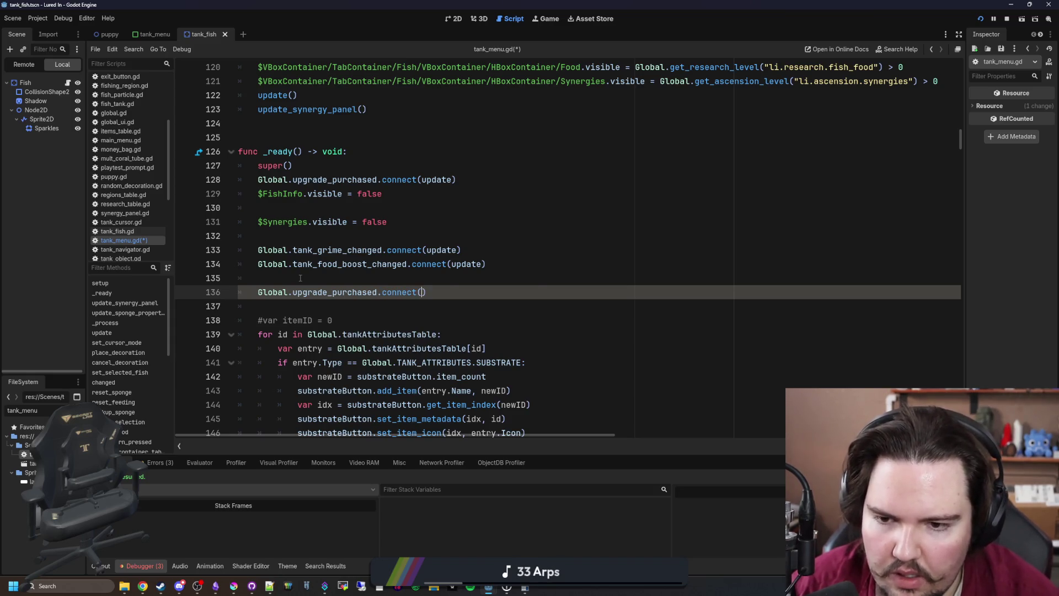
{"action": "key", "text": "Up"}
{"action": "key", "text": "Up"}
{"action": "key", "text": "Delete"}
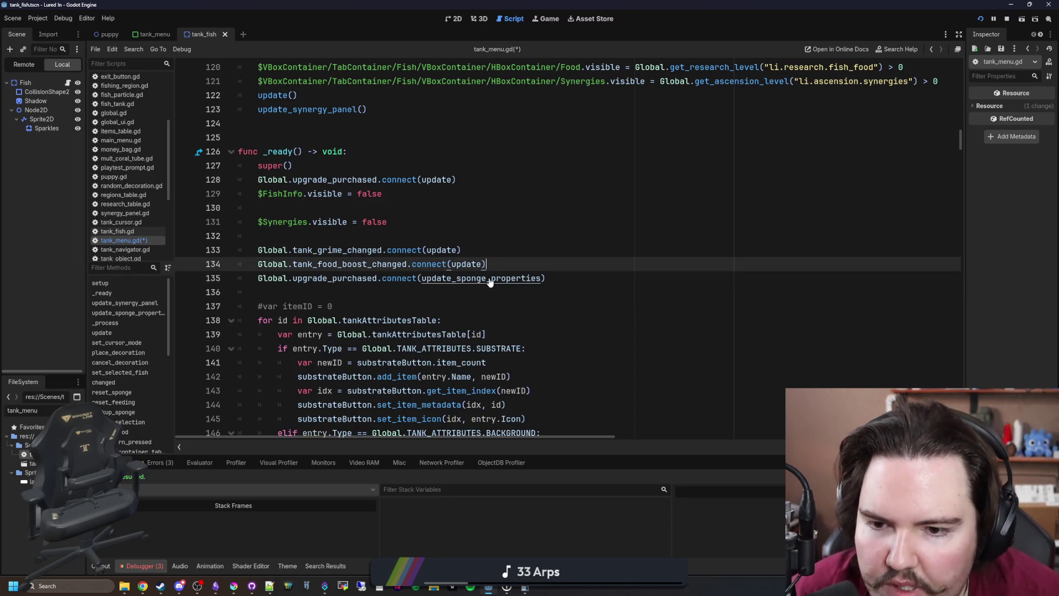
{"action": "left_click", "coordinate": [490, 279], "text": "ctrl"}
{"action": "left_click", "coordinate": [490, 278], "text": "ctrl"}
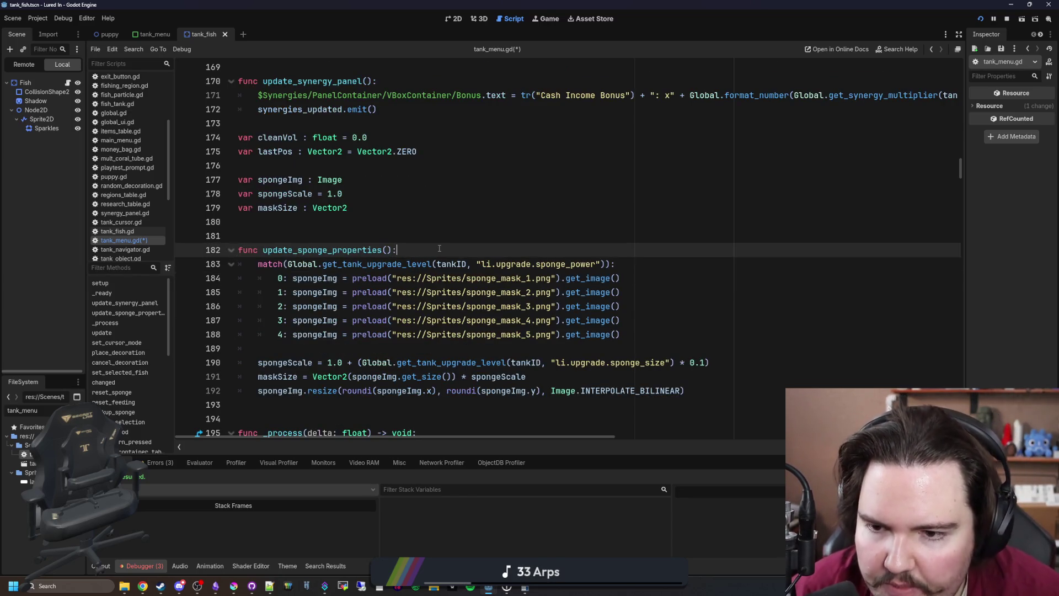
Start update_sponge_properties() with 'if !is_visible_in_tree(): return' and save the script
{"action": "key", "text": "Return"}
{"action": "type", "text": "if is_"}
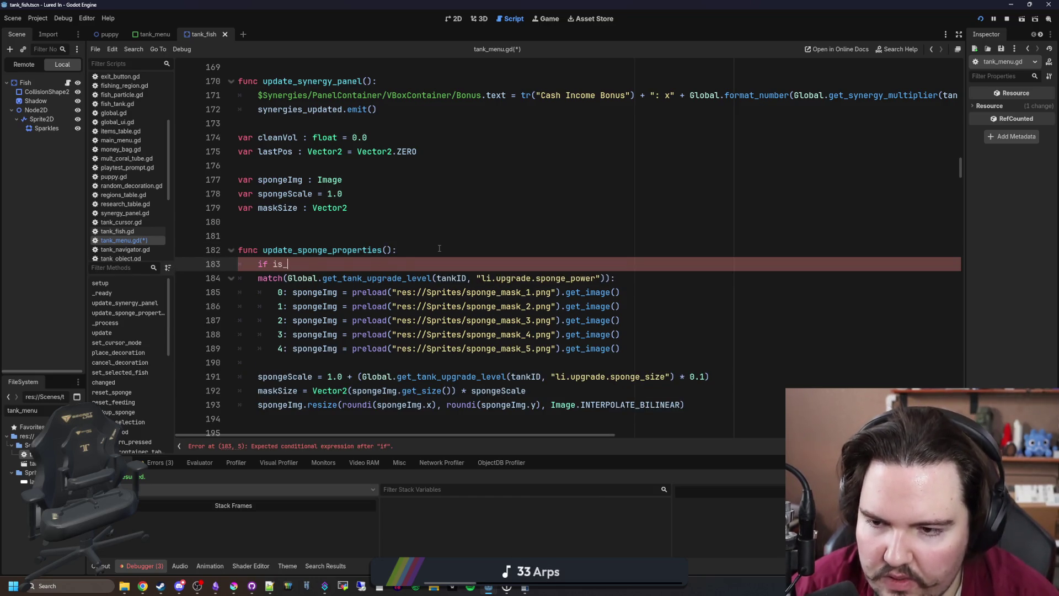
{"action": "type", "text": "vis"}
{"action": "key", "text": "Return"}
{"action": "type", "text": "turn"}
{"action": "left_click", "coordinate": [273, 263]}
{"action": "type", "text": "!"}
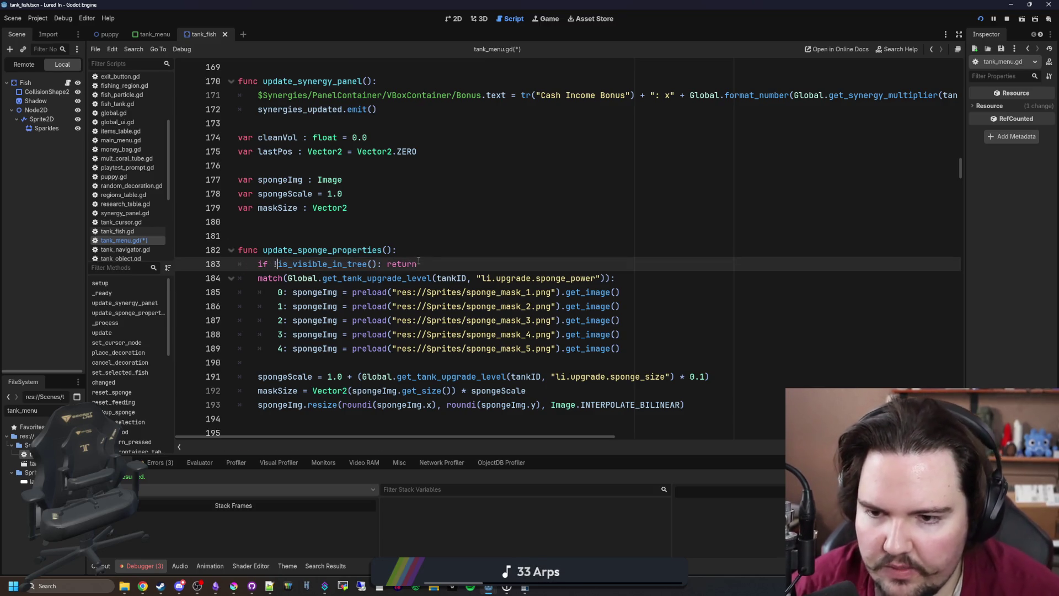
{"action": "key", "text": "End"}
{"action": "key", "text": "Return"}
{"action": "left_click", "coordinate": [305, 235]}
{"action": "scroll", "coordinate": [304, 235], "scroll_direction": "down", "scroll_amount": 1}
{"action": "key", "text": "ctrl+s"}
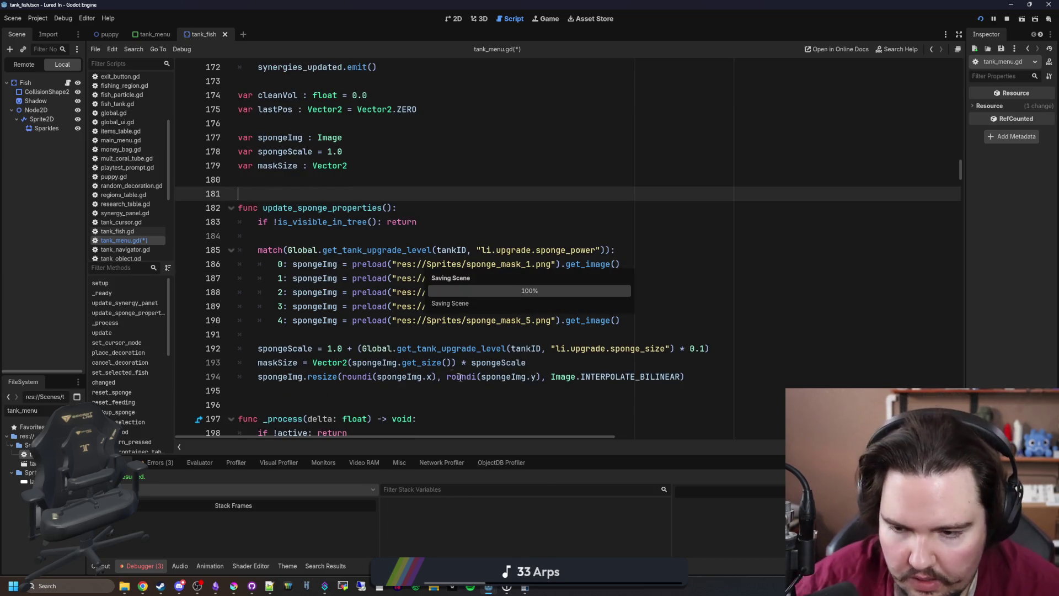
Add print("update") after the resize call, save, and run the game
{"action": "left_click", "coordinate": [708, 375]}
{"action": "key", "text": "Return"}
{"action": "type", "text": "p"}
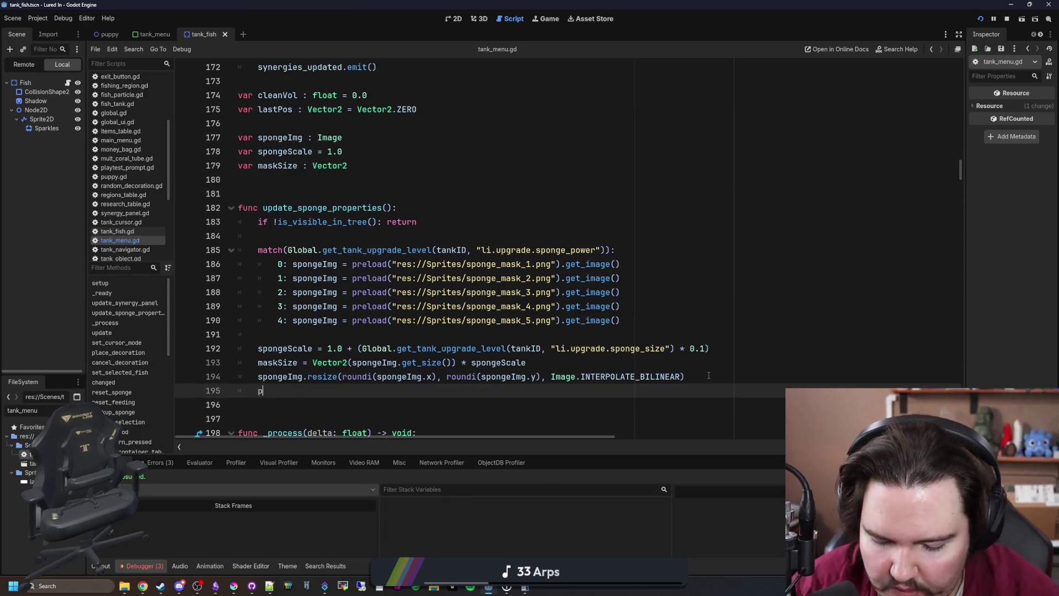
{"action": "type", "text": "rint(\"update"}
{"action": "left_click", "coordinate": [709, 375]}
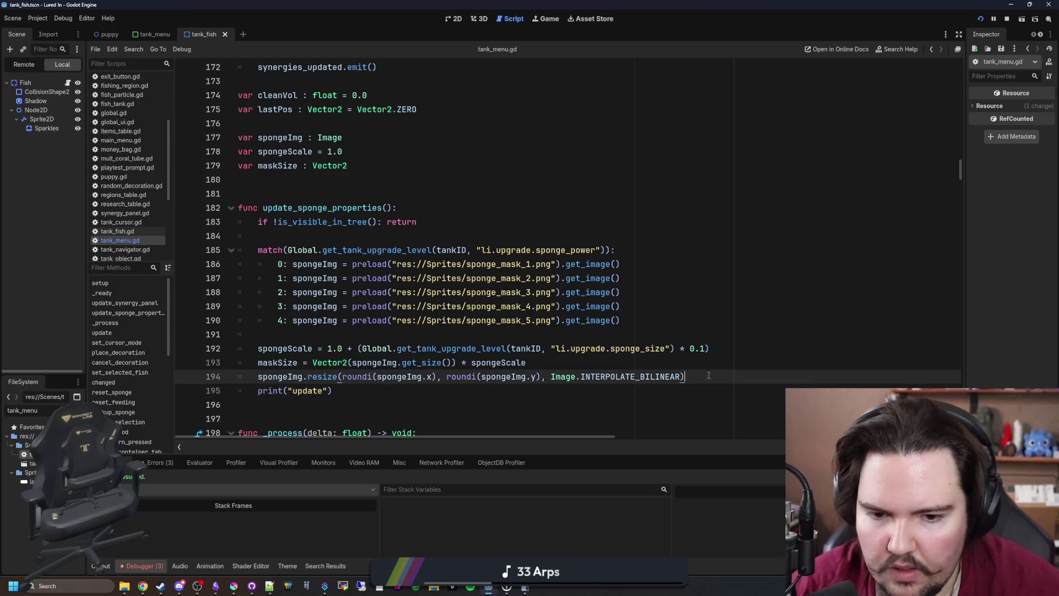
{"action": "key", "text": "ctrl+s"}
{"action": "left_click", "coordinate": [606, 335]}
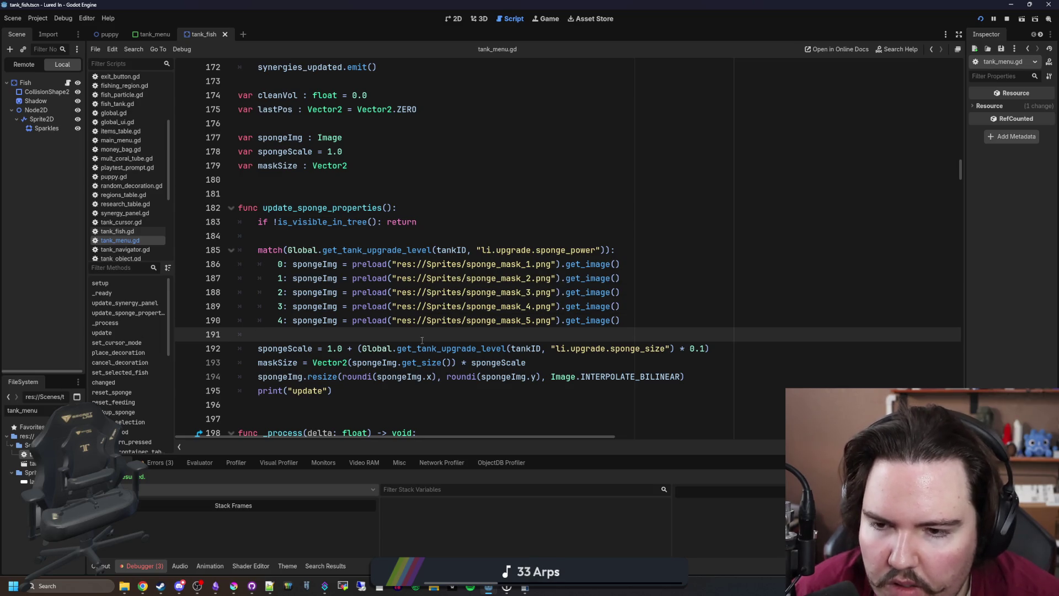
{"action": "key", "text": "ctrl+s"}
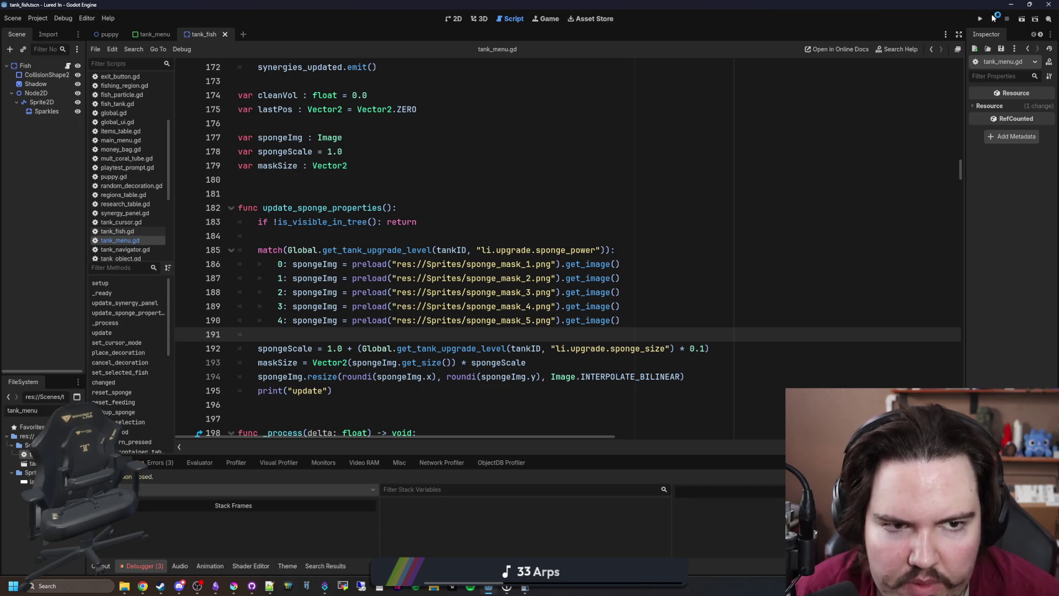
{"action": "left_click", "coordinate": [981, 19]}
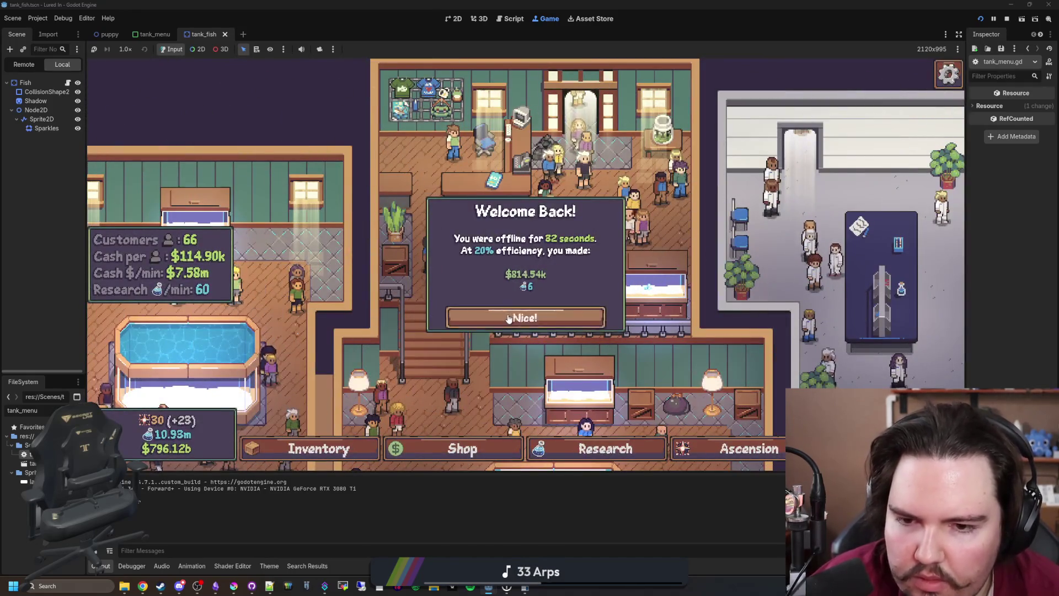
Dismiss Welcome Back and open Fish Tank 7, then jump from the Debugger Errors list to tank_menu.gd:254
{"action": "left_click", "coordinate": [529, 317]}
{"action": "scroll", "coordinate": [496, 165], "scroll_direction": "up", "scroll_amount": 3}
{"action": "scroll", "coordinate": [496, 164], "scroll_direction": "down", "scroll_amount": 3}
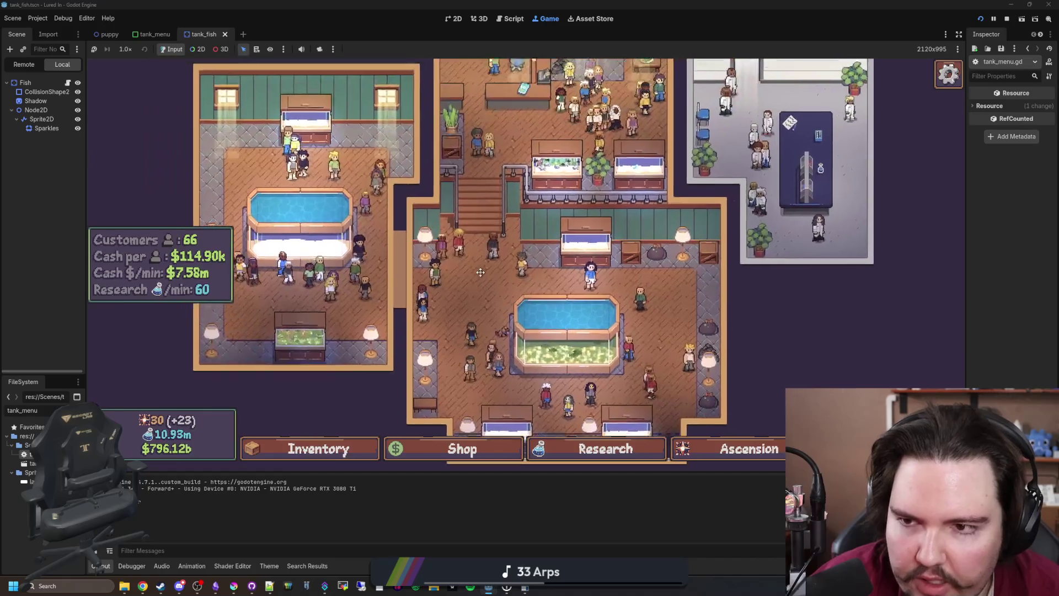
{"action": "left_click", "coordinate": [318, 350]}
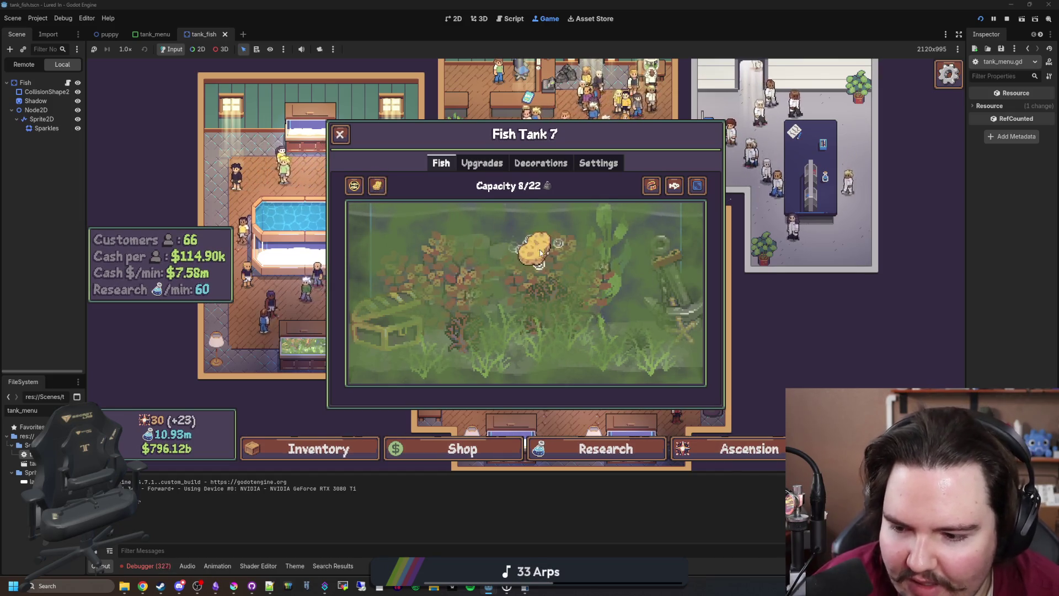
{"action": "left_click", "coordinate": [148, 565]}
{"action": "left_click", "coordinate": [164, 462]}
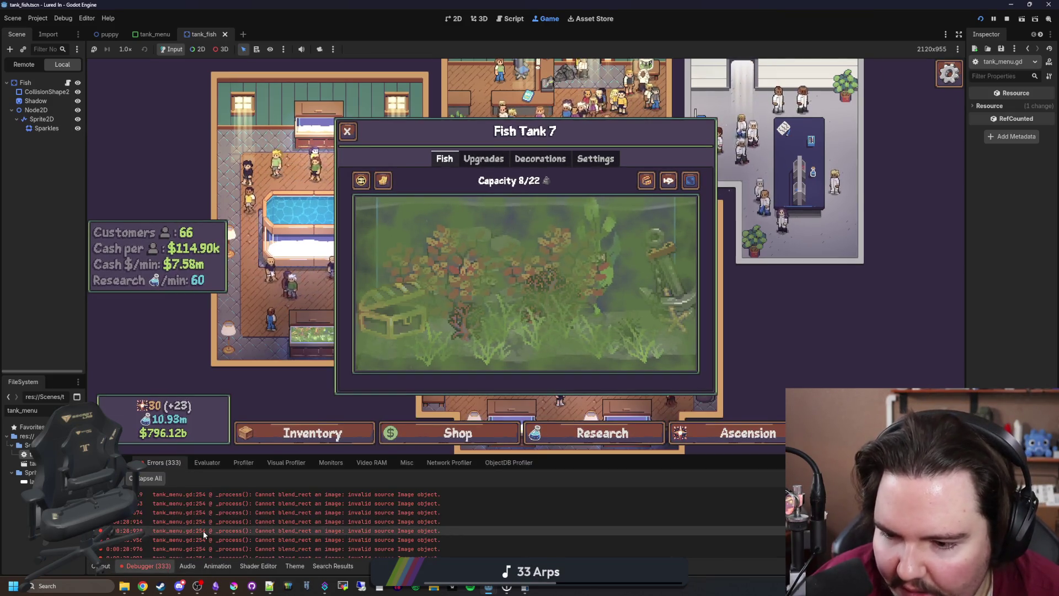
{"action": "double_click", "coordinate": [402, 539]}
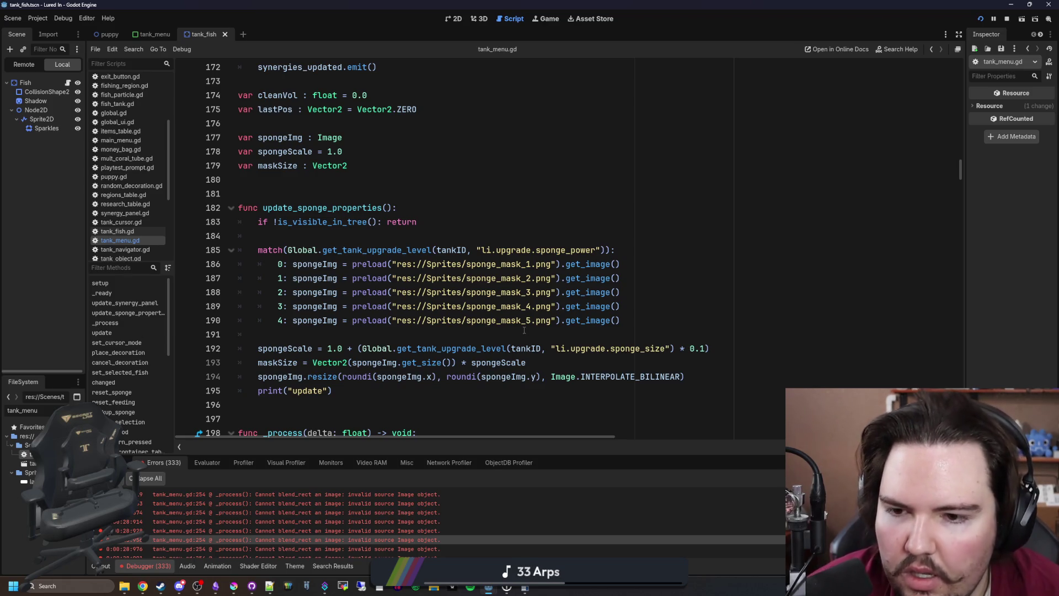
Look at get_tank_upgrade_level in global.gd, then return to tank_menu.gd
{"action": "left_click", "coordinate": [395, 251], "text": "ctrl"}
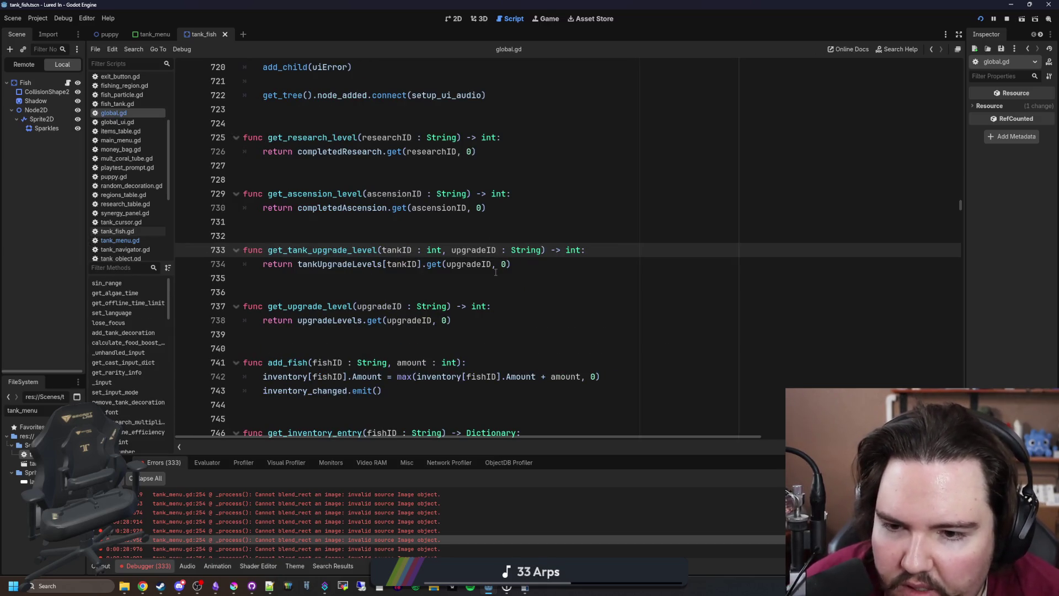
{"action": "key", "text": "alt+Left"}
{"action": "left_click", "coordinate": [350, 241]}
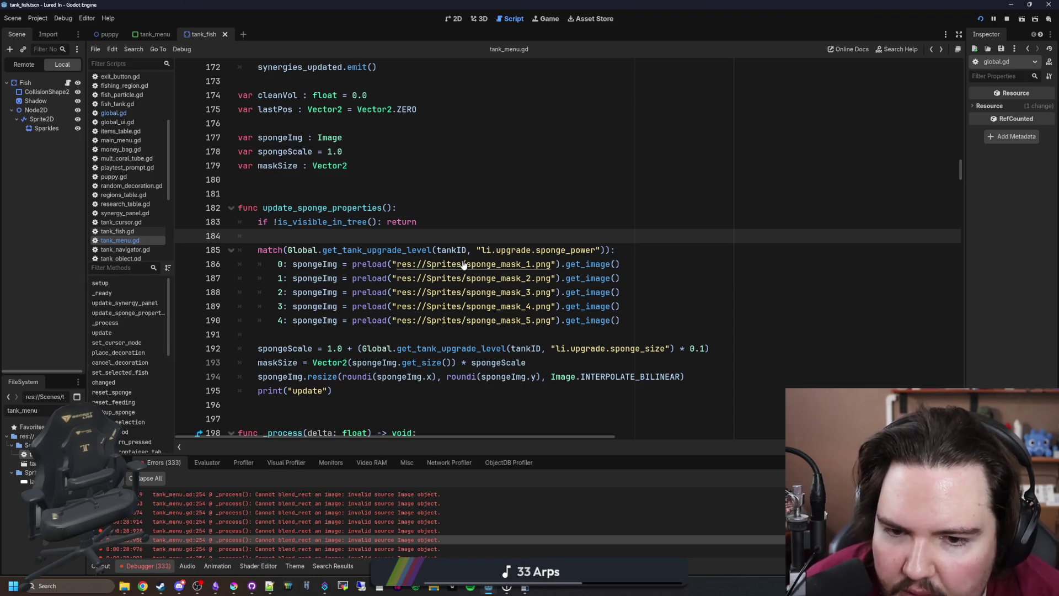
Inspect the sponge_mask_1.png texture resource, then switch the bottom panel to Output
{"action": "left_click", "coordinate": [520, 263]}
{"action": "left_click", "coordinate": [521, 264], "text": "ctrl"}
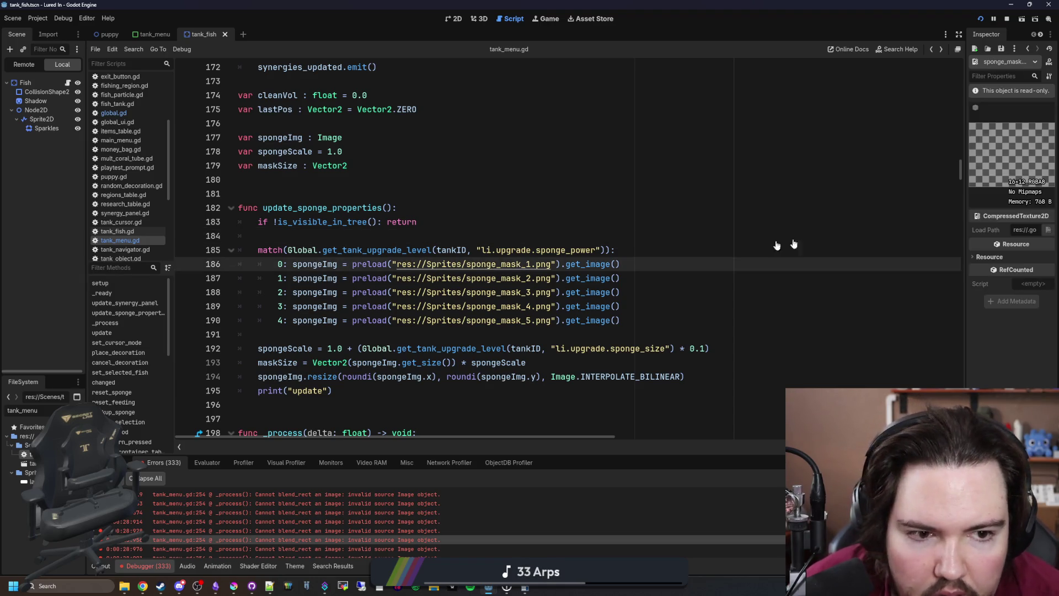
{"action": "left_click_drag", "start_coordinate": [966, 196], "coordinate": [912, 196]}
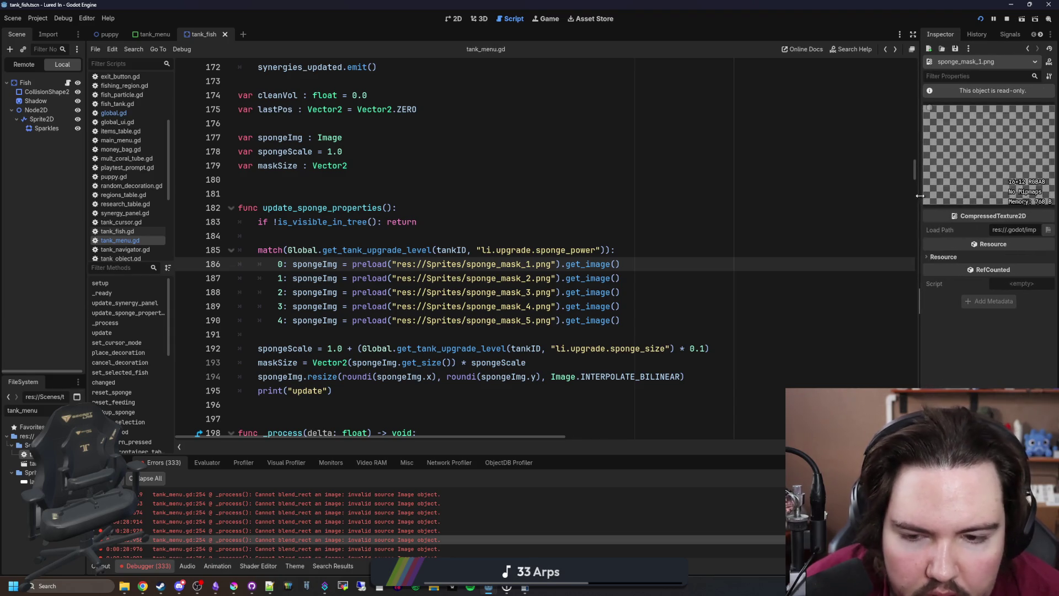
{"action": "left_click", "coordinate": [489, 236]}
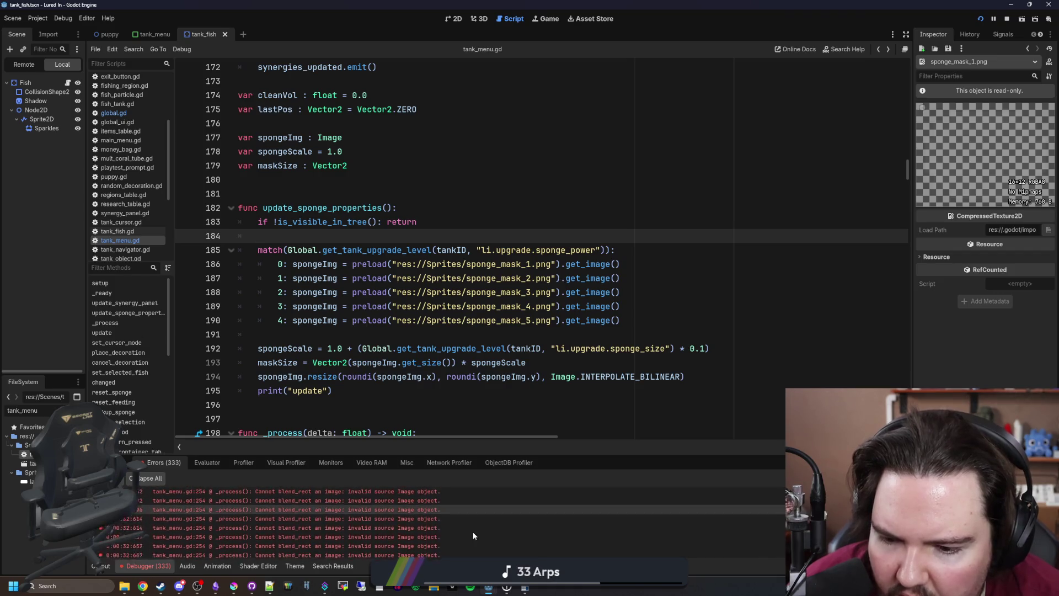
{"action": "left_click", "coordinate": [102, 566]}
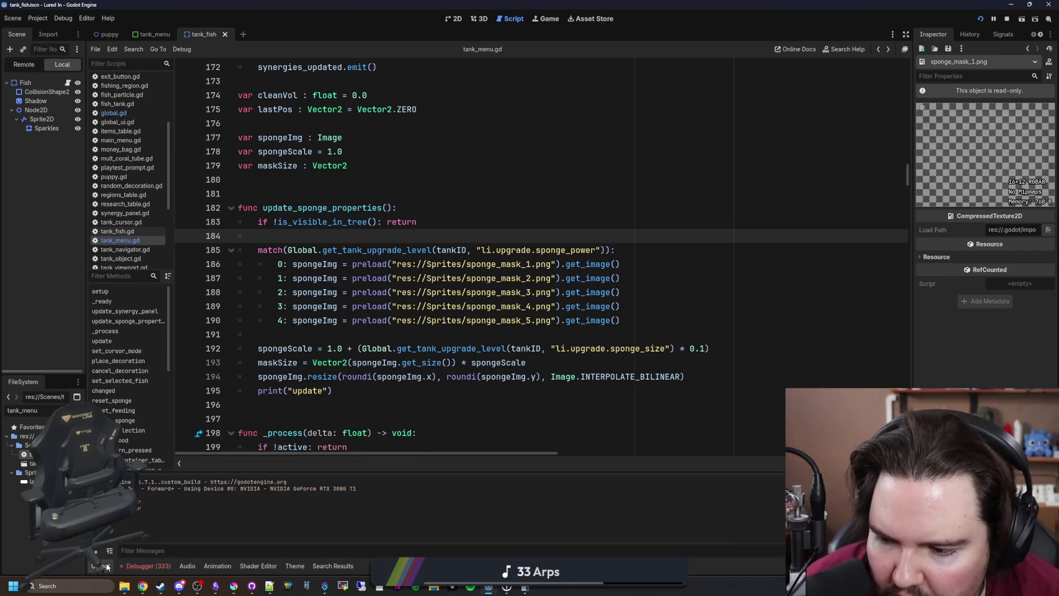
Save tank_menu.gd, rerun with F5, and trigger the line 194 invalid 'x' access on Image
{"action": "left_click", "coordinate": [264, 334]}
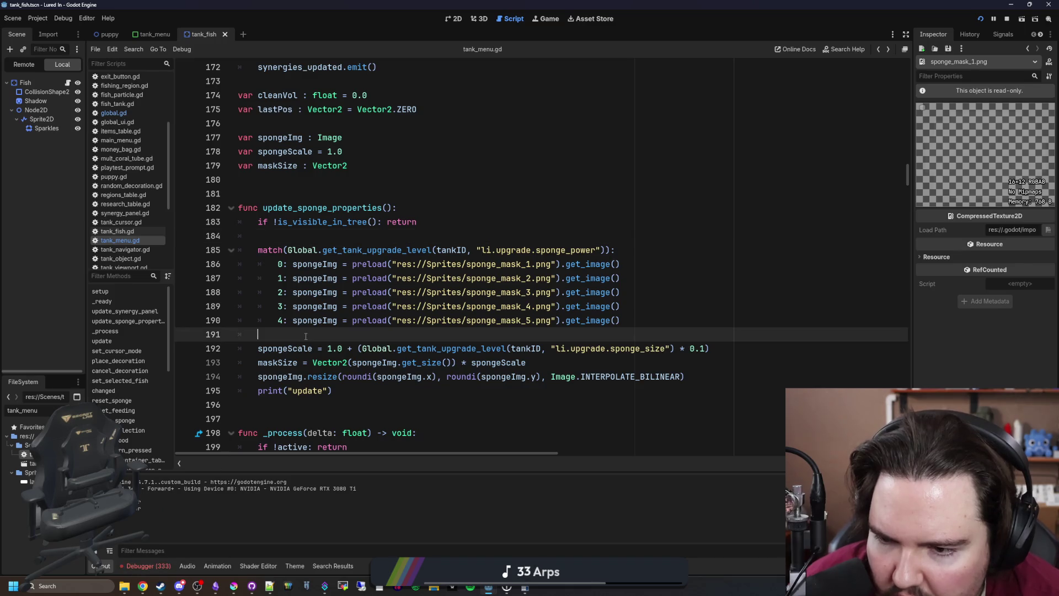
{"action": "key", "text": "ctrl+s"}
{"action": "key", "text": "F5"}
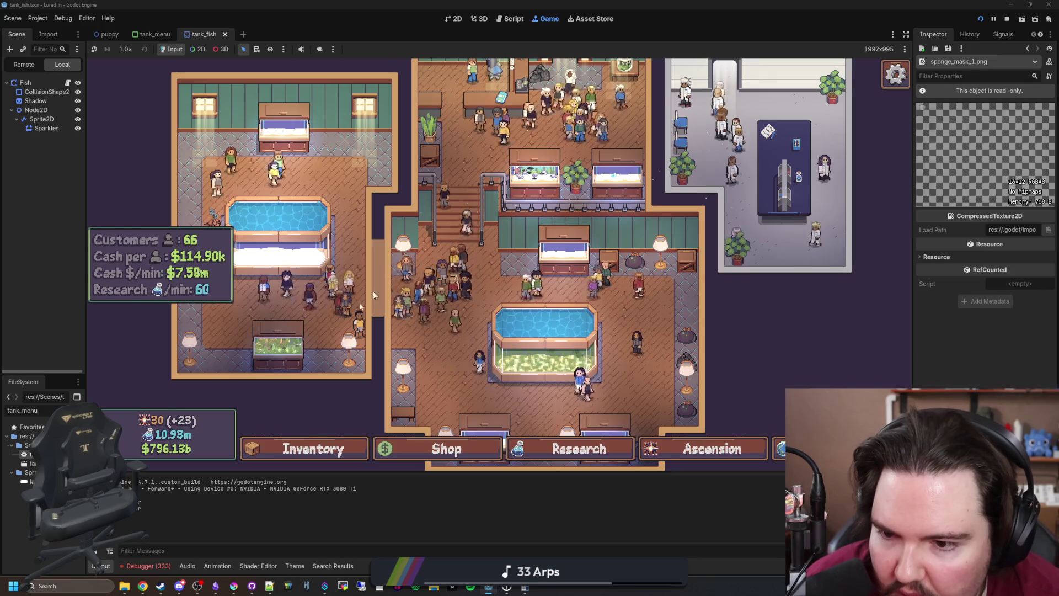
{"action": "left_click", "coordinate": [295, 364]}
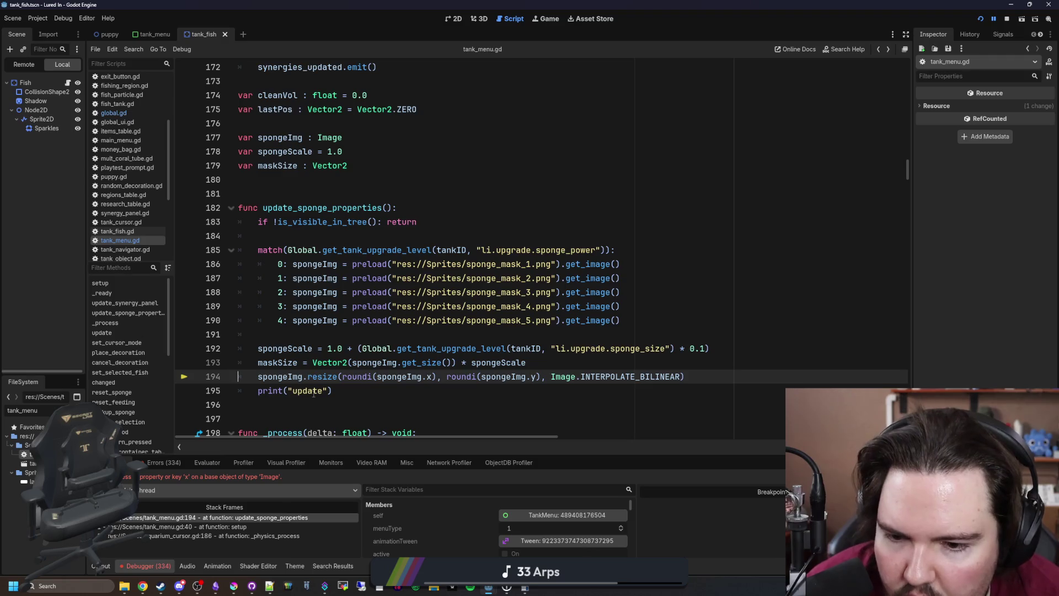
{"action": "left_click", "coordinate": [365, 392]}
Replace spongeImg with maskSize in both roundi calls of the resize line and save
{"action": "double_click", "coordinate": [277, 363]}
{"action": "key", "text": "ctrl+c"}
{"action": "double_click", "coordinate": [394, 376]}
{"action": "key", "text": "ctrl+v"}
{"action": "double_click", "coordinate": [498, 376]}
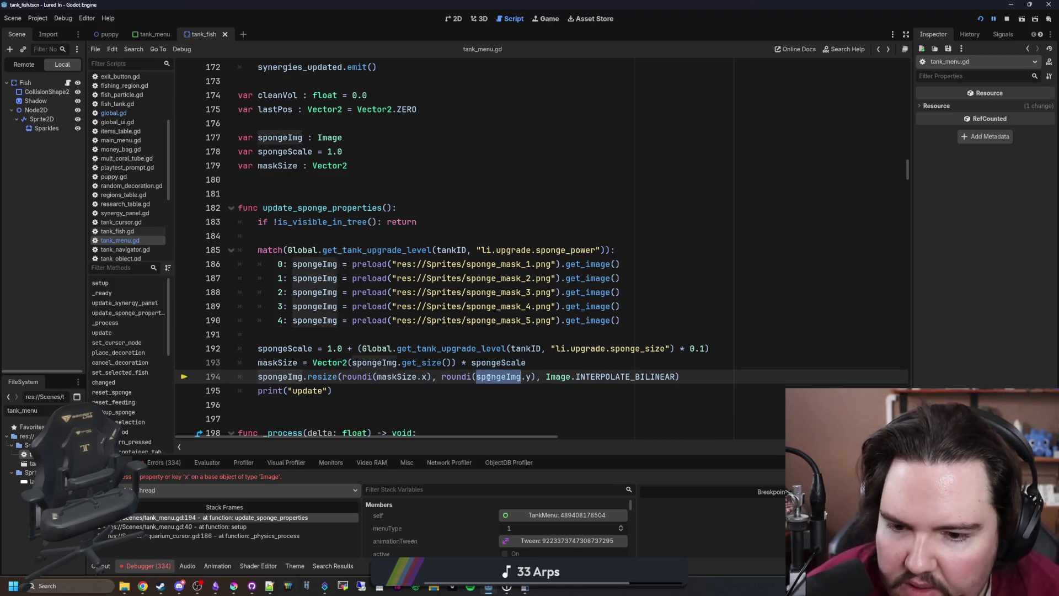
{"action": "key", "text": "ctrl+v"}
{"action": "left_click", "coordinate": [466, 392]}
{"action": "key", "text": "ctrl+s"}
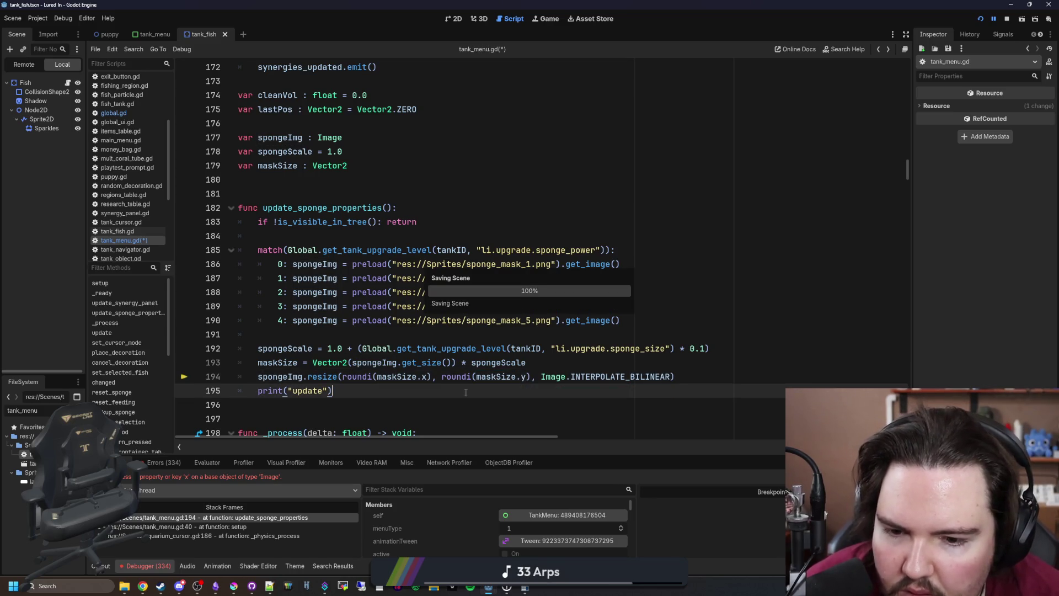
Delete the is_visible_in_tree return guard from update_sponge_properties and save
{"action": "scroll", "coordinate": [465, 393], "scroll_direction": "down", "scroll_amount": 1}
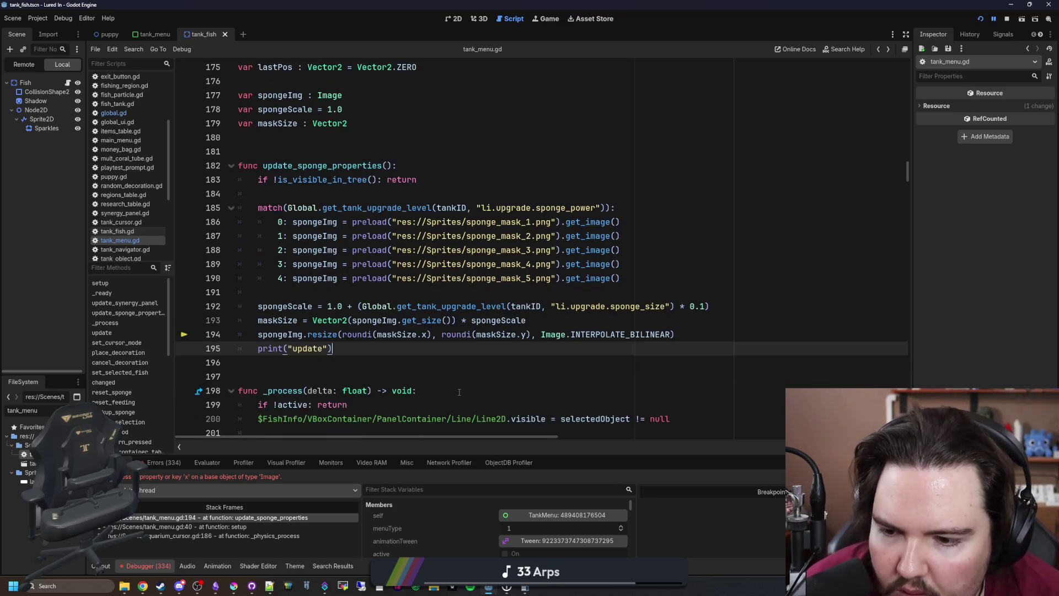
{"action": "left_click", "coordinate": [273, 195]}
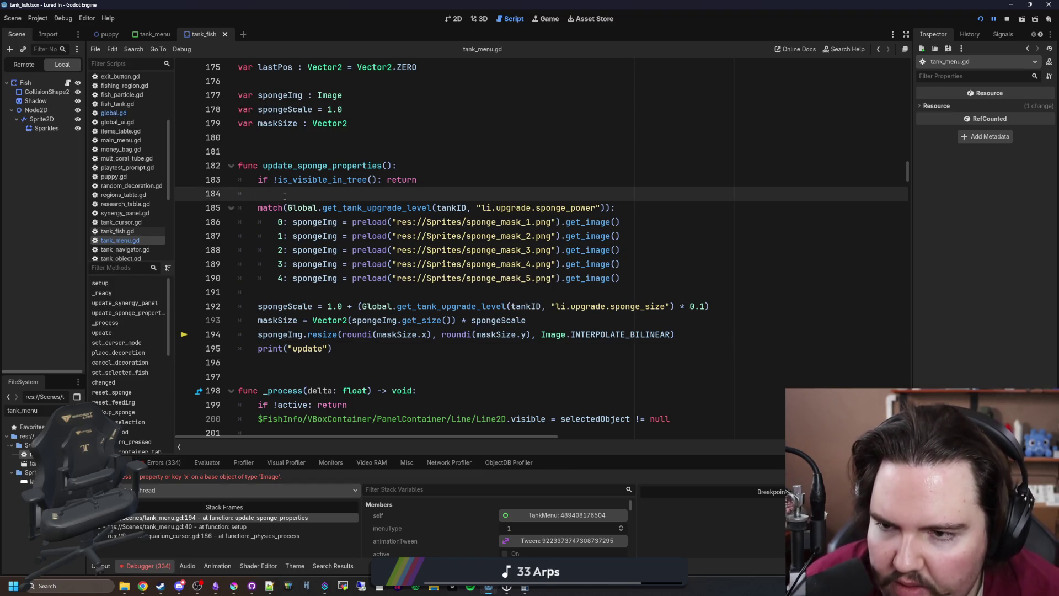
{"action": "left_click_drag", "start_coordinate": [284, 196], "coordinate": [238, 180]}
{"action": "key", "text": "BackSpace"}
{"action": "left_click", "coordinate": [310, 138]}
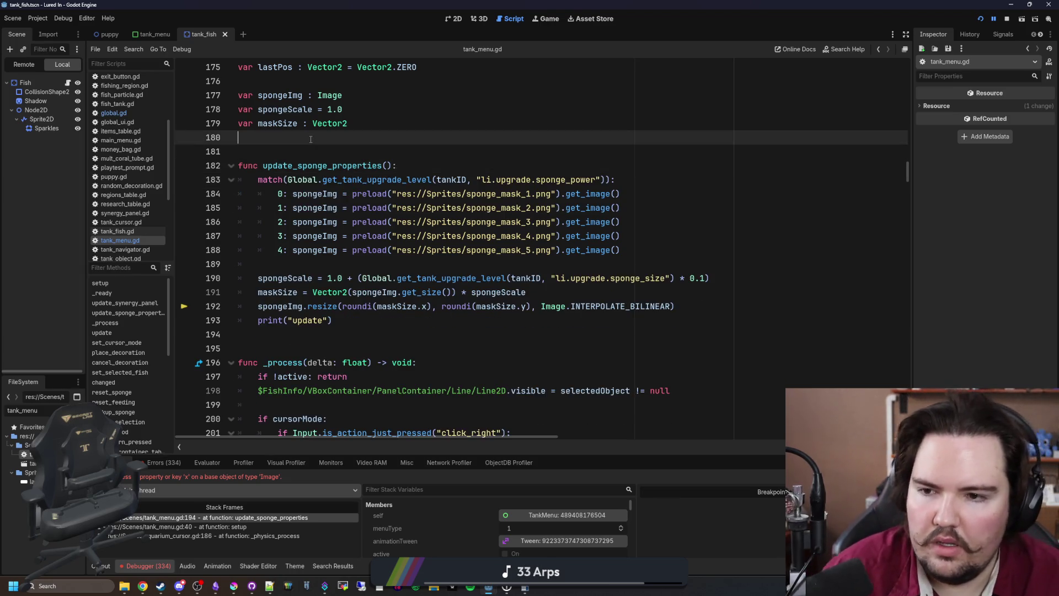
{"action": "key", "text": "ctrl+s"}
{"action": "scroll", "coordinate": [314, 311], "scroll_direction": "down", "scroll_amount": 4}
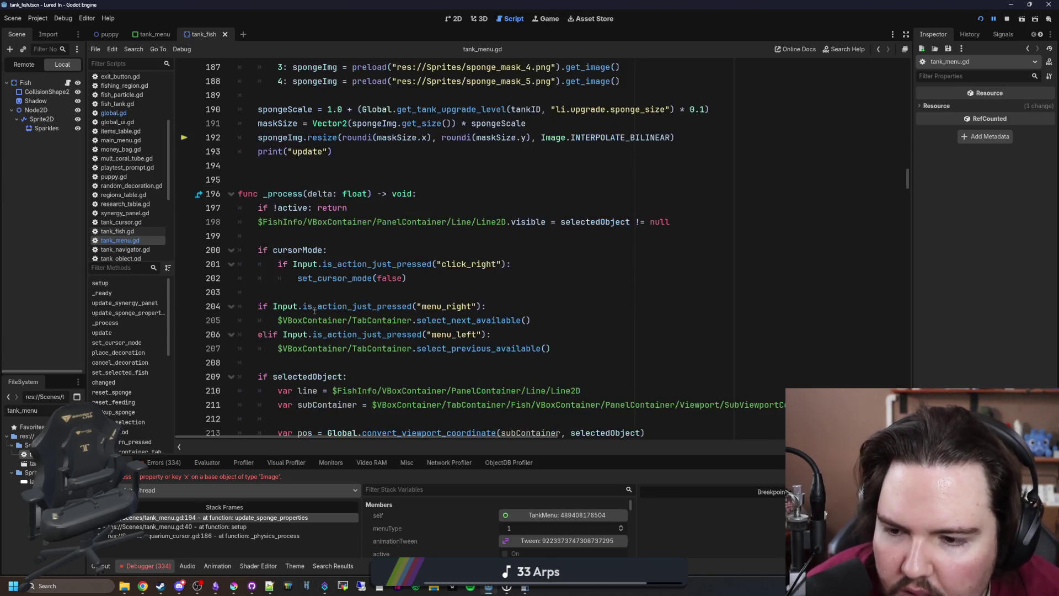
{"action": "scroll", "coordinate": [315, 310], "scroll_direction": "down", "scroll_amount": 9}
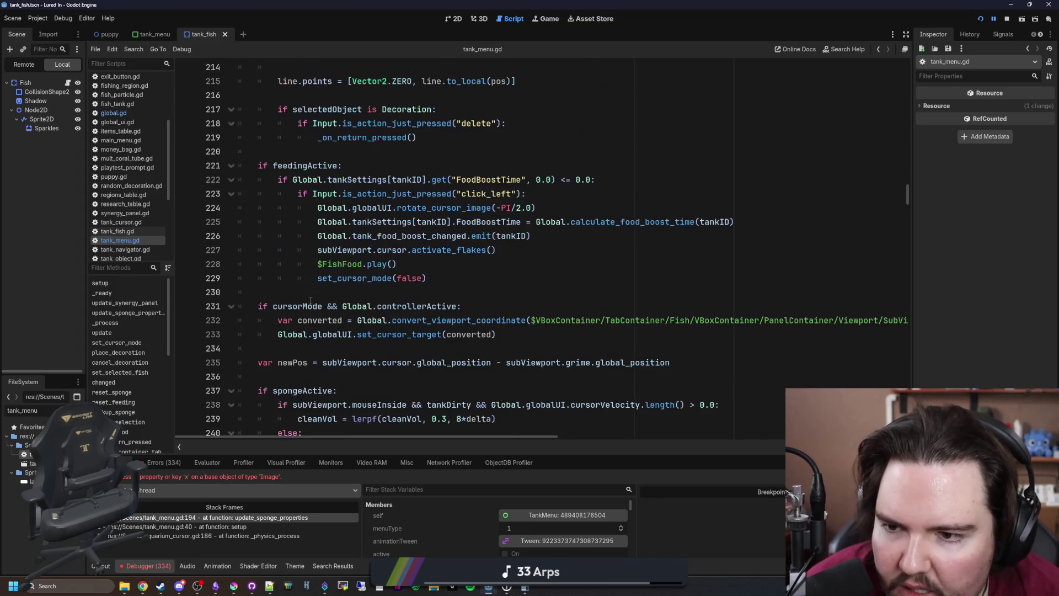
Search the script for 'update' occurrences, then for 'setup'
{"action": "left_click", "coordinate": [426, 287]}
{"action": "key", "text": "ctrl+f"}
{"action": "type", "text": "update"}
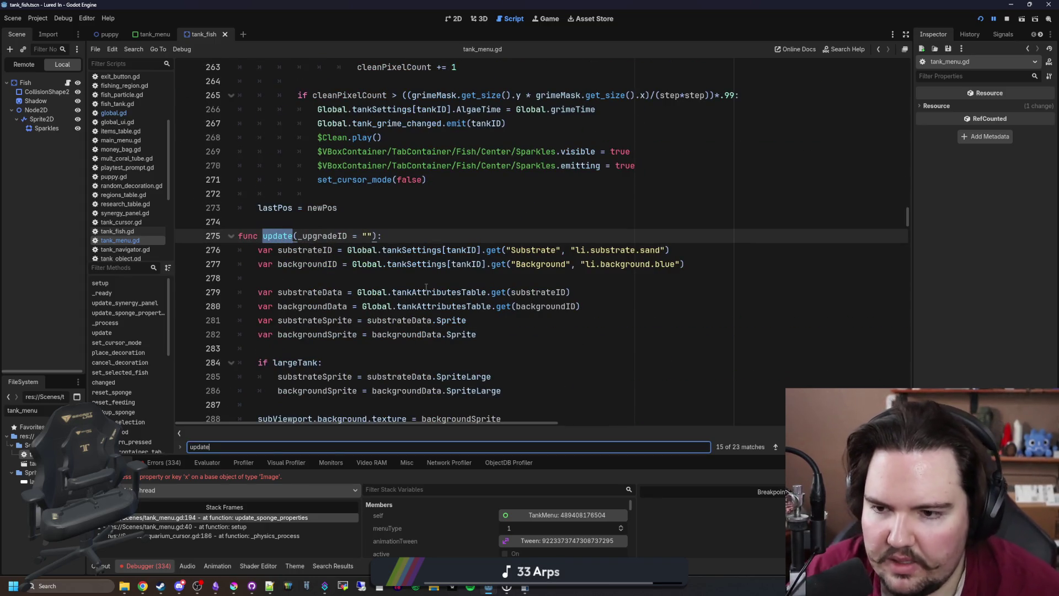
{"action": "key", "text": "Return"}
{"action": "left_click", "coordinate": [126, 237]}
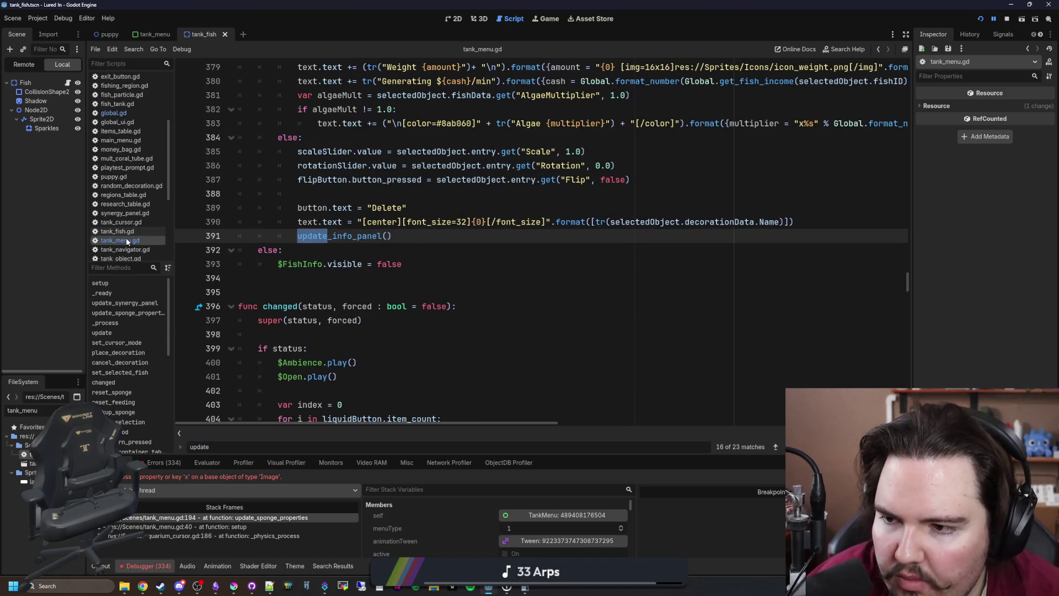
{"action": "key", "text": "F3"}
{"action": "key", "text": "F3"}
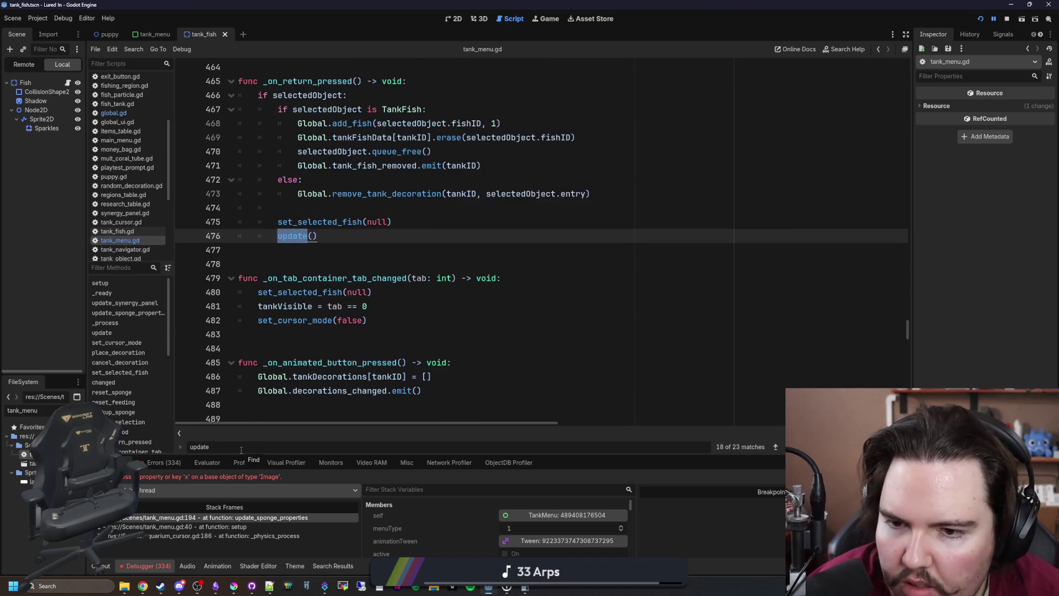
{"action": "key", "text": "ctrl+f"}
{"action": "type", "text": "setup"}
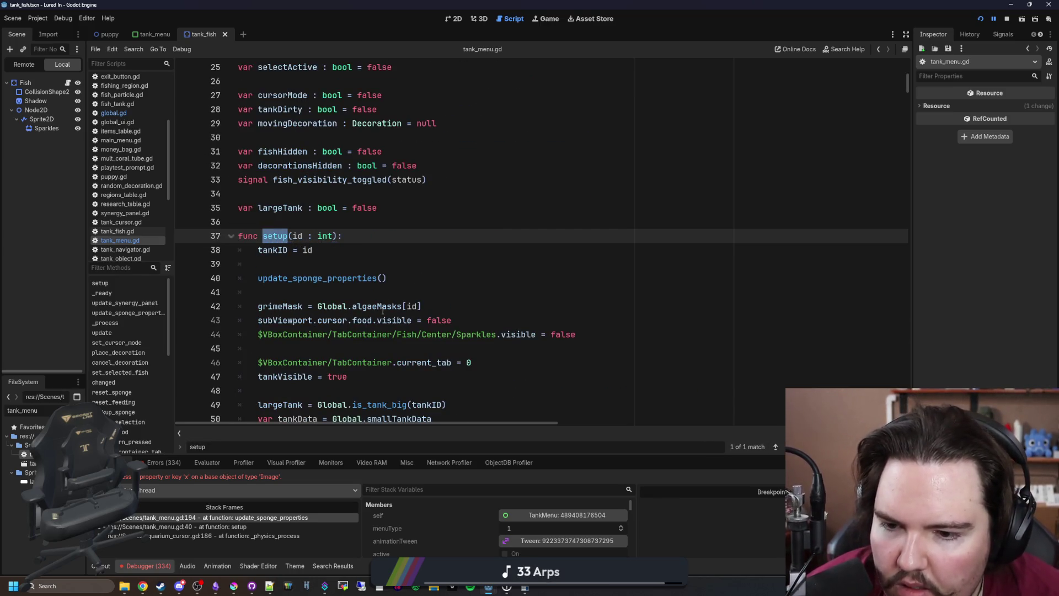
{"action": "scroll", "coordinate": [383, 310], "scroll_direction": "down", "scroll_amount": 6}
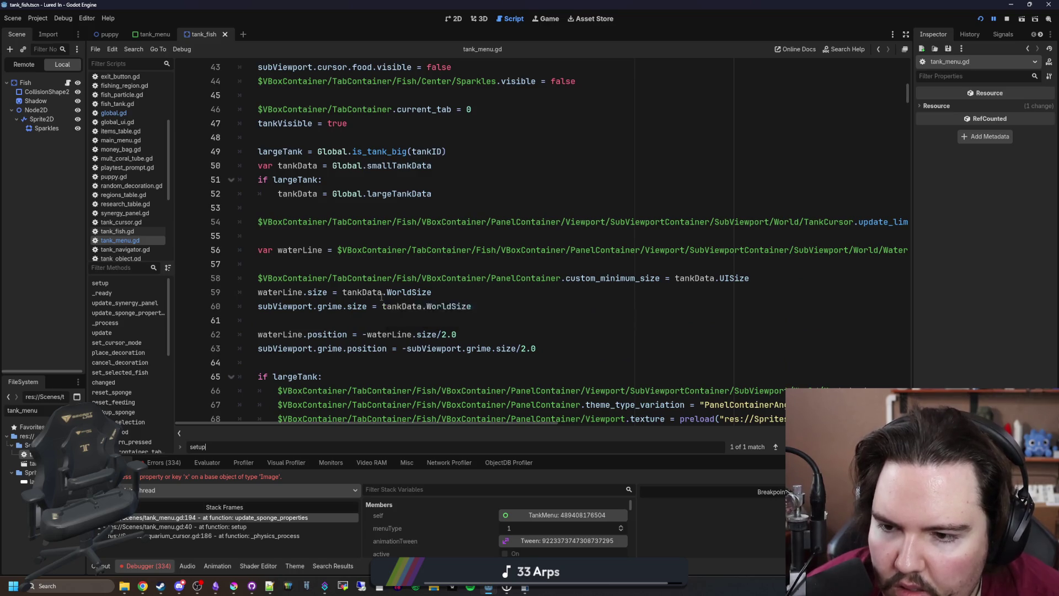
{"action": "scroll", "coordinate": [381, 298], "scroll_direction": "down", "scroll_amount": 11}
{"action": "scroll", "coordinate": [381, 298], "scroll_direction": "down", "scroll_amount": 10}
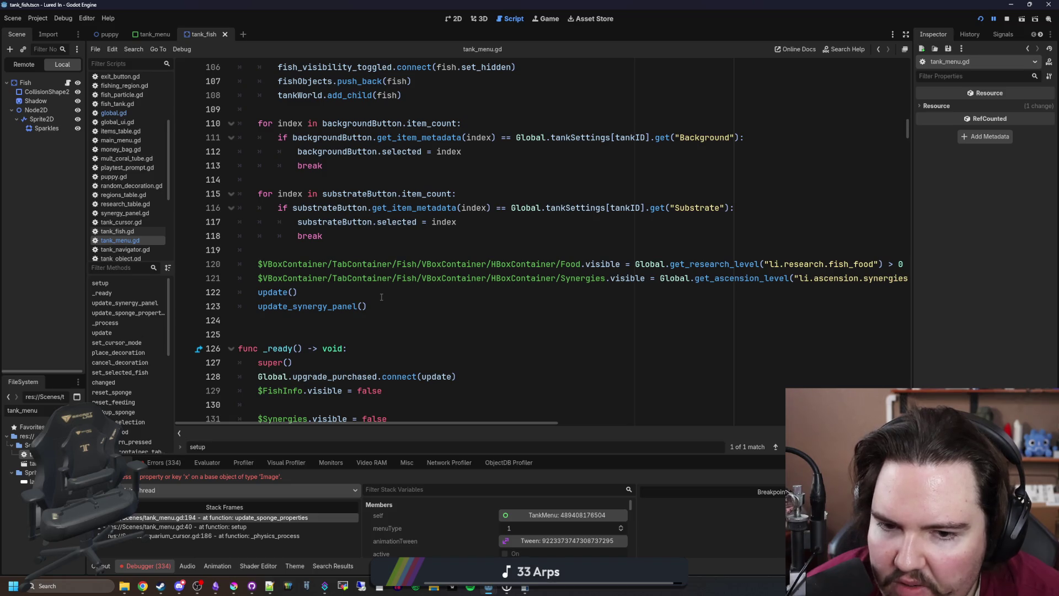
{"action": "scroll", "coordinate": [353, 281], "scroll_direction": "up", "scroll_amount": 20}
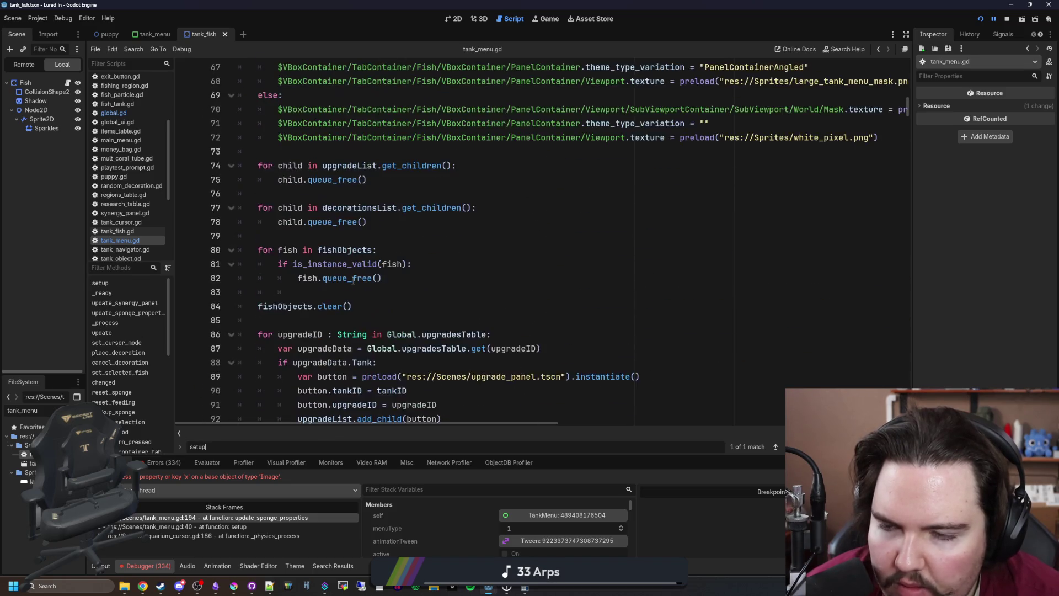
{"action": "scroll", "coordinate": [353, 281], "scroll_direction": "up", "scroll_amount": 4}
{"action": "left_click_drag", "start_coordinate": [387, 235], "coordinate": [257, 236]}
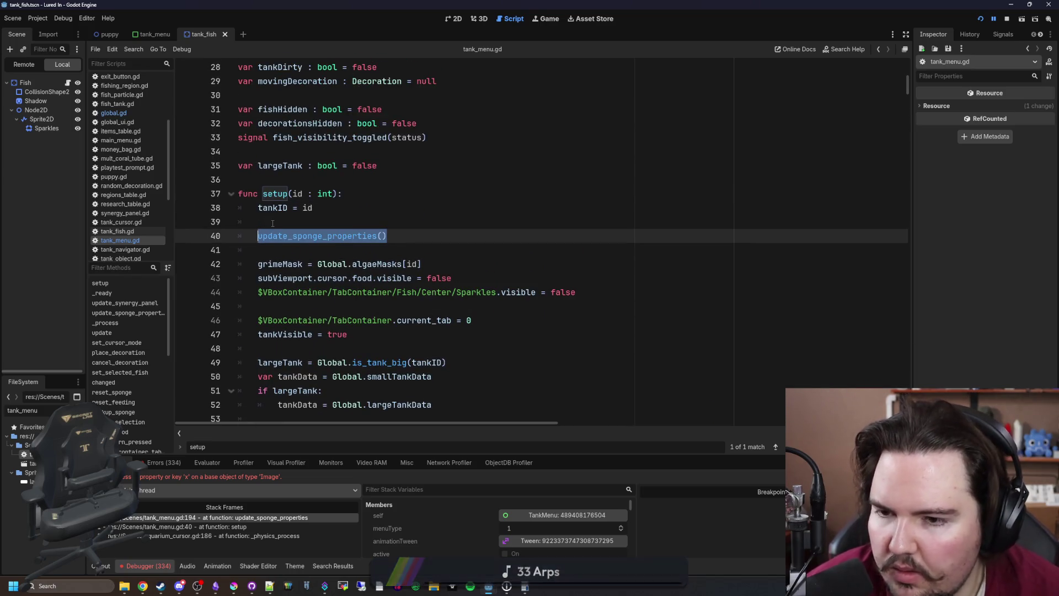
Review setup() and _ready(), then go to the func update definition and its body
{"action": "left_click", "coordinate": [281, 226]}
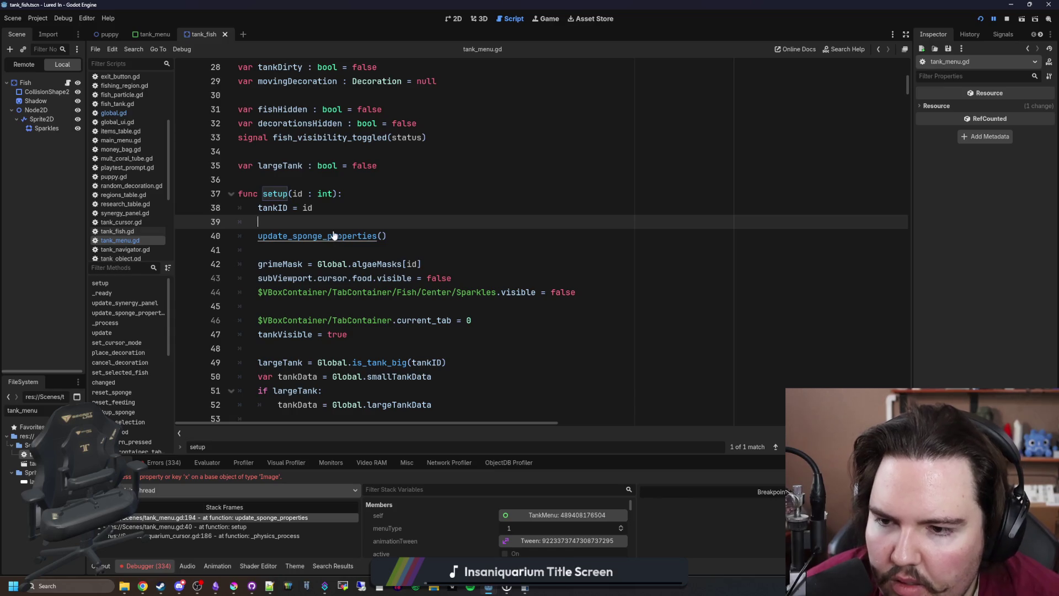
{"action": "scroll", "coordinate": [333, 236], "scroll_direction": "down", "scroll_amount": 9}
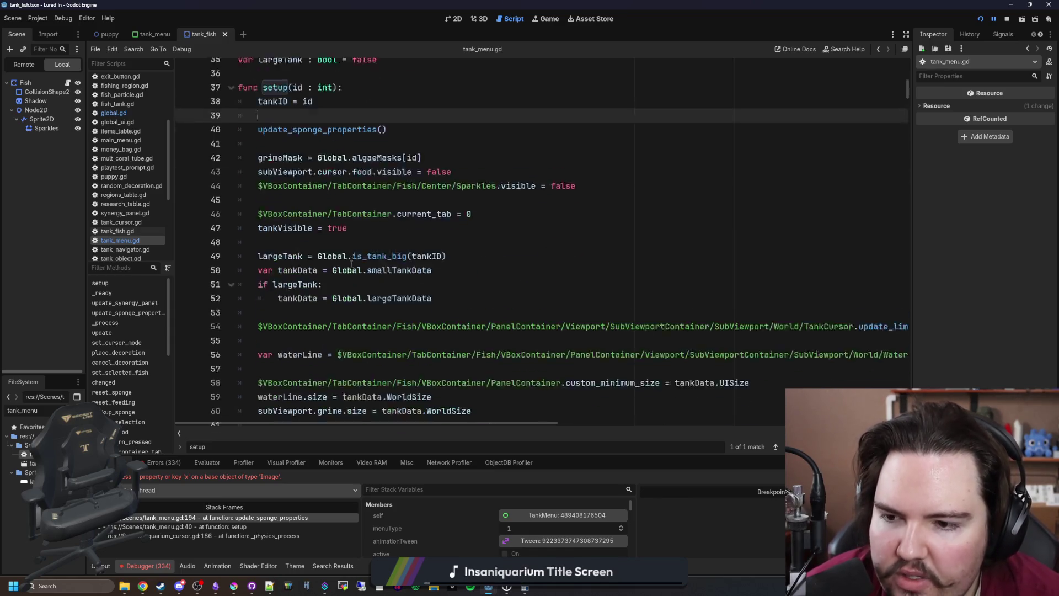
{"action": "scroll", "coordinate": [409, 246], "scroll_direction": "down", "scroll_amount": 20}
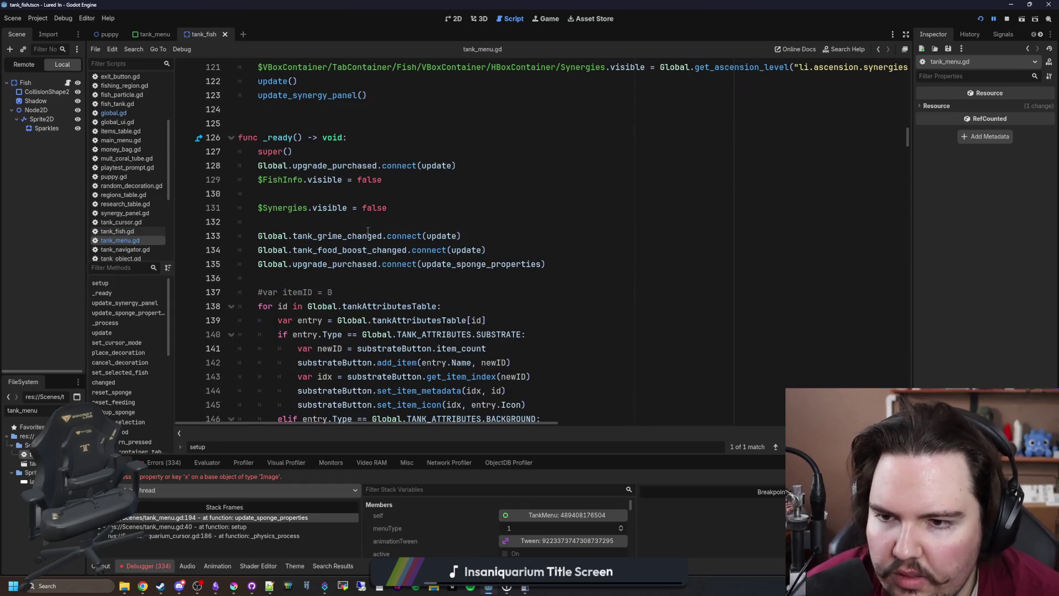
{"action": "left_click", "coordinate": [367, 230]}
{"action": "key", "text": "Up"}
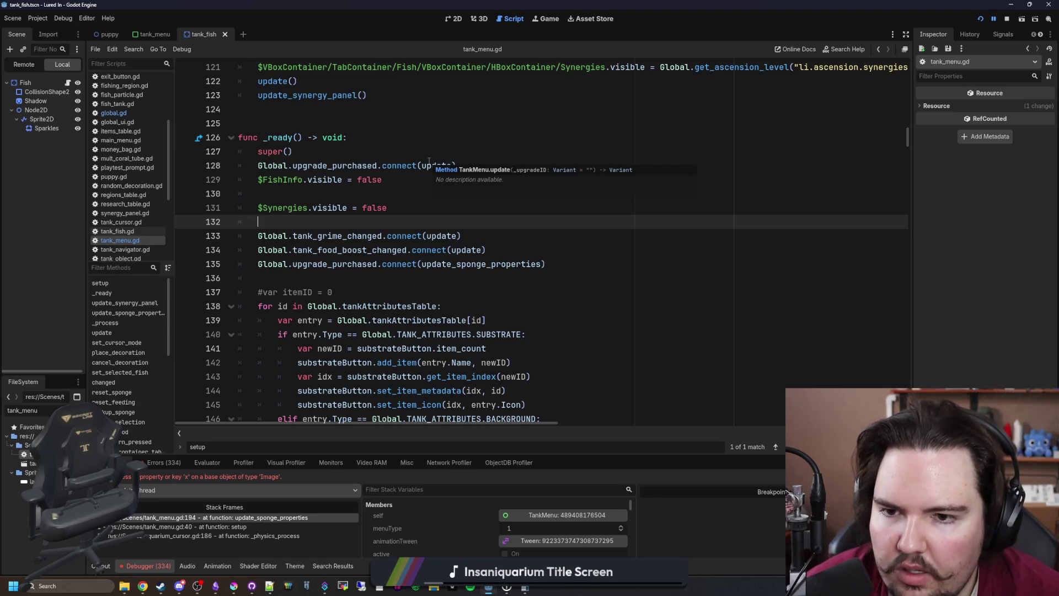
{"action": "left_click", "coordinate": [430, 165], "text": "ctrl"}
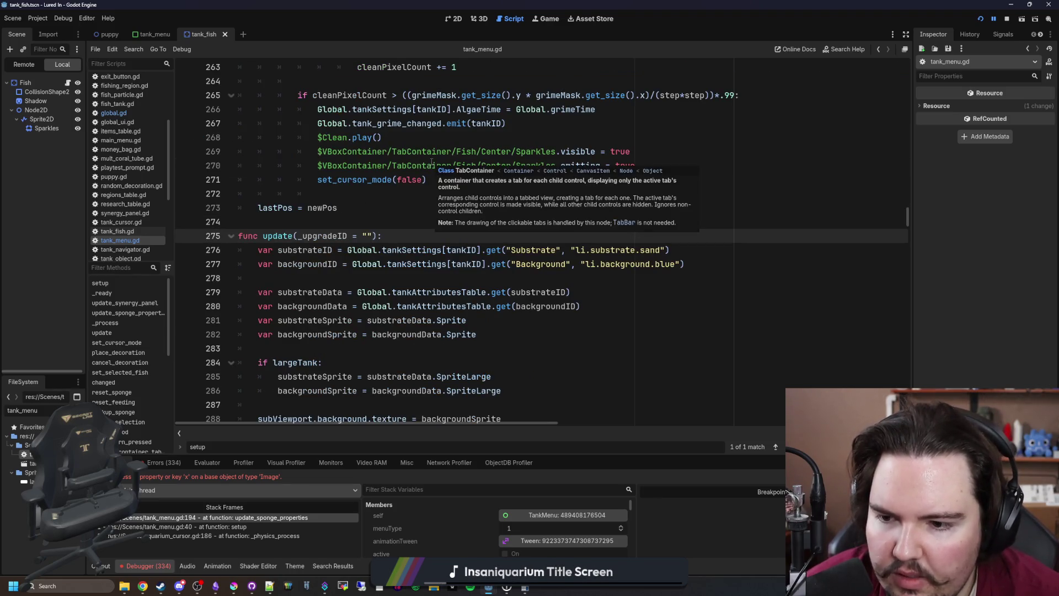
{"action": "scroll", "coordinate": [353, 213], "scroll_direction": "down", "scroll_amount": 3}
{"action": "scroll", "coordinate": [353, 213], "scroll_direction": "down", "scroll_amount": 5}
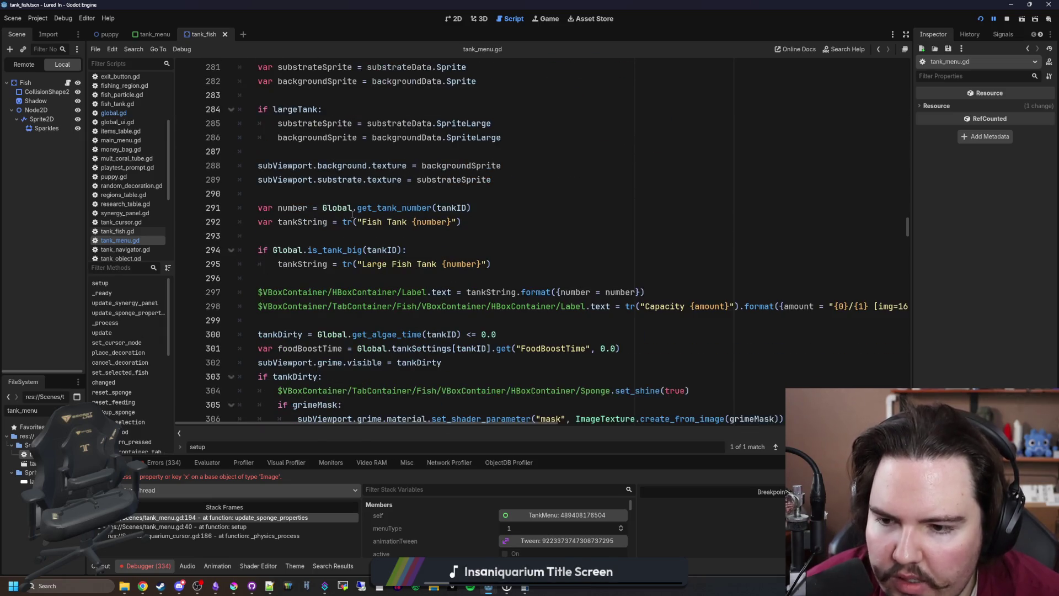
{"action": "scroll", "coordinate": [354, 213], "scroll_direction": "down", "scroll_amount": 5}
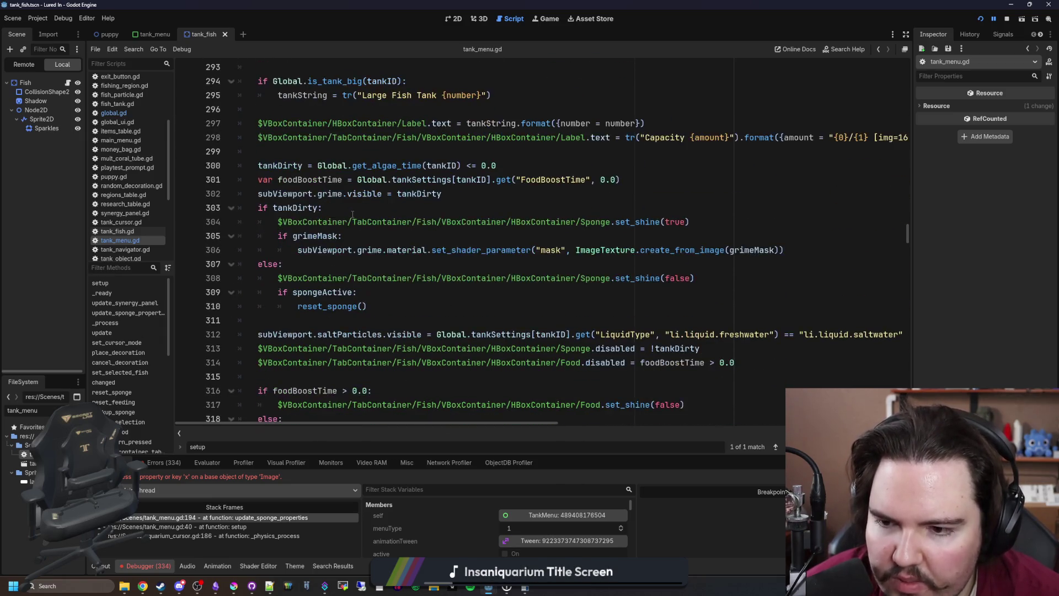
{"action": "scroll", "coordinate": [353, 214], "scroll_direction": "up", "scroll_amount": 13}
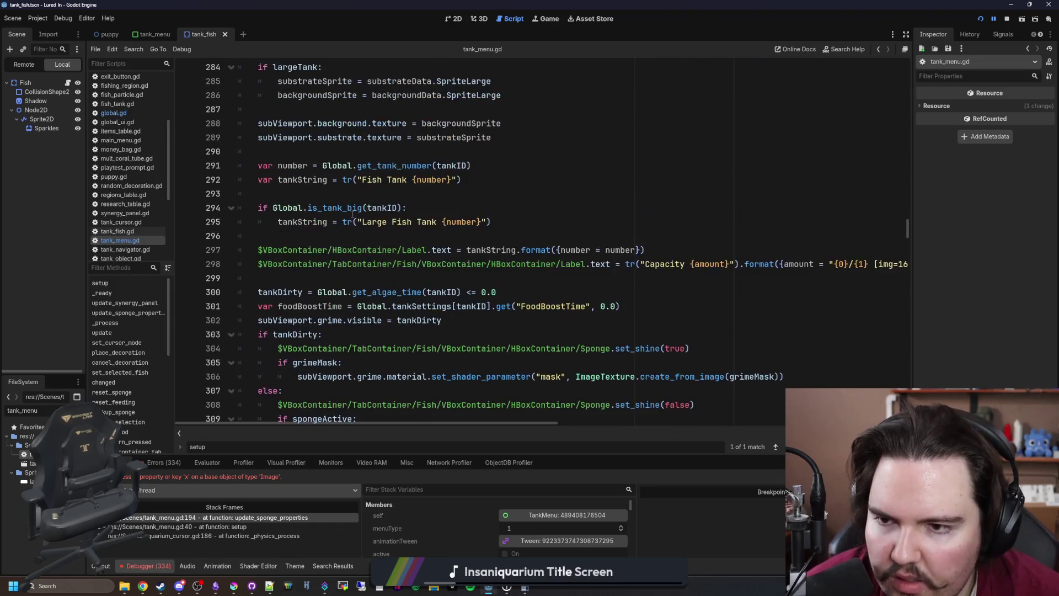
{"action": "left_click", "coordinate": [424, 282]}
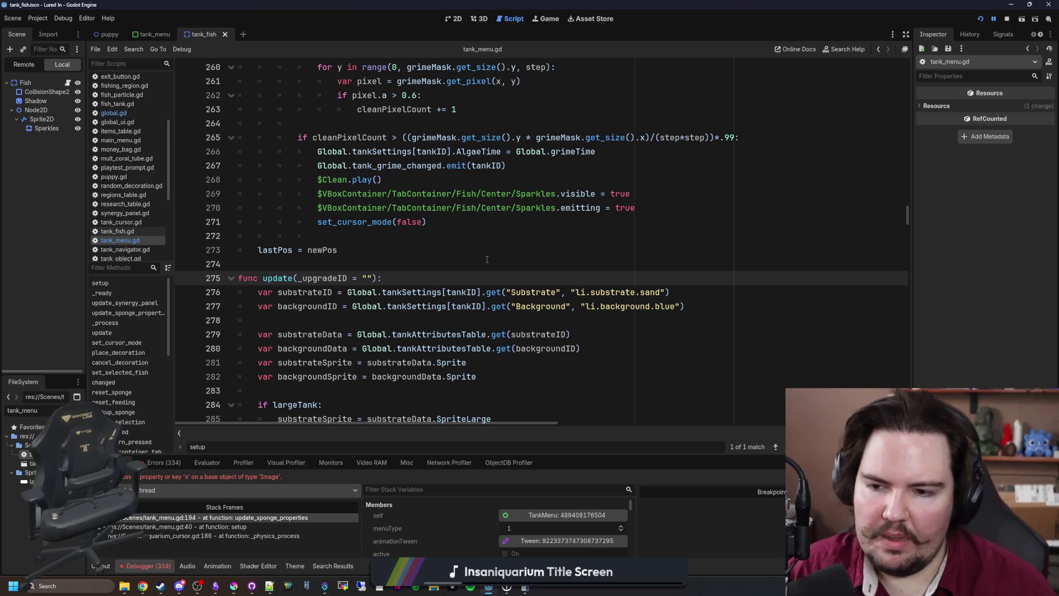
Start update() with an 'if !active: return' guard, replacing a first visibility-check attempt
{"action": "key", "text": "Return"}
{"action": "type", "text": "if is_vis"}
{"action": "key", "text": "Return"}
{"action": "type", "text": ": ret"}
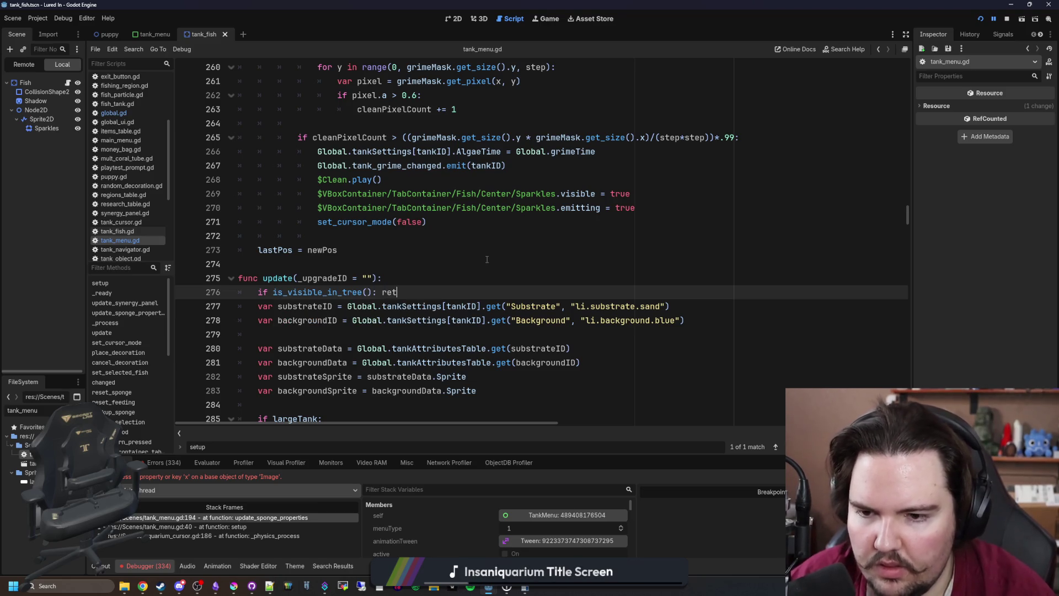
{"action": "type", "text": "!"}
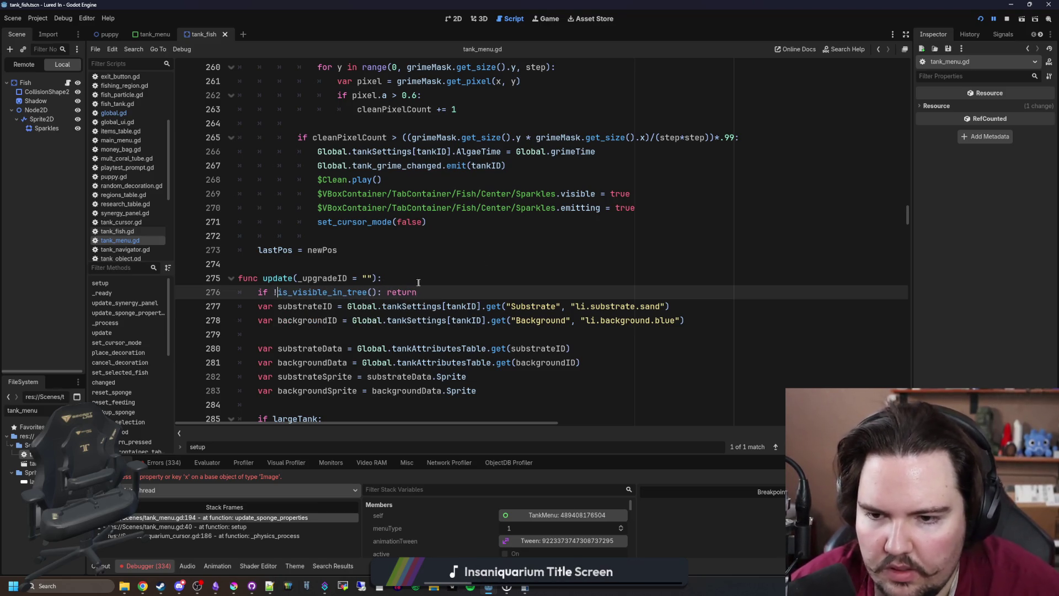
{"action": "key", "text": "Return"}
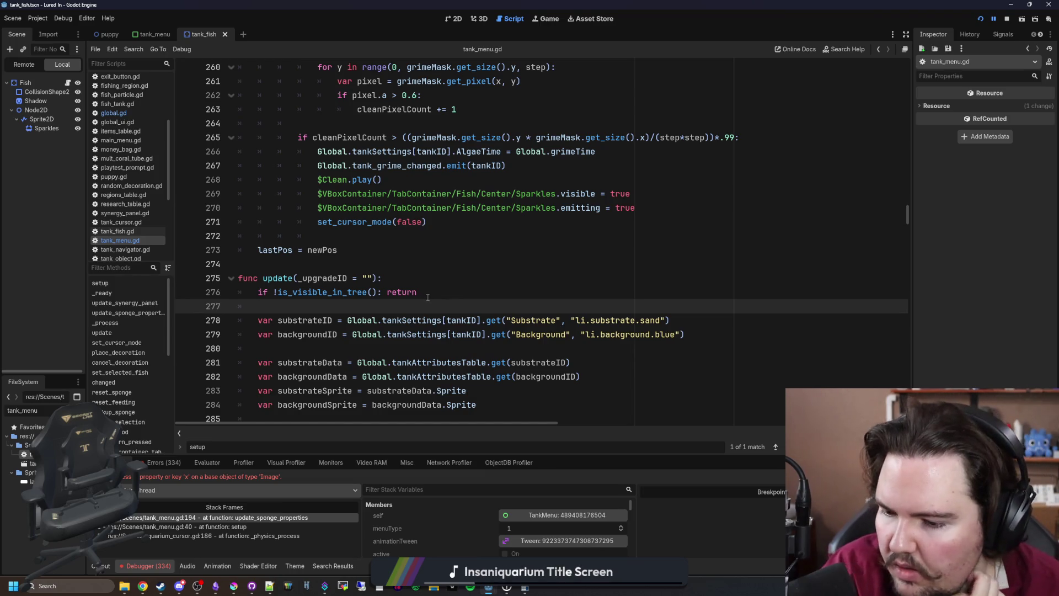
{"action": "left_click_drag", "start_coordinate": [428, 297], "coordinate": [259, 292]}
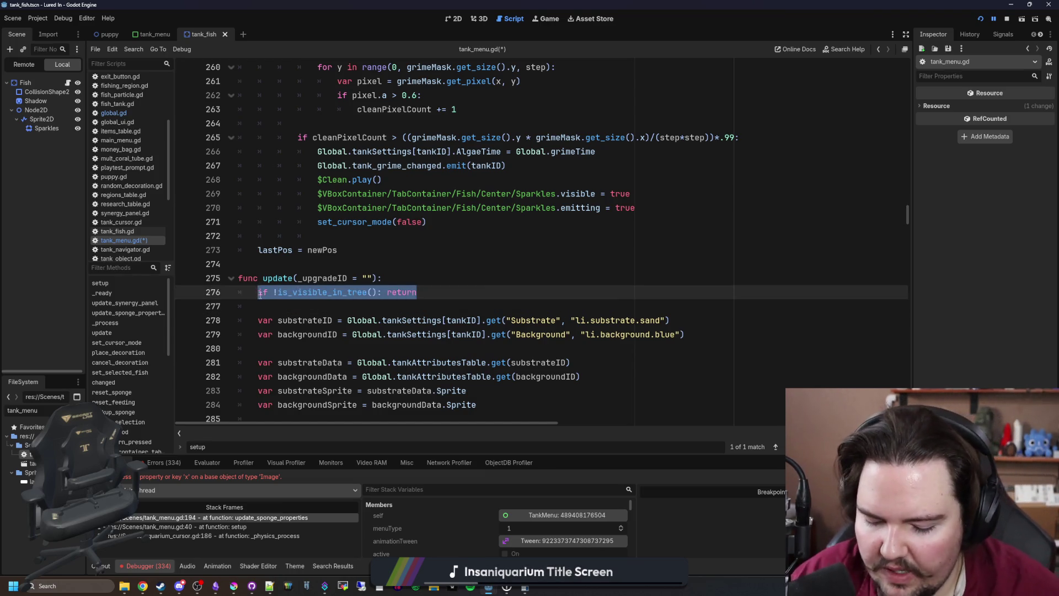
{"action": "type", "text": "if active"}
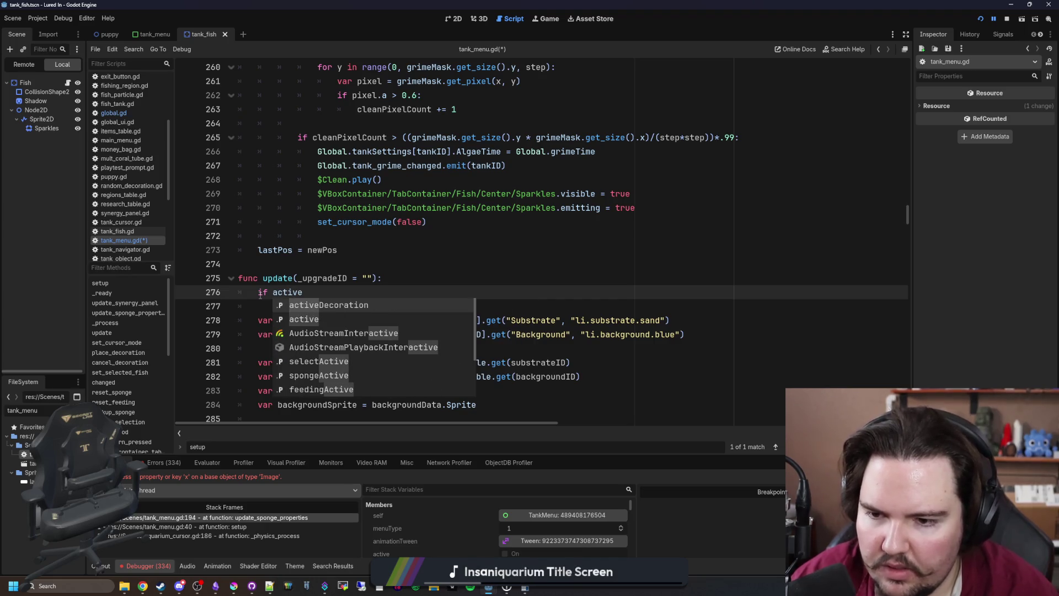
{"action": "key", "text": "Escape"}
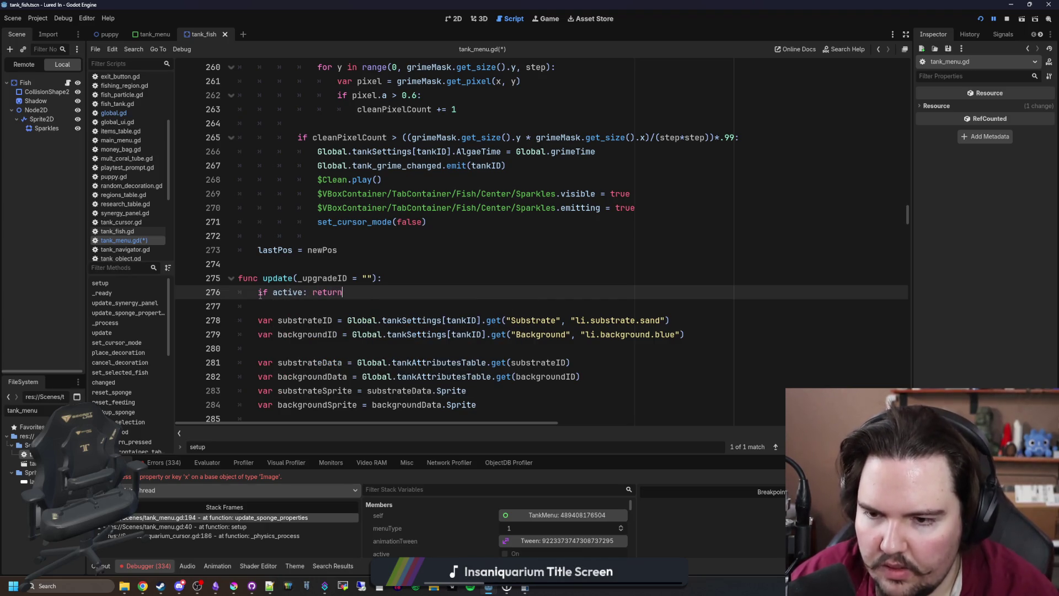
{"action": "type", "text": "!"}
{"action": "left_click", "coordinate": [322, 261]}
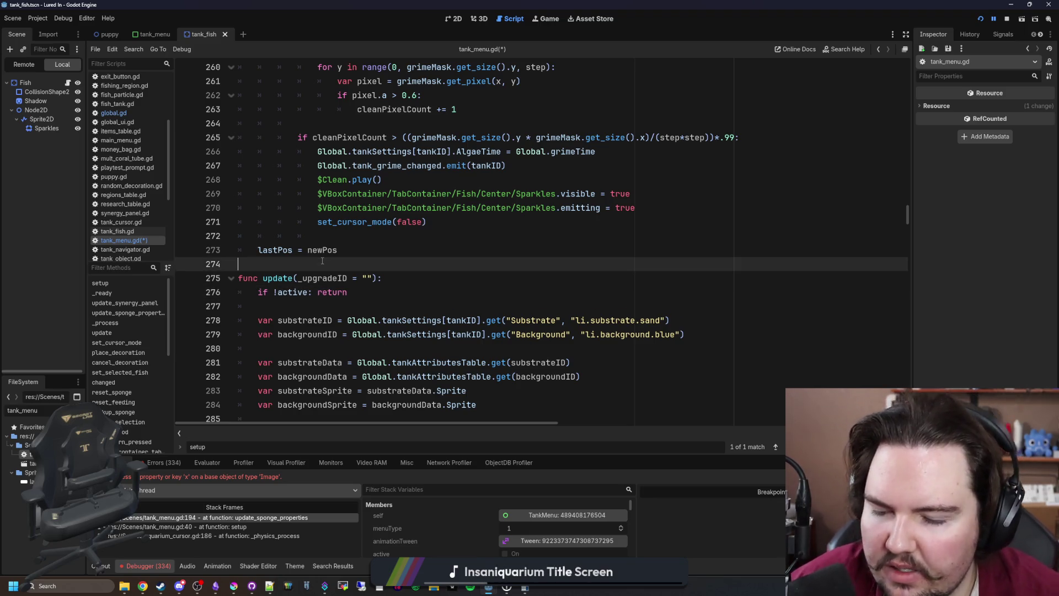
Add print("checkUpdate") below the guard and save the script
{"action": "scroll", "coordinate": [401, 295], "scroll_direction": "up", "scroll_amount": 12}
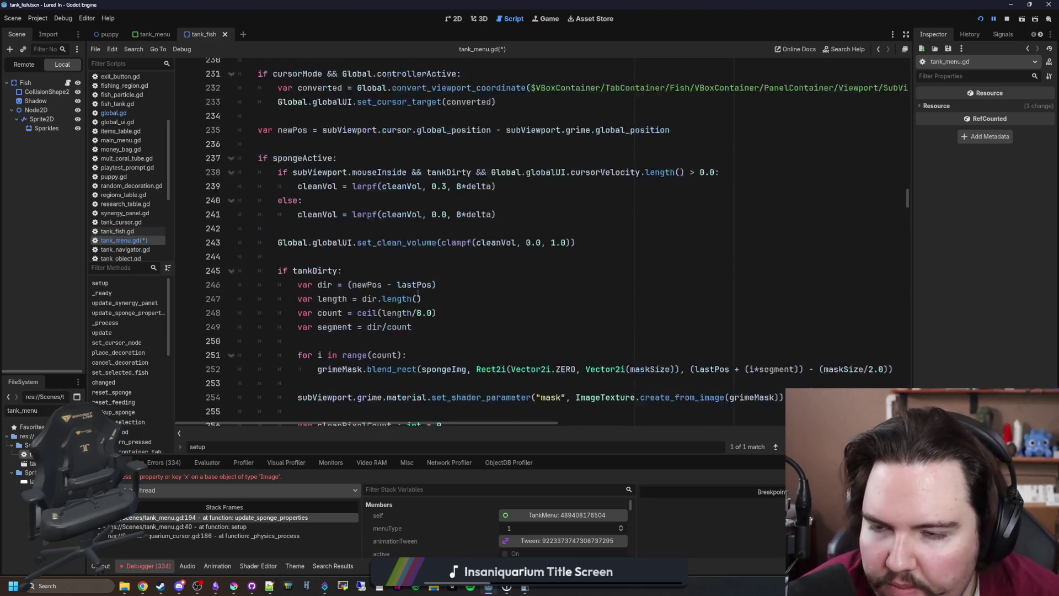
{"action": "scroll", "coordinate": [416, 293], "scroll_direction": "down", "scroll_amount": 10}
{"action": "scroll", "coordinate": [415, 293], "scroll_direction": "down", "scroll_amount": 3}
{"action": "left_click", "coordinate": [353, 252]}
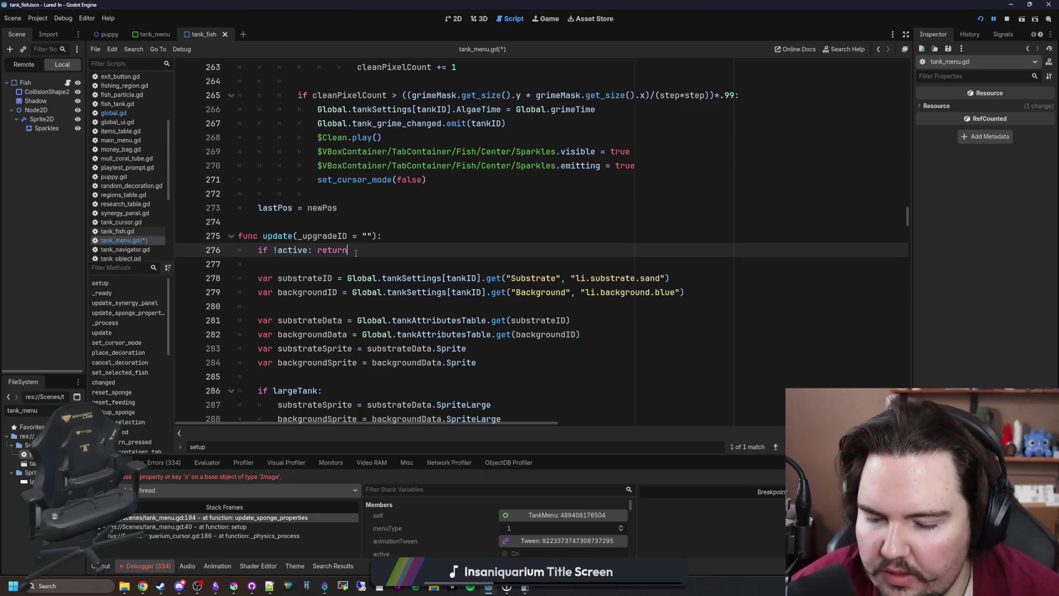
{"action": "key", "text": "Return"}
{"action": "key", "text": "Return"}
{"action": "type", "text": "print(\"check"}
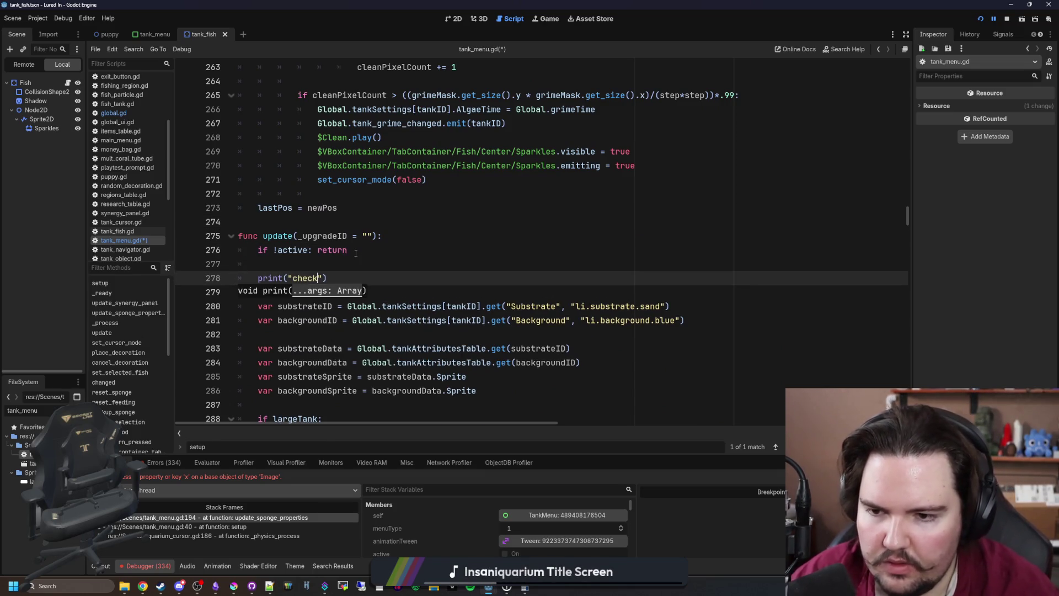
{"action": "left_click", "coordinate": [356, 253]}
{"action": "left_click", "coordinate": [358, 278]}
{"action": "key", "text": "Left"}
{"action": "key", "text": "Left"}
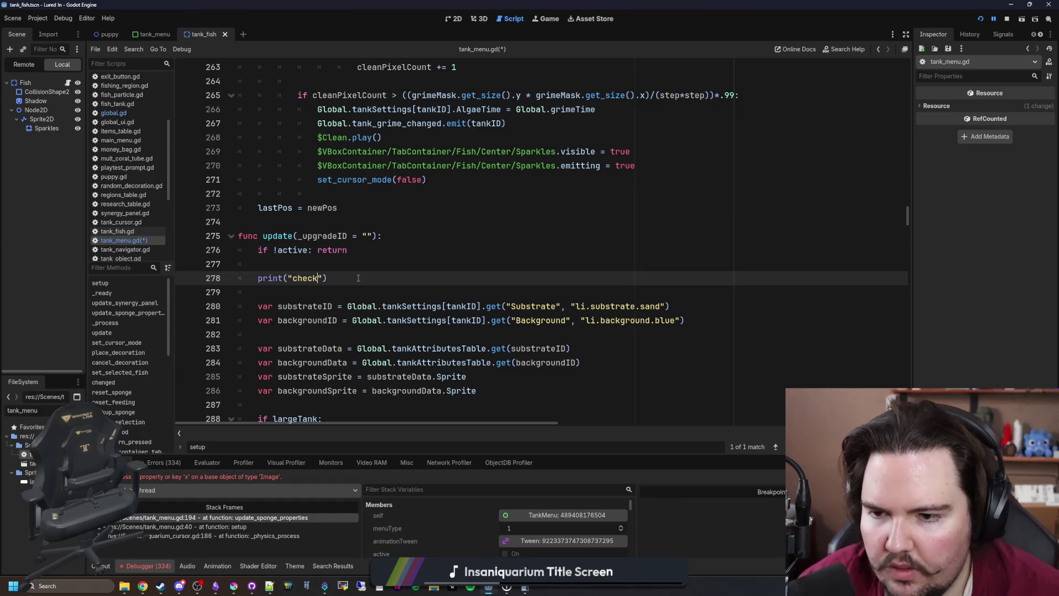
{"action": "type", "text": "Update"}
{"action": "left_click", "coordinate": [358, 278]}
{"action": "key", "text": "ctrl+s"}
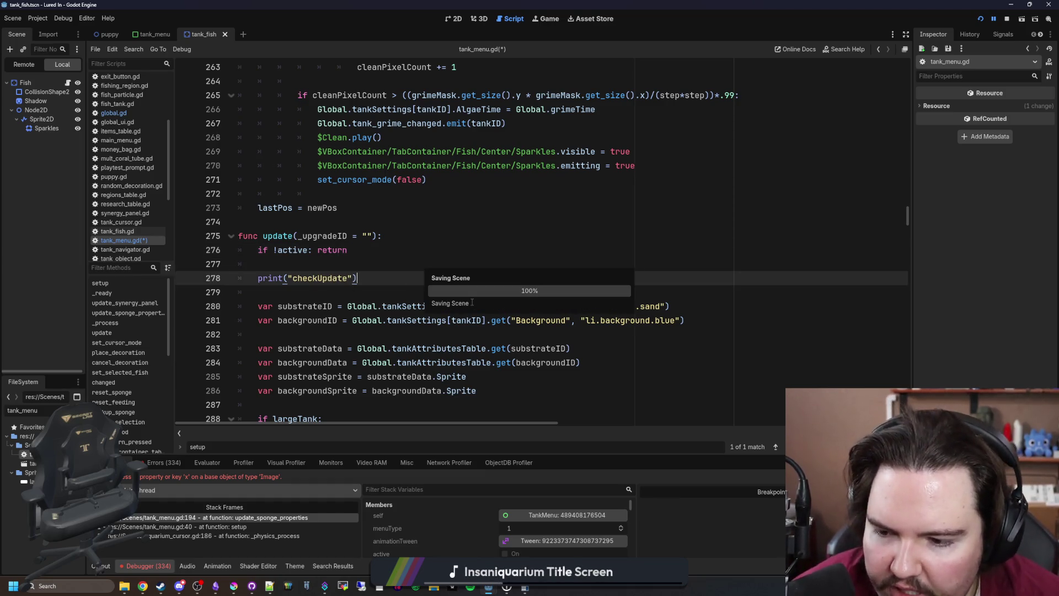
{"action": "scroll", "coordinate": [419, 264], "scroll_direction": "up", "scroll_amount": 20}
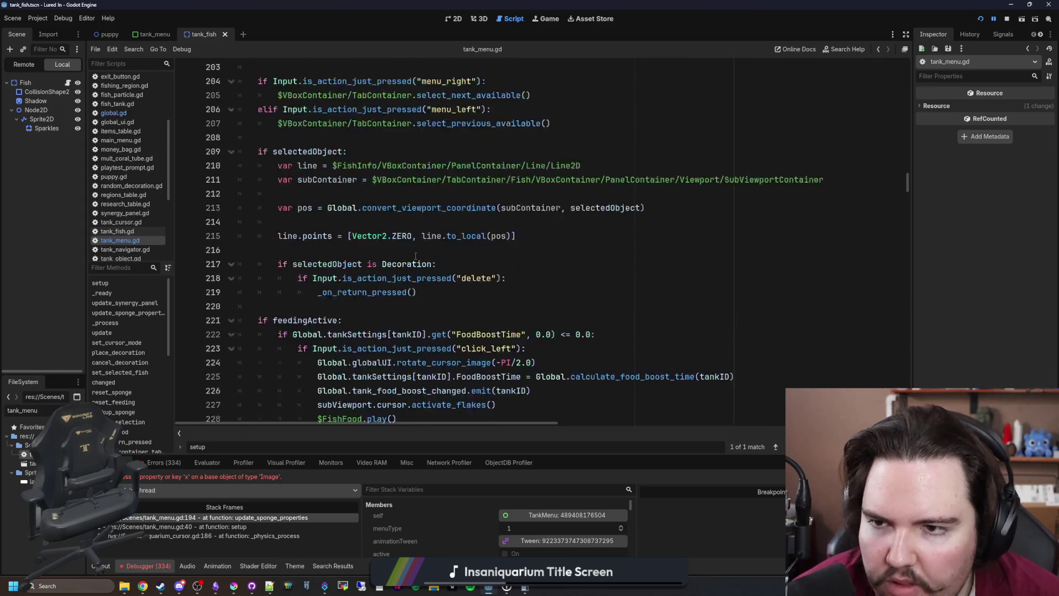
Add 'if !active: return' as the first line of update_sponge_properties()
{"action": "scroll", "coordinate": [416, 256], "scroll_direction": "up", "scroll_amount": 9}
{"action": "scroll", "coordinate": [323, 310], "scroll_direction": "down", "scroll_amount": 4}
{"action": "left_click", "coordinate": [337, 347]}
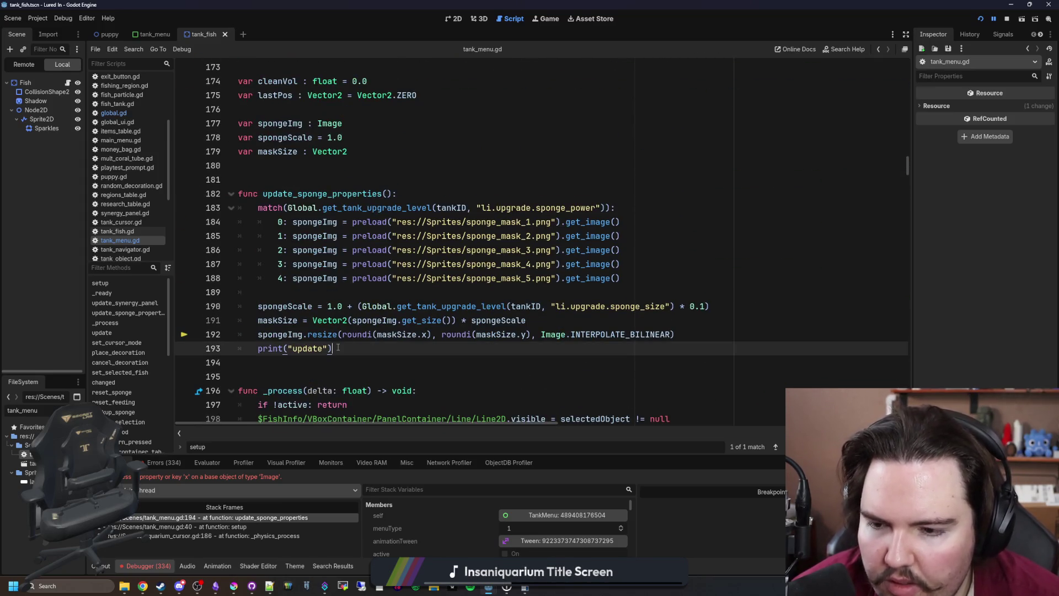
{"action": "left_click", "coordinate": [427, 192]}
{"action": "key", "text": "Return"}
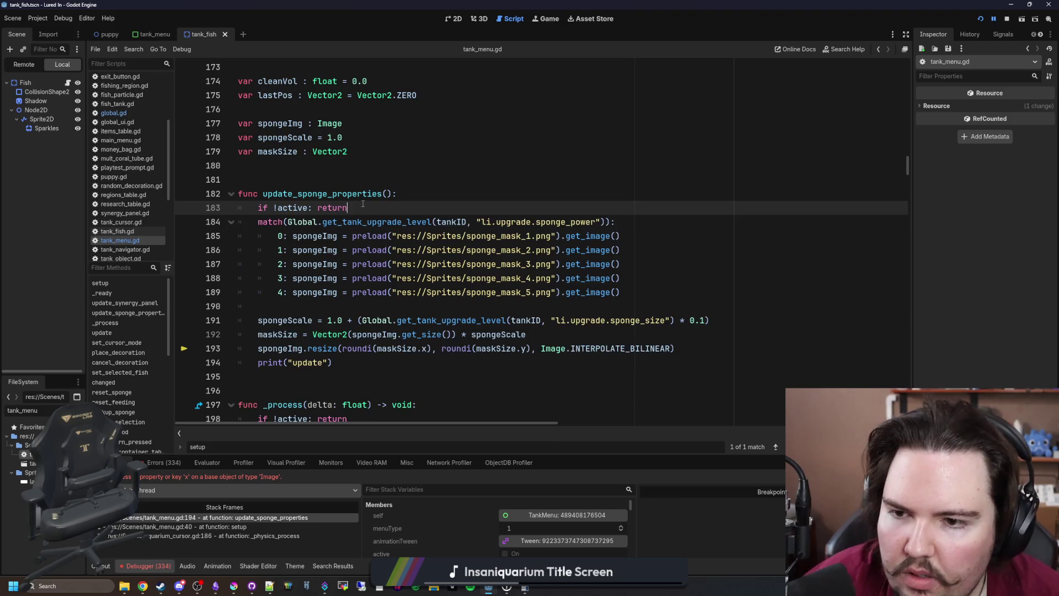
Review _ready() and setup() in tank_menu.gd, then save the script
{"action": "scroll", "coordinate": [364, 204], "scroll_direction": "up", "scroll_amount": 5}
{"action": "left_click", "coordinate": [404, 207]}
{"action": "scroll", "coordinate": [405, 203], "scroll_direction": "up", "scroll_amount": 5}
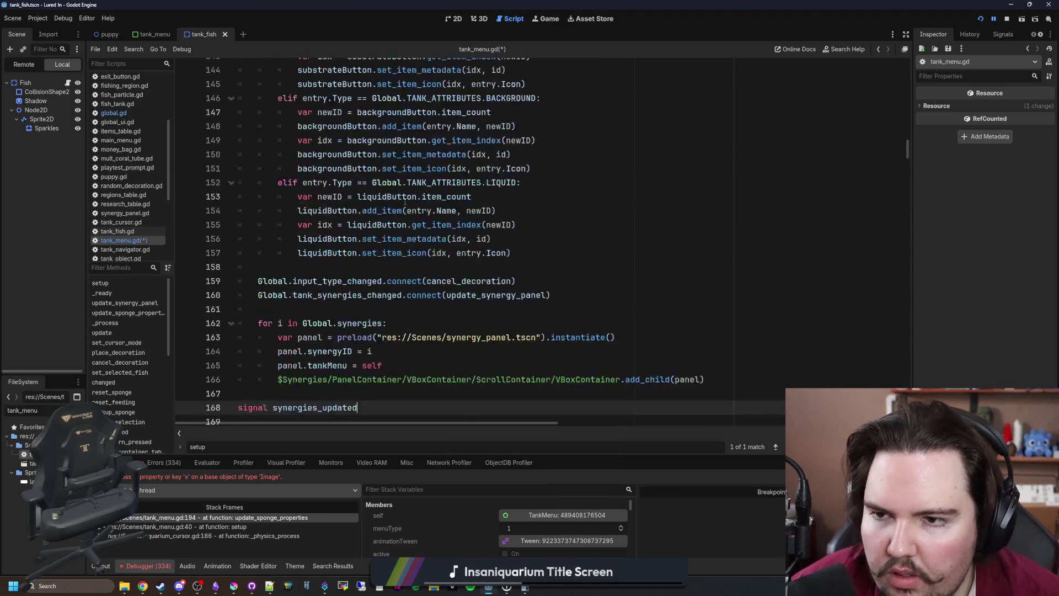
{"action": "scroll", "coordinate": [405, 203], "scroll_direction": "up", "scroll_amount": 2}
{"action": "scroll", "coordinate": [404, 202], "scroll_direction": "up", "scroll_amount": 5}
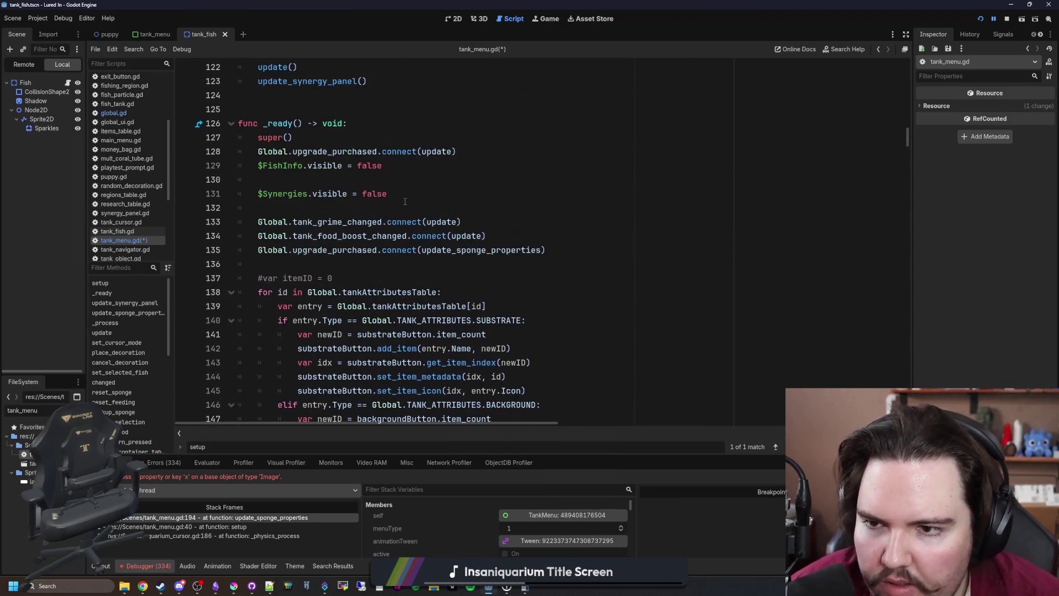
{"action": "left_click", "coordinate": [324, 176]}
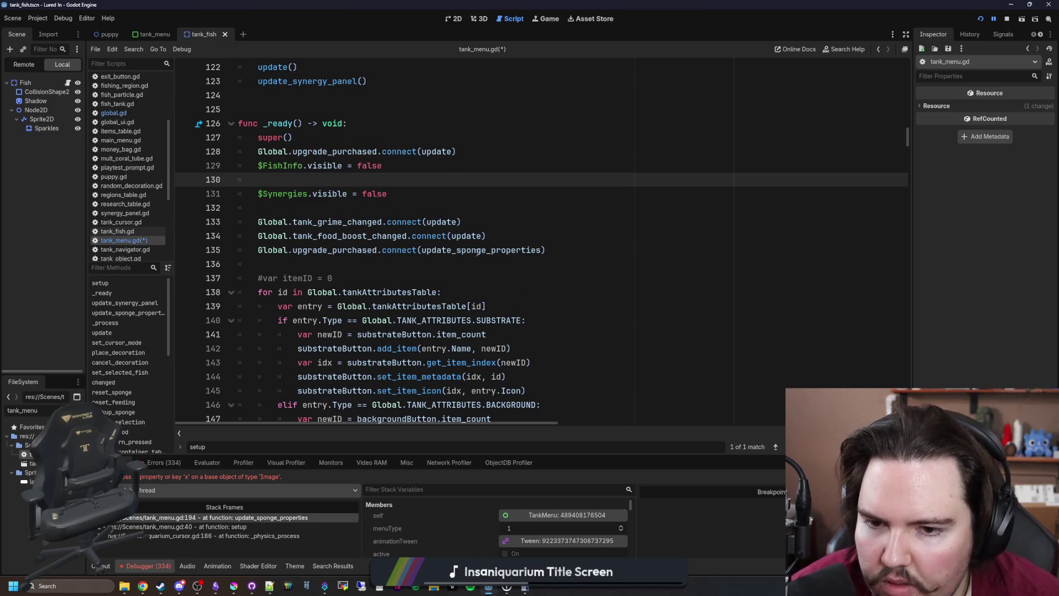
{"action": "scroll", "coordinate": [386, 251], "scroll_direction": "up", "scroll_amount": 11}
{"action": "scroll", "coordinate": [326, 297], "scroll_direction": "up", "scroll_amount": 14}
{"action": "scroll", "coordinate": [329, 290], "scroll_direction": "up", "scroll_amount": 4}
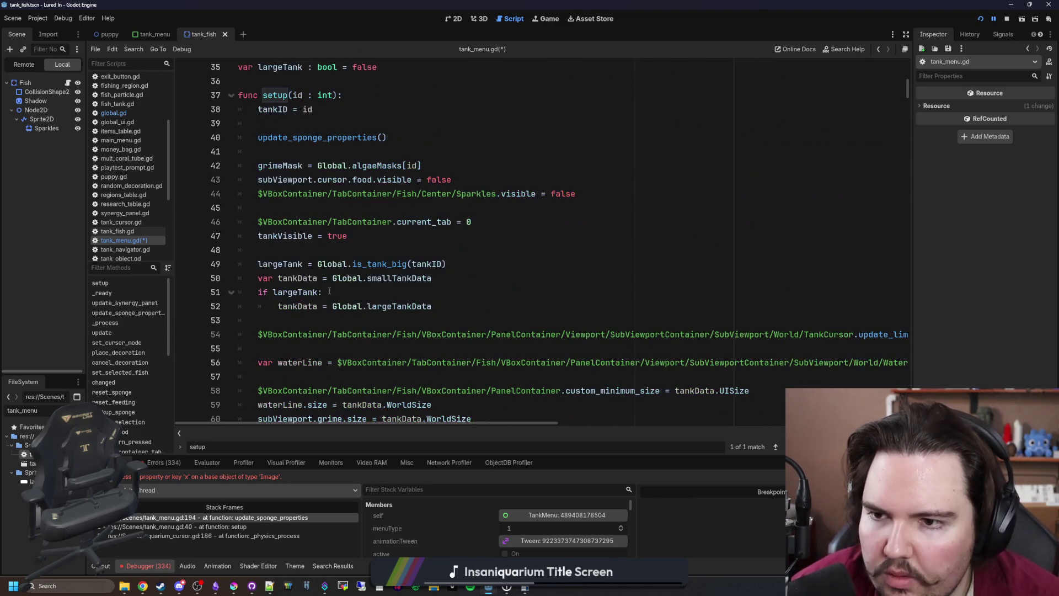
{"action": "left_click", "coordinate": [380, 152]}
{"action": "key", "text": "ctrl+s"}
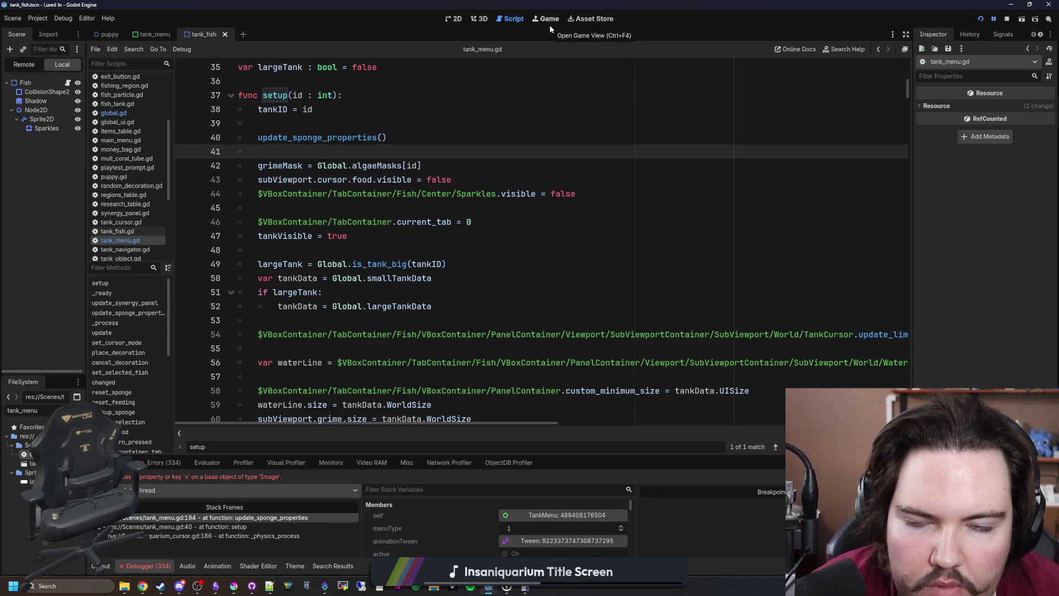
Restart the game inside the editor and start playing from the title screen
{"action": "left_click", "coordinate": [549, 25]}
{"action": "left_click", "coordinate": [981, 18]}
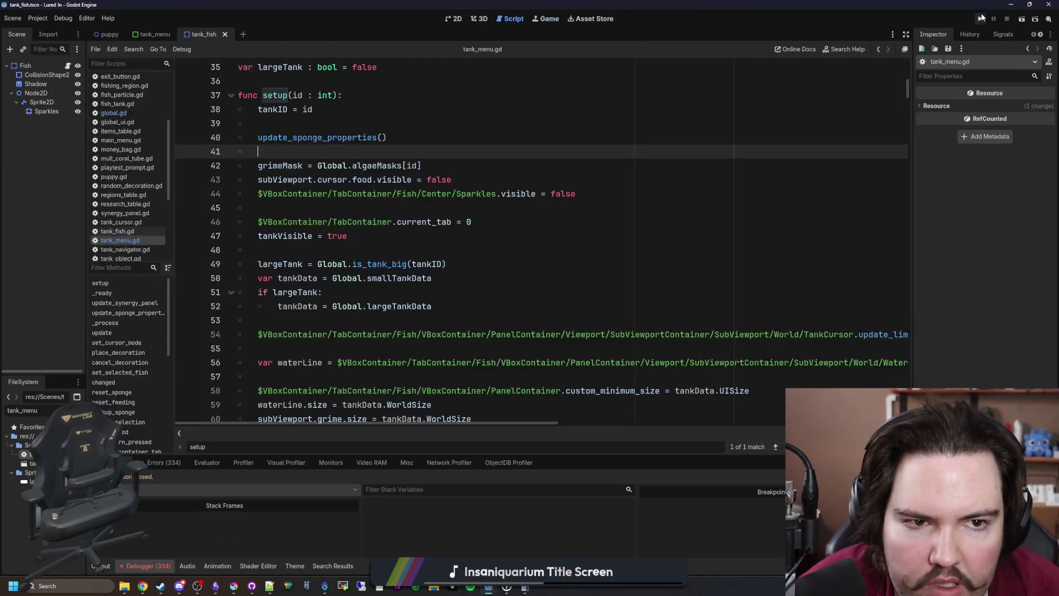
{"action": "left_click", "coordinate": [981, 18]}
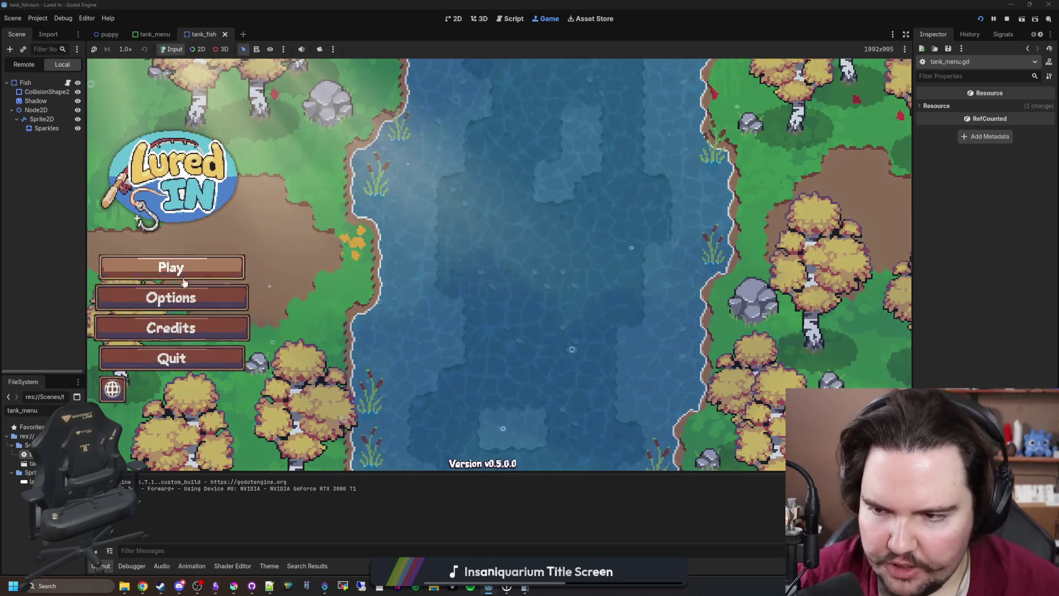
{"action": "left_click", "coordinate": [186, 278]}
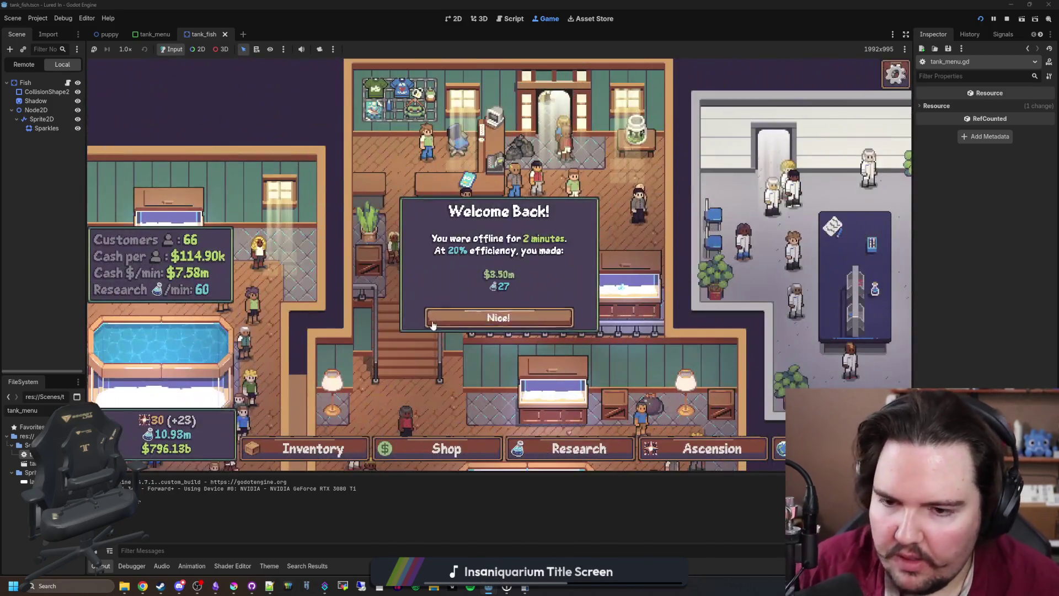
{"action": "left_click", "coordinate": [471, 315]}
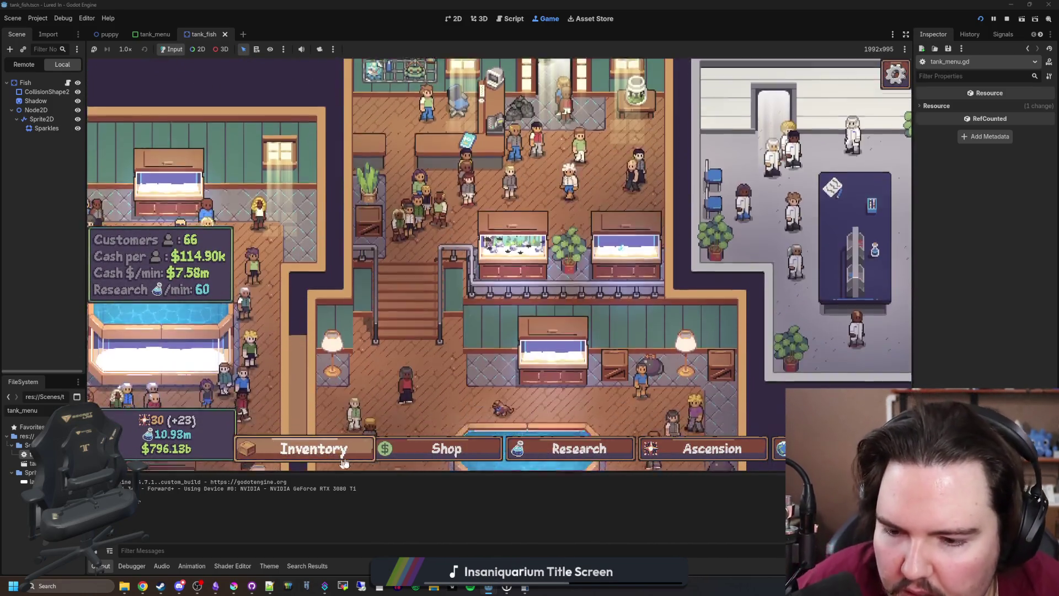
Buy a Puppies upgrade in Shop > Marketing, then open the reported error's line in upgrade_panel.gd
{"action": "left_click", "coordinate": [447, 448]}
{"action": "left_click", "coordinate": [464, 165]}
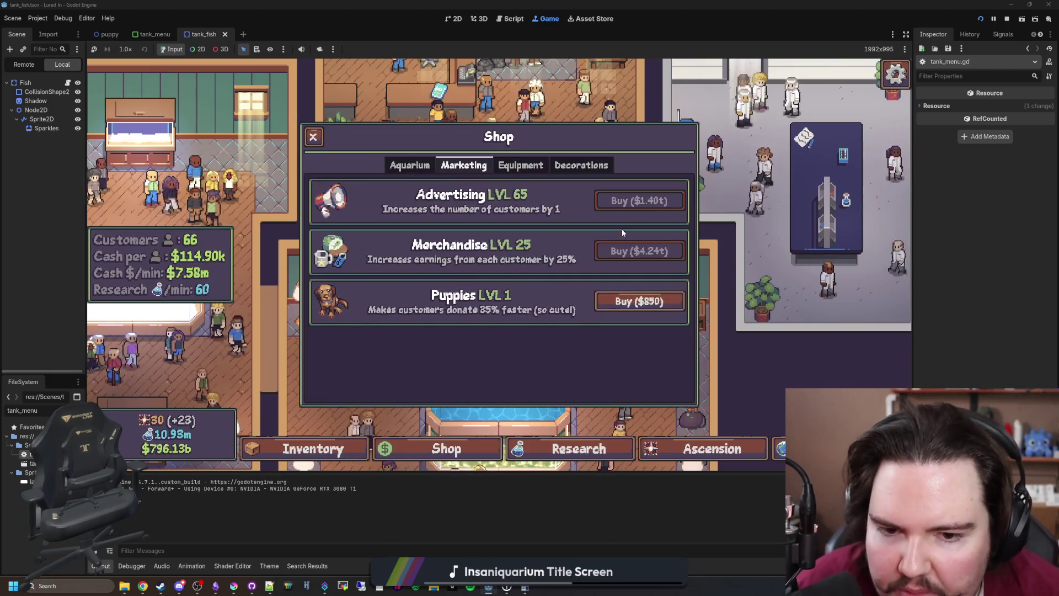
{"action": "left_click", "coordinate": [639, 301]}
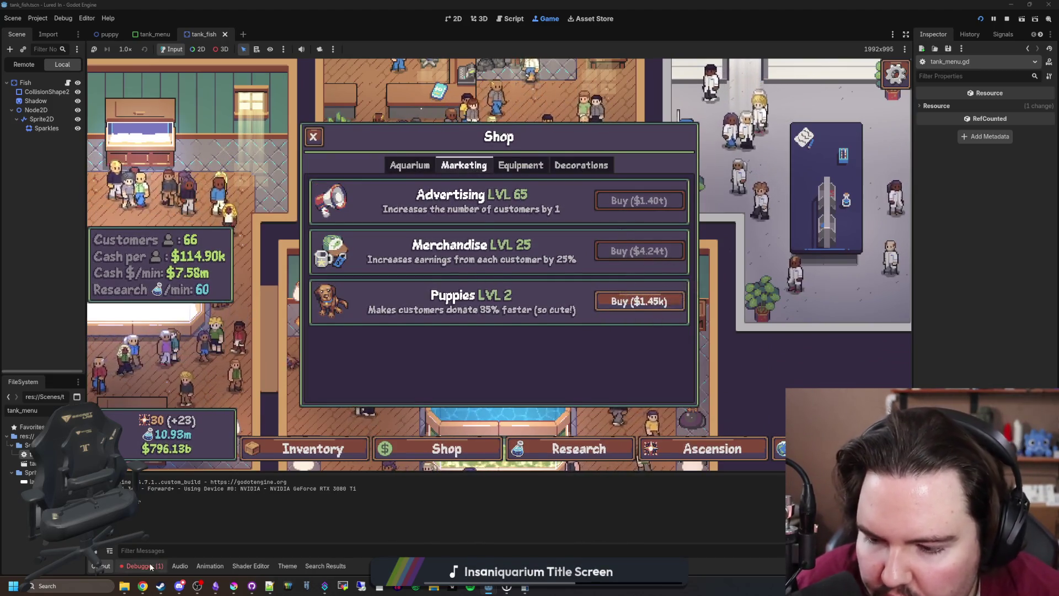
{"action": "left_click", "coordinate": [148, 565]}
{"action": "left_click", "coordinate": [175, 465]}
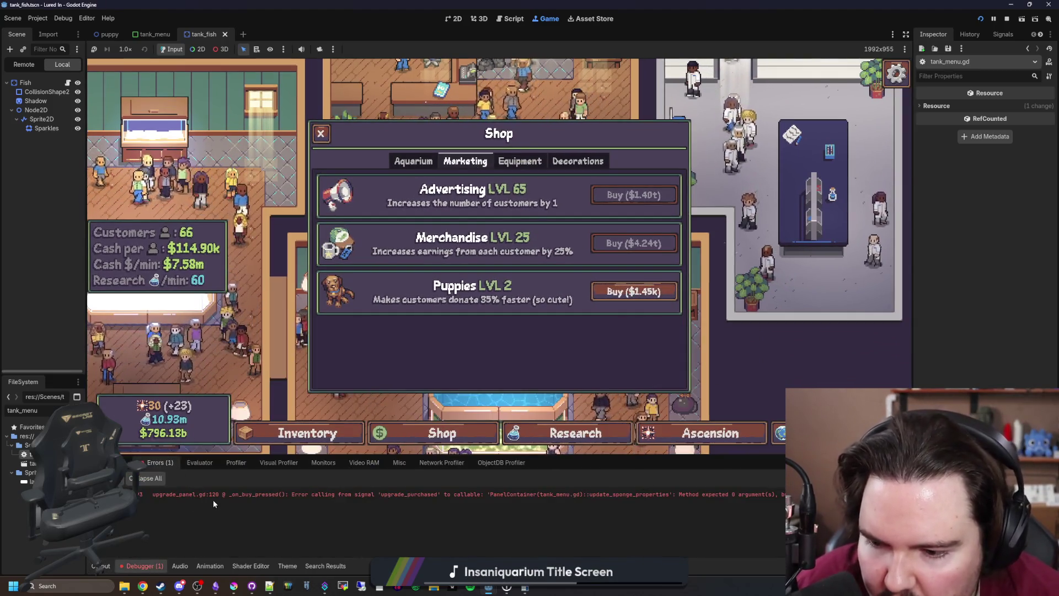
{"action": "double_click", "coordinate": [302, 492]}
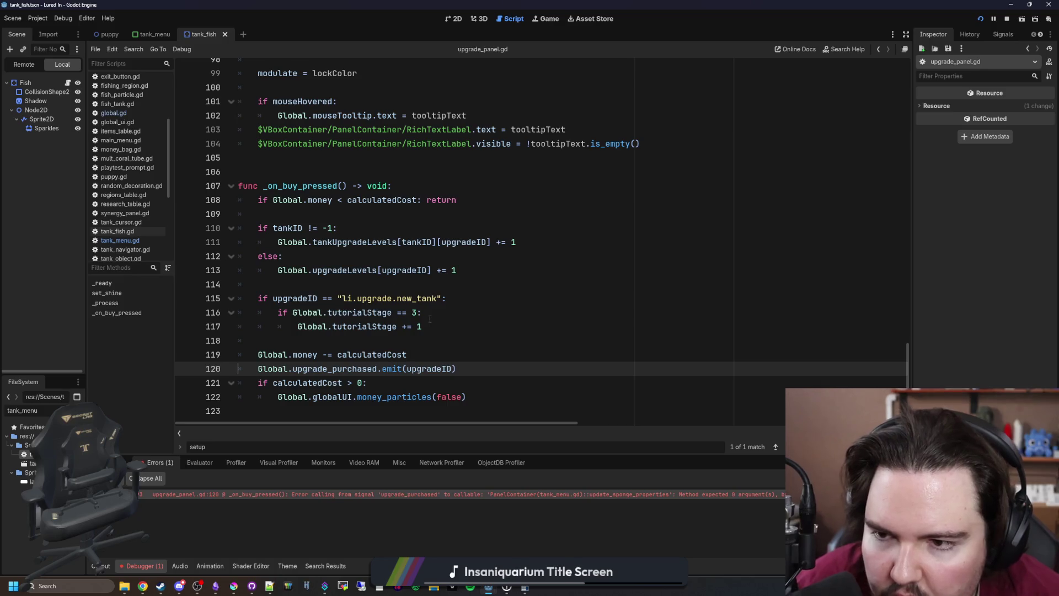
Locate the upgrade_purchased connection to update_sponge_properties in tank_menu.gd
{"action": "left_click", "coordinate": [131, 240]}
{"action": "scroll", "coordinate": [356, 217], "scroll_direction": "up", "scroll_amount": 1}
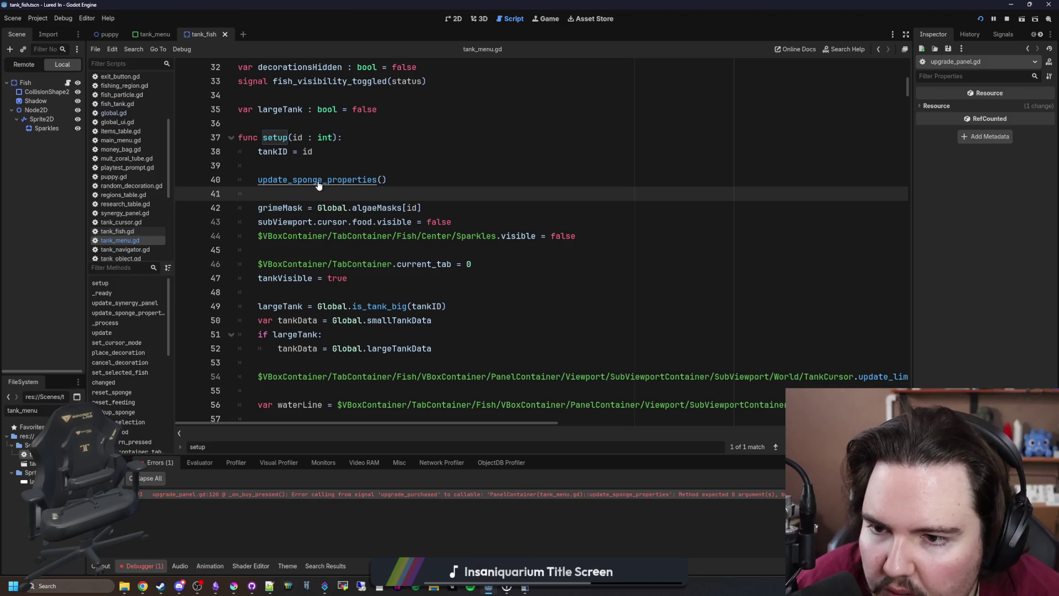
{"action": "scroll", "coordinate": [318, 185], "scroll_direction": "down", "scroll_amount": 5}
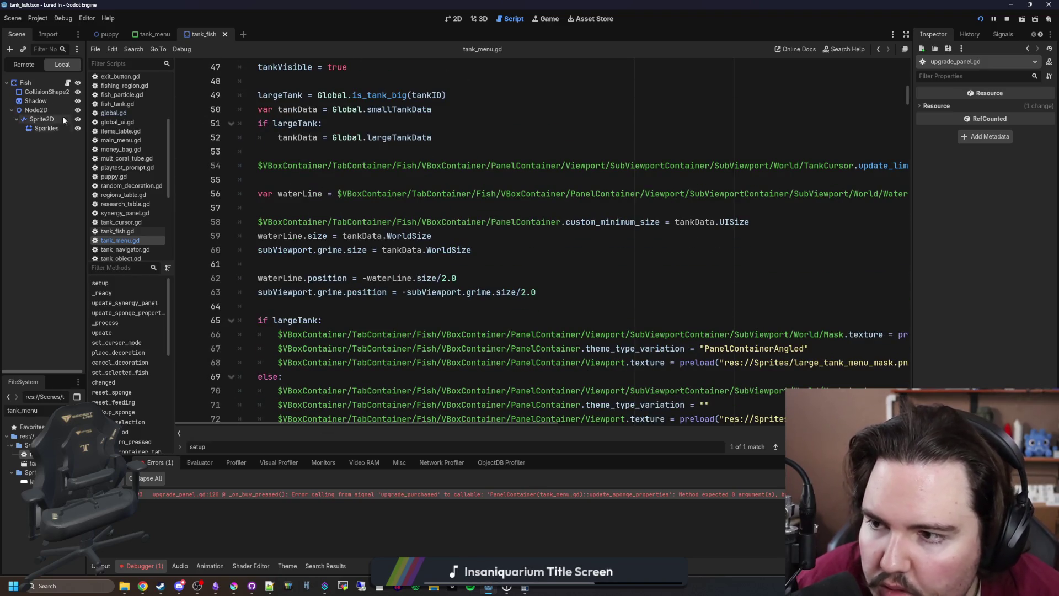
{"action": "scroll", "coordinate": [455, 252], "scroll_direction": "down", "scroll_amount": 3}
{"action": "scroll", "coordinate": [455, 252], "scroll_direction": "down", "scroll_amount": 16}
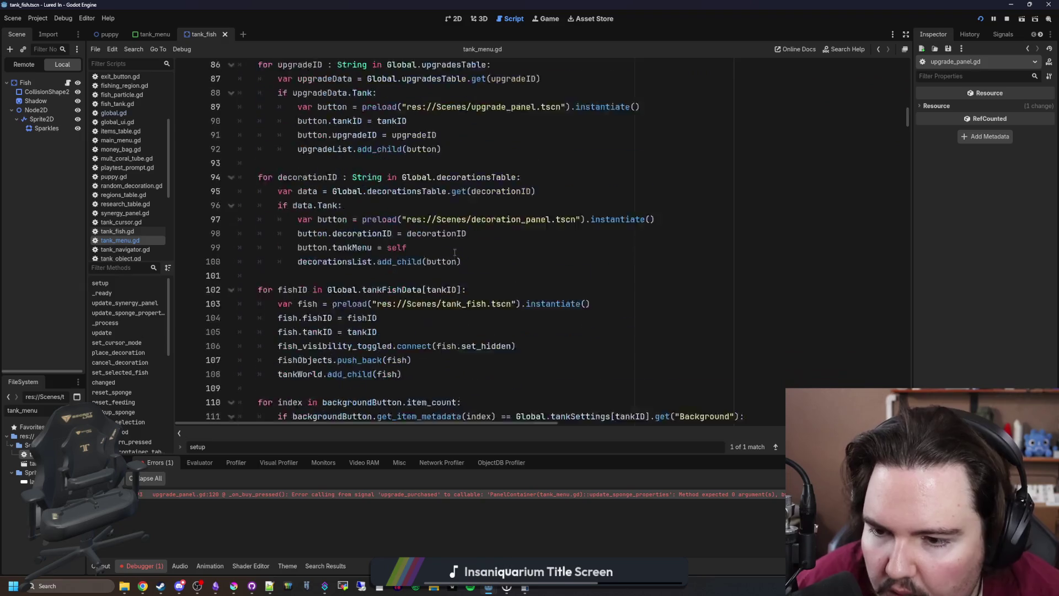
{"action": "key", "text": "ctrl+f"}
{"action": "scroll", "coordinate": [518, 223], "scroll_direction": "down", "scroll_amount": 5}
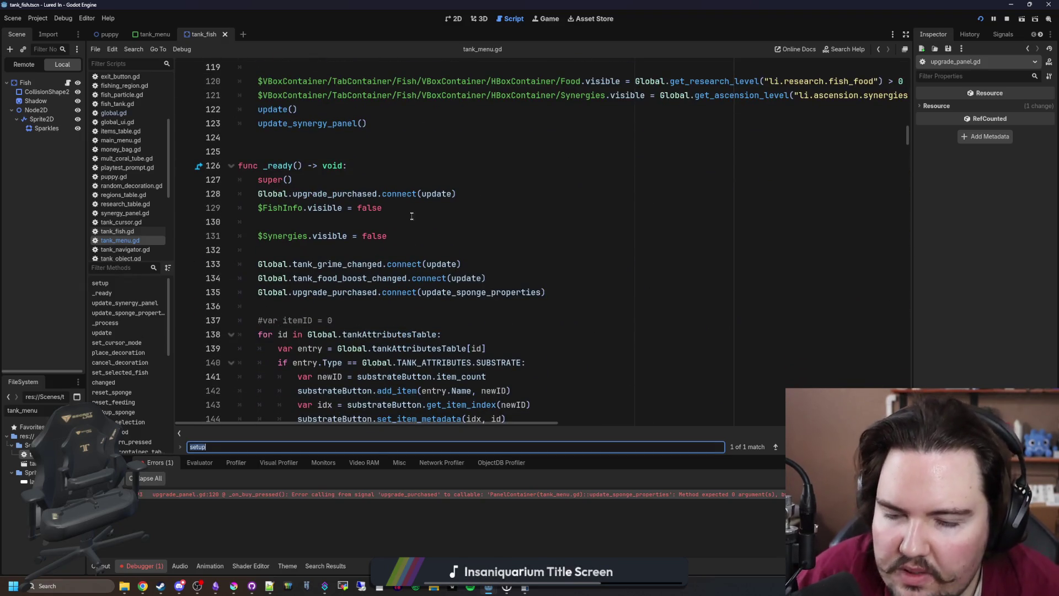
{"action": "left_click", "coordinate": [449, 193]}
{"action": "left_click", "coordinate": [448, 193], "text": "ctrl"}
{"action": "key", "text": "alt+Left"}
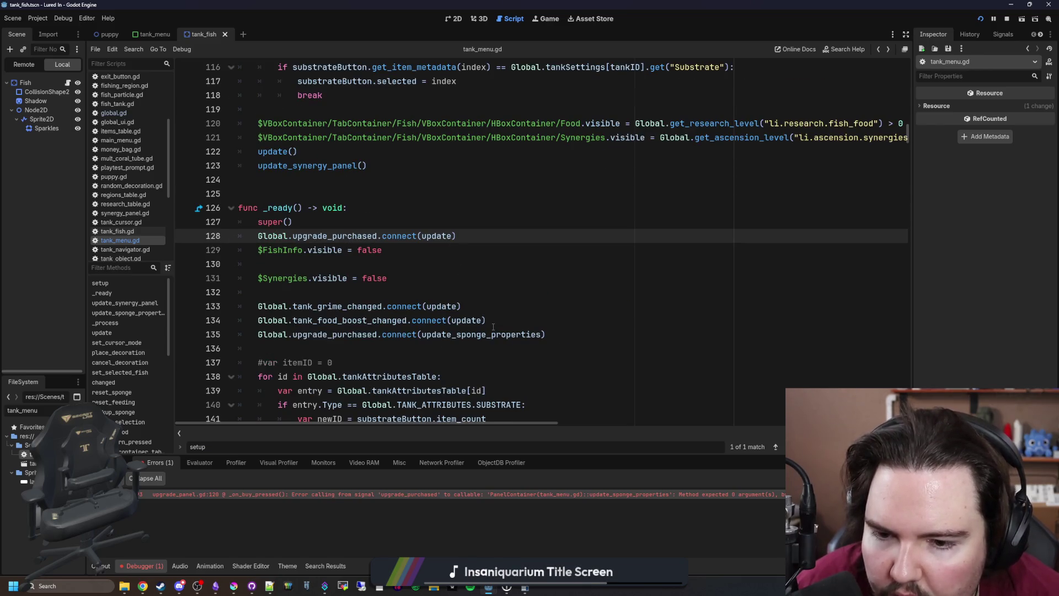
Change the signature to update_sponge_properties(_upgradeID = "") and save tank_menu.gd
{"action": "left_click", "coordinate": [464, 336]}
{"action": "key", "text": "F12"}
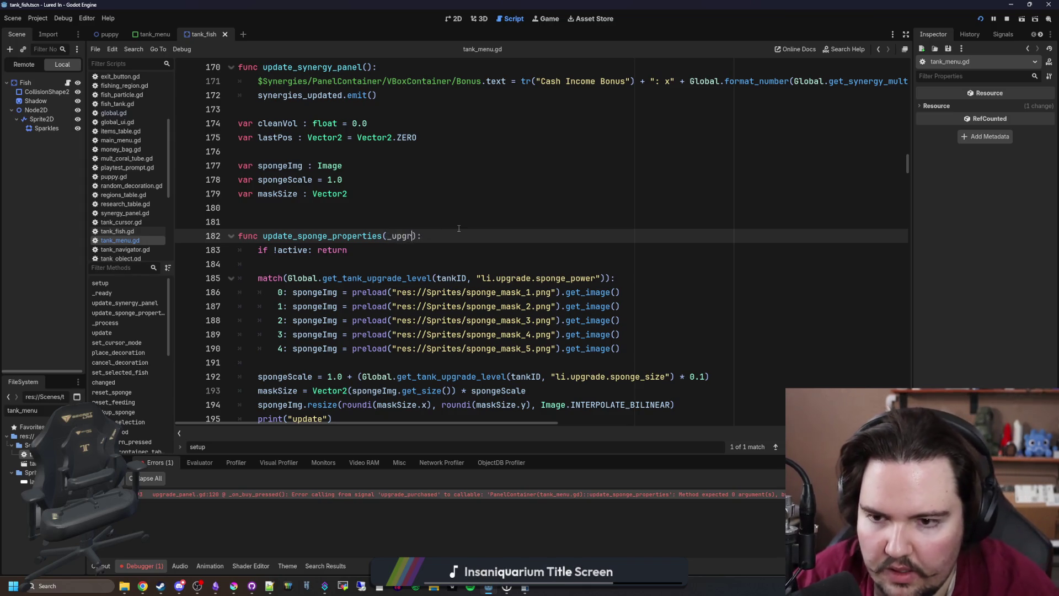
{"action": "type", "text": "adeID = \"\""}
{"action": "left_click", "coordinate": [480, 222]}
{"action": "key", "text": "ctrl+s"}
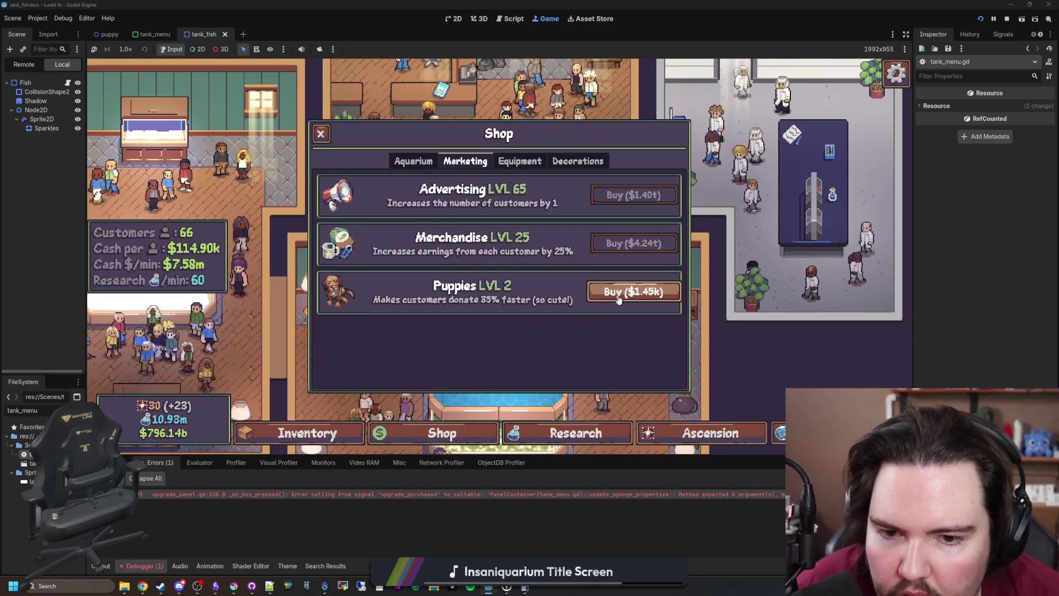
Buy another Puppies level in the Shop, bringing it to level 3
{"action": "left_click", "coordinate": [618, 299]}
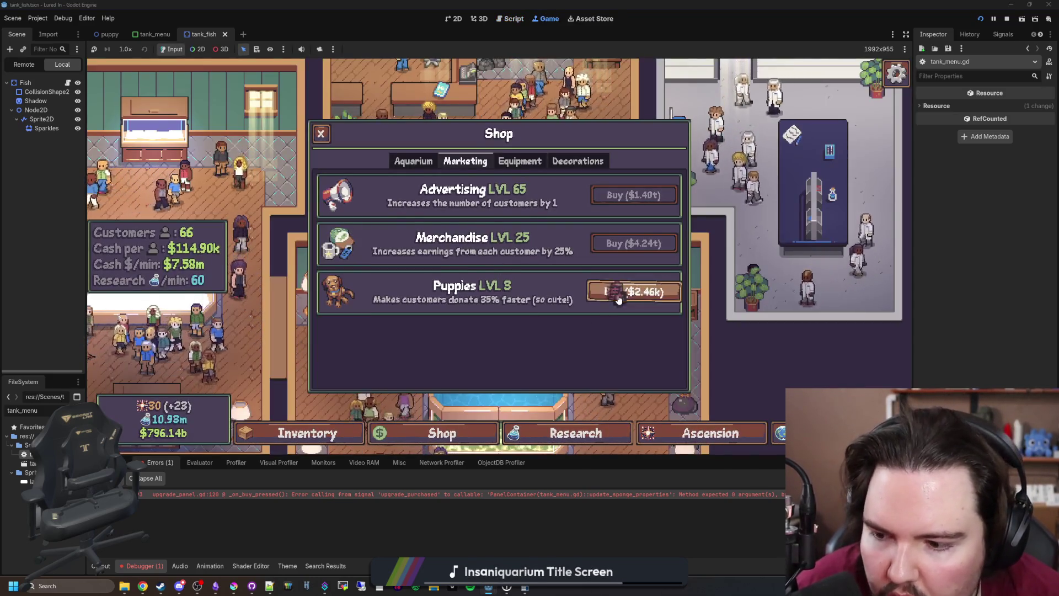
{"action": "left_click", "coordinate": [104, 565]}
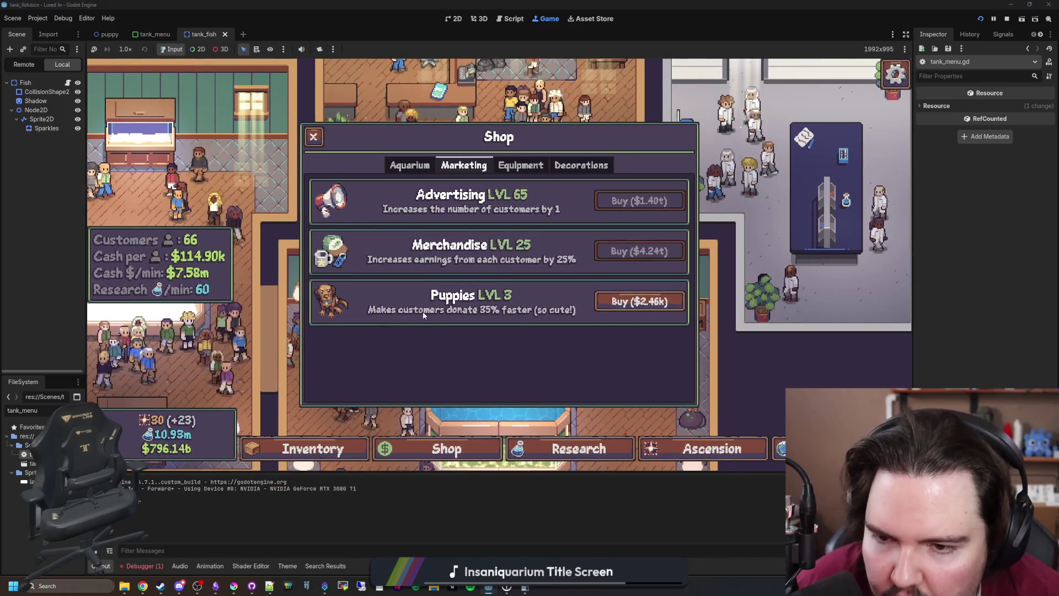
{"action": "key", "text": "Escape"}
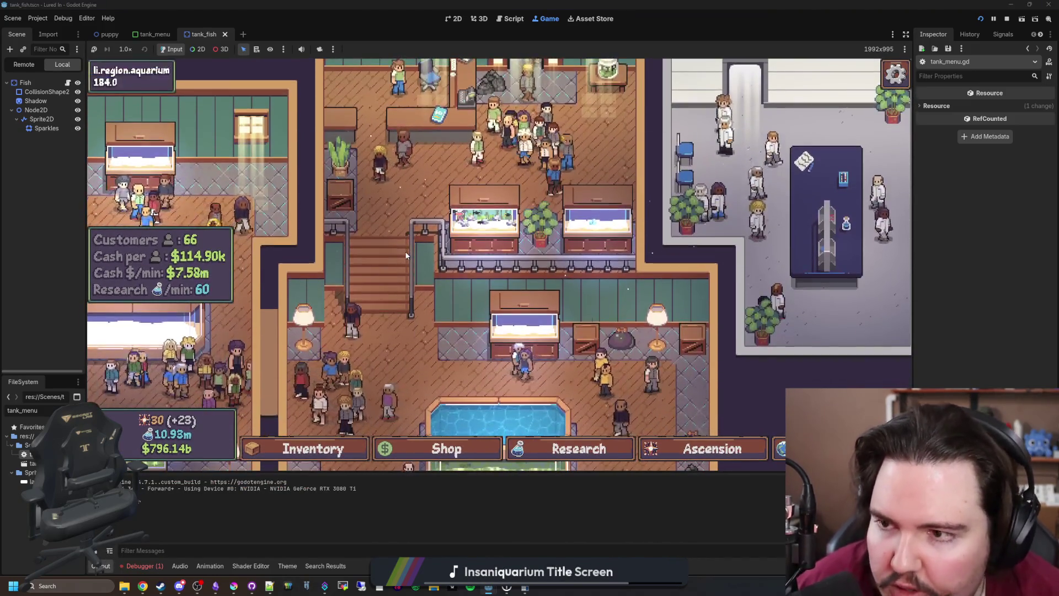
Buy two more Improved Bait levels from the Shop's Equipment list
{"action": "scroll", "coordinate": [385, 428], "scroll_direction": "down", "scroll_amount": 2}
{"action": "left_click", "coordinate": [424, 463]}
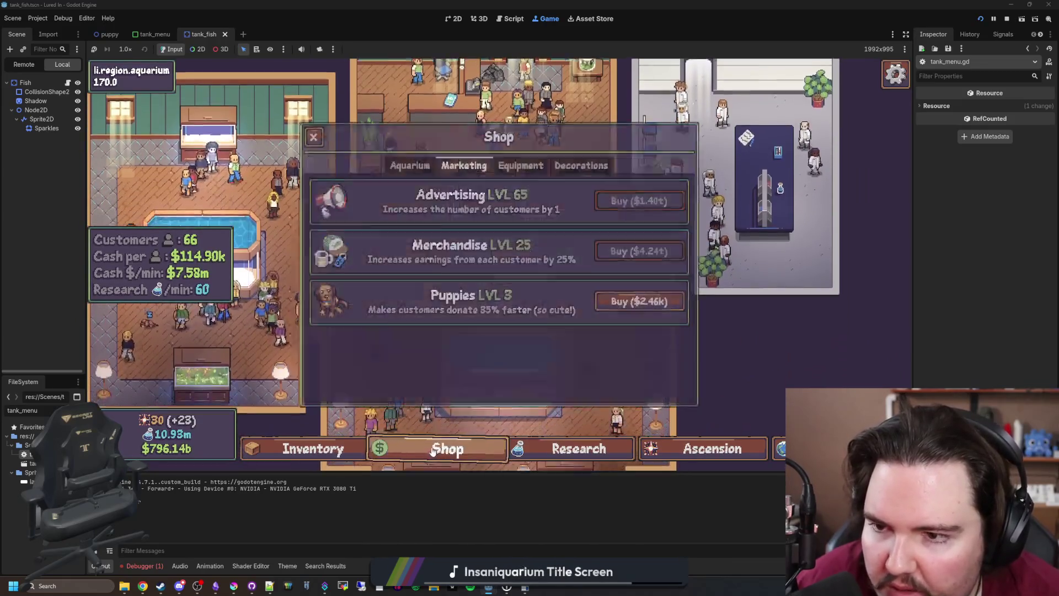
{"action": "left_click", "coordinate": [408, 169]}
{"action": "scroll", "coordinate": [408, 182], "scroll_direction": "down", "scroll_amount": 2}
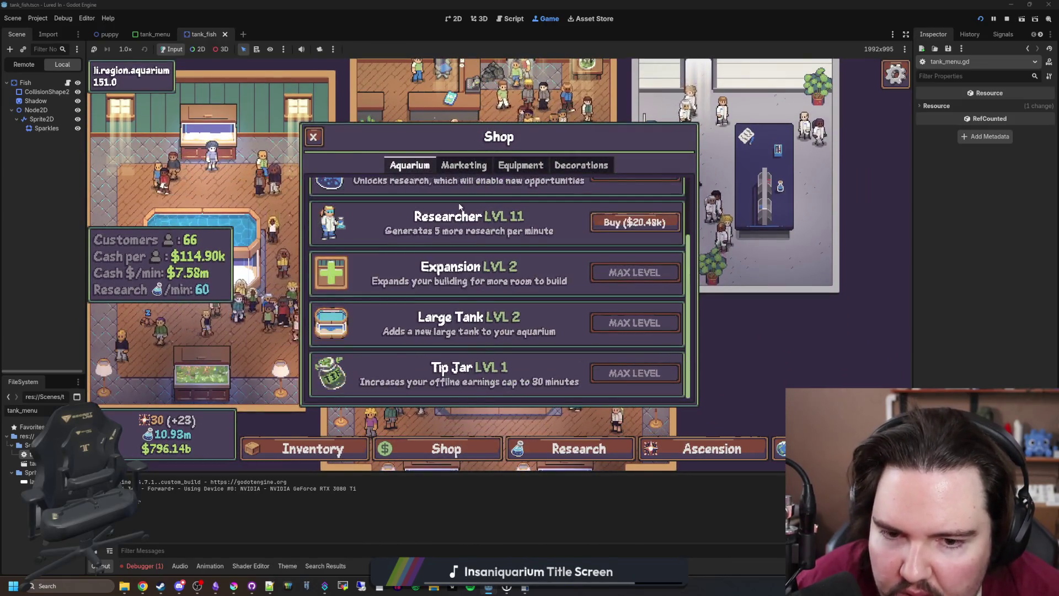
{"action": "left_click", "coordinate": [520, 164]}
{"action": "left_click", "coordinate": [630, 202]}
{"action": "left_click", "coordinate": [630, 202]}
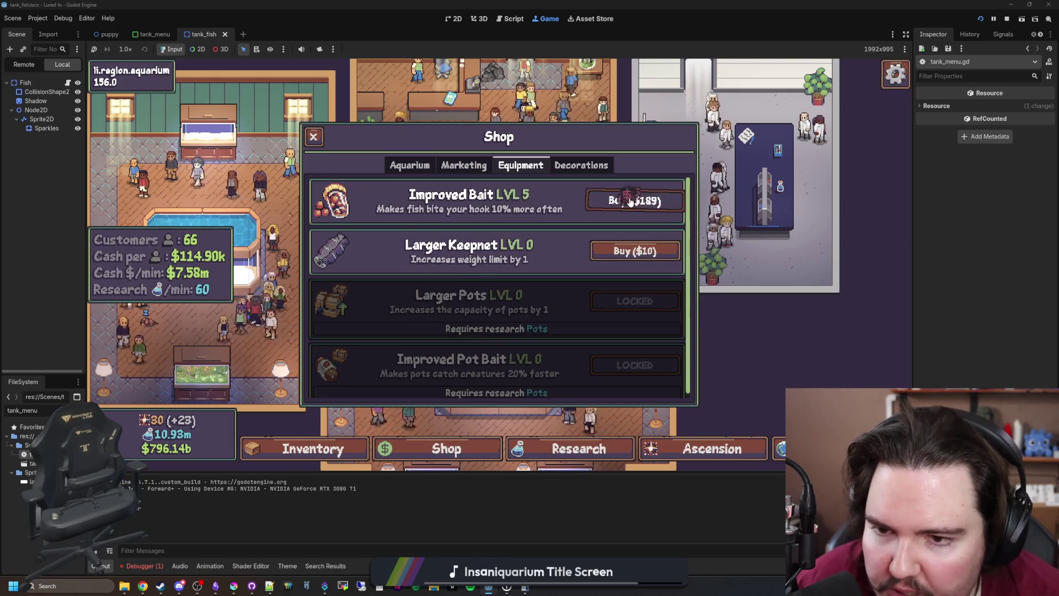
{"action": "key", "text": "Escape"}
Open and close the freshwater tank's panel, then go back to tank_menu.gd
{"action": "scroll", "coordinate": [452, 252], "scroll_direction": "up", "scroll_amount": 3}
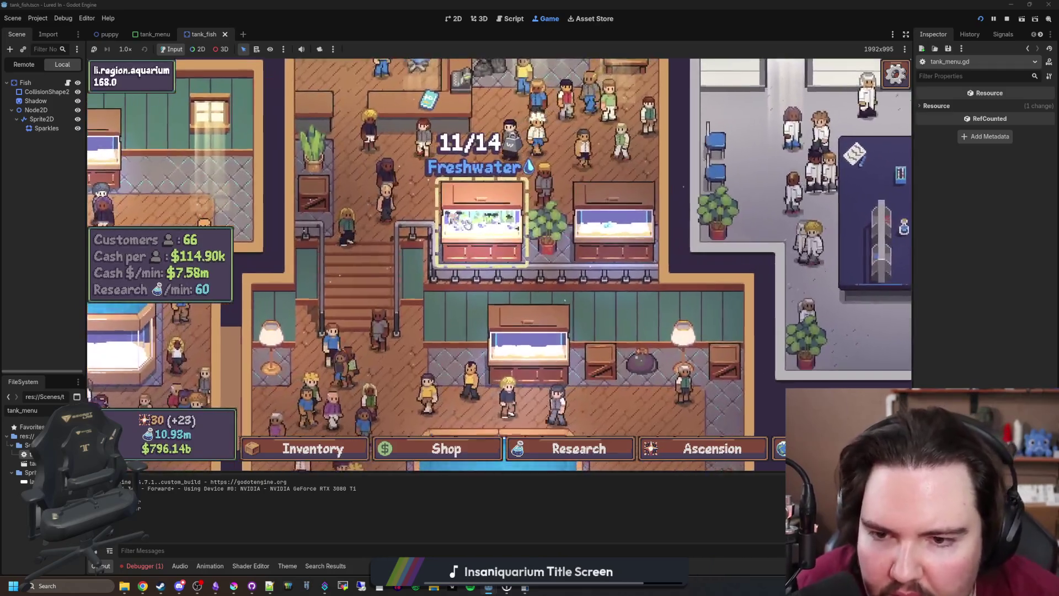
{"action": "left_click", "coordinate": [466, 224]}
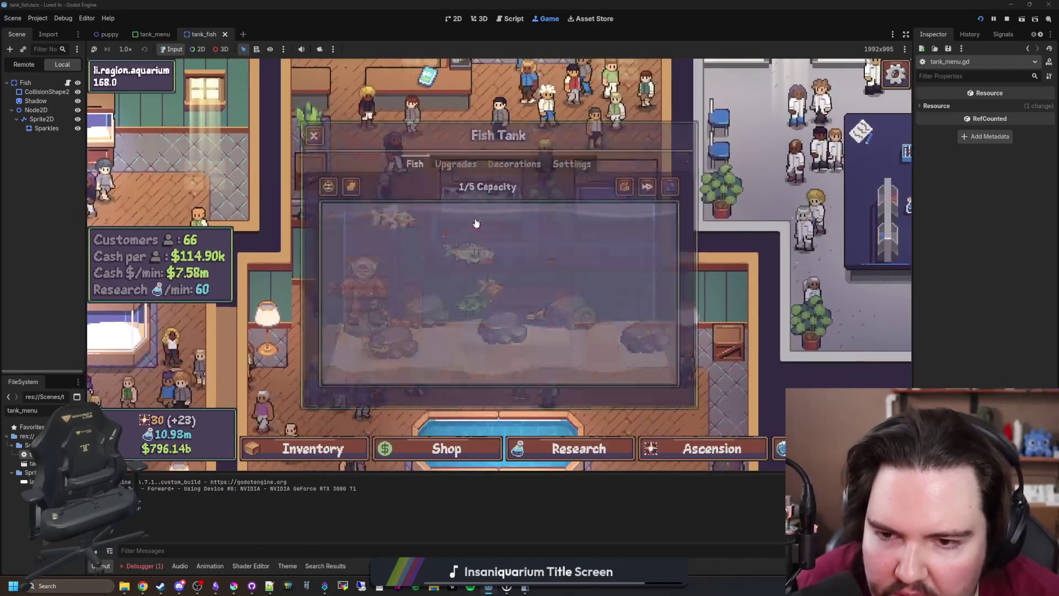
{"action": "key", "text": "Escape"}
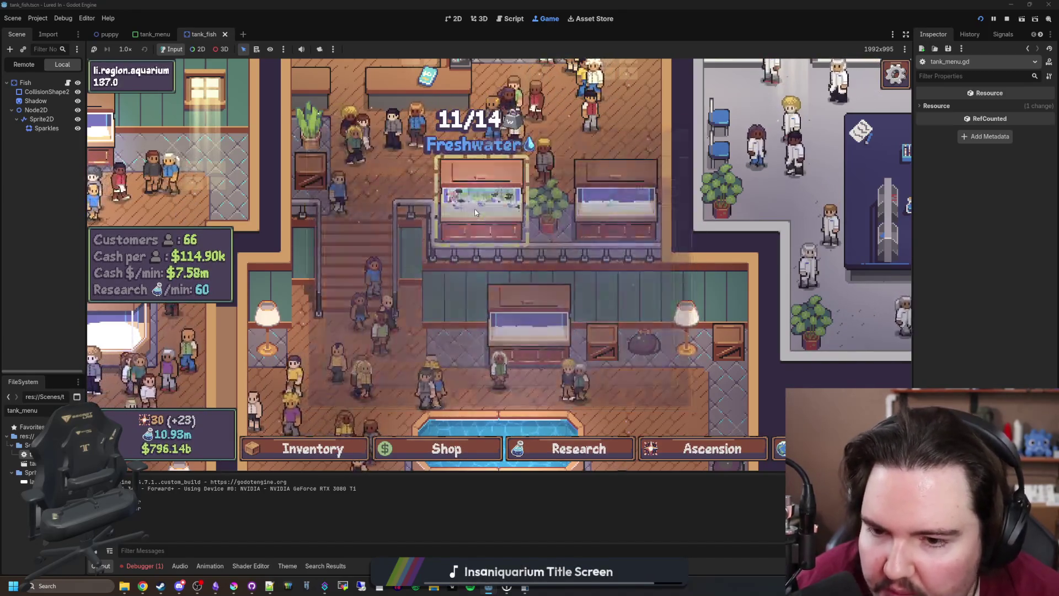
{"action": "key", "text": "ctrl+F3"}
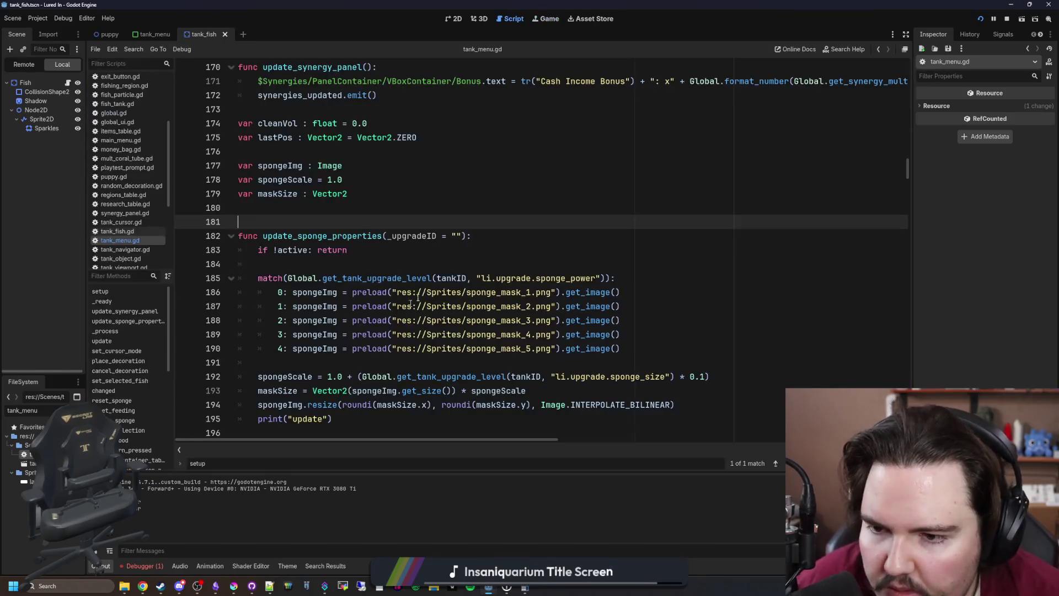
Delete the update_sponge_properties() call from setup() in tank_menu.gd
{"action": "key", "text": "ctrl+f"}
{"action": "key", "text": "Return"}
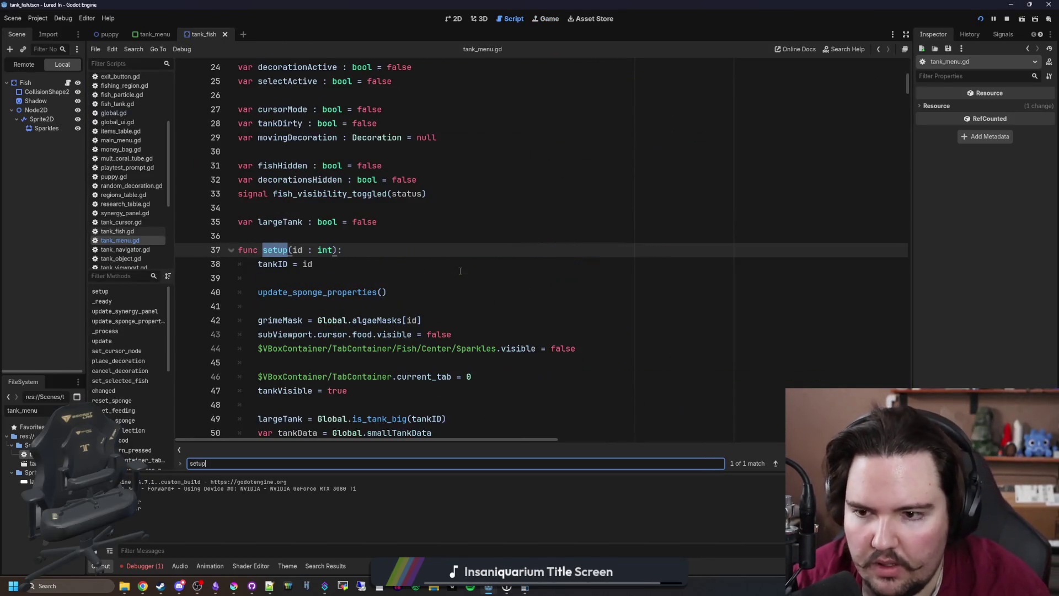
{"action": "left_click", "coordinate": [301, 277]}
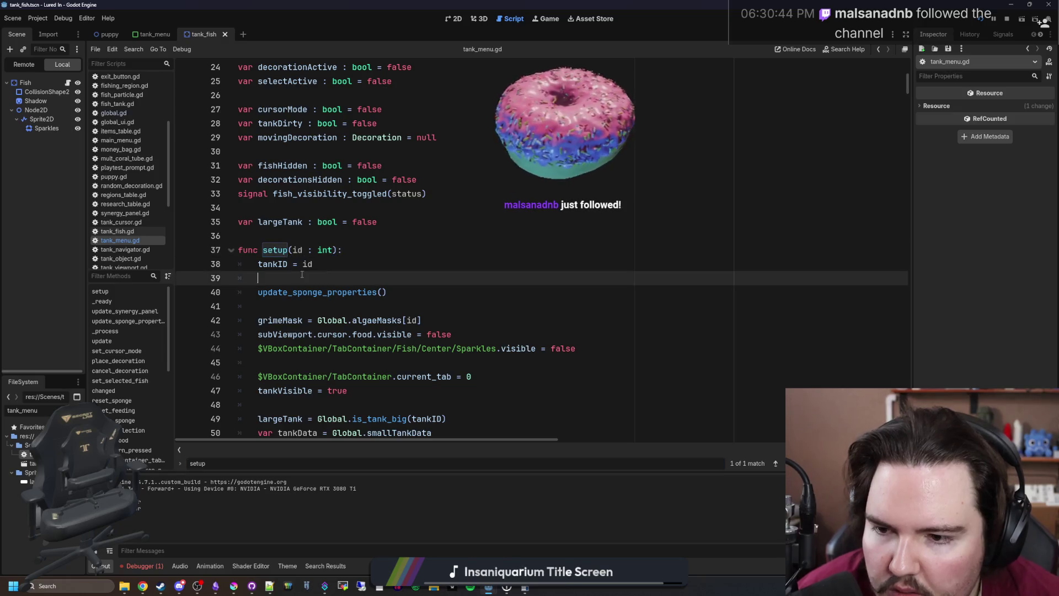
{"action": "scroll", "coordinate": [302, 275], "scroll_direction": "down", "scroll_amount": 2}
{"action": "scroll", "coordinate": [302, 274], "scroll_direction": "down", "scroll_amount": 1}
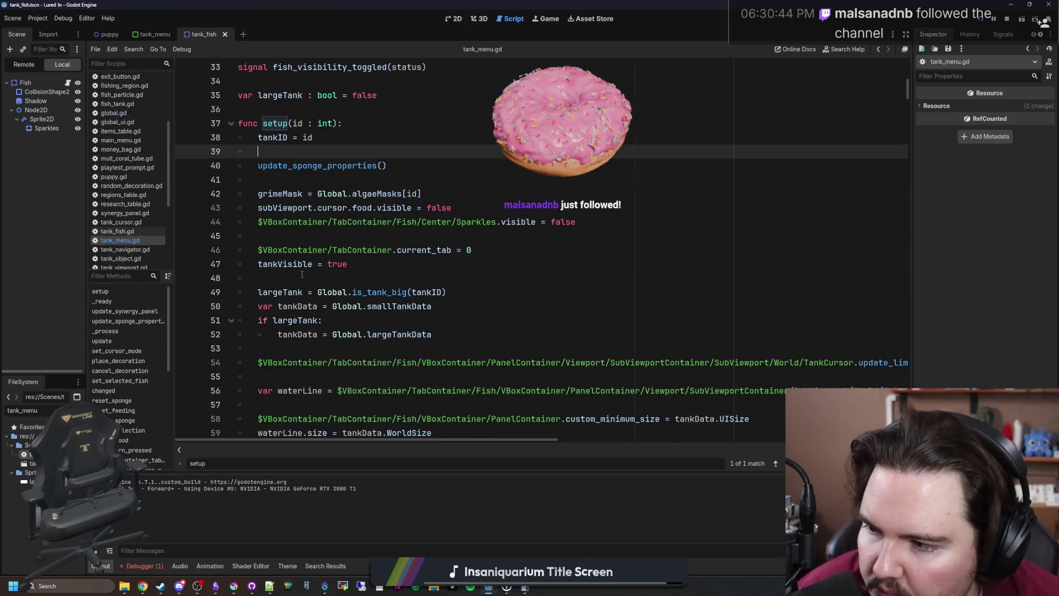
{"action": "scroll", "coordinate": [302, 274], "scroll_direction": "down", "scroll_amount": 1}
{"action": "scroll", "coordinate": [397, 212], "scroll_direction": "down", "scroll_amount": 19}
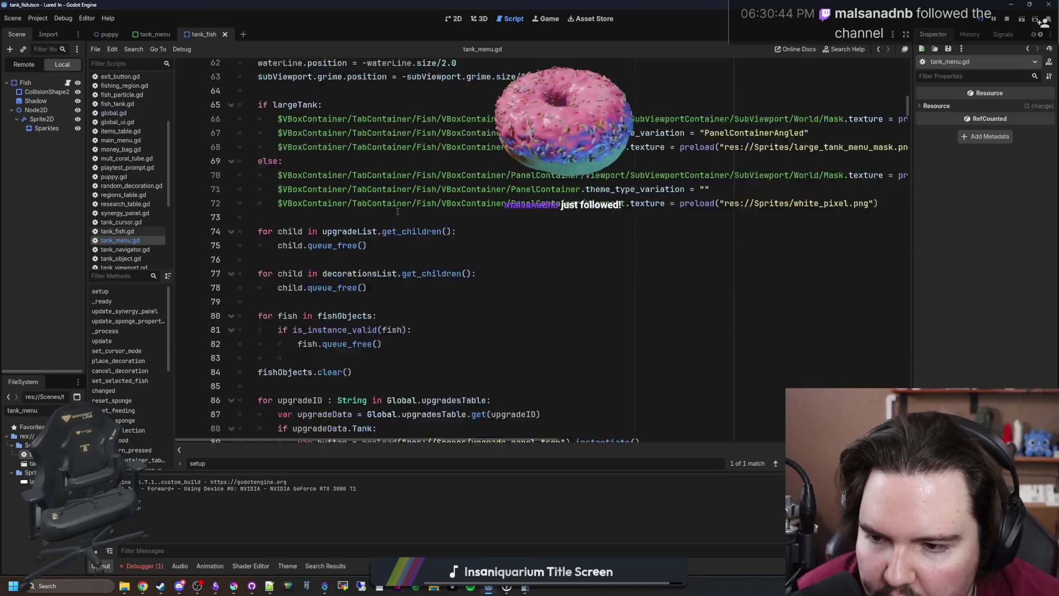
{"action": "scroll", "coordinate": [397, 212], "scroll_direction": "down", "scroll_amount": 4}
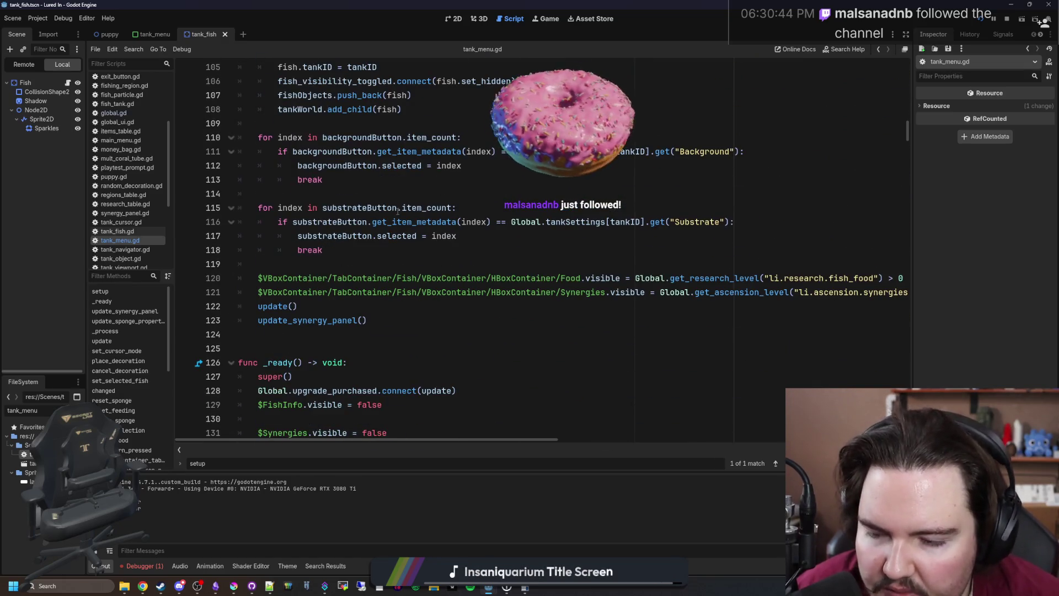
{"action": "scroll", "coordinate": [397, 212], "scroll_direction": "up", "scroll_amount": 13}
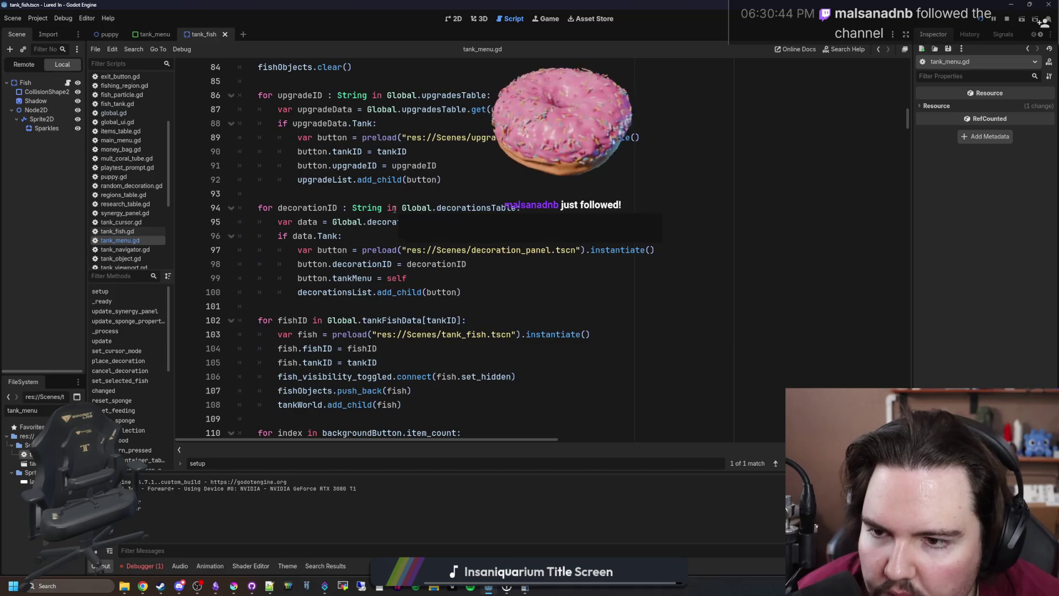
{"action": "scroll", "coordinate": [394, 209], "scroll_direction": "up", "scroll_amount": 12}
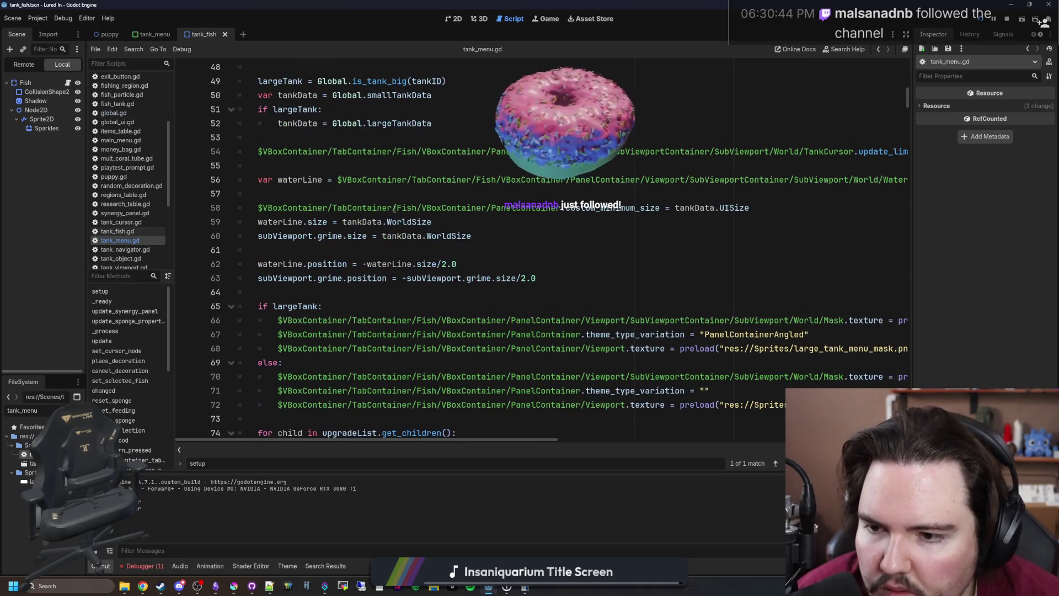
{"action": "left_click_drag", "start_coordinate": [401, 207], "coordinate": [257, 207]}
{"action": "key", "text": "BackSpace"}
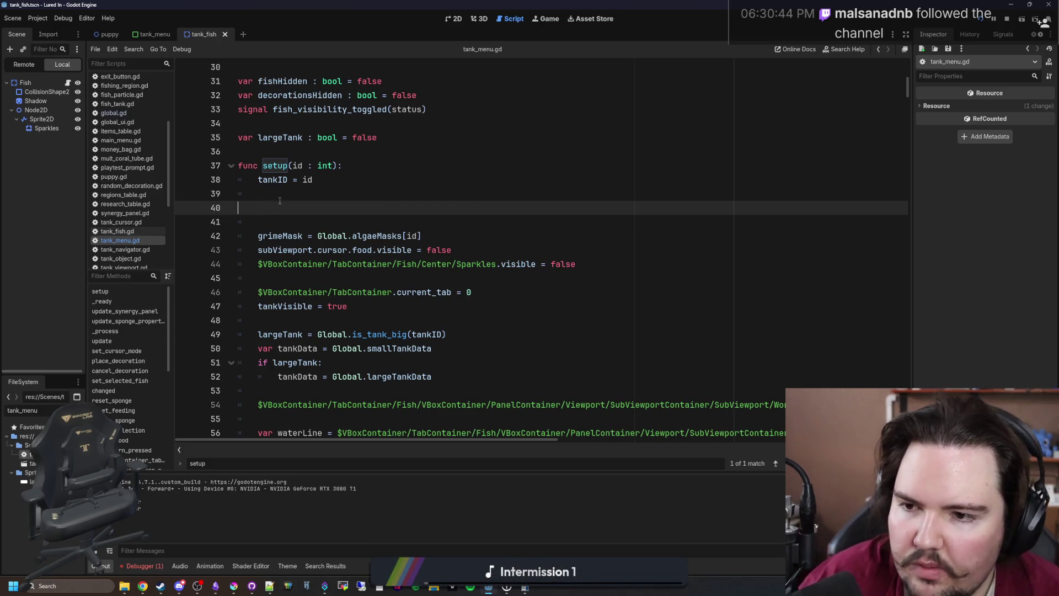
{"action": "key", "text": "BackSpace"}
{"action": "key", "text": "BackSpace"}
Add update_sponge_properties() after the liquid button loop in changed(), and save
{"action": "key", "text": "ctrl+f"}
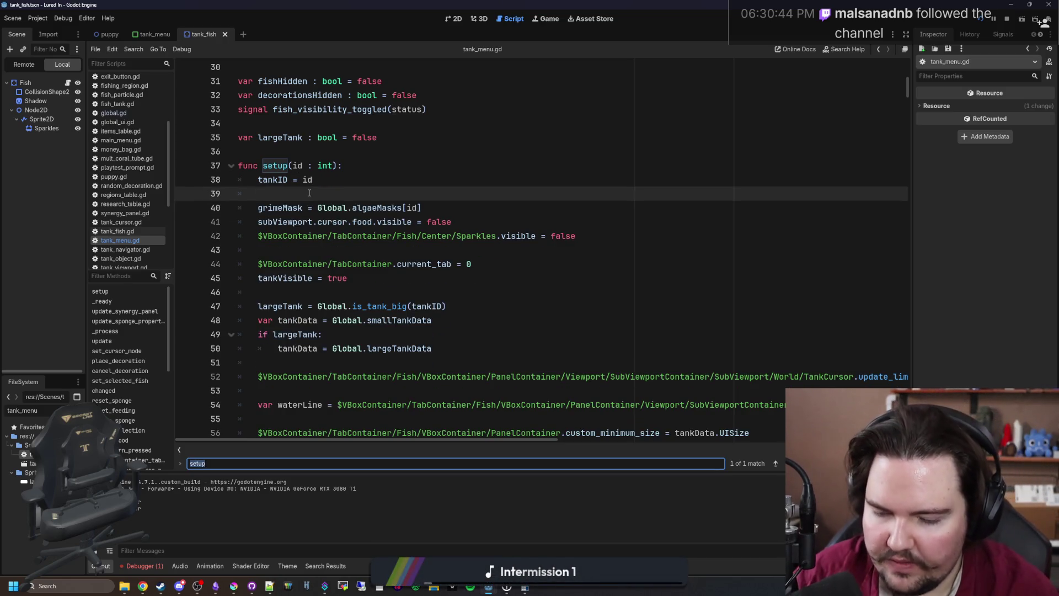
{"action": "type", "text": "changed"}
{"action": "key", "text": "Return"}
{"action": "key", "text": "Return"}
{"action": "key", "text": "Return"}
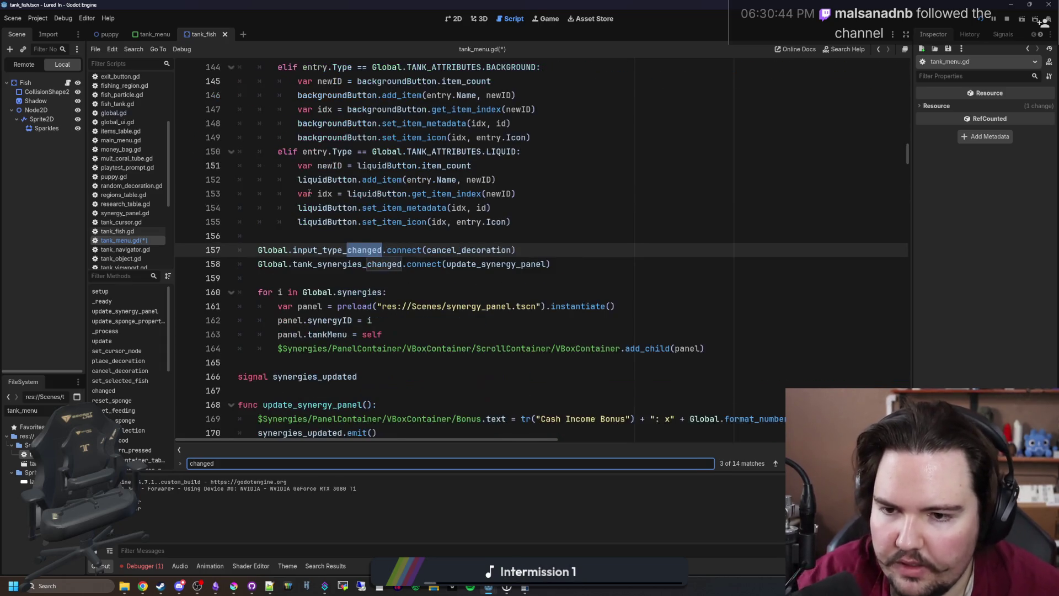
{"action": "key", "text": "Return"}
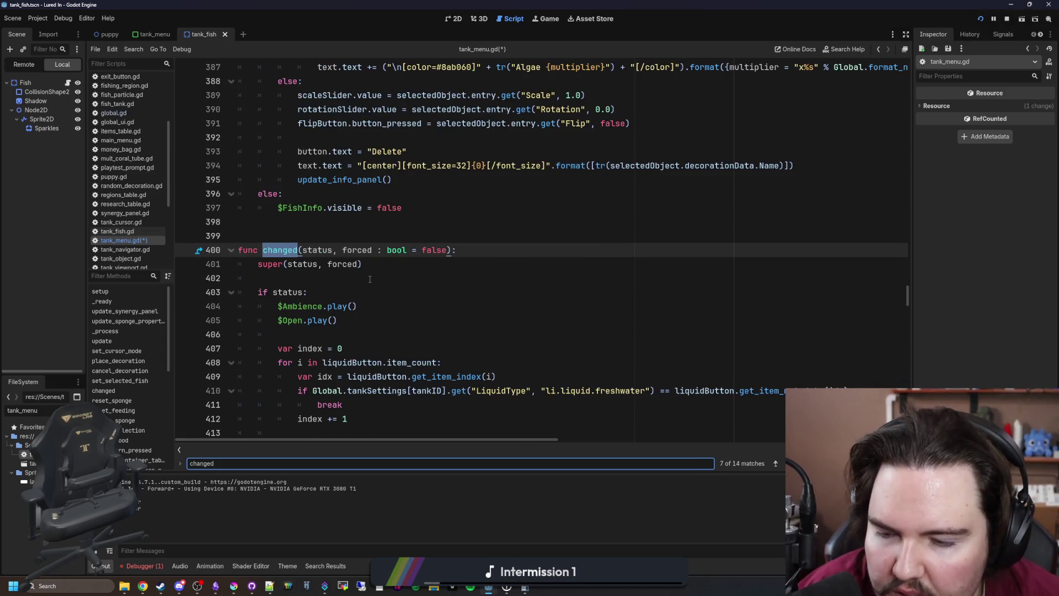
{"action": "scroll", "coordinate": [369, 279], "scroll_direction": "down", "scroll_amount": 7}
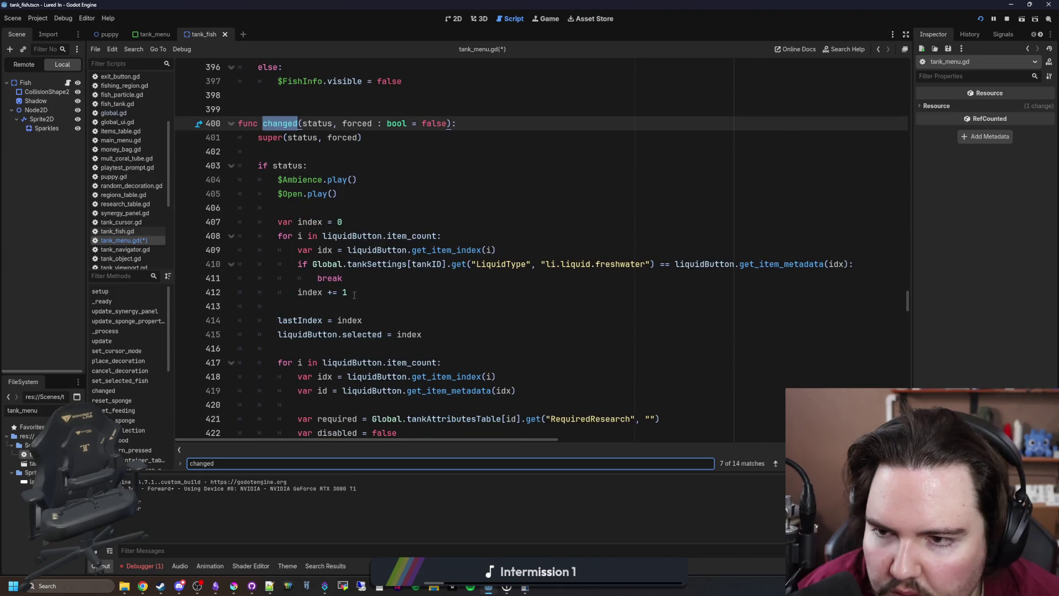
{"action": "left_click", "coordinate": [514, 334]}
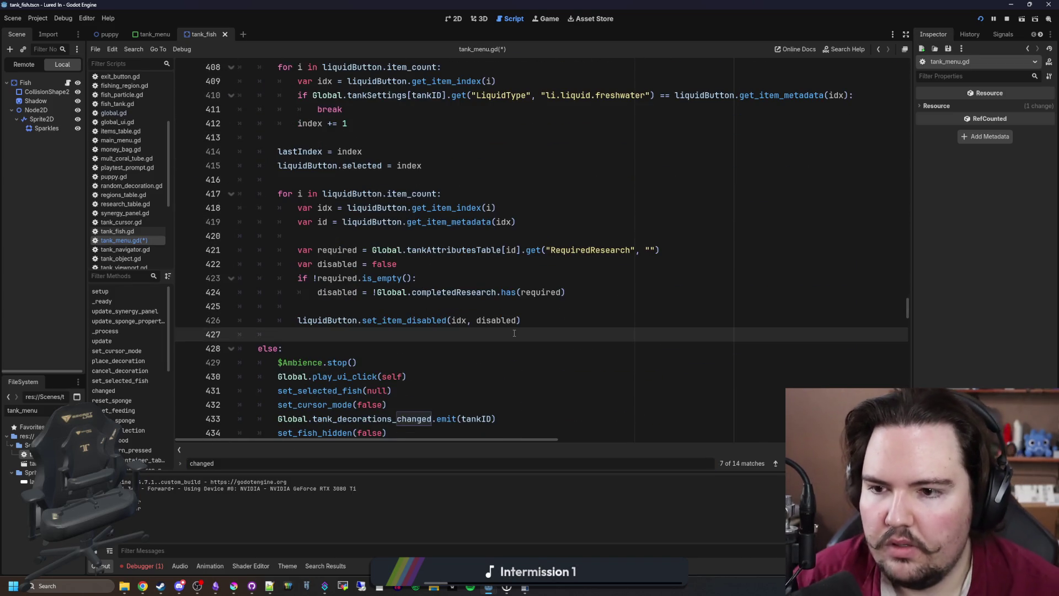
{"action": "key", "text": "Return"}
{"action": "type", "text": "update_sponge_properties()"}
{"action": "left_click", "coordinate": [514, 333]}
{"action": "key", "text": "ctrl+s"}
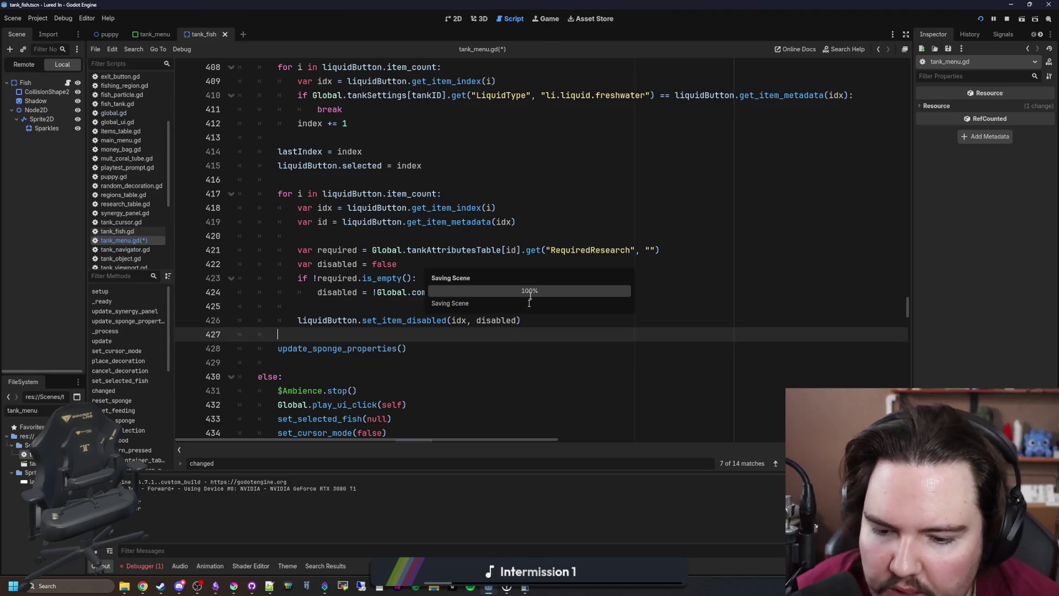
Retest by opening and closing the freshwater tank panel twice, then return to update_sponge_properties
{"action": "left_click", "coordinate": [551, 19]}
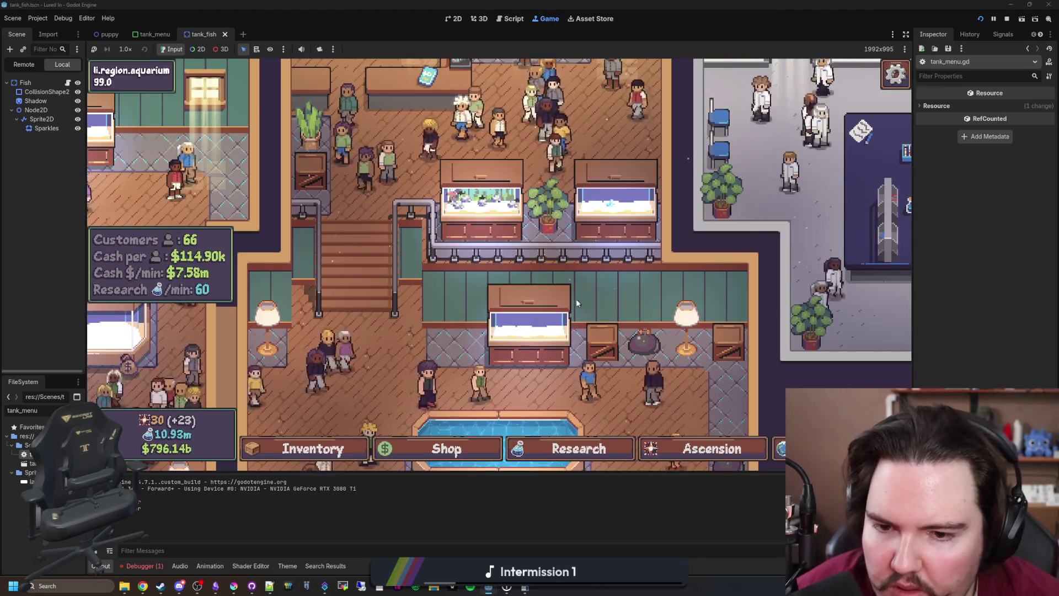
{"action": "left_click", "coordinate": [478, 215]}
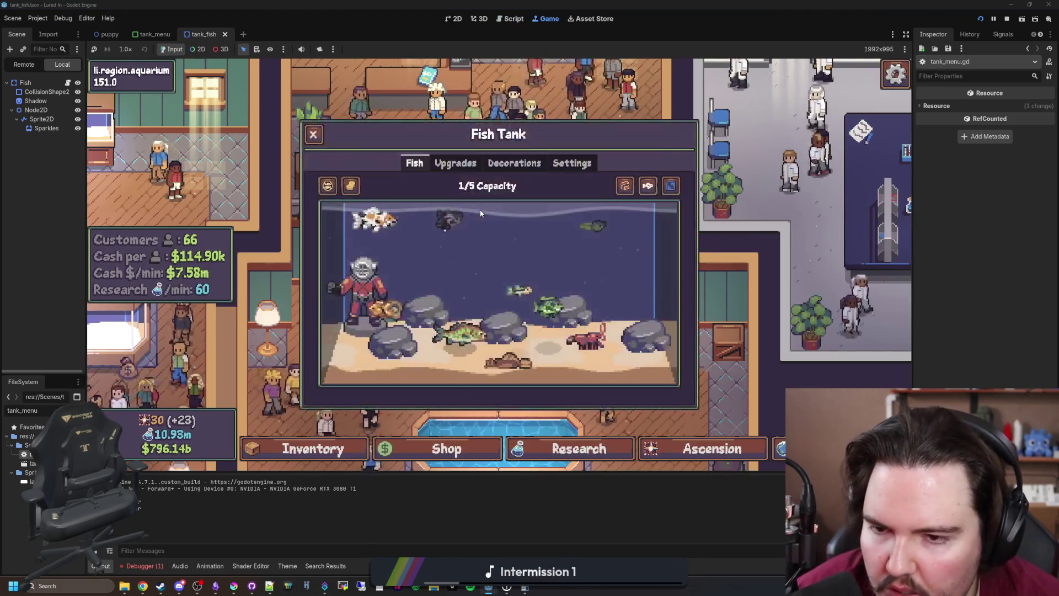
{"action": "left_click", "coordinate": [481, 213]}
{"action": "left_click", "coordinate": [481, 212]}
{"action": "left_click", "coordinate": [481, 209]}
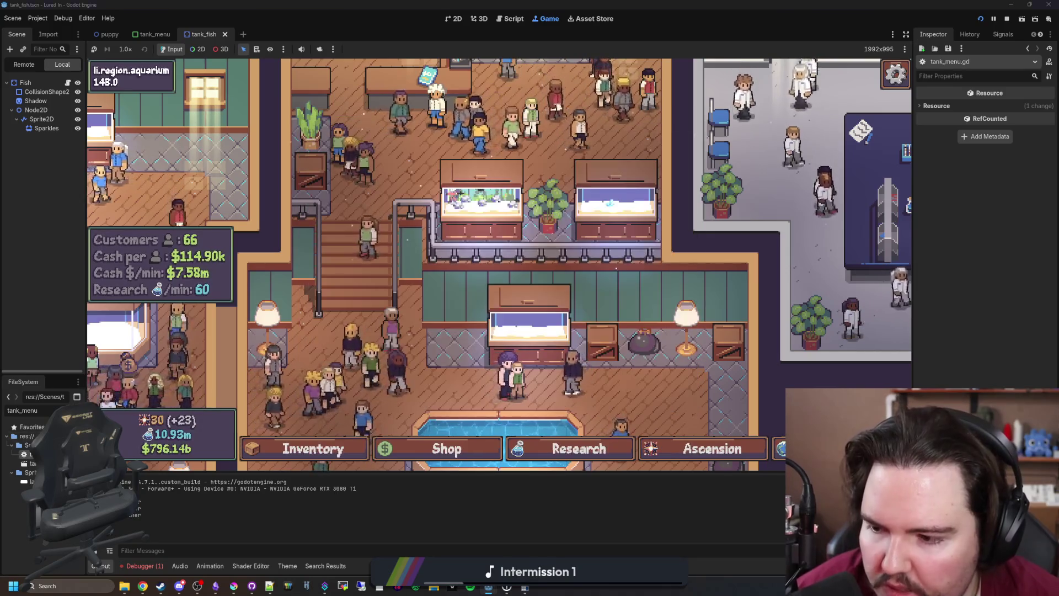
{"action": "left_click", "coordinate": [509, 19]}
{"action": "left_click", "coordinate": [349, 353], "text": "ctrl"}
{"action": "scroll", "coordinate": [356, 352], "scroll_direction": "down", "scroll_amount": 2}
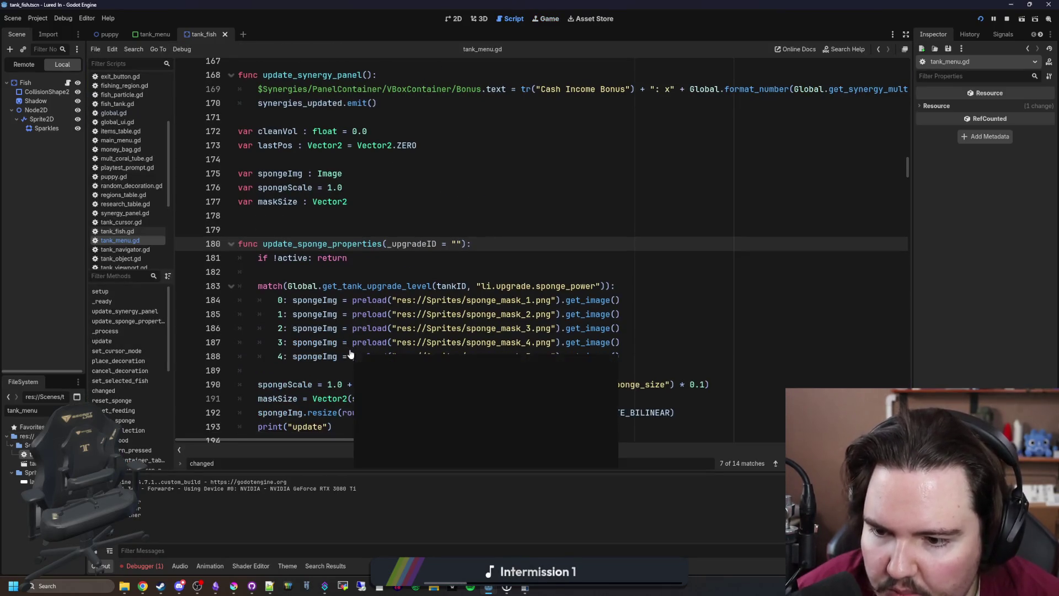
{"action": "left_click", "coordinate": [357, 353]}
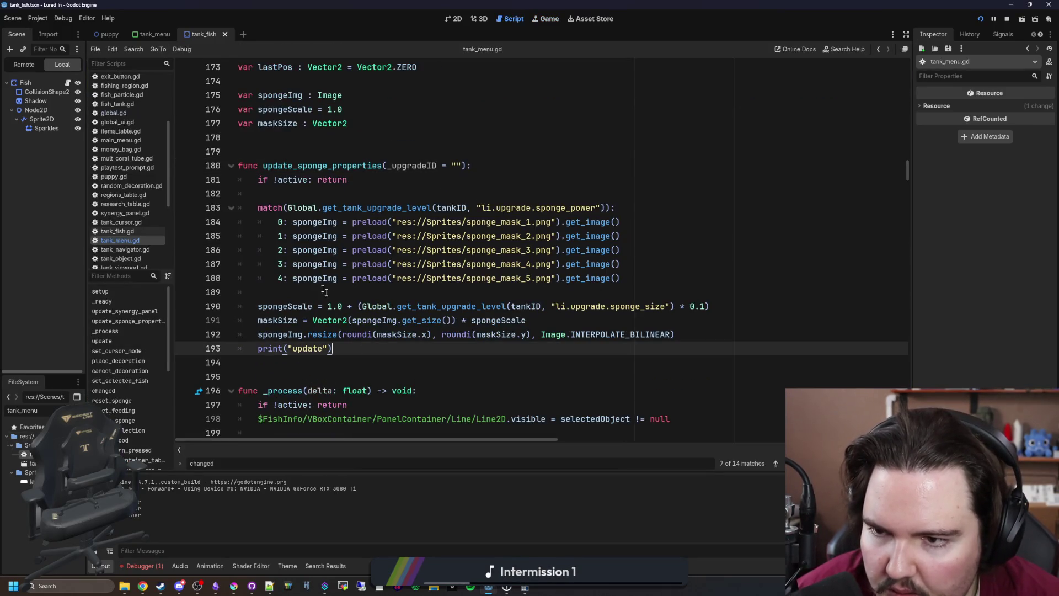
{"action": "left_click", "coordinate": [329, 198]}
{"action": "key", "text": "ctrl+s"}
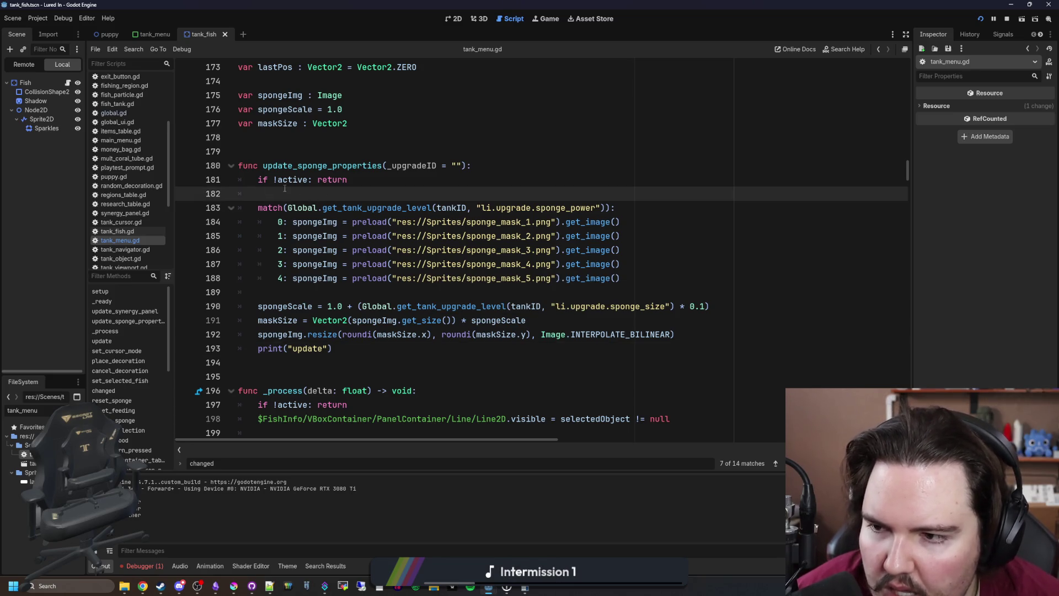
{"action": "left_click", "coordinate": [279, 147]}
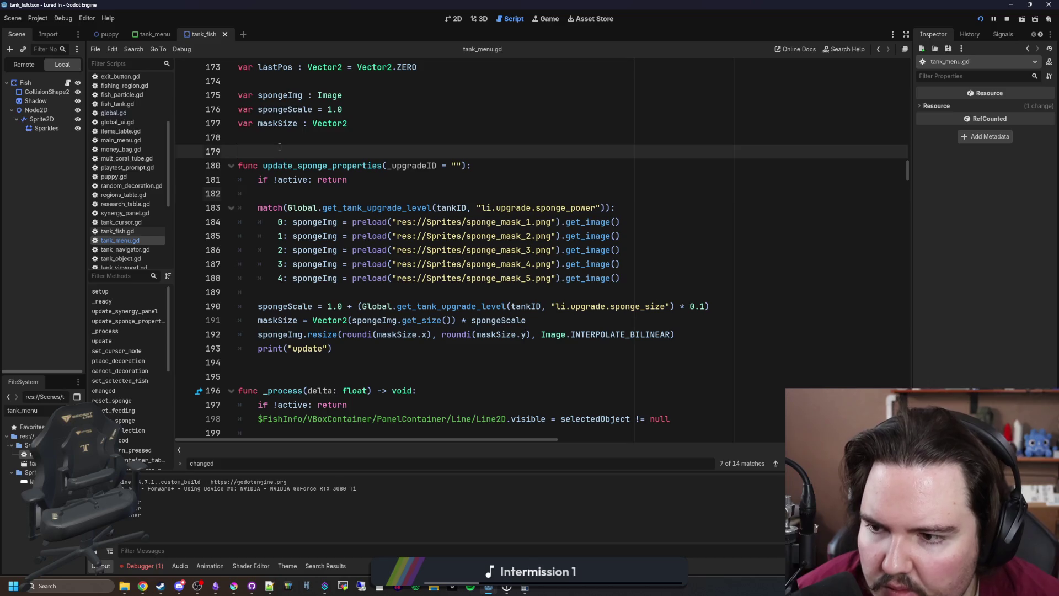
{"action": "key", "text": "ctrl+s"}
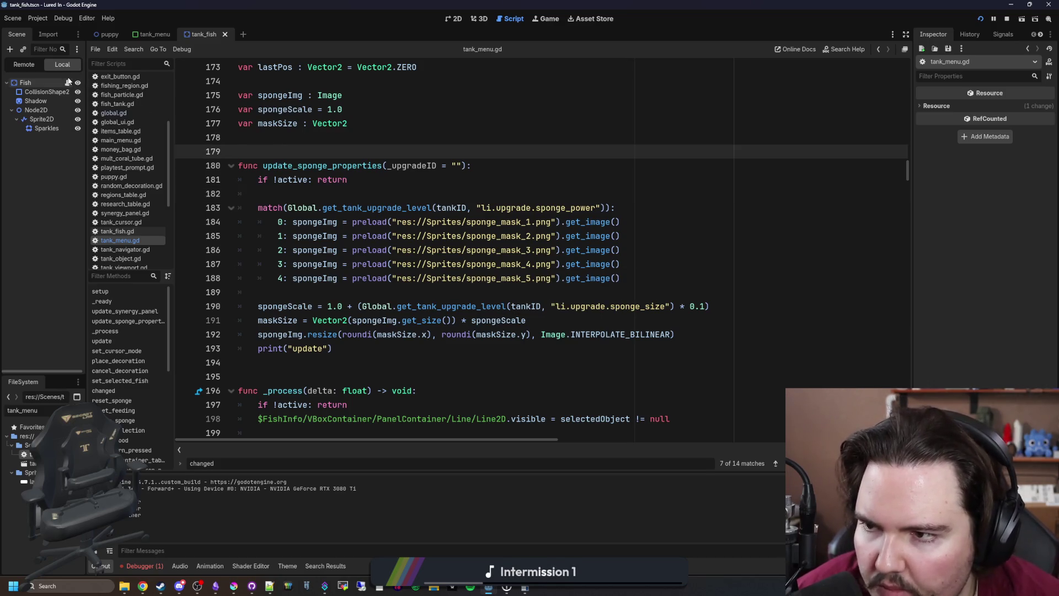
{"action": "left_click", "coordinate": [440, 194]}
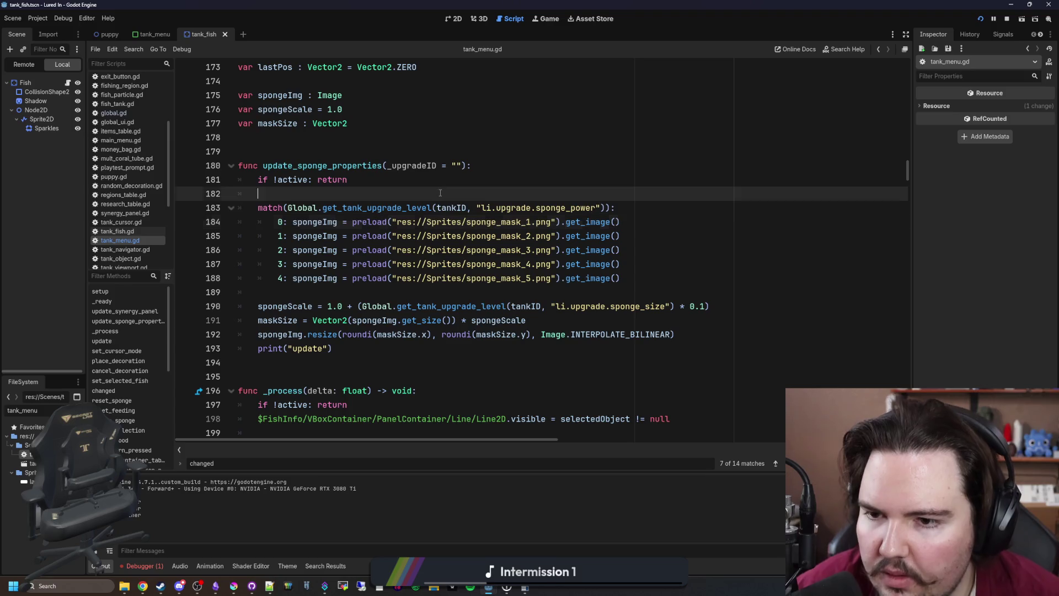
{"action": "key", "text": "ctrl+f"}
{"action": "key", "text": "Return"}
{"action": "key", "text": "Return"}
{"action": "key", "text": "Return"}
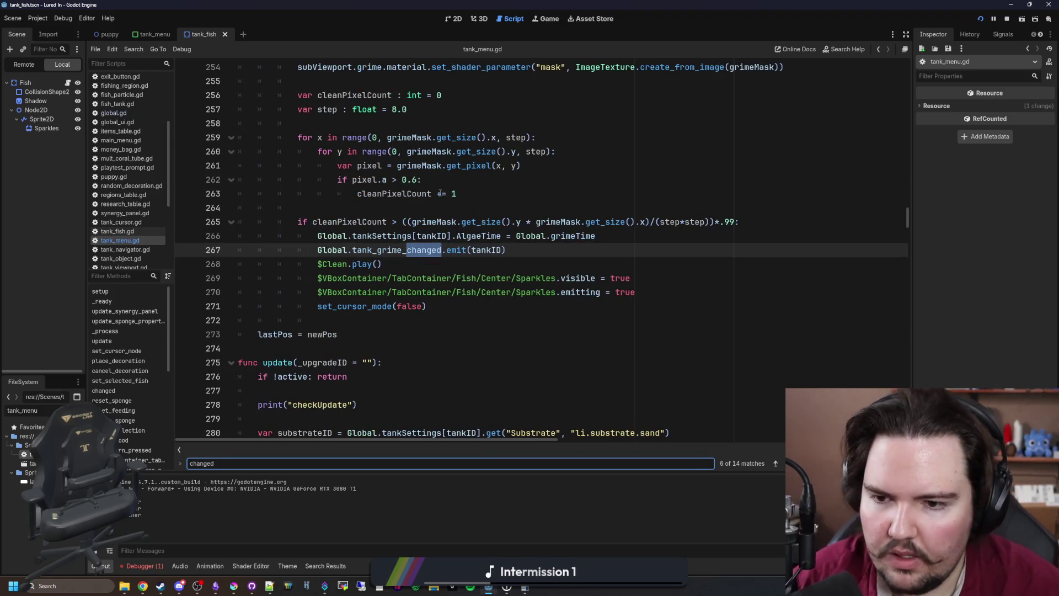
{"action": "scroll", "coordinate": [442, 193], "scroll_direction": "down", "scroll_amount": 12}
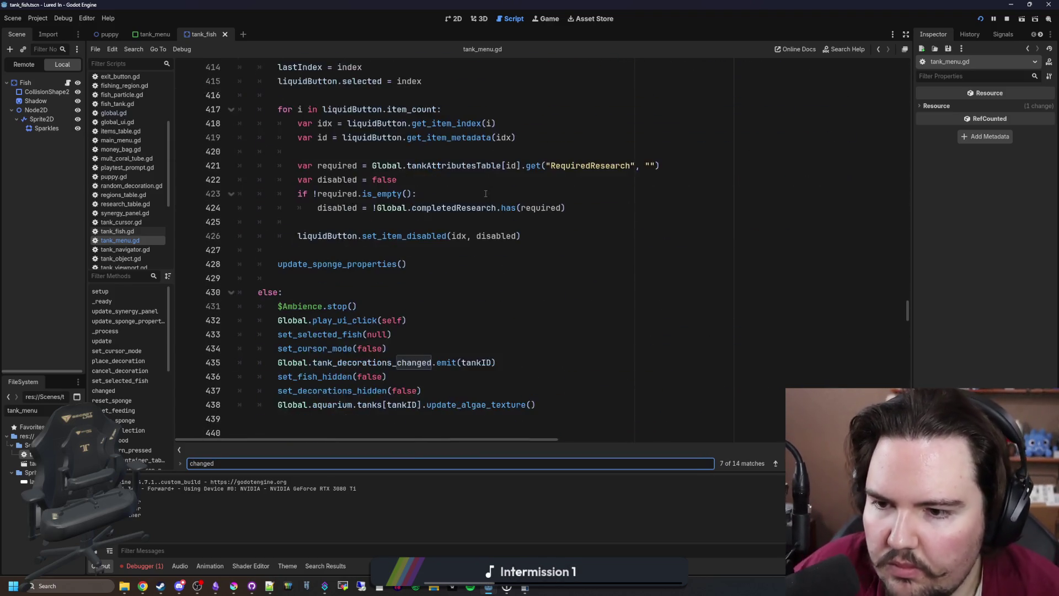
{"action": "scroll", "coordinate": [398, 263], "scroll_direction": "up", "scroll_amount": 6}
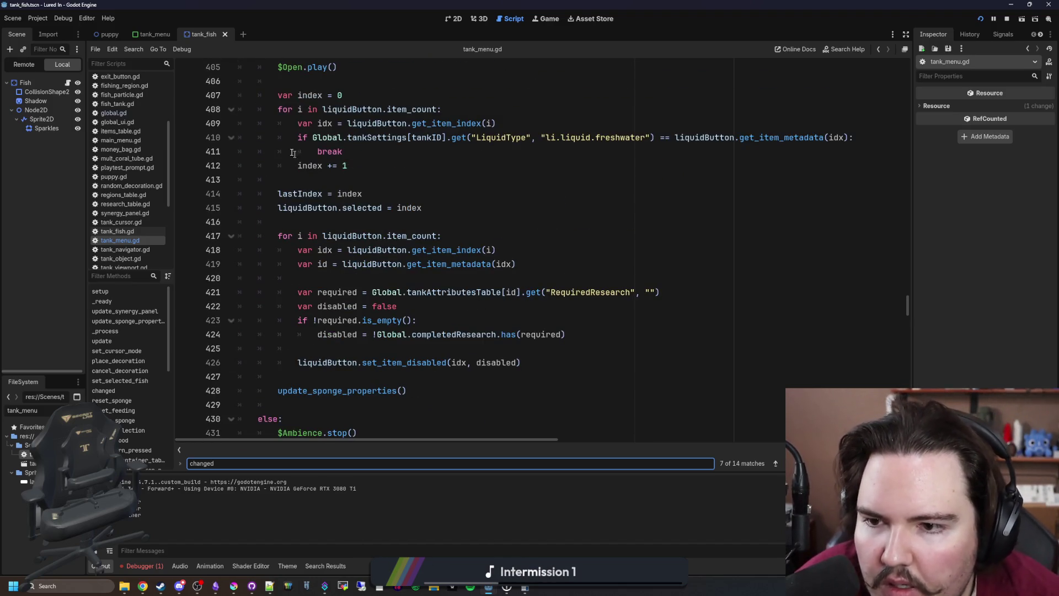
{"action": "scroll", "coordinate": [293, 153], "scroll_direction": "up", "scroll_amount": 3}
{"action": "left_click", "coordinate": [271, 138], "text": "ctrl"}
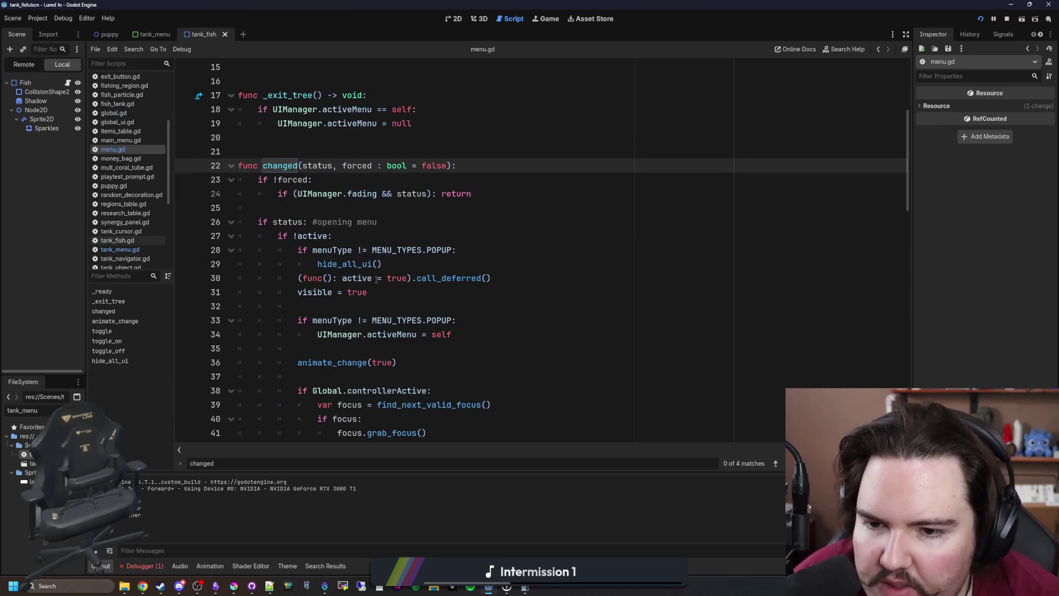
{"action": "left_click_drag", "start_coordinate": [343, 278], "coordinate": [407, 278]}
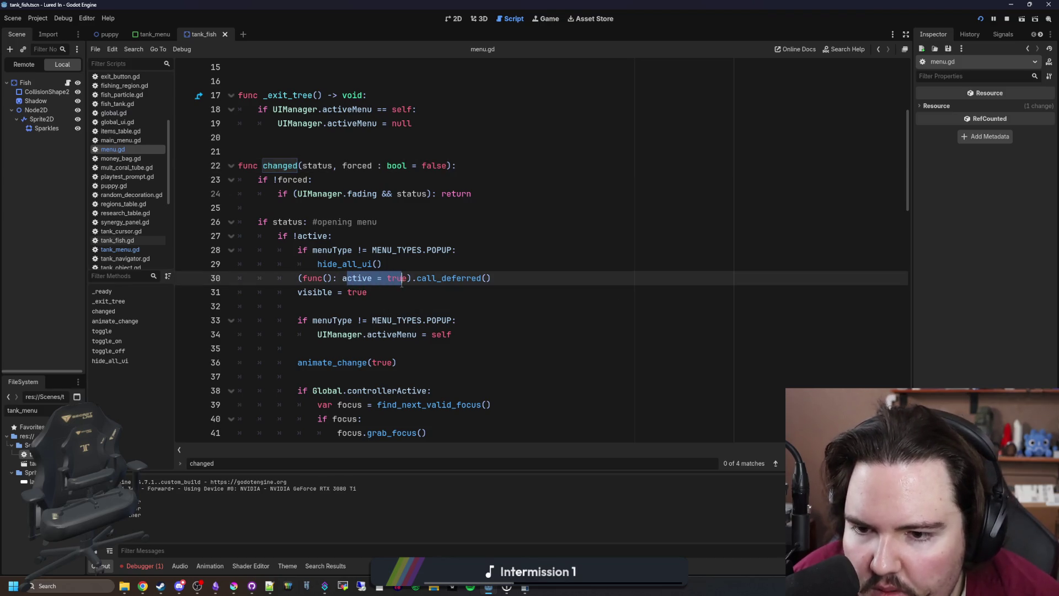
{"action": "left_click", "coordinate": [409, 266]}
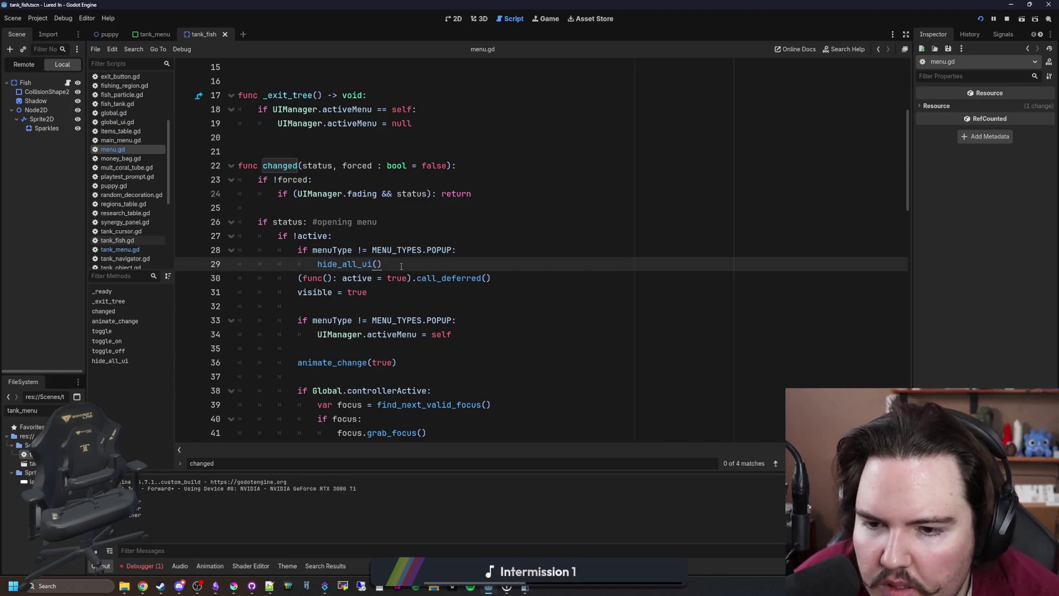
{"action": "scroll", "coordinate": [401, 266], "scroll_direction": "down", "scroll_amount": 4}
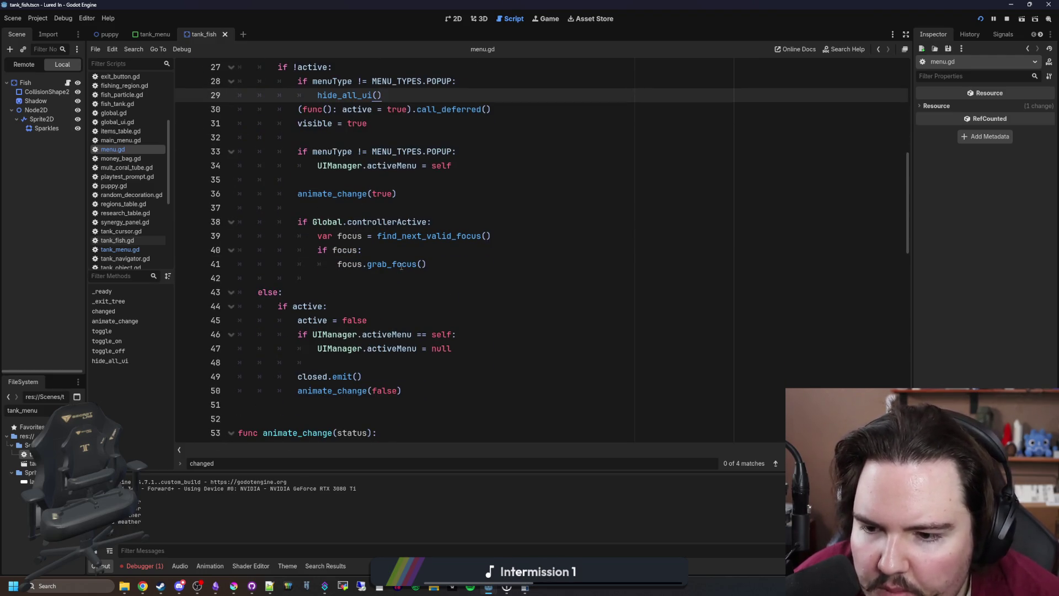
{"action": "key", "text": "alt+Left"}
{"action": "left_click", "coordinate": [302, 268]}
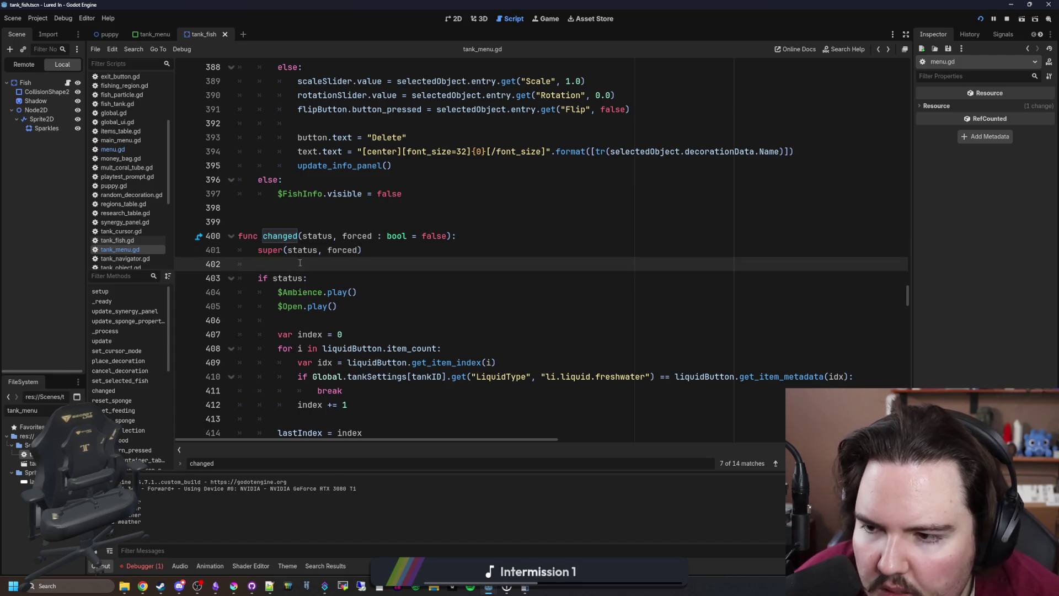
{"action": "left_click", "coordinate": [361, 294]}
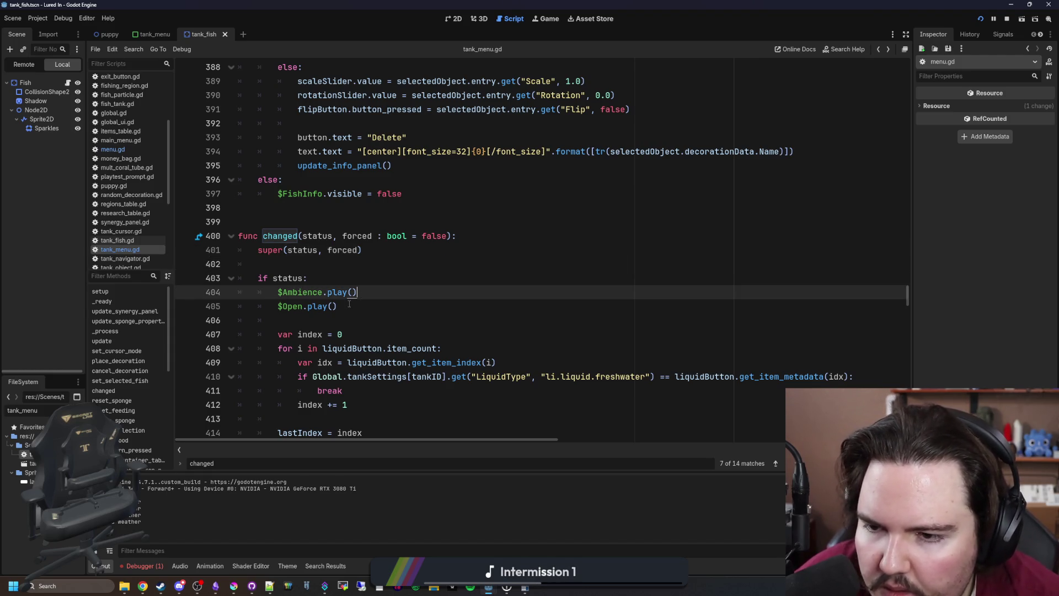
{"action": "left_click", "coordinate": [331, 218]}
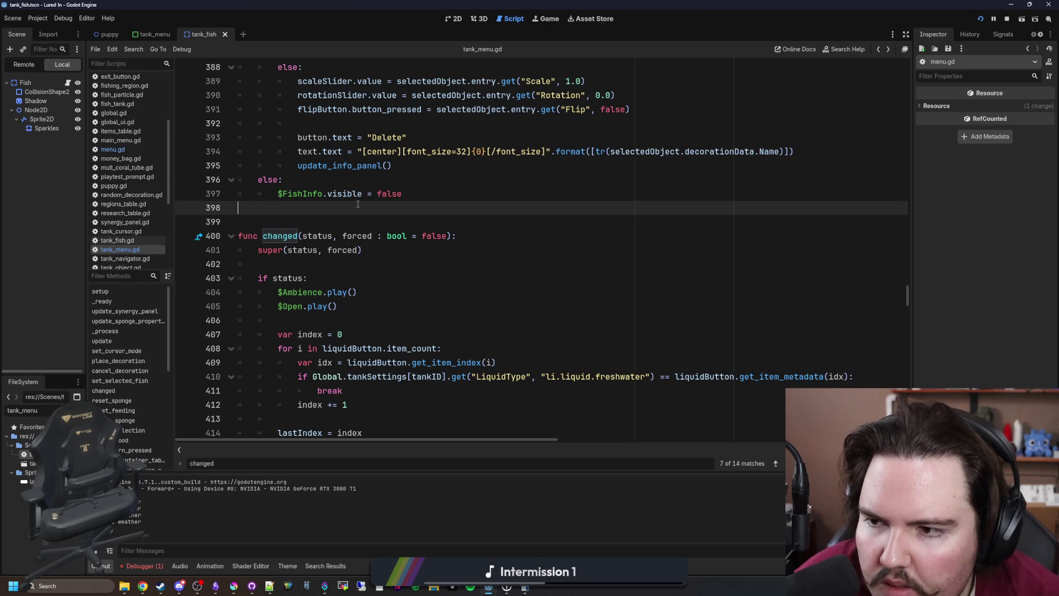
{"action": "scroll", "coordinate": [332, 217], "scroll_direction": "up", "scroll_amount": 8}
{"action": "left_click_drag", "start_coordinate": [907, 281], "coordinate": [911, 57]}
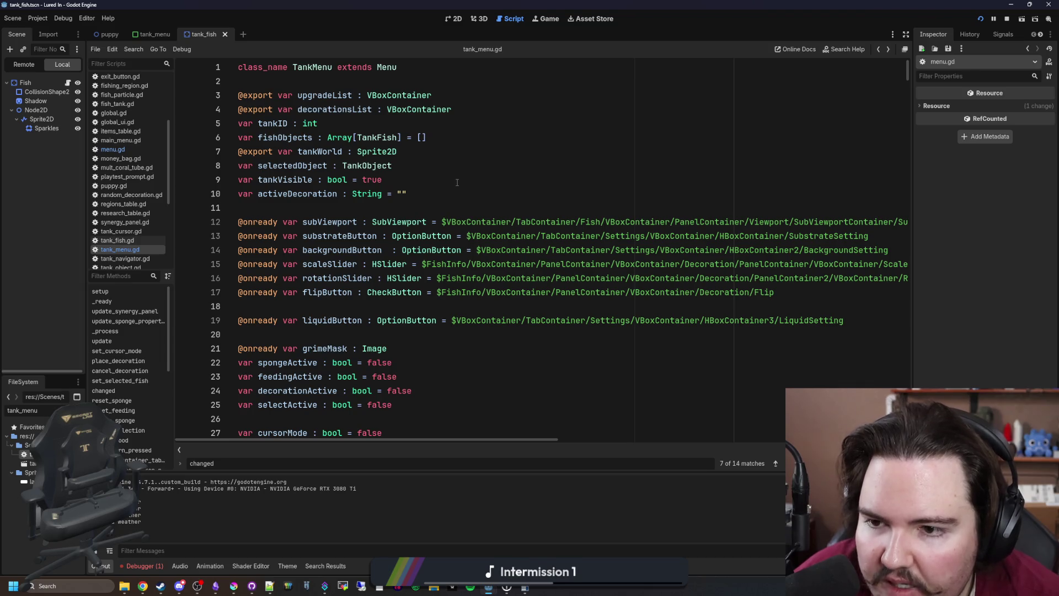
{"action": "scroll", "coordinate": [397, 178], "scroll_direction": "down", "scroll_amount": 12}
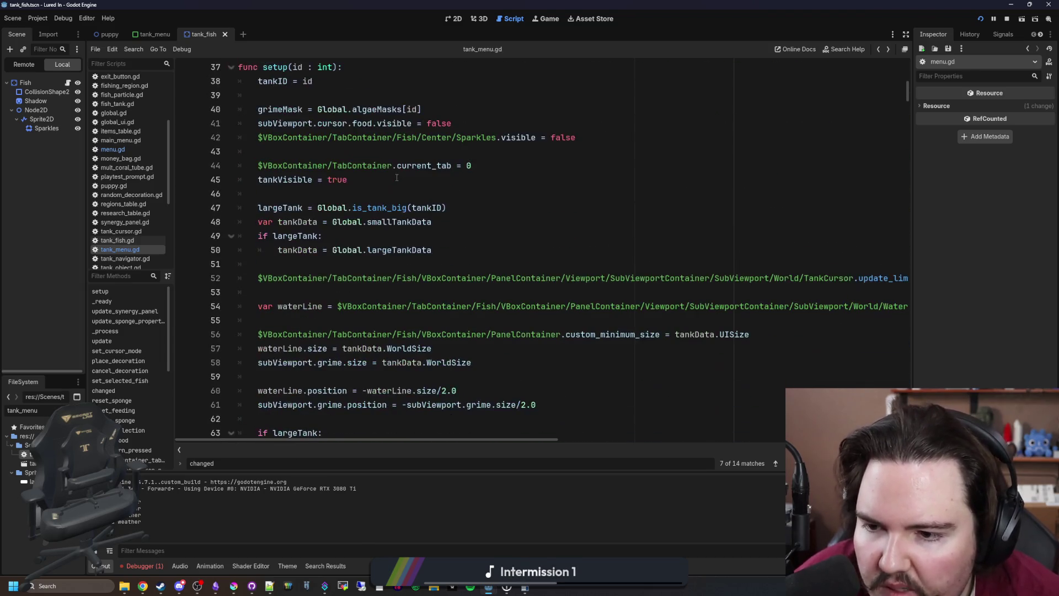
{"action": "left_click", "coordinate": [358, 172]}
{"action": "double_click", "coordinate": [285, 179]}
{"action": "scroll", "coordinate": [316, 224], "scroll_direction": "up", "scroll_amount": 12}
{"action": "scroll", "coordinate": [316, 224], "scroll_direction": "down", "scroll_amount": 13}
{"action": "key", "text": "ctrl+f"}
{"action": "type", "text": "tankVisible"}
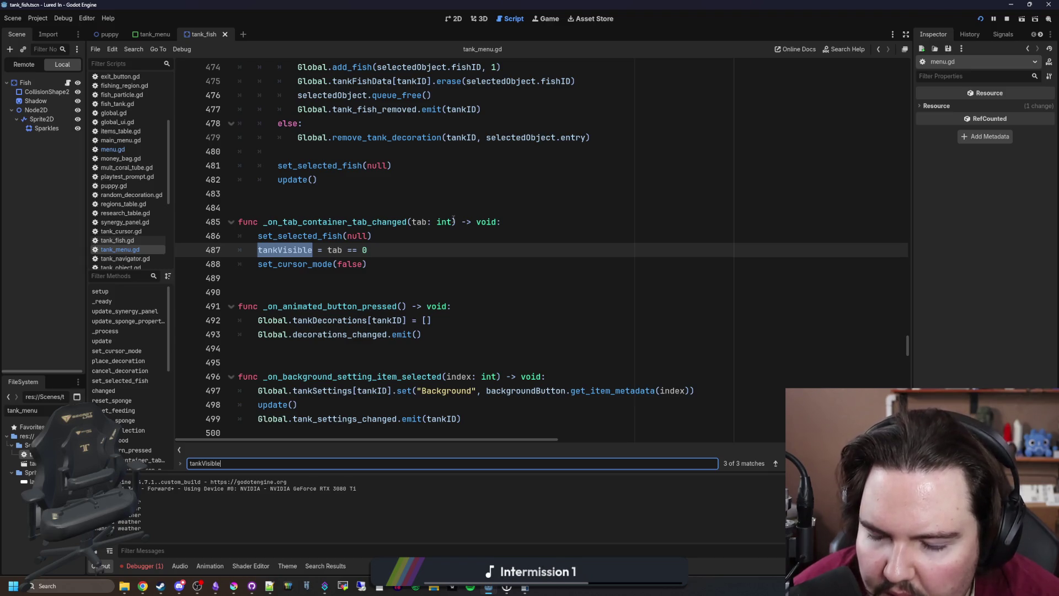
{"action": "key", "text": "Return"}
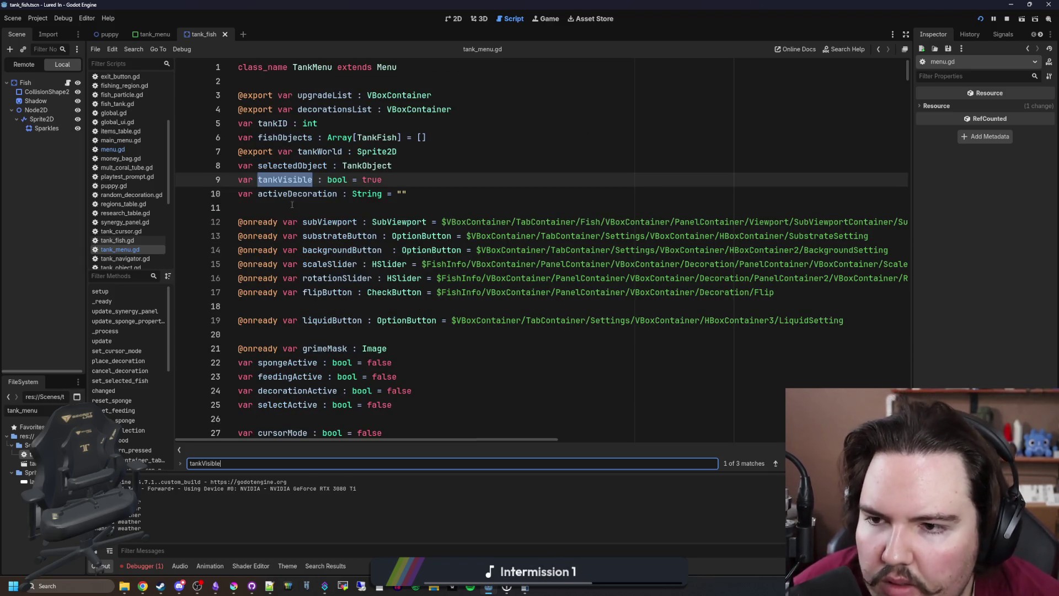
{"action": "left_click", "coordinate": [292, 204]}
{"action": "scroll", "coordinate": [291, 205], "scroll_direction": "down", "scroll_amount": 10}
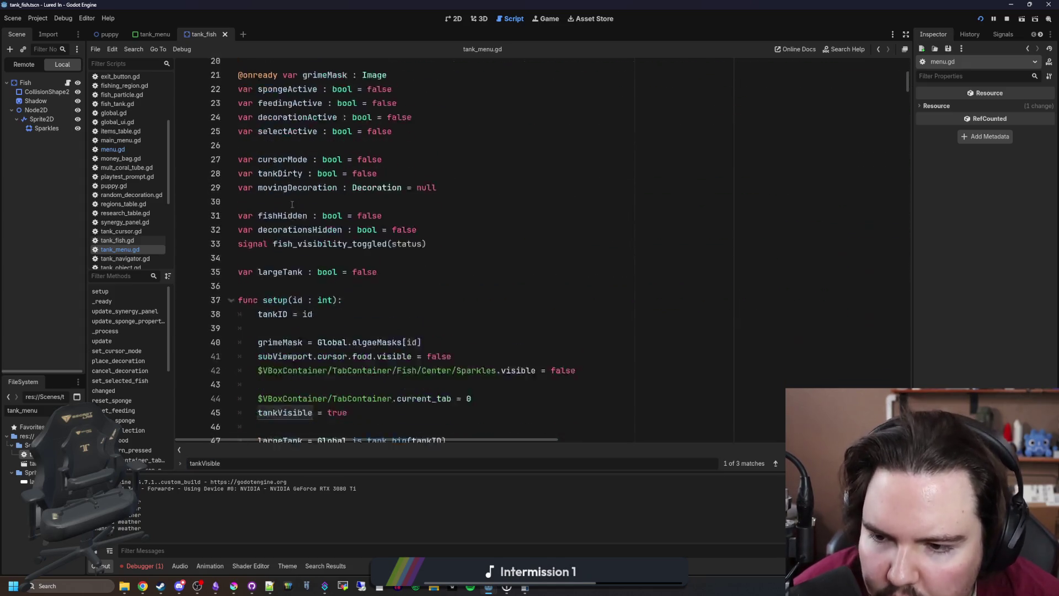
{"action": "left_click", "coordinate": [330, 193]}
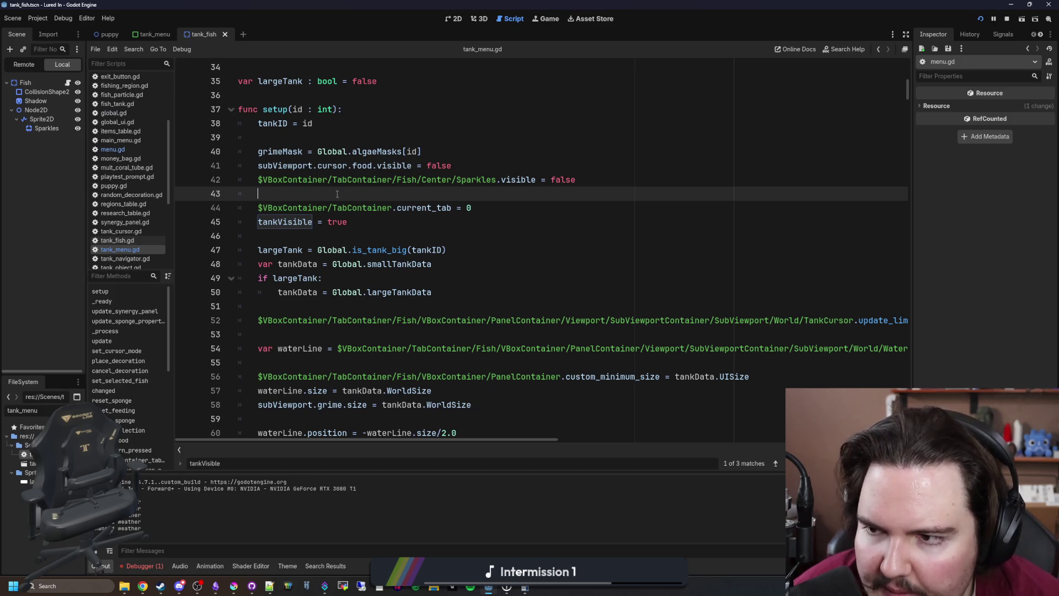
{"action": "scroll", "coordinate": [337, 194], "scroll_direction": "up", "scroll_amount": 10}
{"action": "left_click", "coordinate": [119, 149]}
{"action": "scroll", "coordinate": [480, 239], "scroll_direction": "up", "scroll_amount": 10}
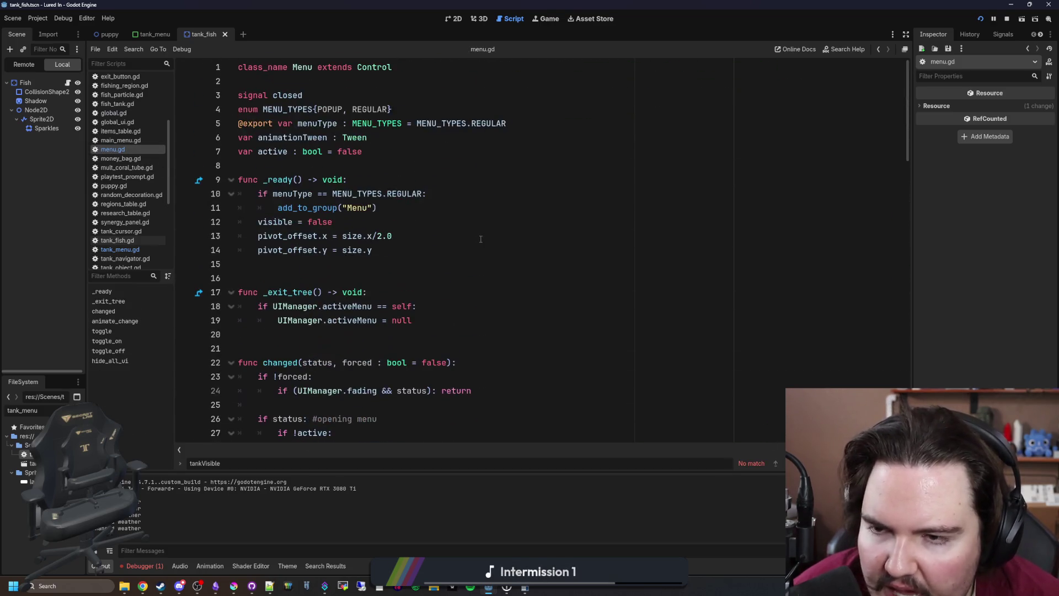
{"action": "double_click", "coordinate": [288, 156]}
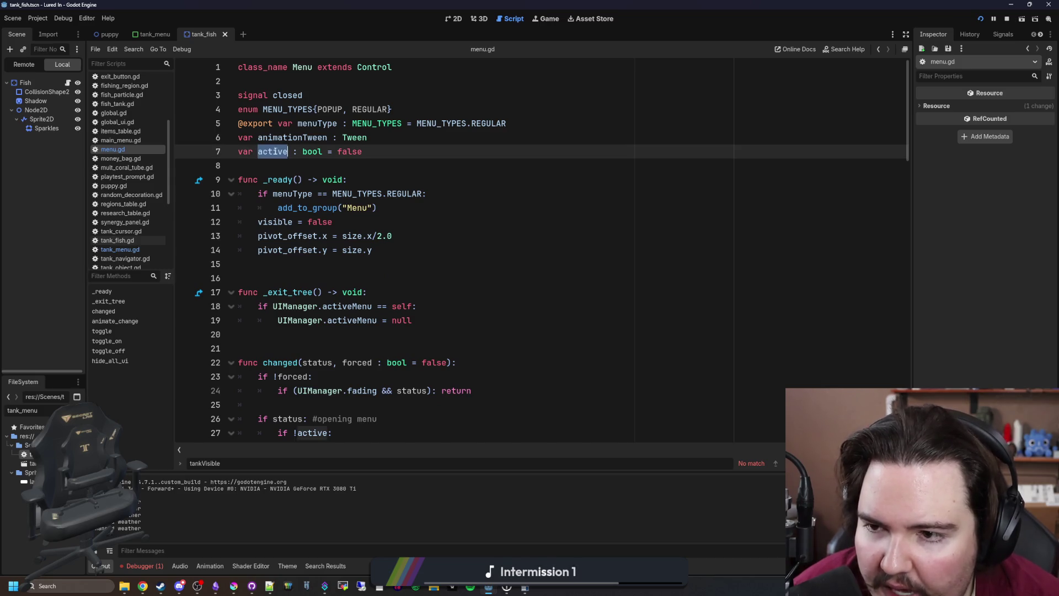
{"action": "scroll", "coordinate": [280, 164], "scroll_direction": "down", "scroll_amount": 6}
{"action": "left_click", "coordinate": [280, 166]}
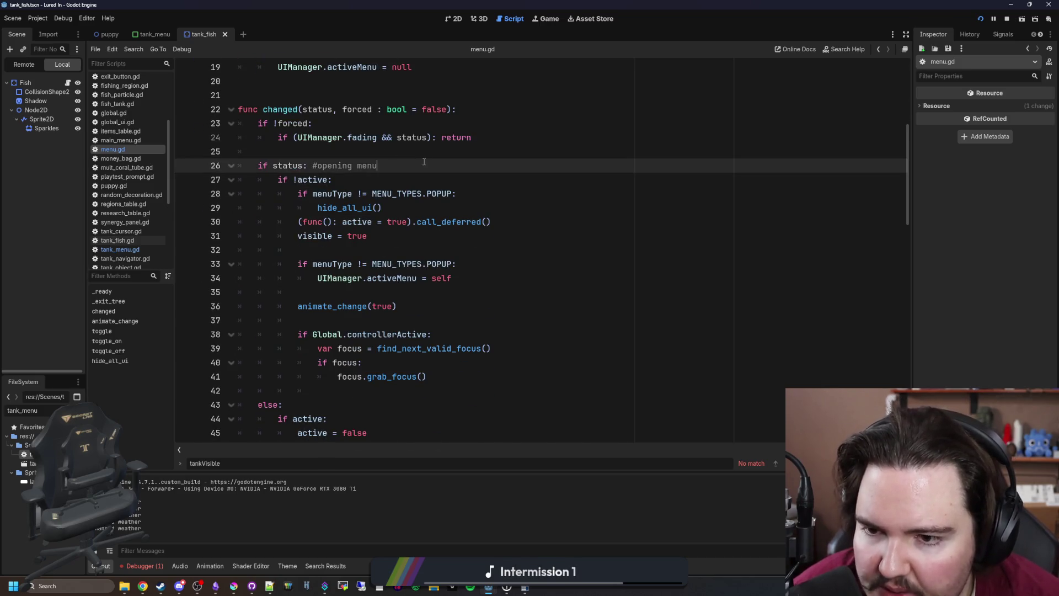
{"action": "left_click", "coordinate": [120, 250]}
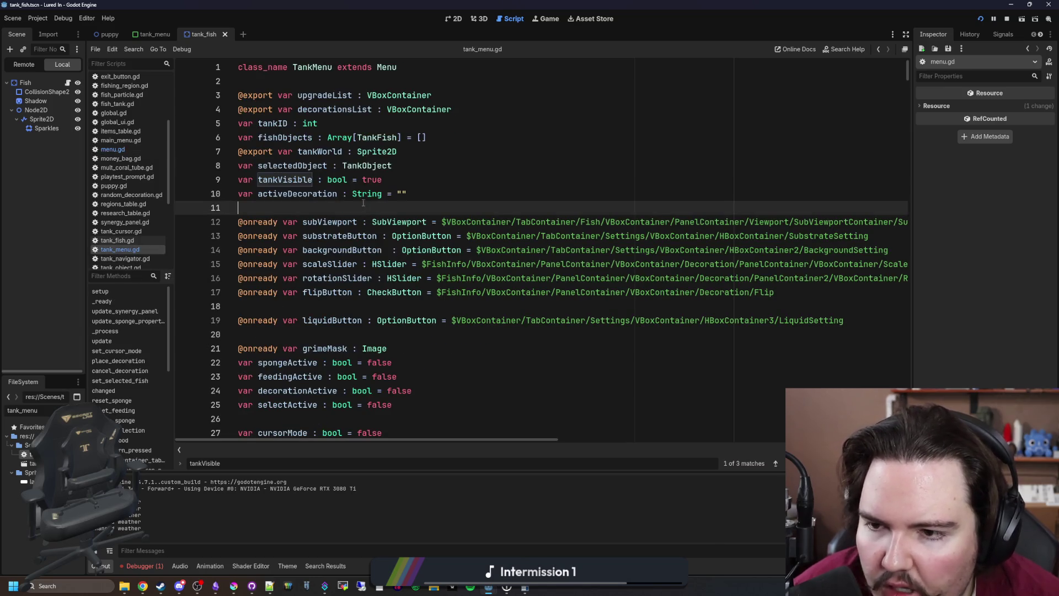
{"action": "scroll", "coordinate": [360, 212], "scroll_direction": "down", "scroll_amount": 5}
{"action": "scroll", "coordinate": [360, 212], "scroll_direction": "down", "scroll_amount": 4}
{"action": "left_click", "coordinate": [309, 292]}
{"action": "left_click", "coordinate": [306, 278]}
{"action": "scroll", "coordinate": [306, 281], "scroll_direction": "down", "scroll_amount": 4}
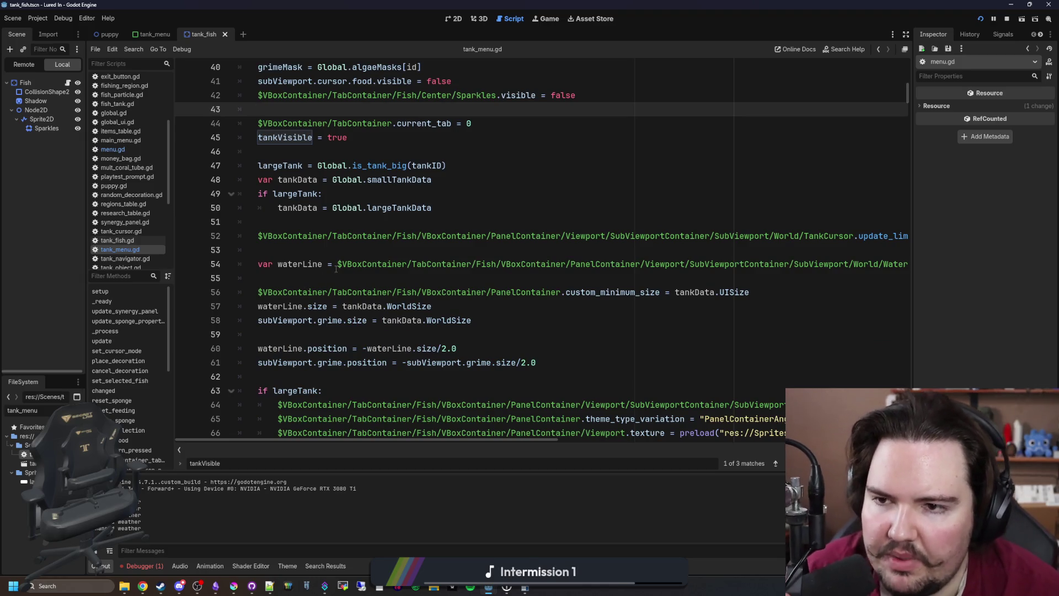
{"action": "scroll", "coordinate": [306, 284], "scroll_direction": "down", "scroll_amount": 20}
{"action": "scroll", "coordinate": [355, 263], "scroll_direction": "down", "scroll_amount": 6}
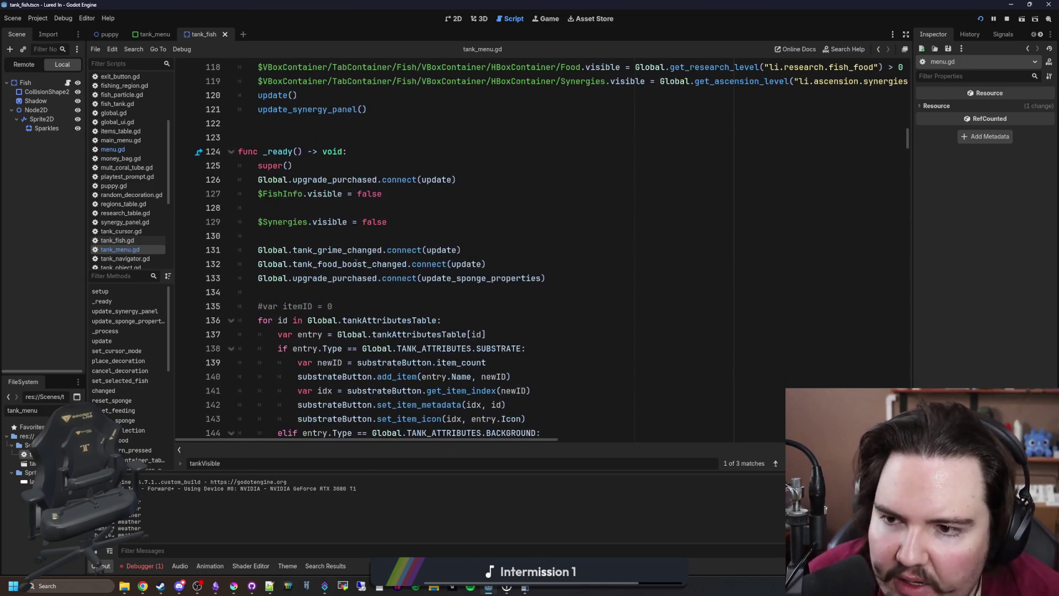
{"action": "scroll", "coordinate": [310, 151], "scroll_direction": "down", "scroll_amount": 18}
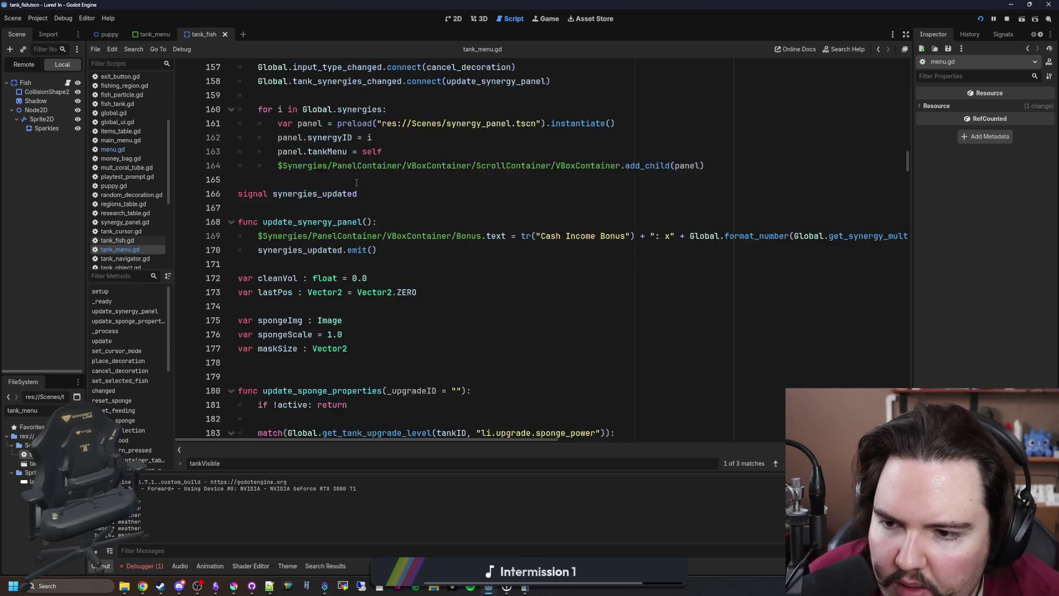
{"action": "scroll", "coordinate": [356, 181], "scroll_direction": "down", "scroll_amount": 3}
{"action": "scroll", "coordinate": [356, 247], "scroll_direction": "down", "scroll_amount": 9}
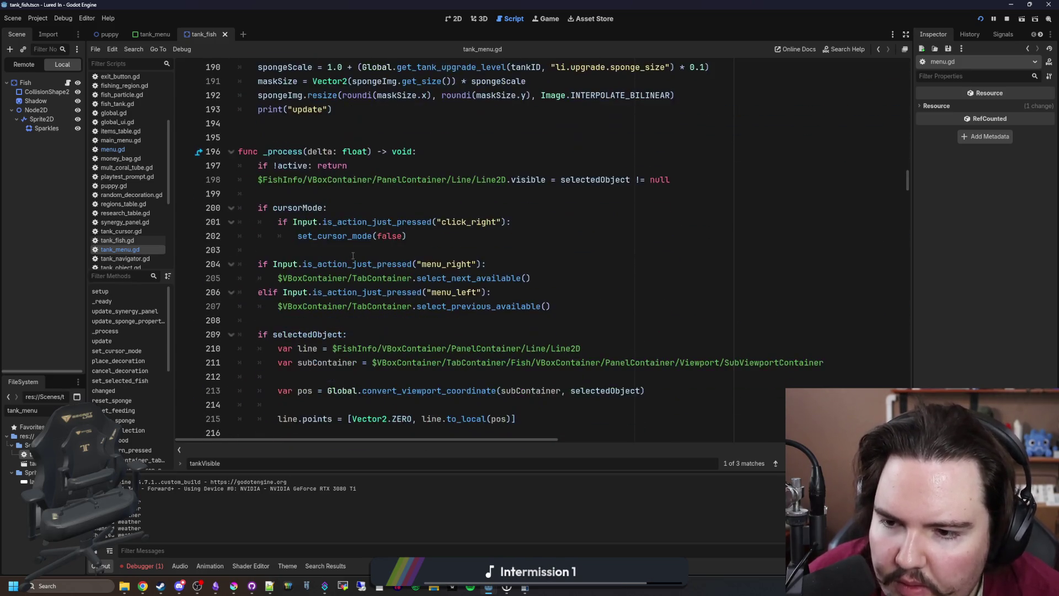
{"action": "key", "text": "ctrl+f"}
{"action": "type", "text": "changed"}
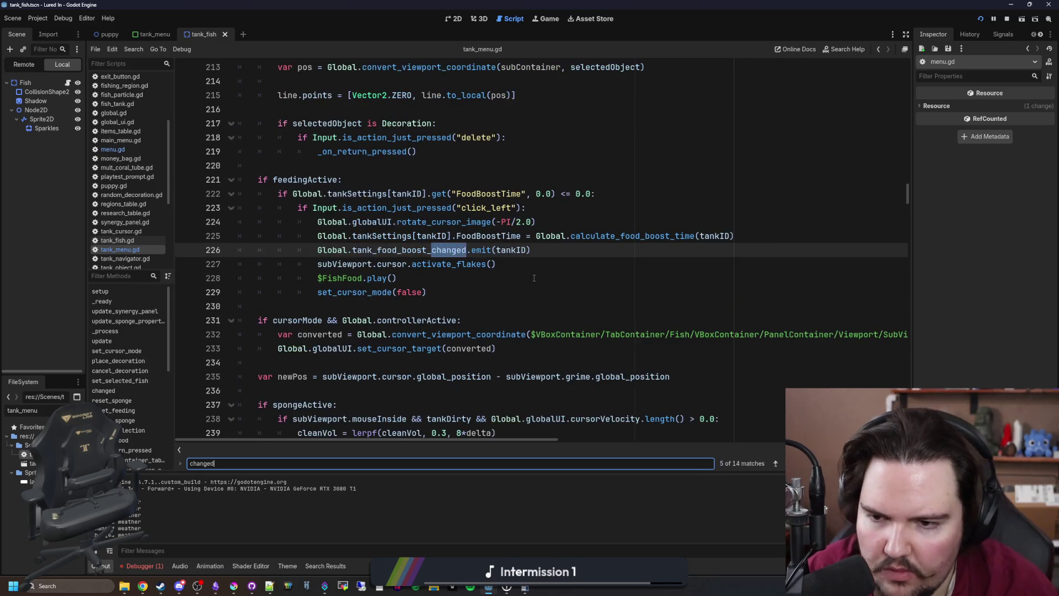
{"action": "scroll", "coordinate": [533, 277], "scroll_direction": "down", "scroll_amount": 7}
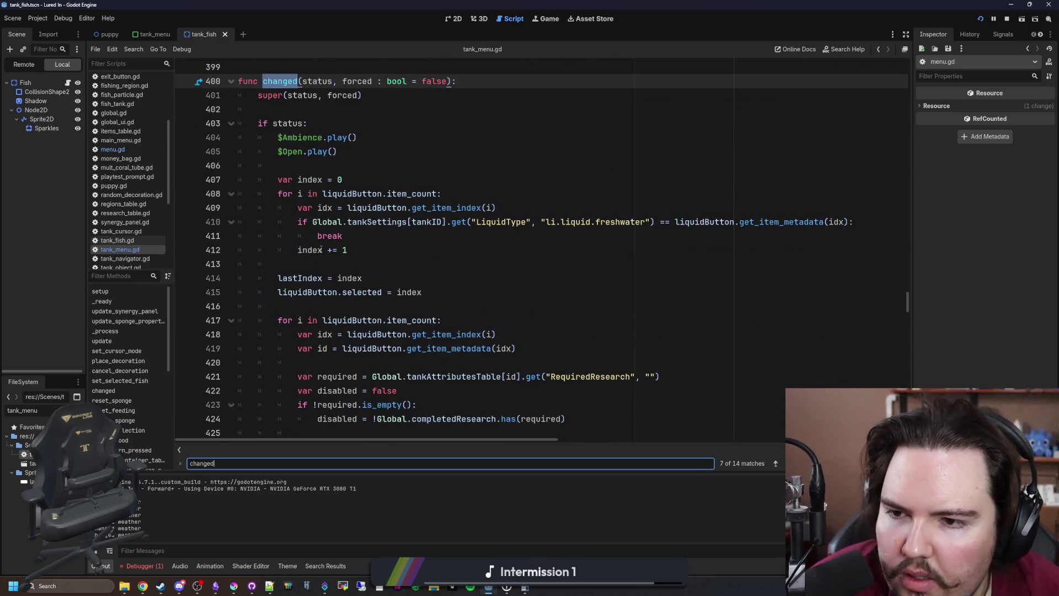
Remove the update_sponge_properties() call on line 428 and save tank_menu.gd
{"action": "left_click_drag", "start_coordinate": [406, 264], "coordinate": [253, 258]}
{"action": "key", "text": "ctrl+c"}
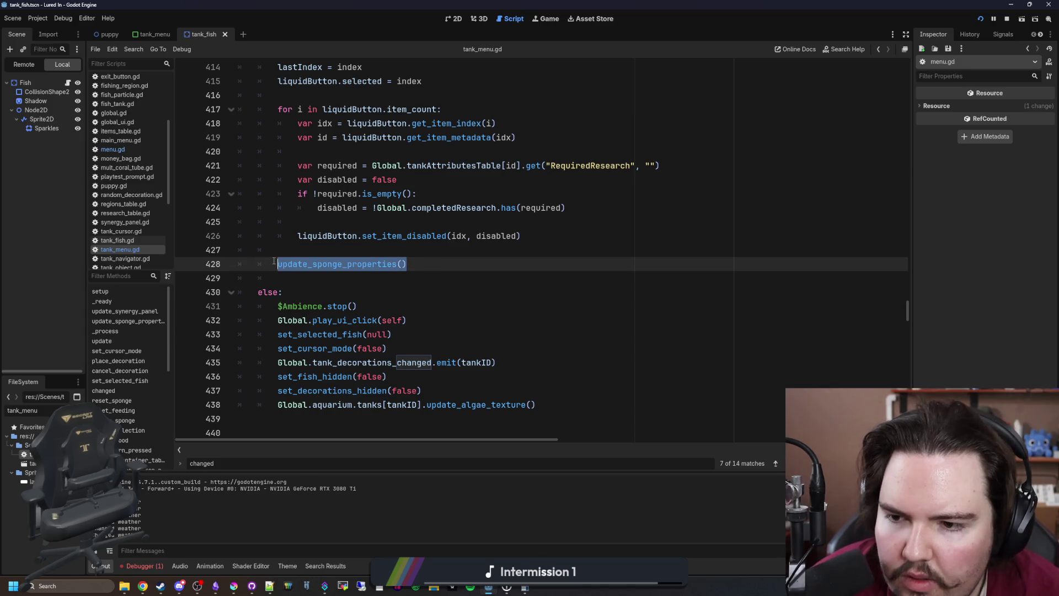
{"action": "key", "text": "BackSpace"}
{"action": "key", "text": "BackSpace"}
{"action": "key", "text": "BackSpace"}
{"action": "left_click", "coordinate": [308, 252]}
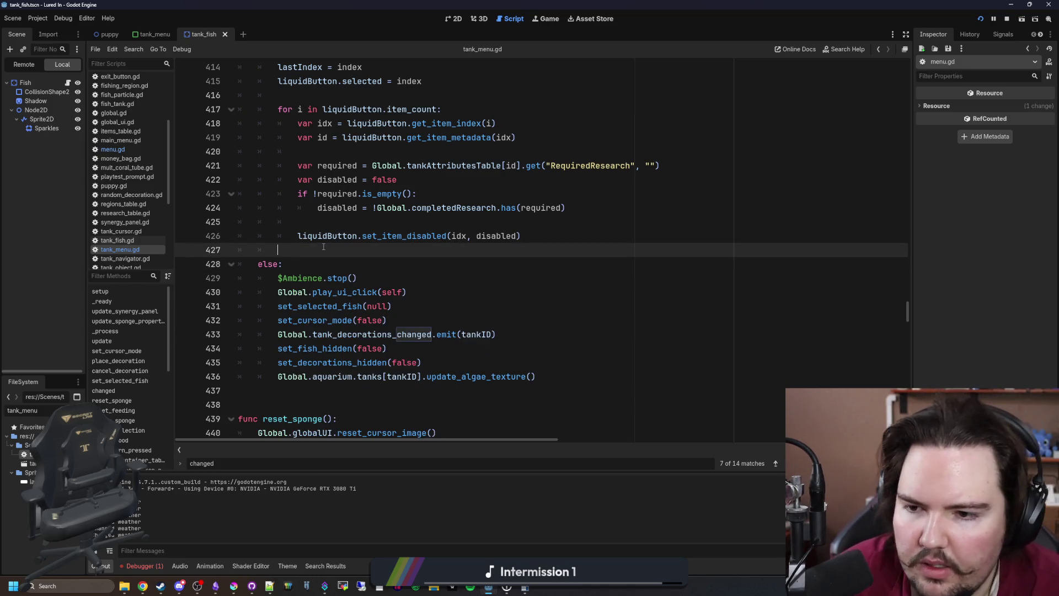
{"action": "key", "text": "ctrl+s"}
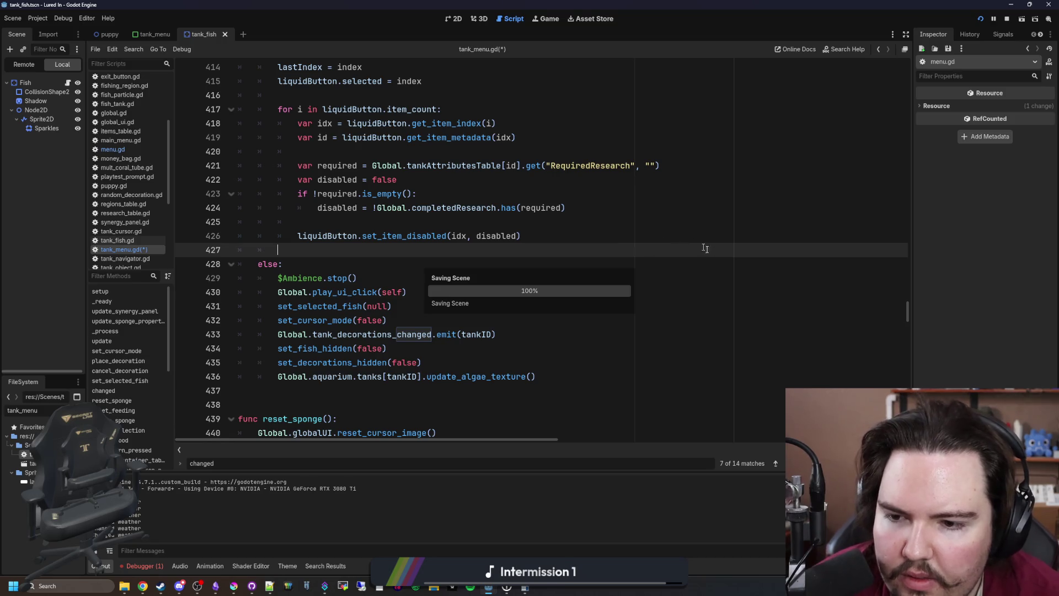
Paste update_sponge_properties() after tankID = id in setup(), save, and open a Fish Tank in-game
{"action": "scroll", "coordinate": [900, 320], "scroll_direction": "up", "scroll_amount": 6}
{"action": "mouse_move", "coordinate": [907, 300]}
{"action": "left_mouse_down"}
{"action": "mouse_move", "coordinate": [900, 78]}
{"action": "mouse_move", "coordinate": [900, 97]}
{"action": "left_mouse_up"}
{"action": "left_click", "coordinate": [654, 196]}
{"action": "key", "text": "ctrl+f"}
{"action": "type", "text": "setup"}
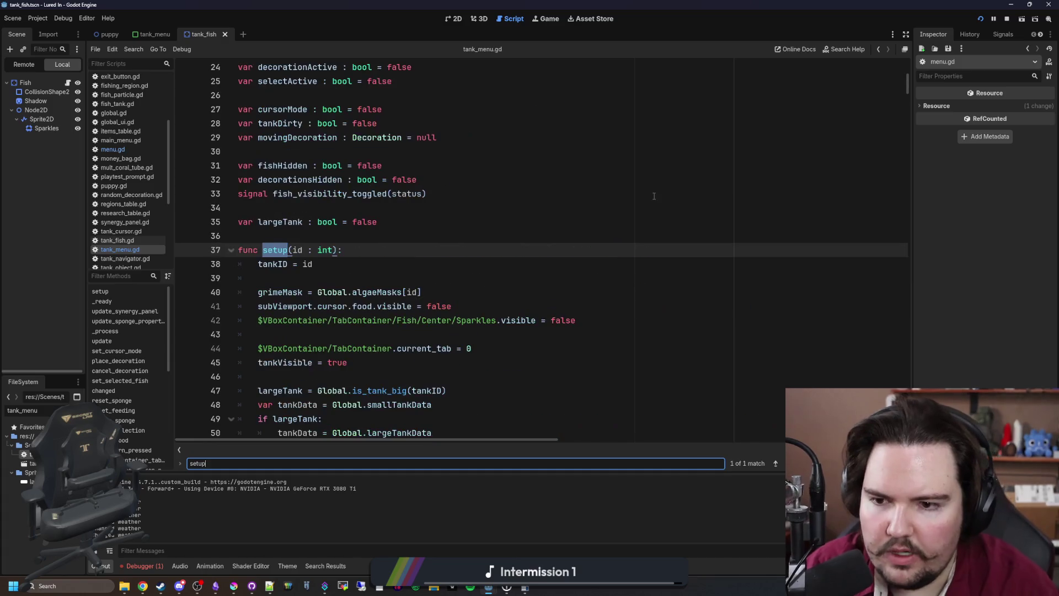
{"action": "scroll", "coordinate": [366, 271], "scroll_direction": "down", "scroll_amount": 4}
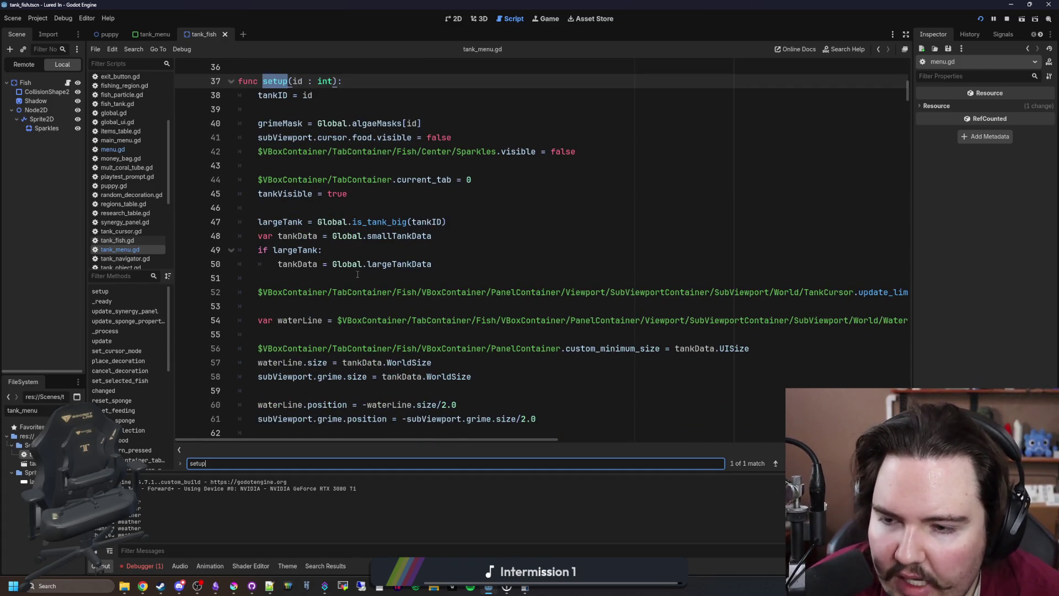
{"action": "left_click", "coordinate": [301, 115]}
{"action": "key", "text": "Return"}
{"action": "key", "text": "Return"}
{"action": "key", "text": "Up"}
{"action": "key", "text": "ctrl+v"}
{"action": "key", "text": "Up"}
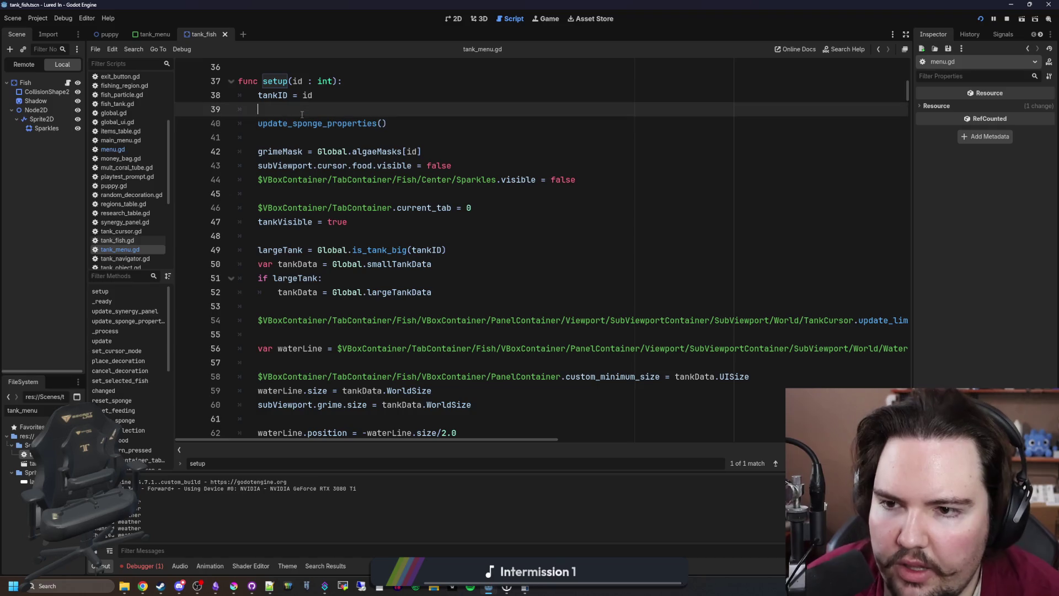
{"action": "key", "text": "ctrl+s"}
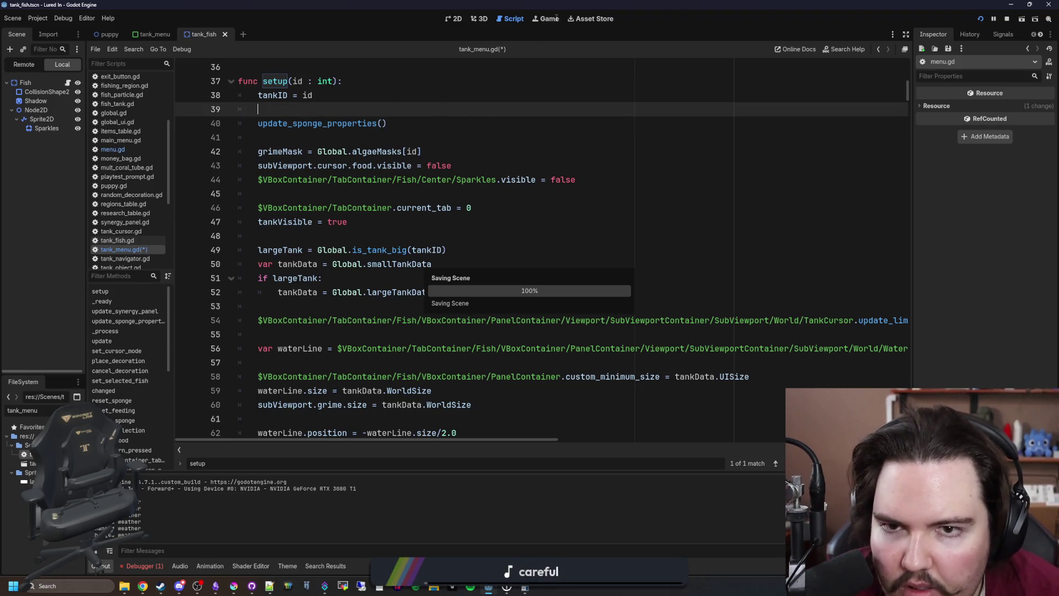
{"action": "left_click", "coordinate": [556, 18]}
{"action": "left_click", "coordinate": [544, 330]}
Close and reopen the Fish Tank panel to check it, then return to the script
{"action": "left_click", "coordinate": [544, 329]}
{"action": "left_click", "coordinate": [544, 330]}
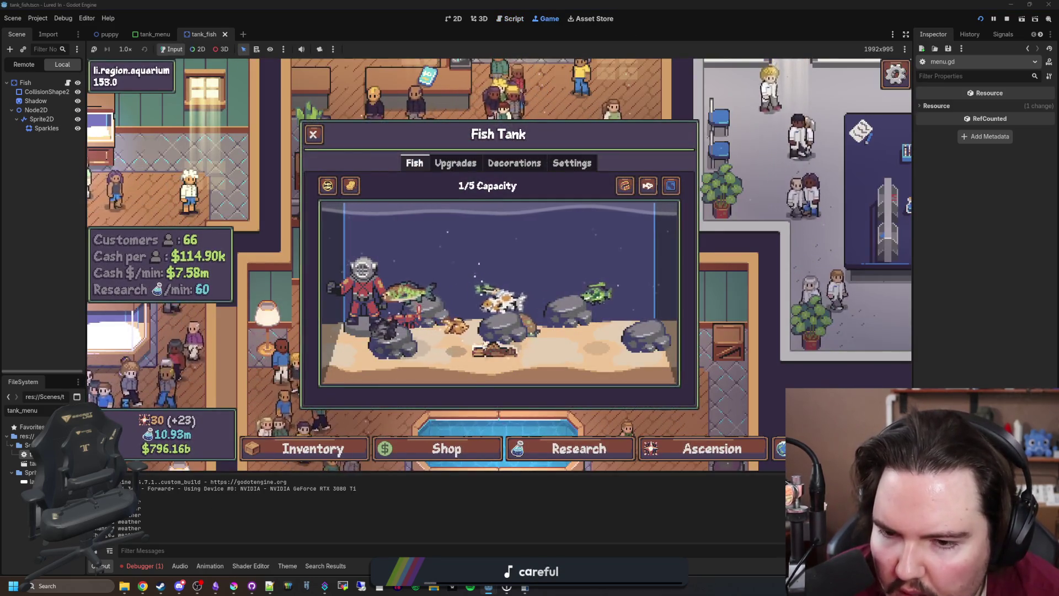
{"action": "key", "text": "Escape"}
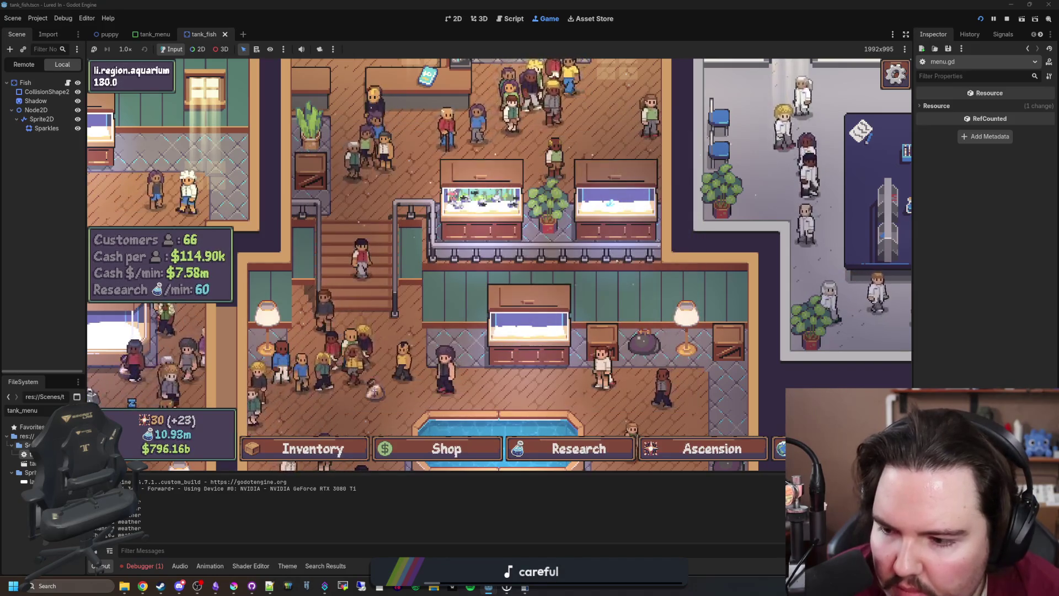
{"action": "key", "text": "ctrl+F3"}
Delete the 'if !active: return' guard from update_sponge_properties() and save
{"action": "left_click", "coordinate": [328, 130], "text": "ctrl"}
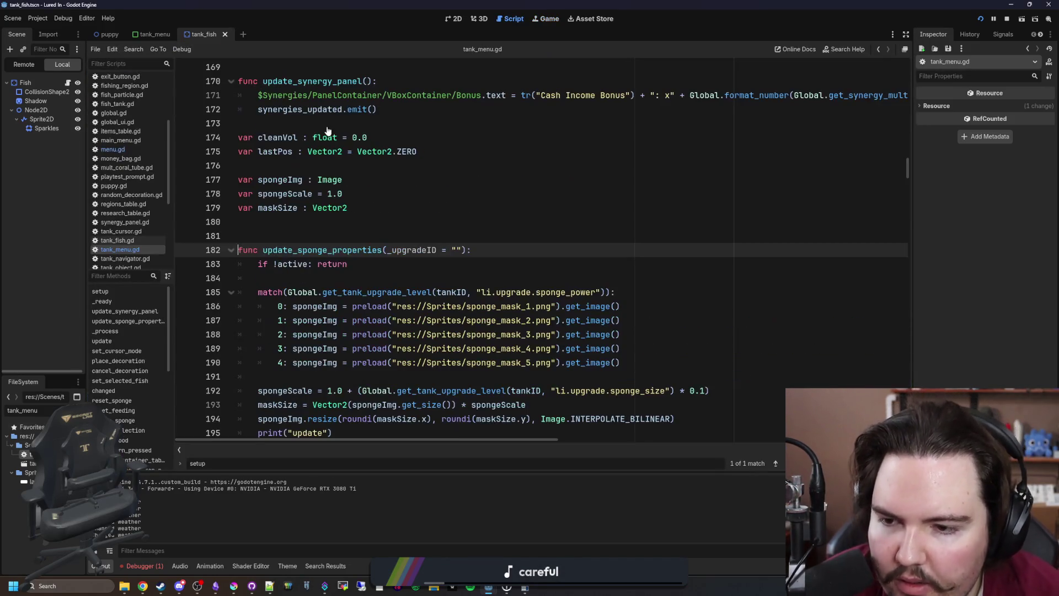
{"action": "key", "text": "Down"}
{"action": "key", "text": "shift+Down"}
{"action": "key", "text": "shift+Down"}
{"action": "key", "text": "Delete"}
{"action": "left_click", "coordinate": [291, 237]}
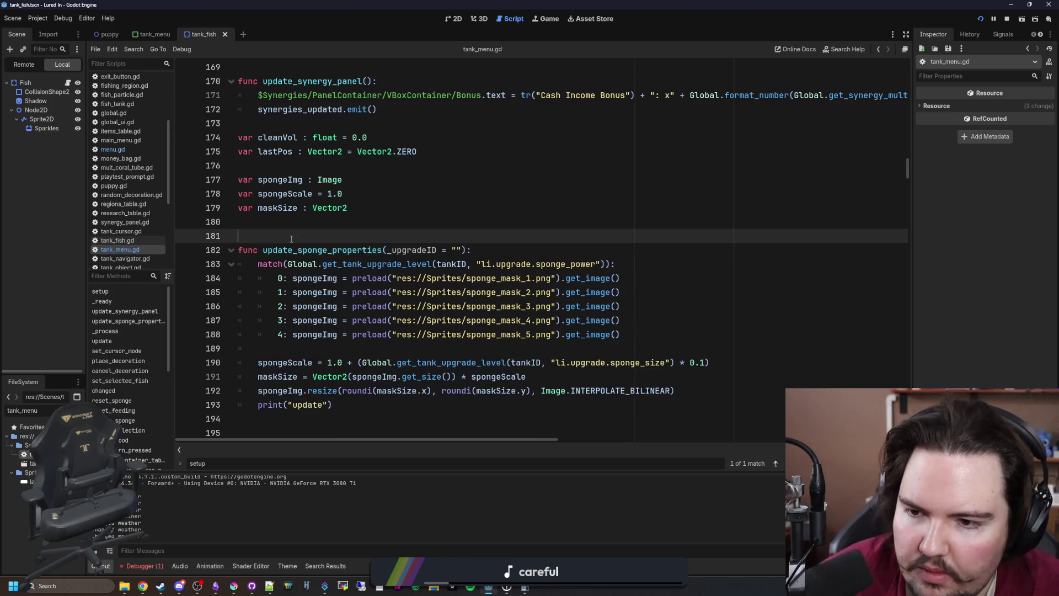
{"action": "key", "text": "ctrl+s"}
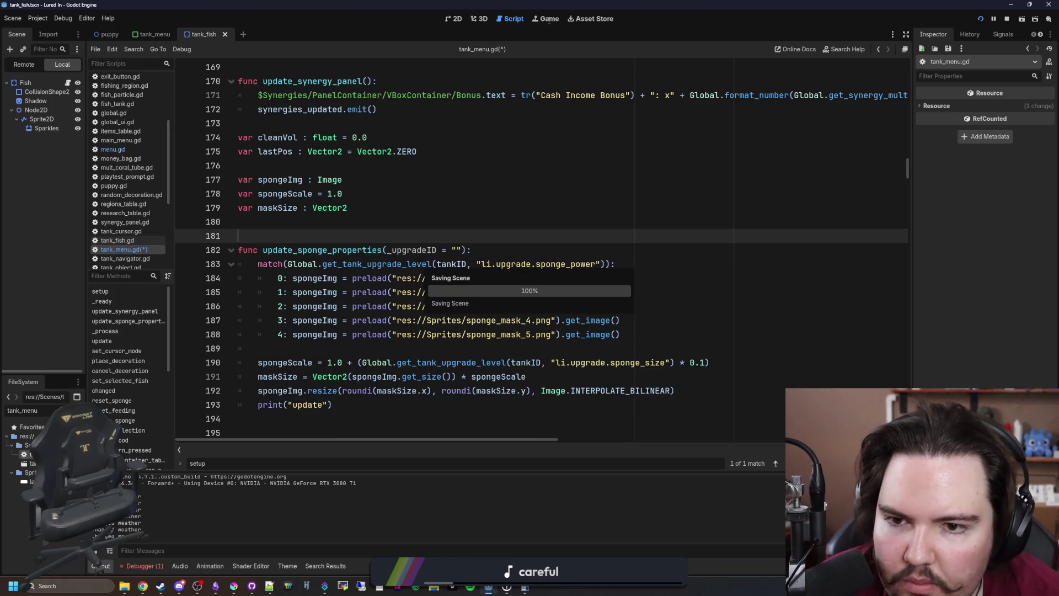
Retest by opening a fish tank, then search the script for '!active'
{"action": "left_click", "coordinate": [549, 20]}
{"action": "left_click", "coordinate": [472, 206]}
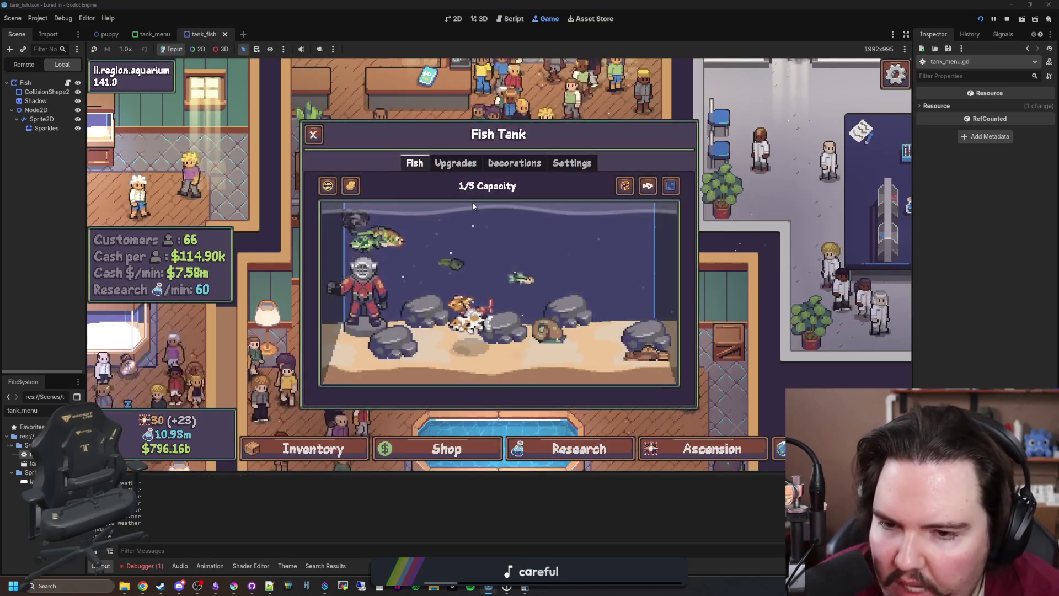
{"action": "key", "text": "Escape"}
{"action": "key", "text": "ctrl+F3"}
{"action": "key", "text": "ctrl+f"}
{"action": "type", "text": "!active"}
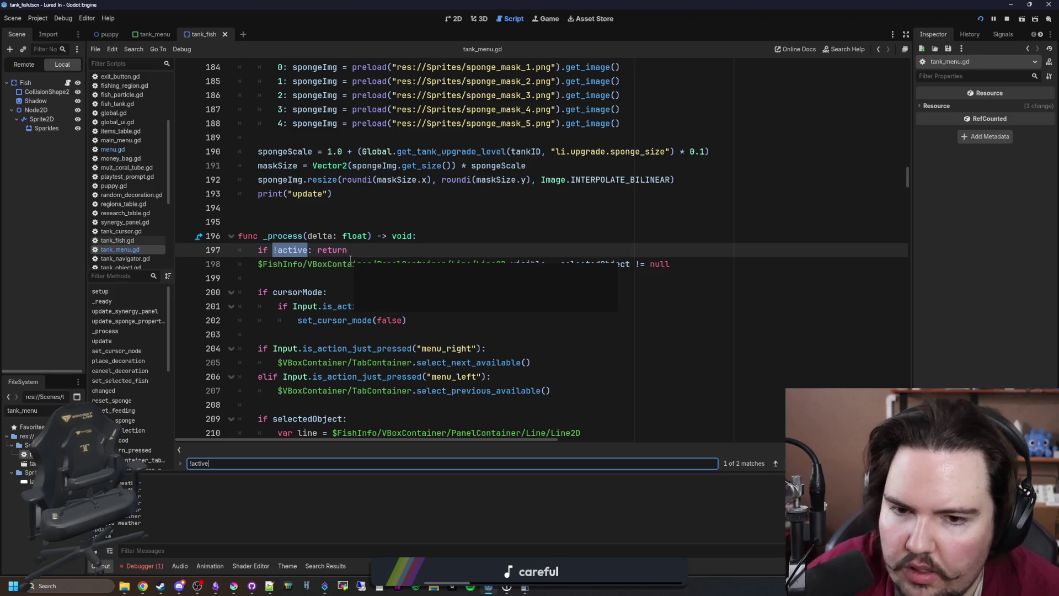
Delete the !active guard and checkUpdate print lines from update() and save
{"action": "key", "text": "Return"}
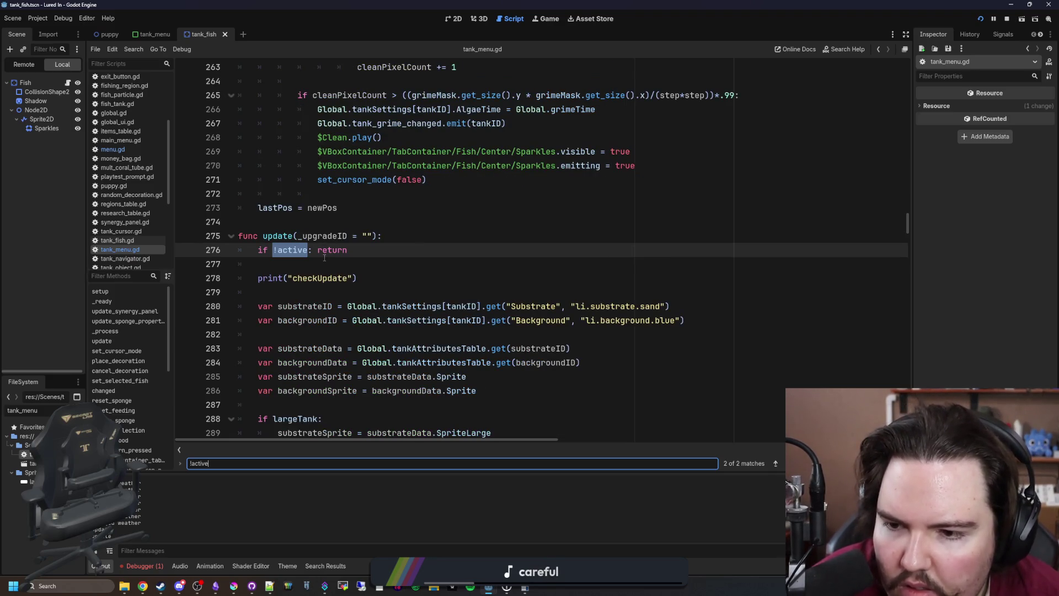
{"action": "left_click", "coordinate": [305, 266]}
{"action": "left_click_drag", "start_coordinate": [364, 279], "coordinate": [298, 244]}
{"action": "key", "text": "BackSpace"}
{"action": "key", "text": "BackSpace"}
{"action": "key", "text": "BackSpace"}
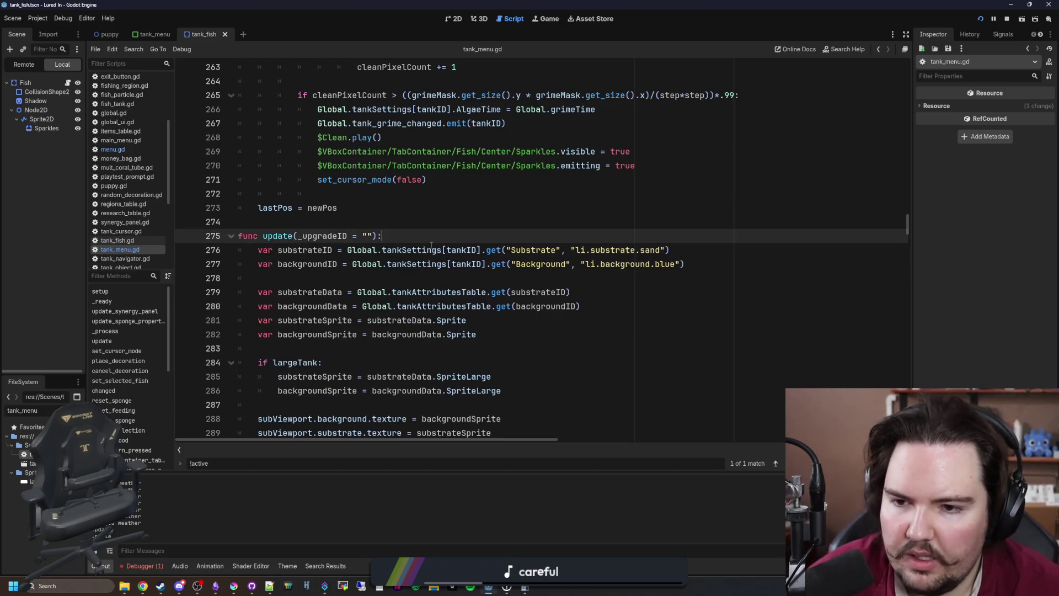
{"action": "key", "text": "ctrl+s"}
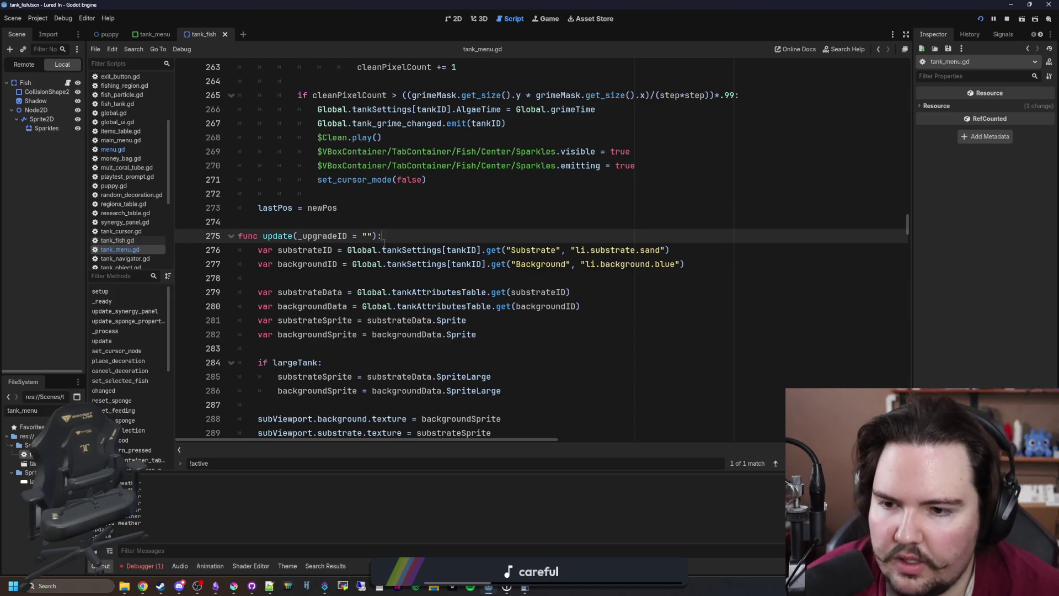
Add a debug print("thisht") at the top of update() and save
{"action": "scroll", "coordinate": [383, 242], "scroll_direction": "down", "scroll_amount": 15}
{"action": "scroll", "coordinate": [405, 238], "scroll_direction": "up", "scroll_amount": 7}
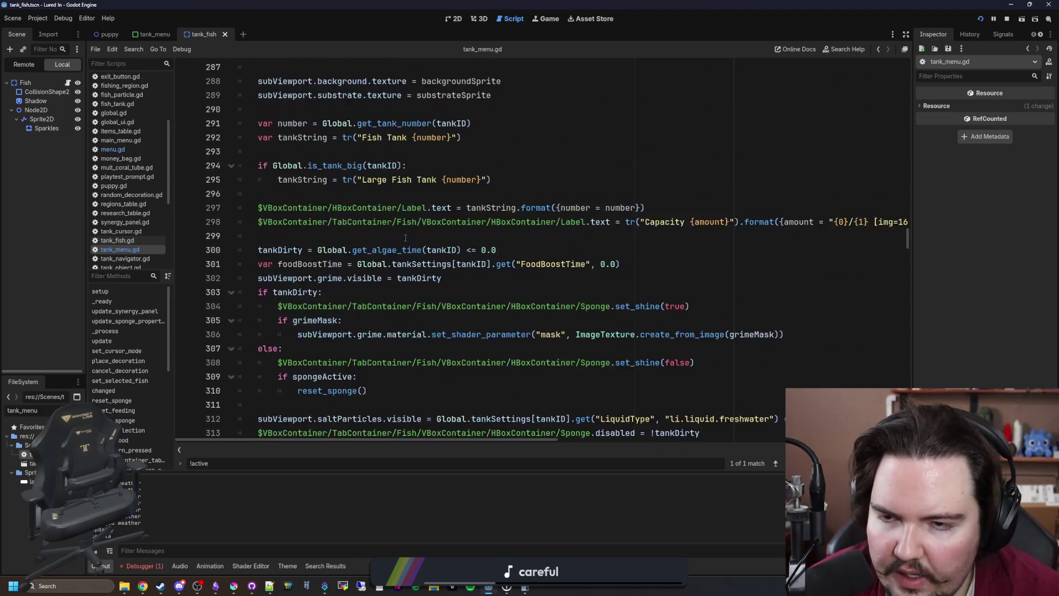
{"action": "scroll", "coordinate": [406, 237], "scroll_direction": "up", "scroll_amount": 8}
{"action": "left_click", "coordinate": [406, 238]}
{"action": "key", "text": "Return"}
{"action": "key", "text": "Return"}
{"action": "key", "text": "Return"}
{"action": "key", "text": "Up"}
{"action": "type", "text": "print(\"thisht"}
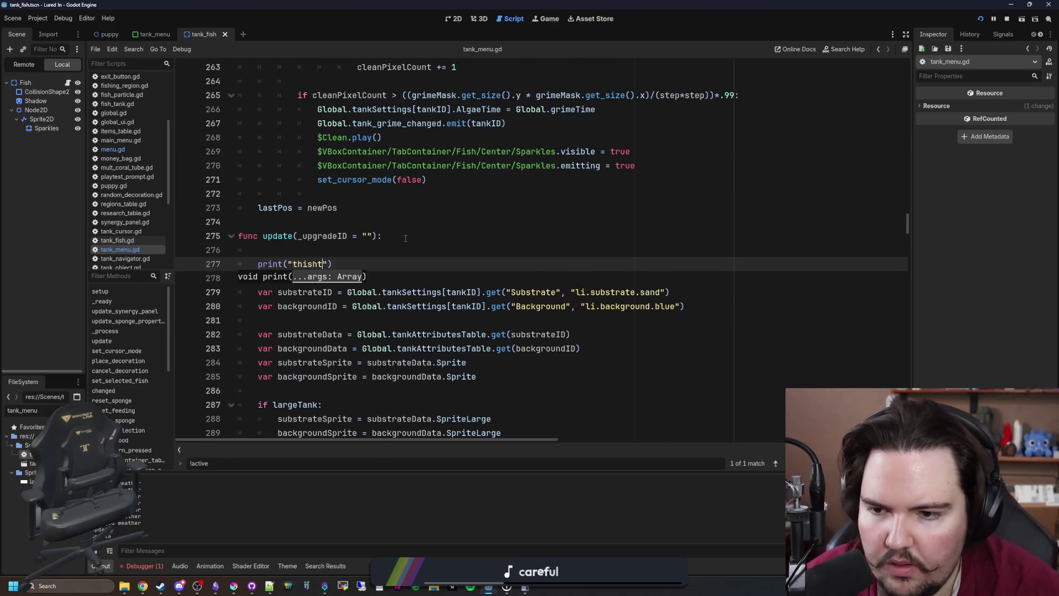
{"action": "left_click", "coordinate": [405, 238]}
{"action": "key", "text": "ctrl+s"}
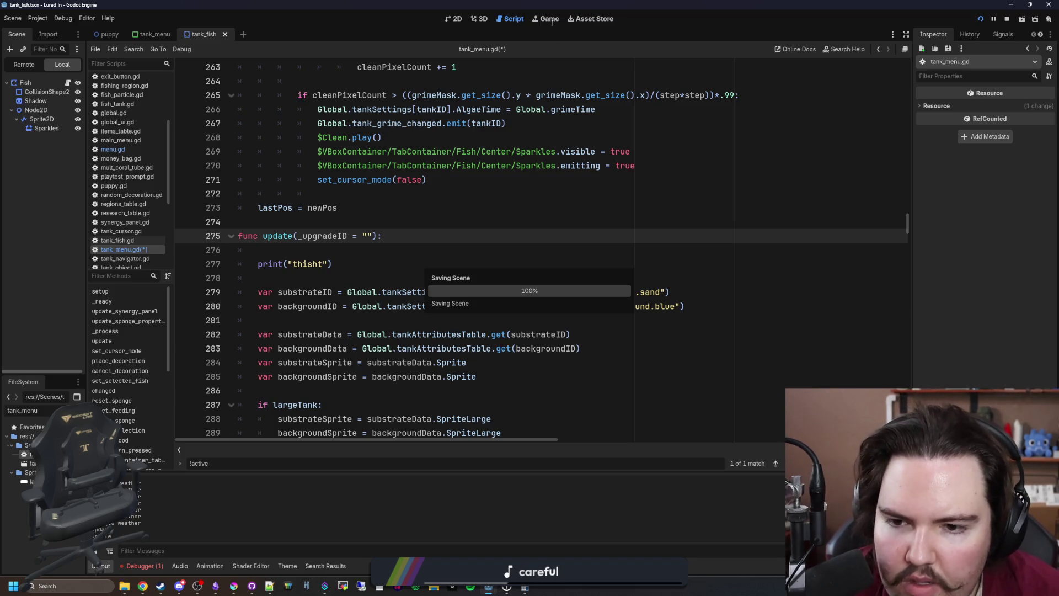
Buy Larger Keepnet twice in-game to LVL 2, then select the print("thisht") line
{"action": "left_click", "coordinate": [552, 23]}
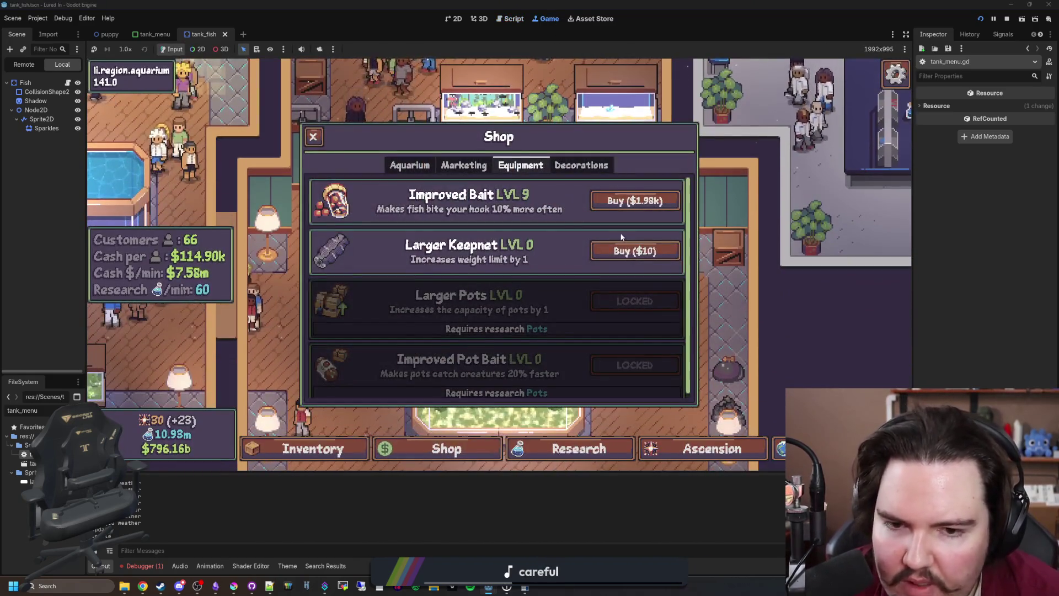
{"action": "left_click", "coordinate": [626, 249]}
{"action": "left_click", "coordinate": [626, 251]}
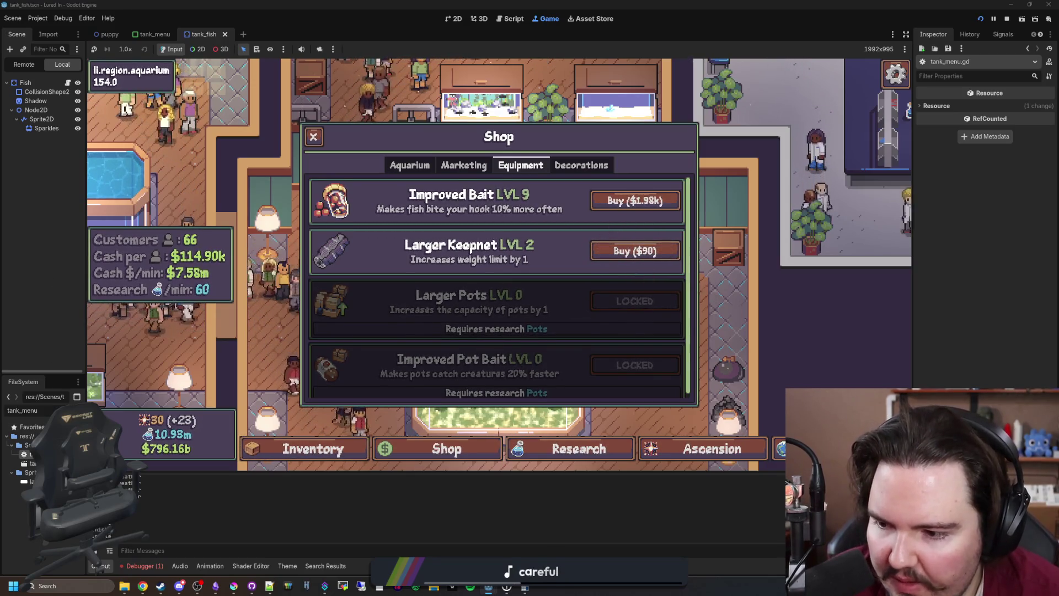
{"action": "left_click", "coordinate": [510, 19]}
{"action": "left_click_drag", "start_coordinate": [332, 264], "coordinate": [250, 244]}
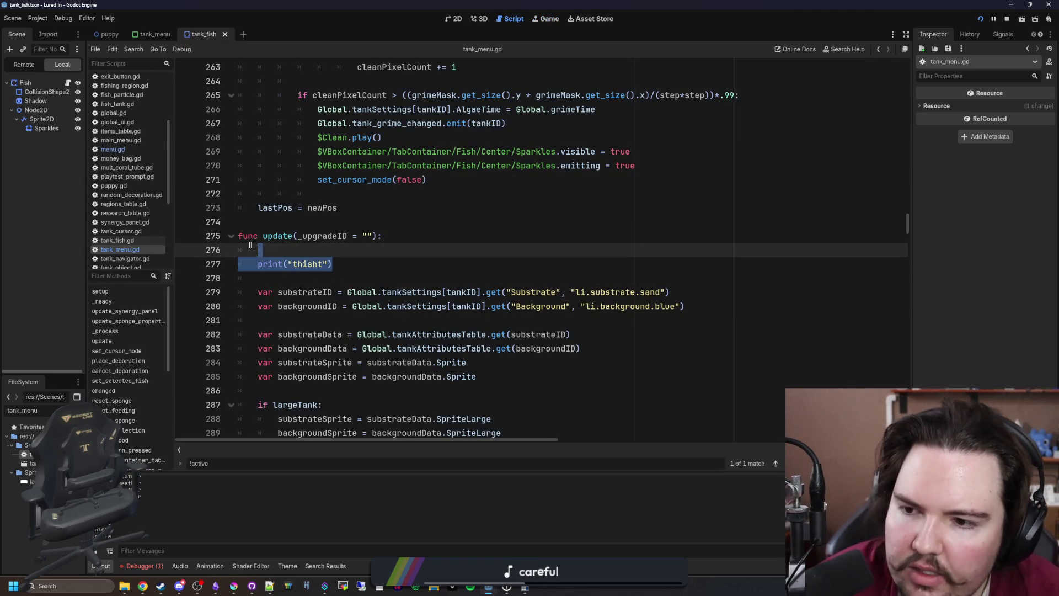
Delete the print("thisht") debug line from update(), save tank_menu.gd, and scroll back to the script's top
{"action": "key", "text": "BackSpace"}
{"action": "left_click", "coordinate": [305, 222]}
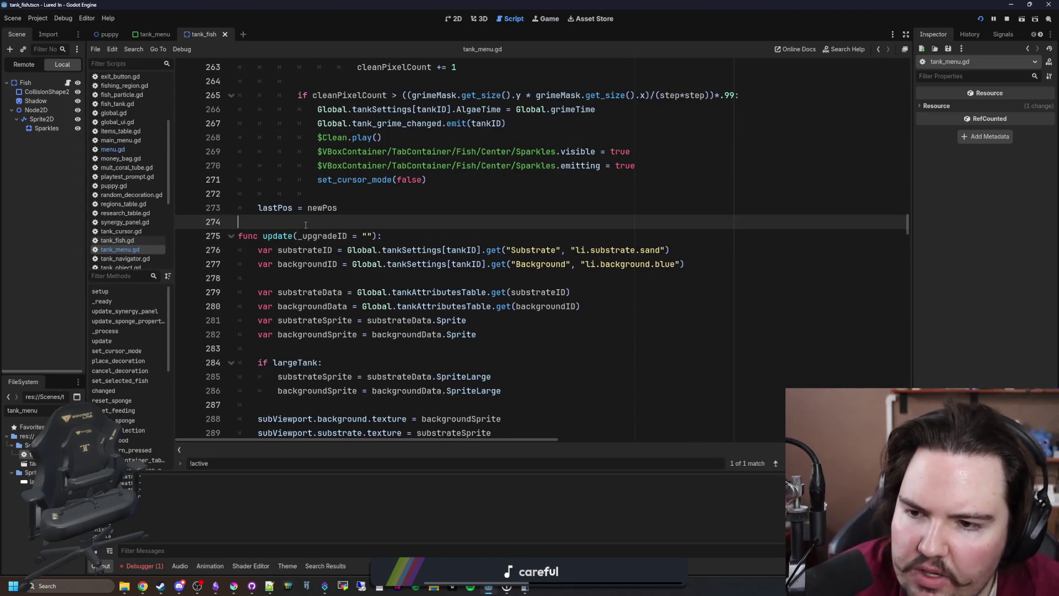
{"action": "key", "text": "ctrl+s"}
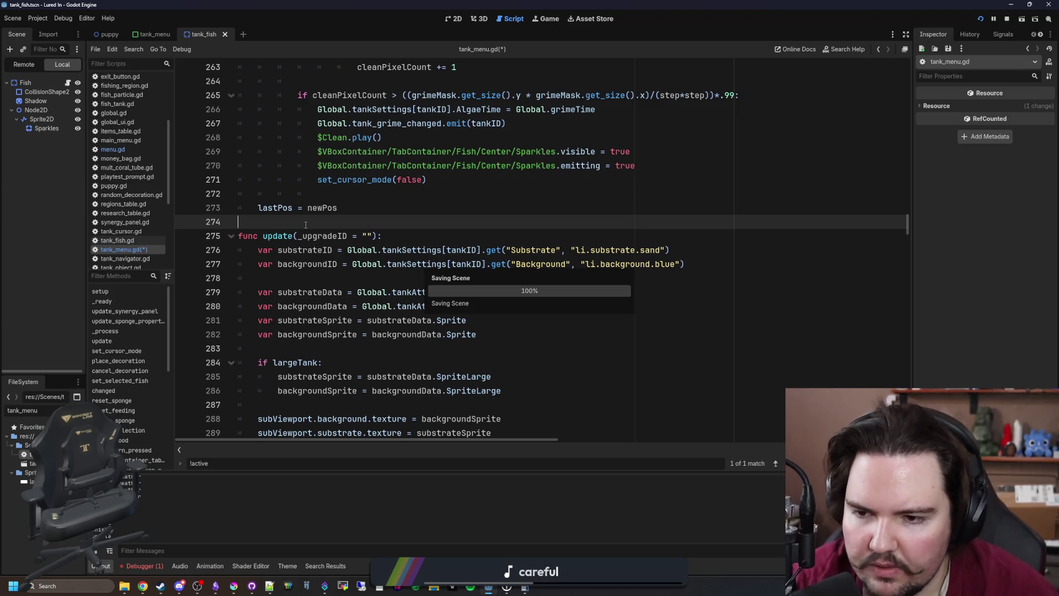
{"action": "scroll", "coordinate": [483, 237], "scroll_direction": "up", "scroll_amount": 10}
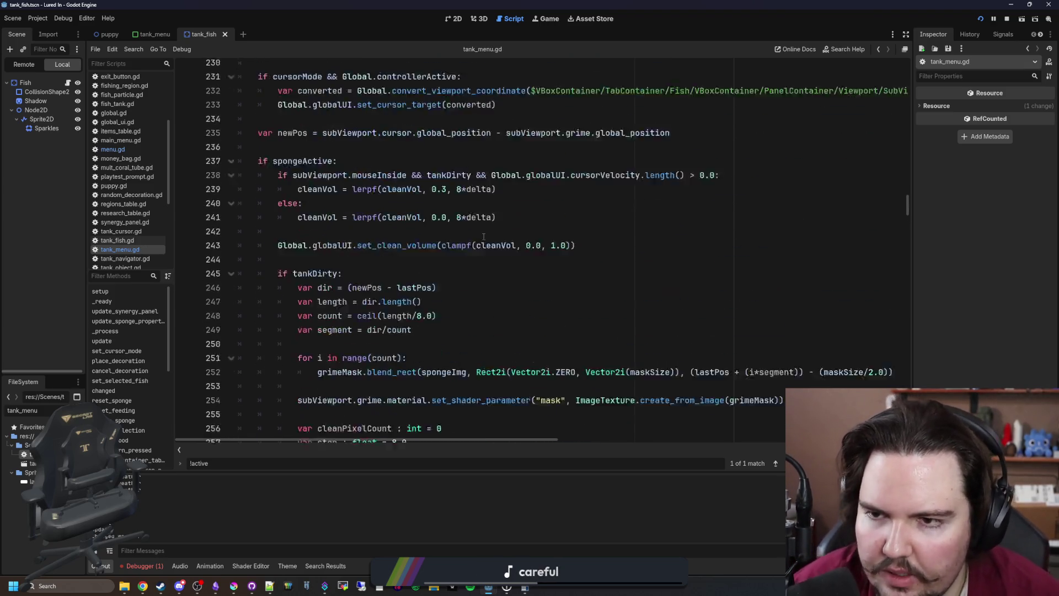
{"action": "scroll", "coordinate": [483, 237], "scroll_direction": "up", "scroll_amount": 7}
{"action": "scroll", "coordinate": [401, 246], "scroll_direction": "down", "scroll_amount": 17}
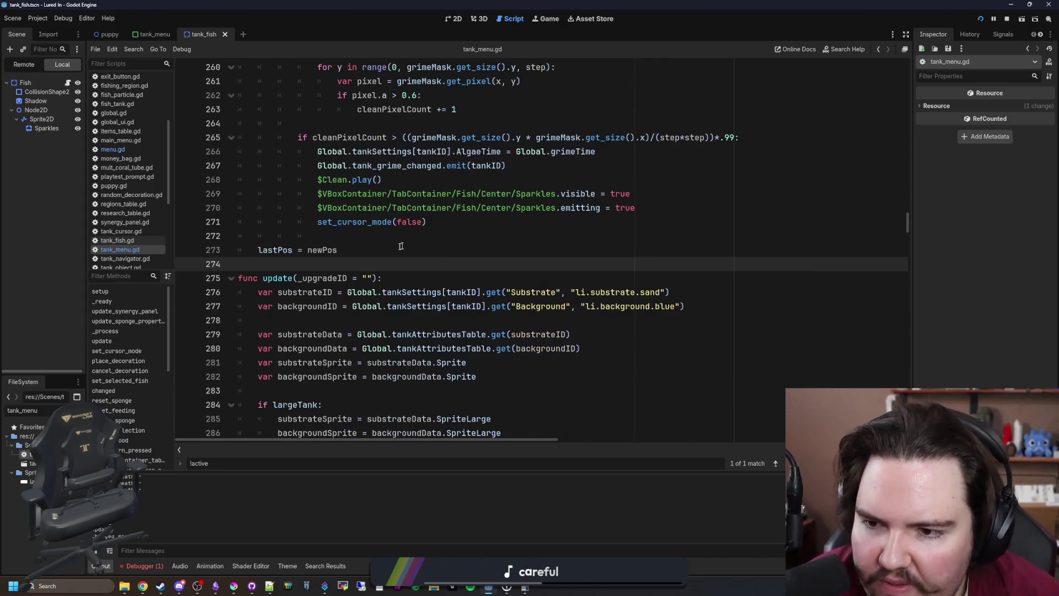
{"action": "left_click", "coordinate": [415, 276]}
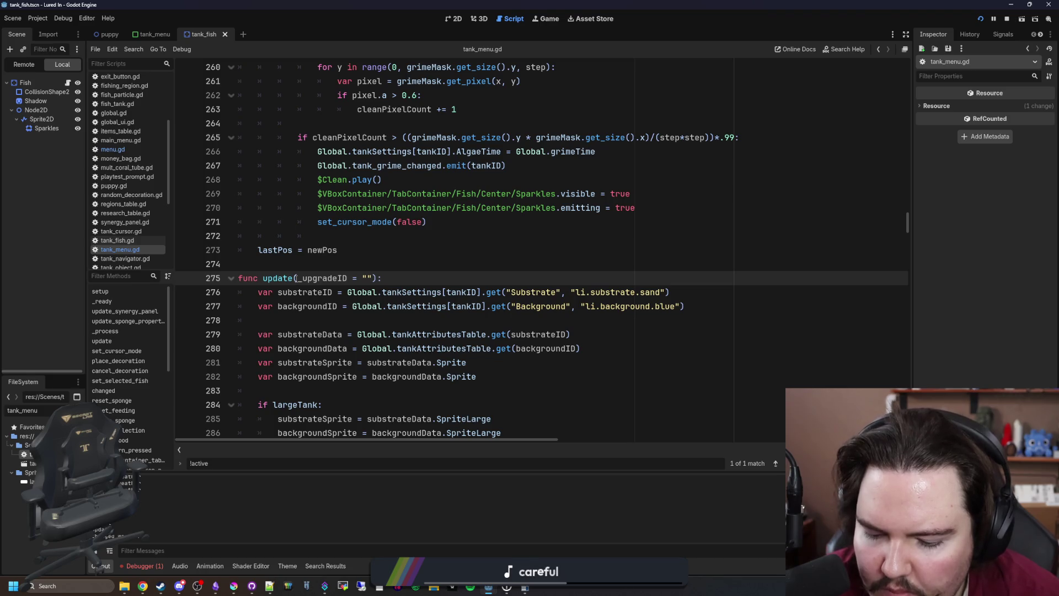
{"action": "scroll", "coordinate": [881, 210], "scroll_direction": "up", "scroll_amount": 5}
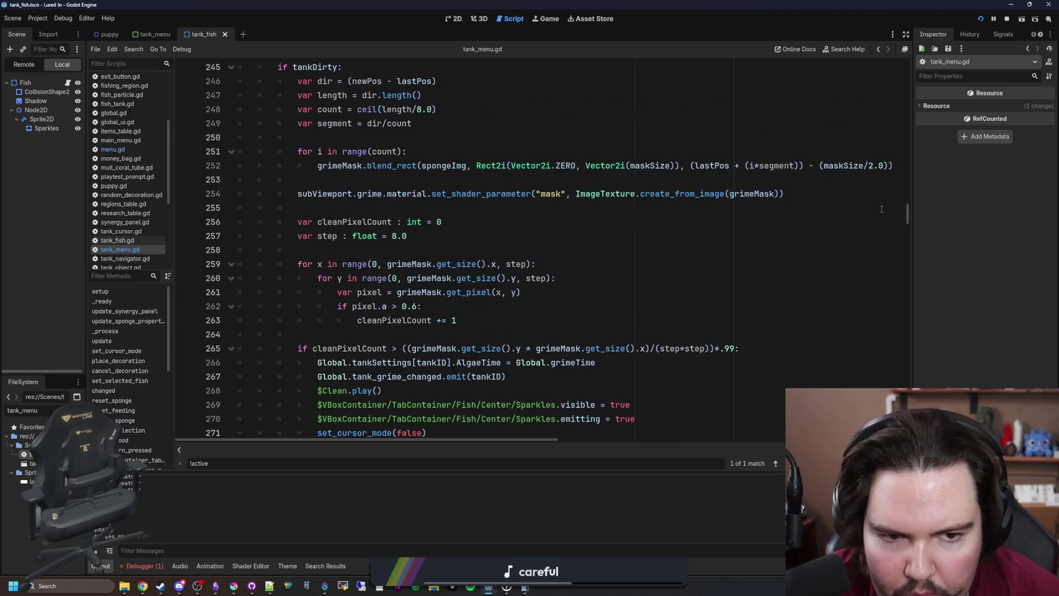
{"action": "left_click_drag", "start_coordinate": [908, 216], "coordinate": [918, 65]}
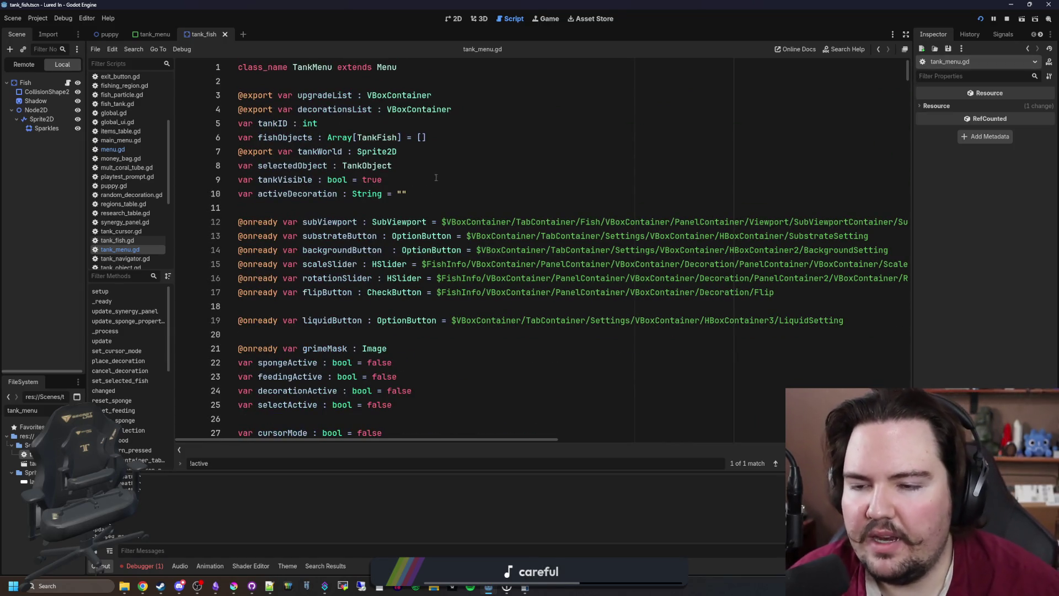
Type the declaration var setupComplete : bool = false below the largeTank variable
{"action": "scroll", "coordinate": [440, 177], "scroll_direction": "down", "scroll_amount": 2}
{"action": "scroll", "coordinate": [292, 242], "scroll_direction": "down", "scroll_amount": 4}
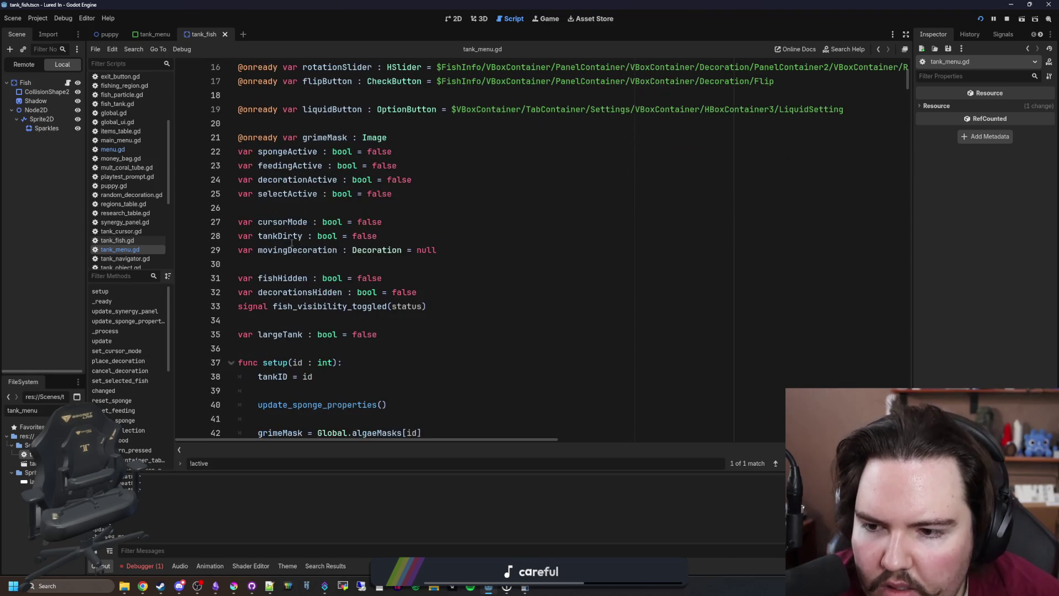
{"action": "left_click", "coordinate": [288, 305]}
{"action": "key", "text": "Return"}
{"action": "key", "text": "Return"}
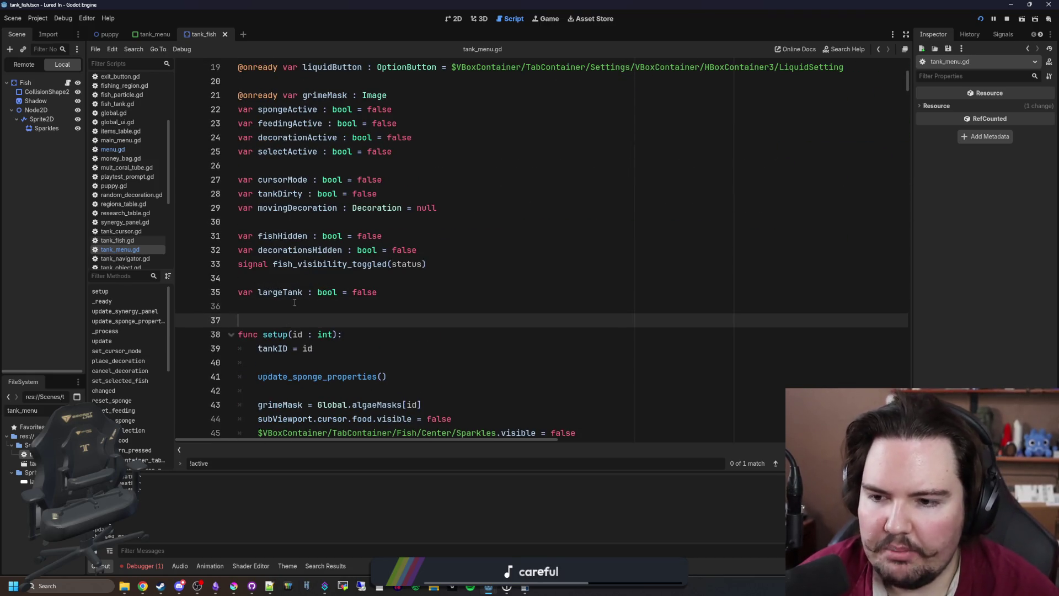
{"action": "key", "text": "Up"}
{"action": "type", "text": "var setupComplete : bn"}
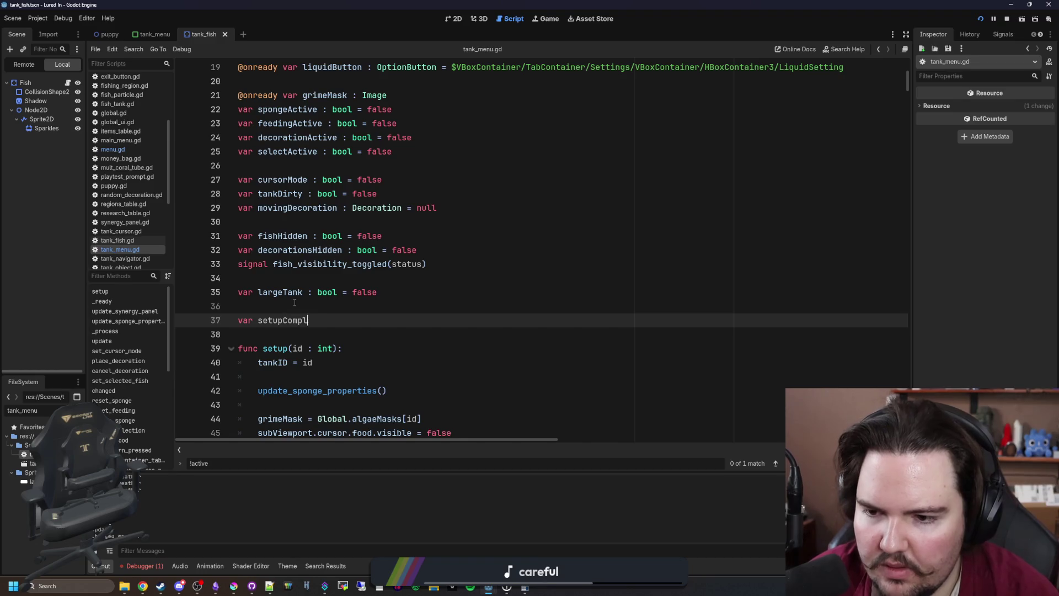
{"action": "key", "text": "BackSpace"}
{"action": "type", "text": "ool = false"}
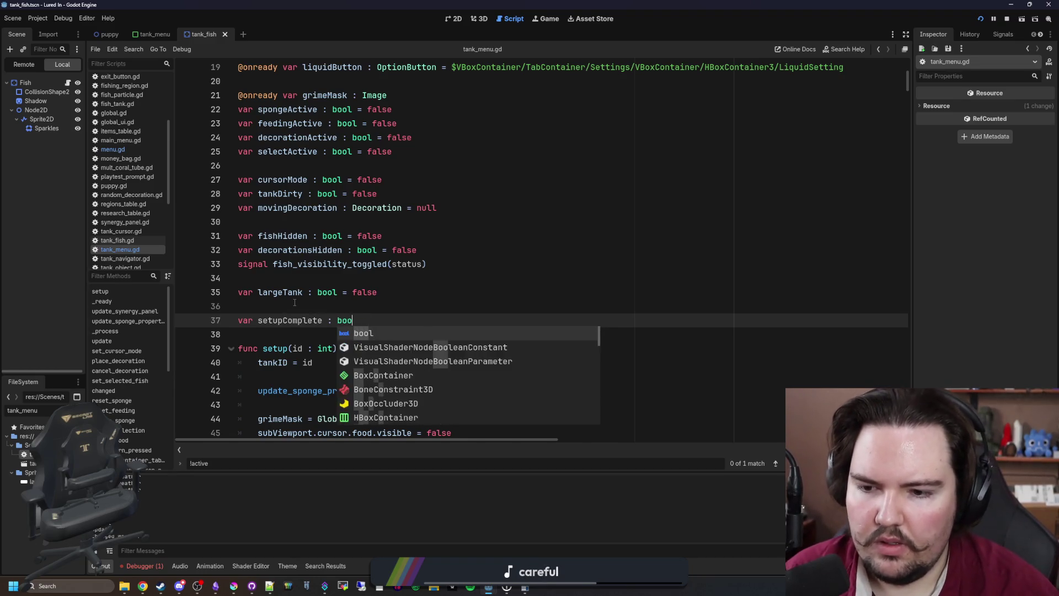
Move the setupComplete declaration up one line so it sits directly after largeTank
{"action": "left_click", "coordinate": [295, 302]}
{"action": "scroll", "coordinate": [295, 303], "scroll_direction": "down", "scroll_amount": 2}
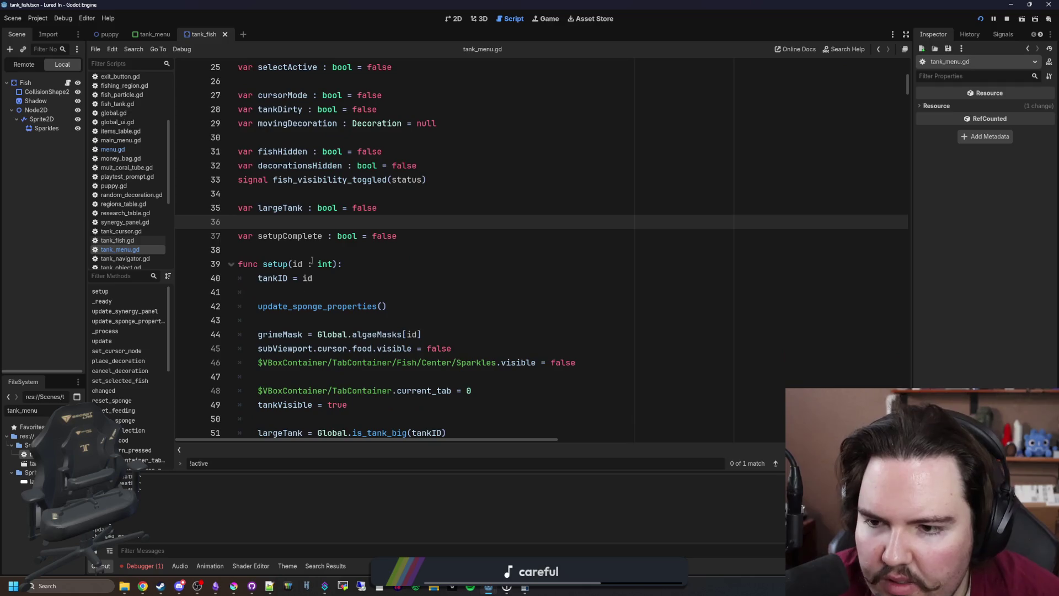
{"action": "double_click", "coordinate": [296, 239]}
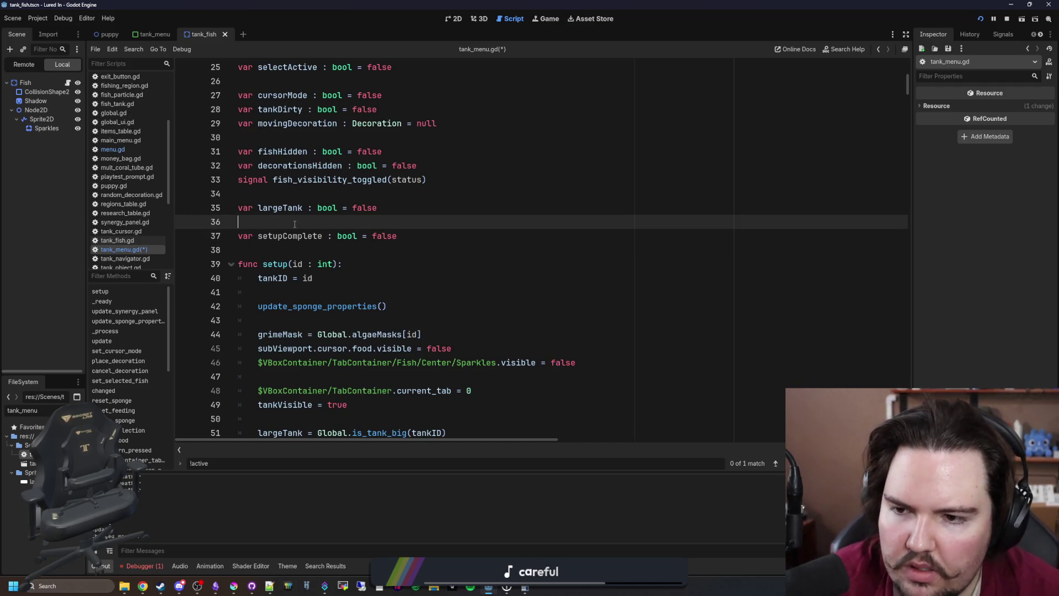
{"action": "key", "text": "alt+Up"}
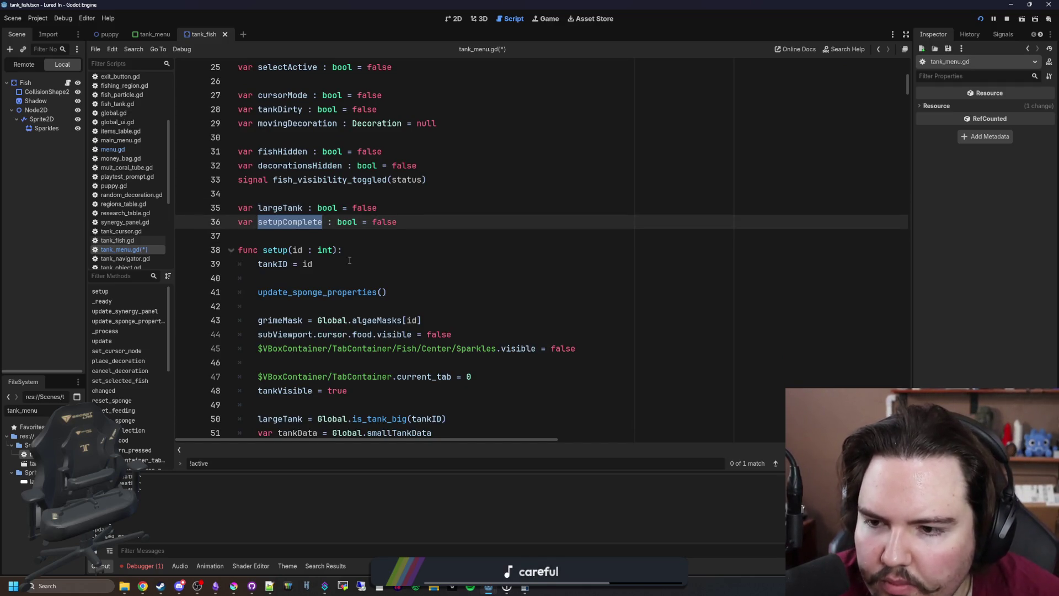
{"action": "double_click", "coordinate": [315, 289]}
{"action": "left_click", "coordinate": [326, 279]}
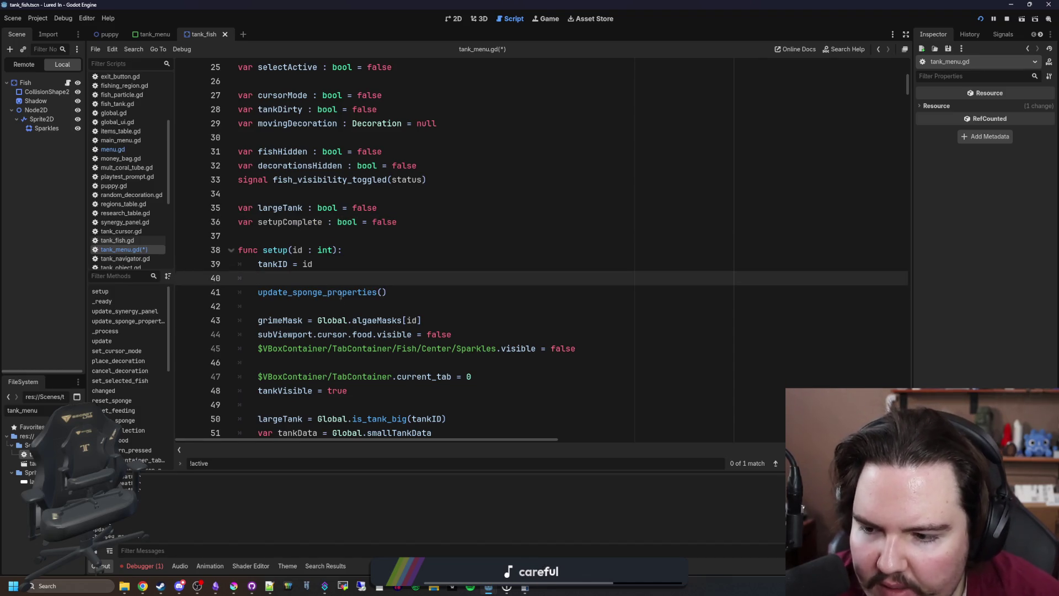
{"action": "scroll", "coordinate": [340, 273], "scroll_direction": "down", "scroll_amount": 20}
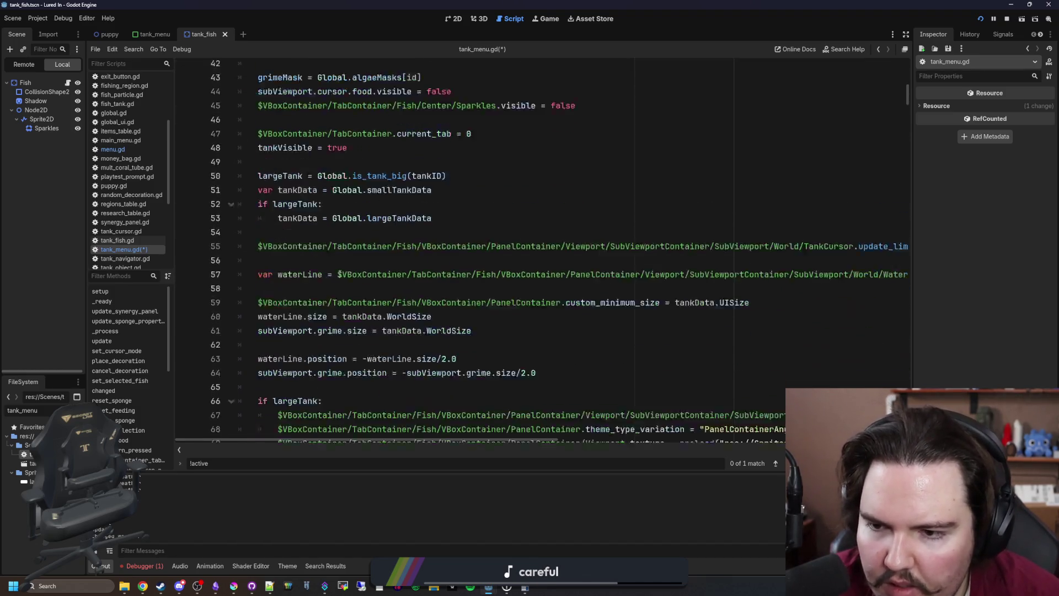
Add setupComplete = true on a new line after update_synergy_panel() at the end of setup()
{"action": "scroll", "coordinate": [340, 274], "scroll_direction": "down", "scroll_amount": 6}
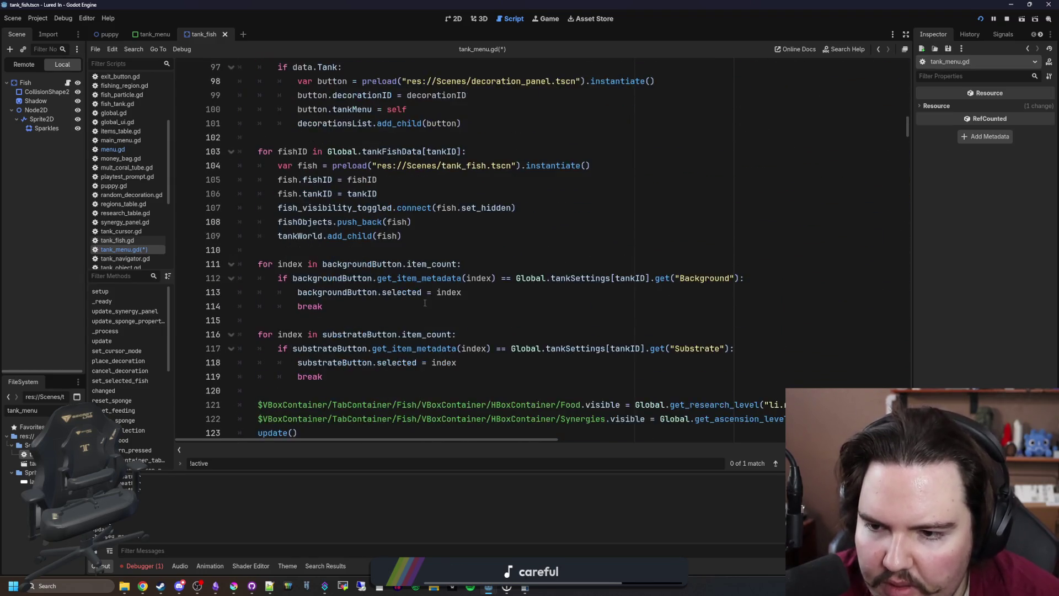
{"action": "left_click", "coordinate": [397, 316]}
{"action": "key", "text": "Return"}
{"action": "type", "text": "setup_co"}
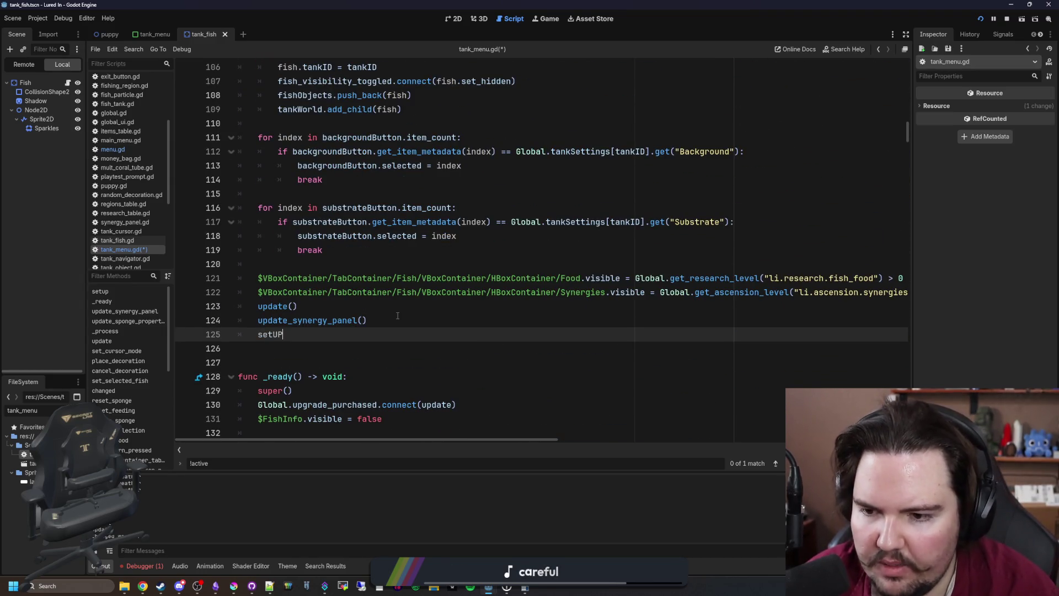
{"action": "key", "text": "BackSpace"}
{"action": "key", "text": "BackSpace"}
{"action": "key", "text": "BackSpace"}
{"action": "type", "text": "Complete = true"}
{"action": "left_click", "coordinate": [397, 315]}
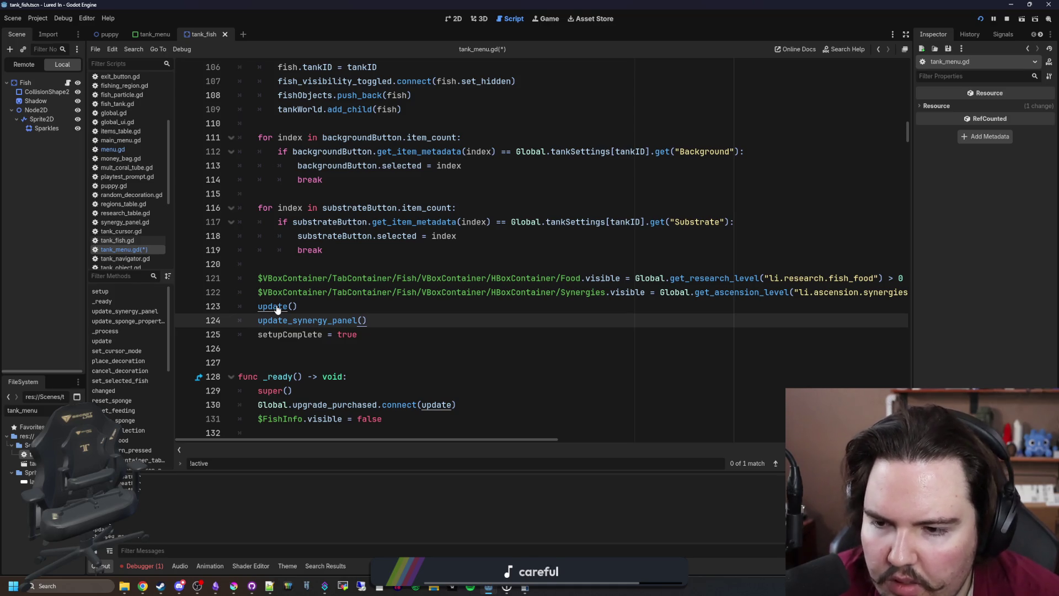
Cut the setupComplete = true statement, paste it before the visibility settings, then remove it there
{"action": "double_click", "coordinate": [290, 333]}
{"action": "left_click_drag", "start_coordinate": [357, 334], "coordinate": [254, 337]}
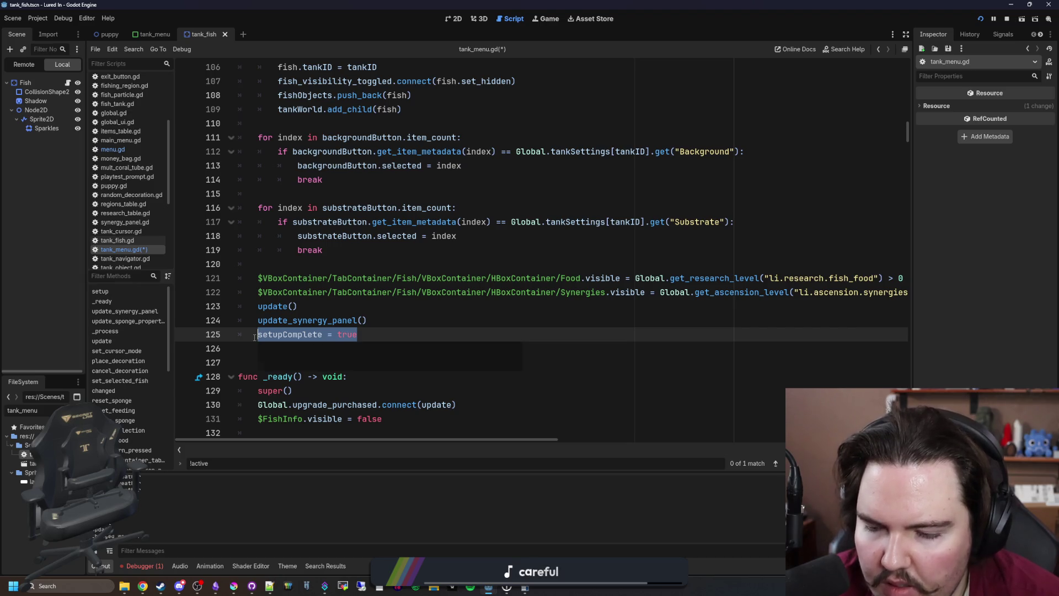
{"action": "key", "text": "ctrl+x"}
{"action": "left_click", "coordinate": [281, 264]}
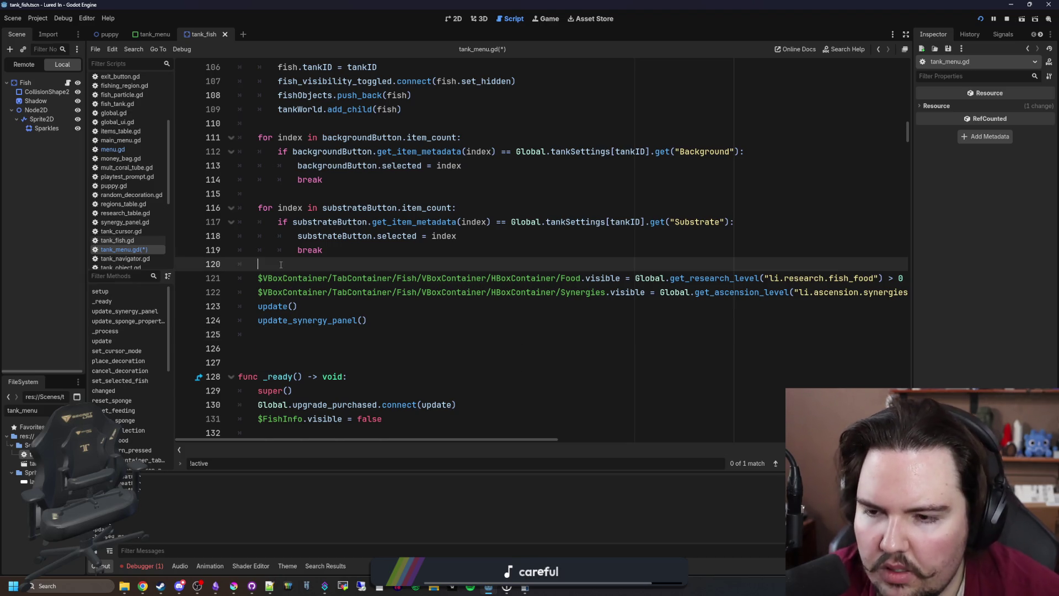
{"action": "key", "text": "Return"}
{"action": "key", "text": "Return"}
{"action": "key", "text": "Up"}
{"action": "key", "text": "ctrl+v"}
{"action": "key", "text": "shift+Home"}
{"action": "key", "text": "BackSpace"}
{"action": "key", "text": "BackSpace"}
{"action": "key", "text": "BackSpace"}
Paste setupComplete = true on its own line just above the update() call
{"action": "left_click", "coordinate": [259, 306]}
{"action": "key", "text": "Return"}
{"action": "key", "text": "Return"}
{"action": "key", "text": "Up"}
{"action": "key", "text": "Up"}
{"action": "key", "text": "Return"}
{"action": "key", "text": "ctrl+v"}
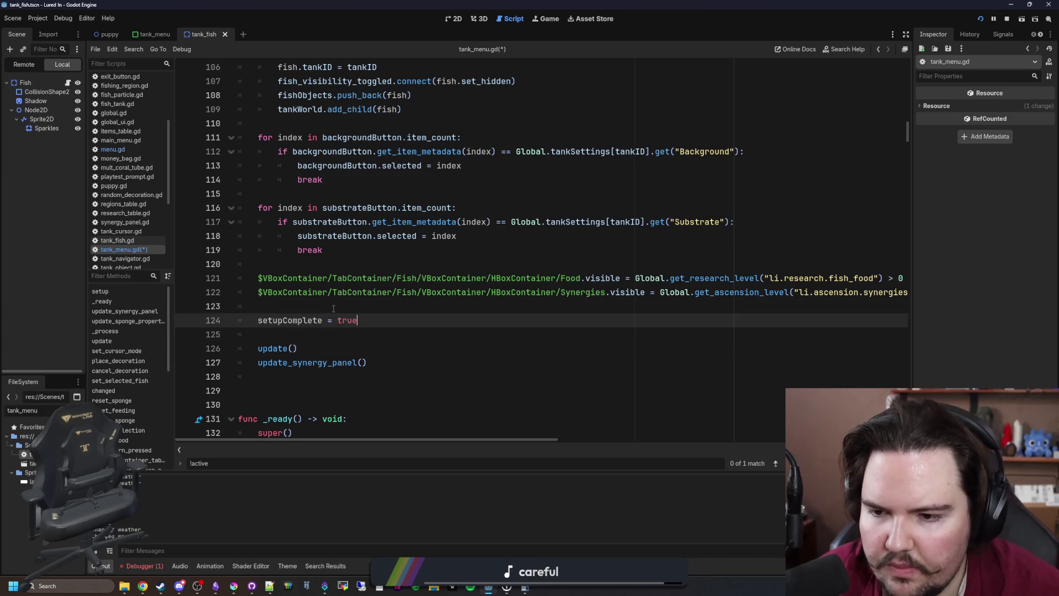
Cut the update_sponge_properties() call from the top of setup(), removing its empty line
{"action": "scroll", "coordinate": [333, 308], "scroll_direction": "up", "scroll_amount": 13}
{"action": "scroll", "coordinate": [338, 307], "scroll_direction": "up", "scroll_amount": 11}
{"action": "left_click", "coordinate": [415, 199]}
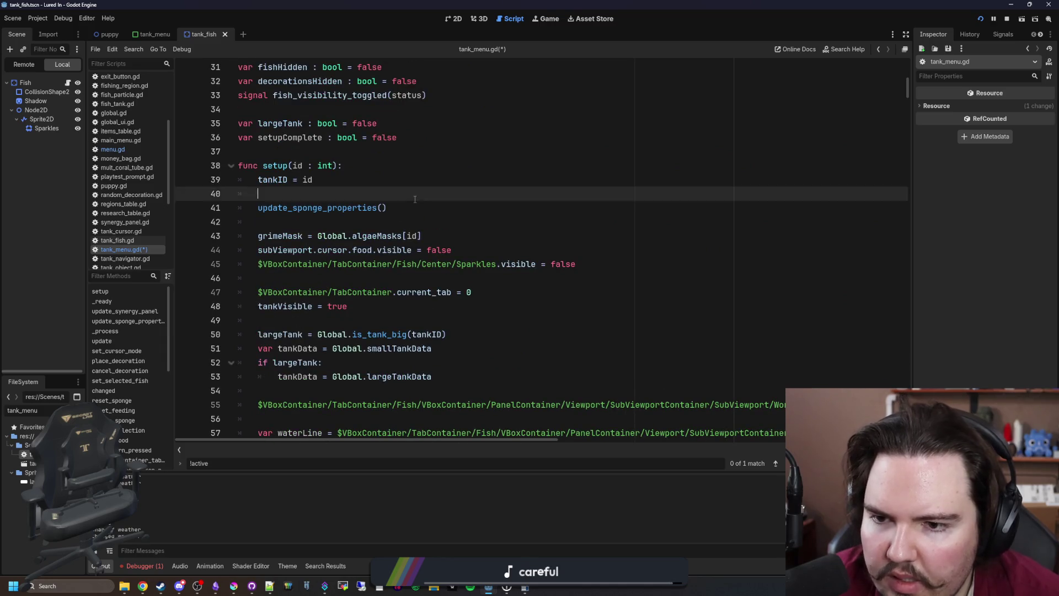
{"action": "triple_click", "coordinate": [263, 203]}
{"action": "key", "text": "ctrl+x"}
{"action": "key", "text": "BackSpace"}
Paste update_sponge_properties() just above update() near the end of setup(), and save tank_menu.gd
{"action": "scroll", "coordinate": [310, 237], "scroll_direction": "down", "scroll_amount": 20}
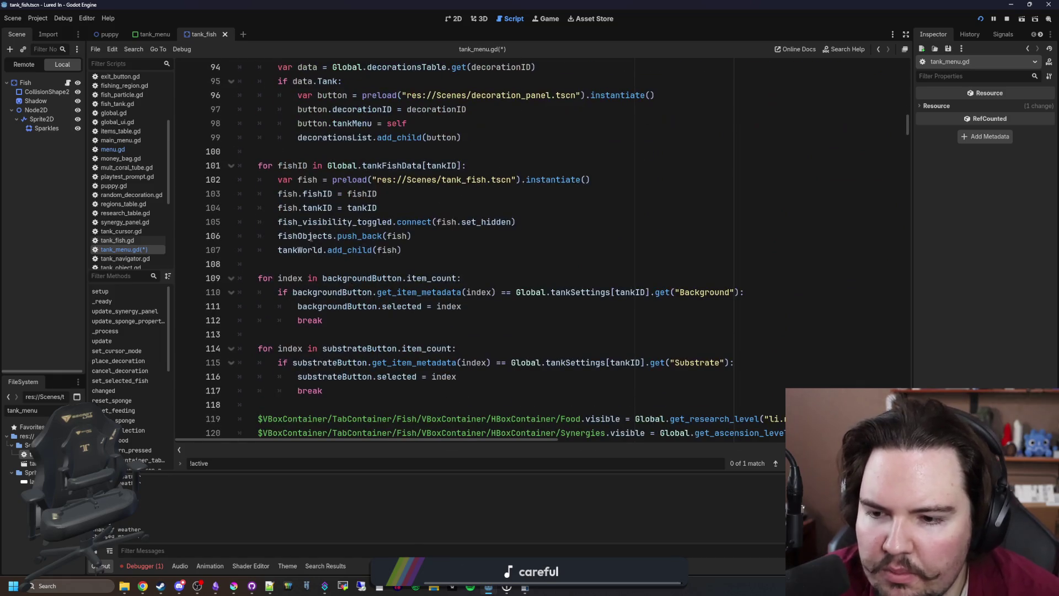
{"action": "scroll", "coordinate": [365, 274], "scroll_direction": "down", "scroll_amount": 5}
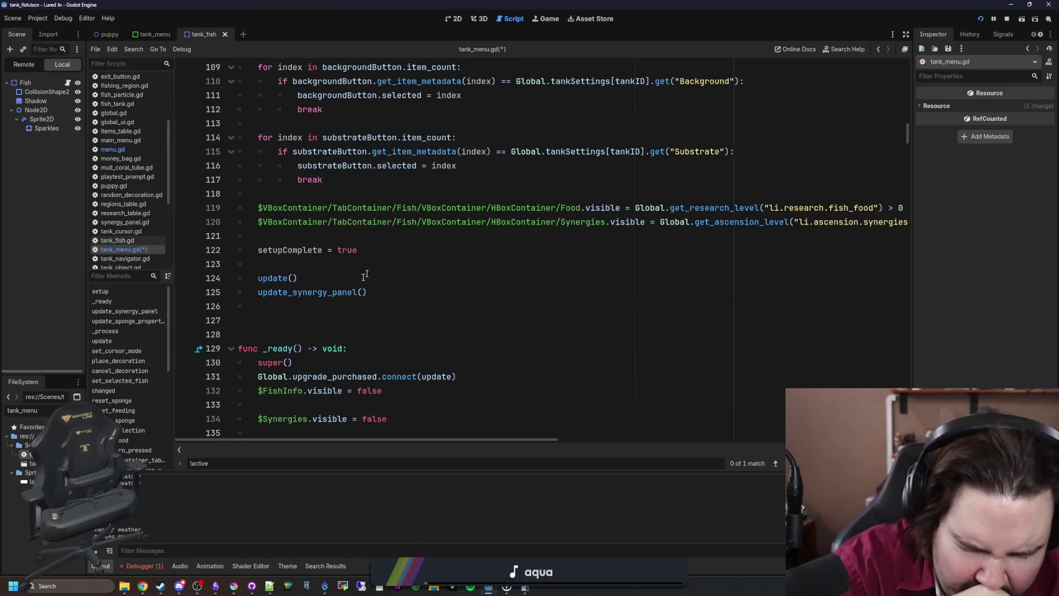
{"action": "left_click", "coordinate": [314, 265]}
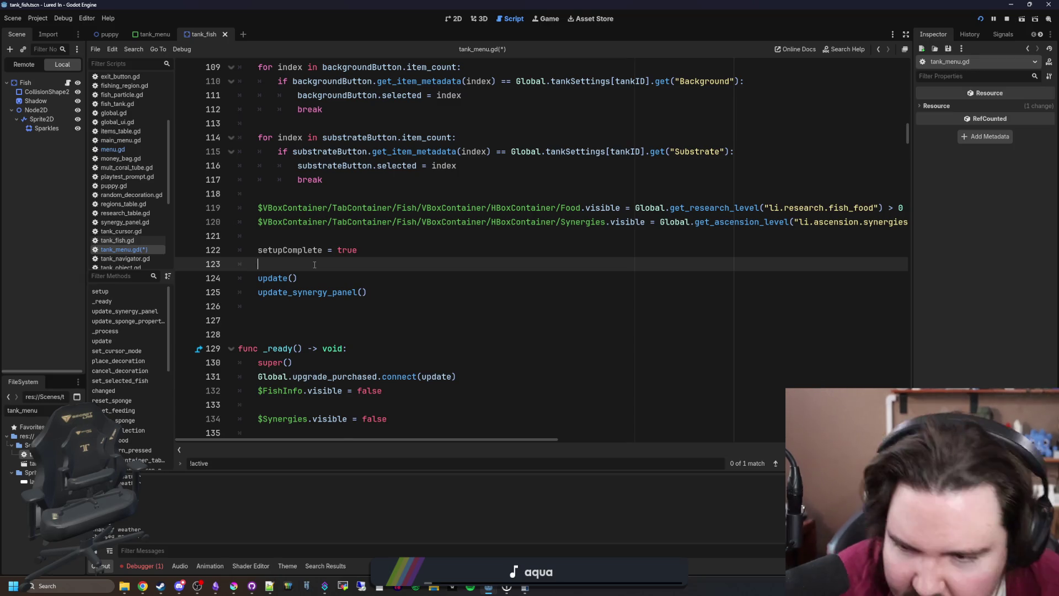
{"action": "key", "text": "Return"}
{"action": "key", "text": "ctrl+v"}
{"action": "key", "text": "Up"}
{"action": "key", "text": "ctrl+s"}
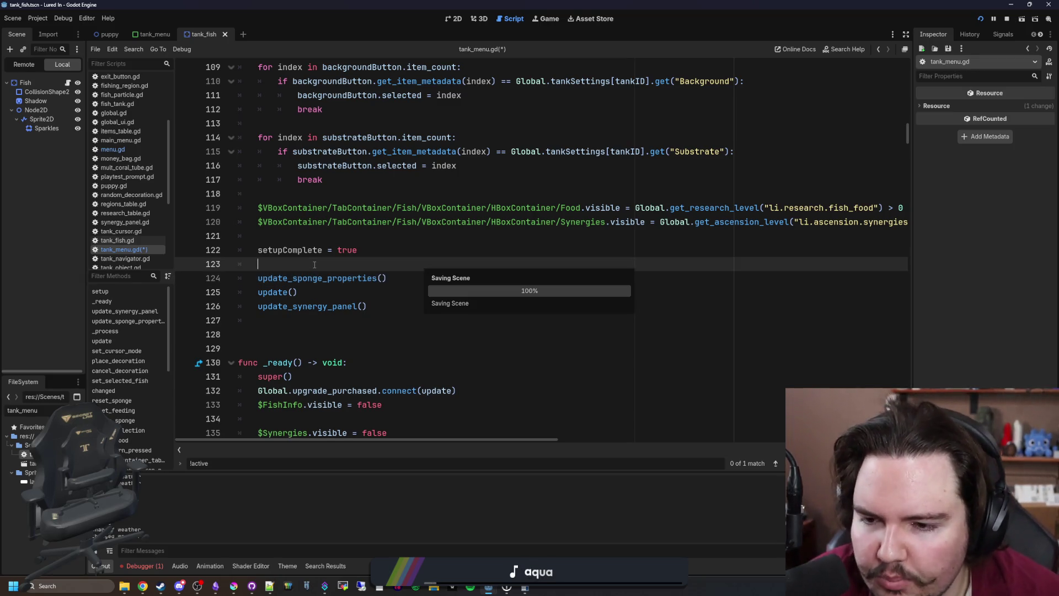
{"action": "double_click", "coordinate": [286, 250]}
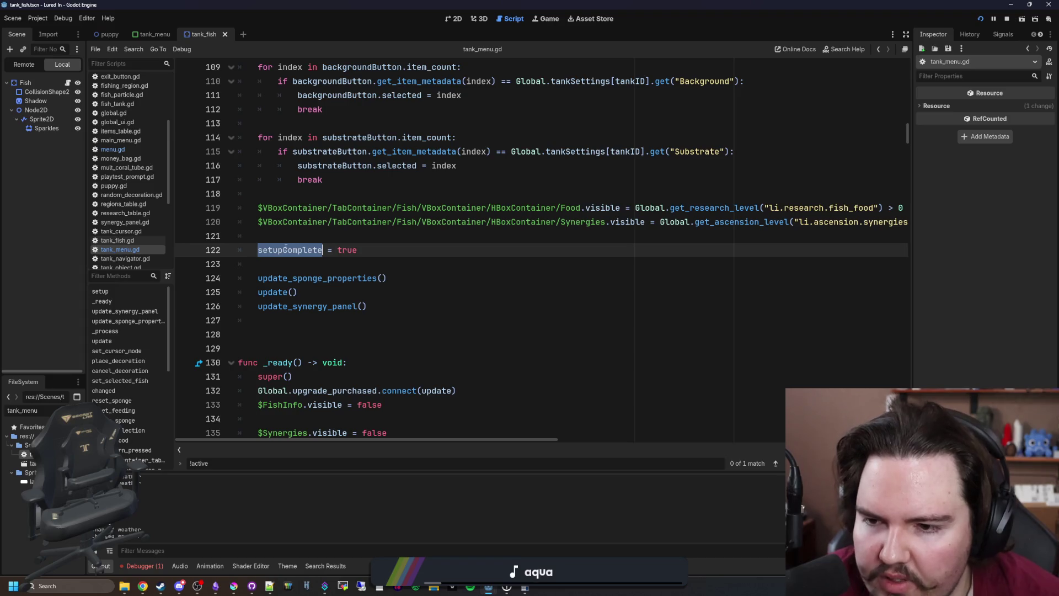
{"action": "scroll", "coordinate": [330, 270], "scroll_direction": "down", "scroll_amount": 15}
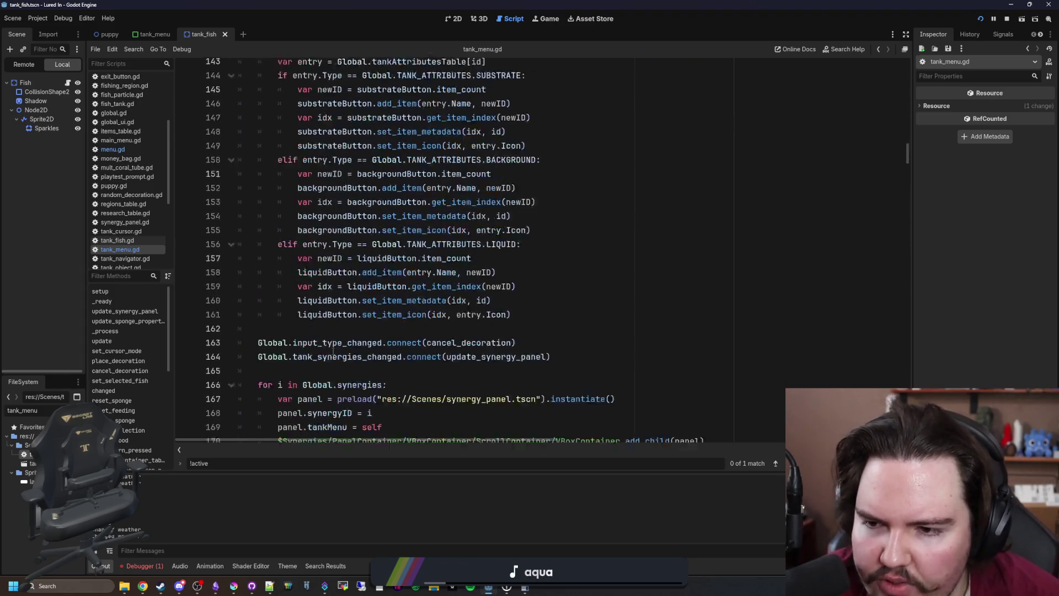
Search for 'changed' to jump to the changed() function
{"action": "scroll", "coordinate": [362, 304], "scroll_direction": "down", "scroll_amount": 8}
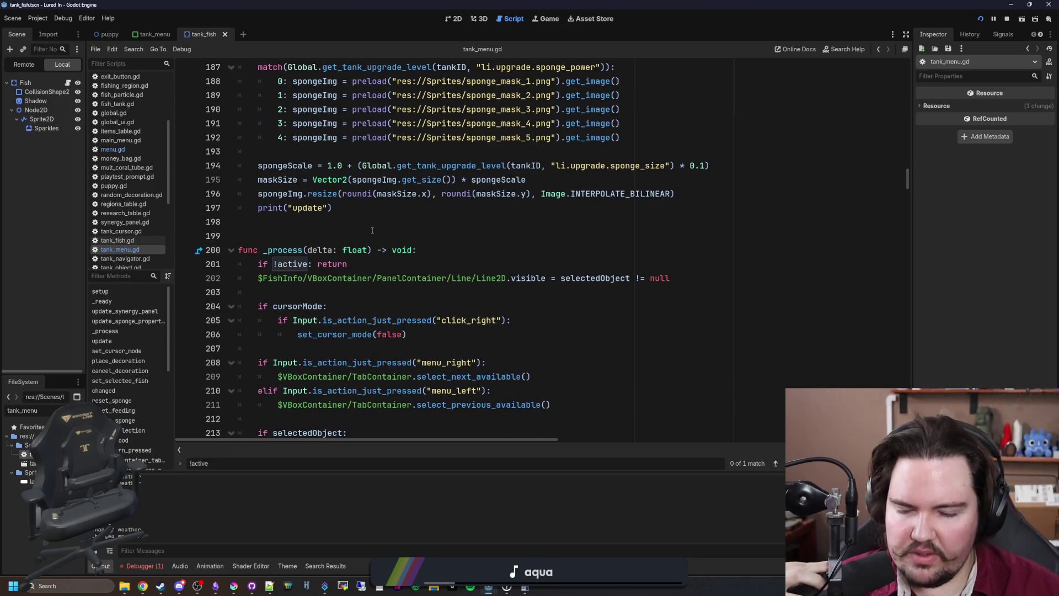
{"action": "key", "text": "ctrl+f"}
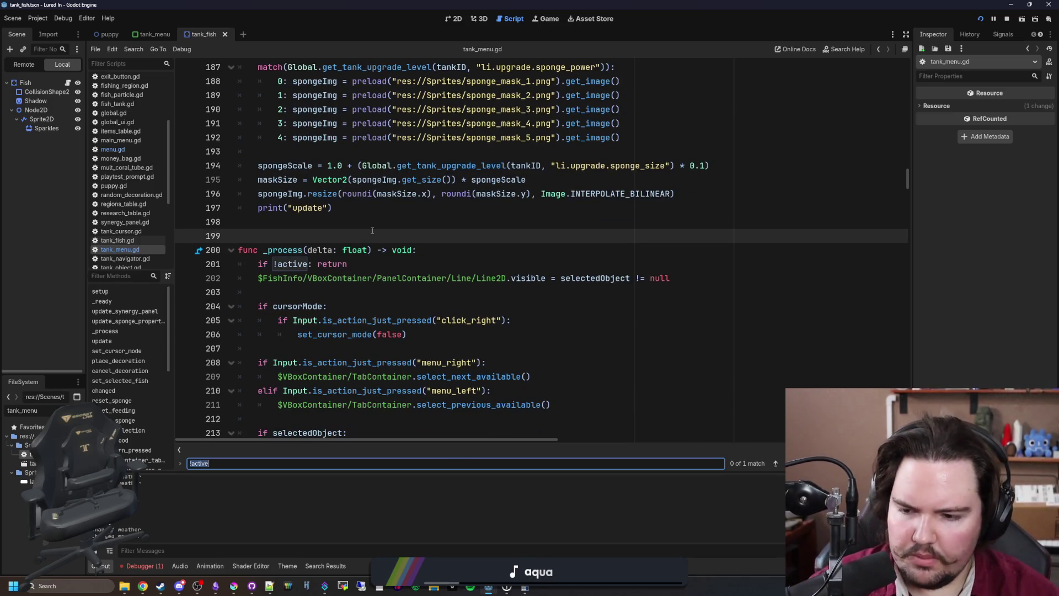
{"action": "type", "text": "changed"}
{"action": "key", "text": "Return"}
{"action": "key", "text": "Return"}
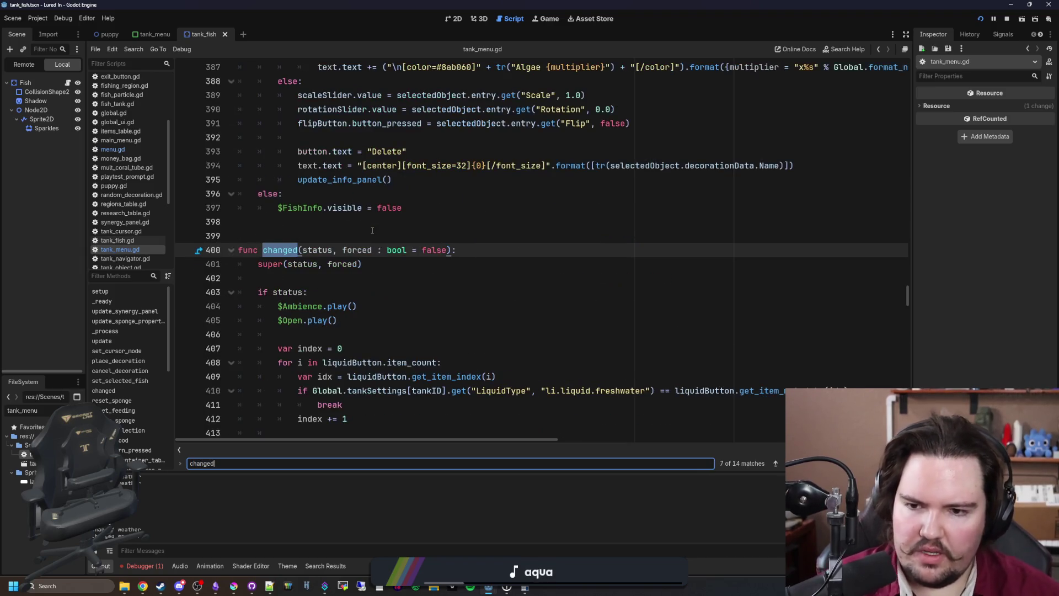
{"action": "scroll", "coordinate": [403, 244], "scroll_direction": "down", "scroll_amount": 9}
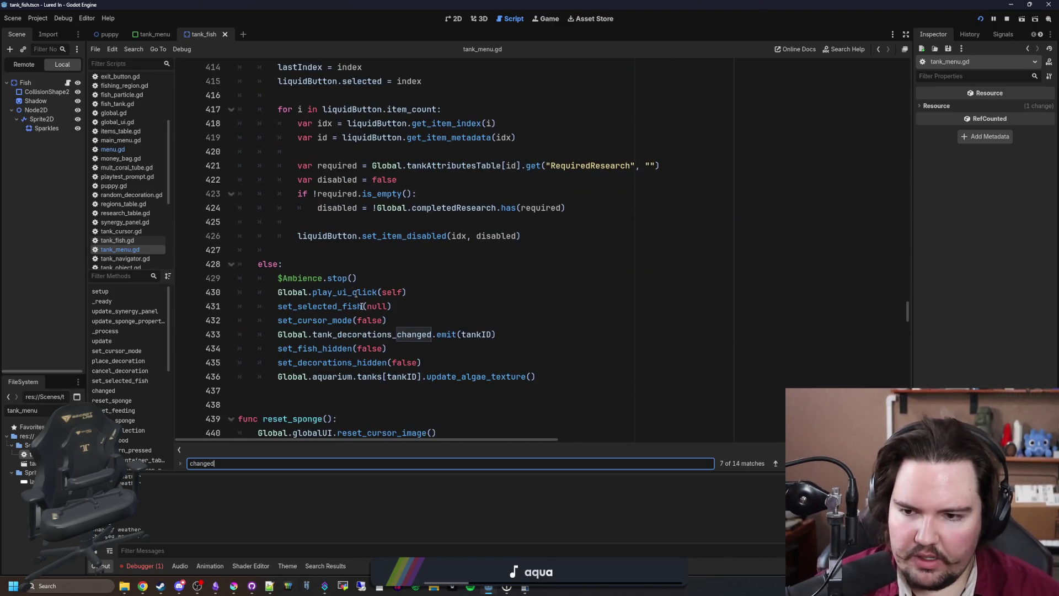
Add setupComplete = false after update_algae_texture() in the else branch and save the script
{"action": "left_click", "coordinate": [559, 373]}
{"action": "key", "text": "Return"}
{"action": "type", "text": "setupComplete = false"}
{"action": "left_click", "coordinate": [560, 375]}
{"action": "key", "text": "ctrl+s"}
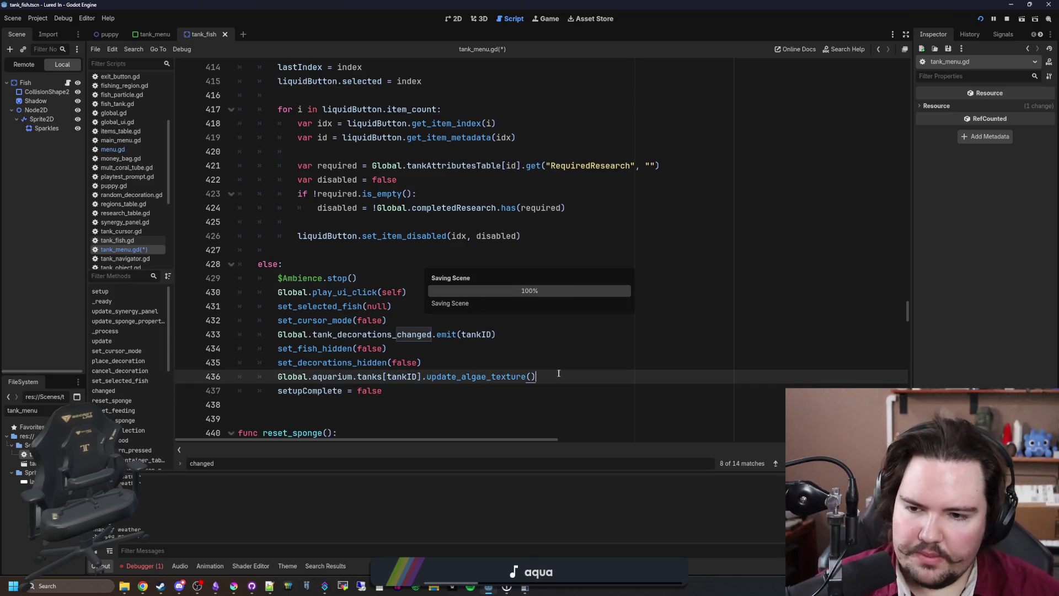
Refocus the search bar and select its existing 'changed' term for a new search
{"action": "left_click", "coordinate": [376, 241]}
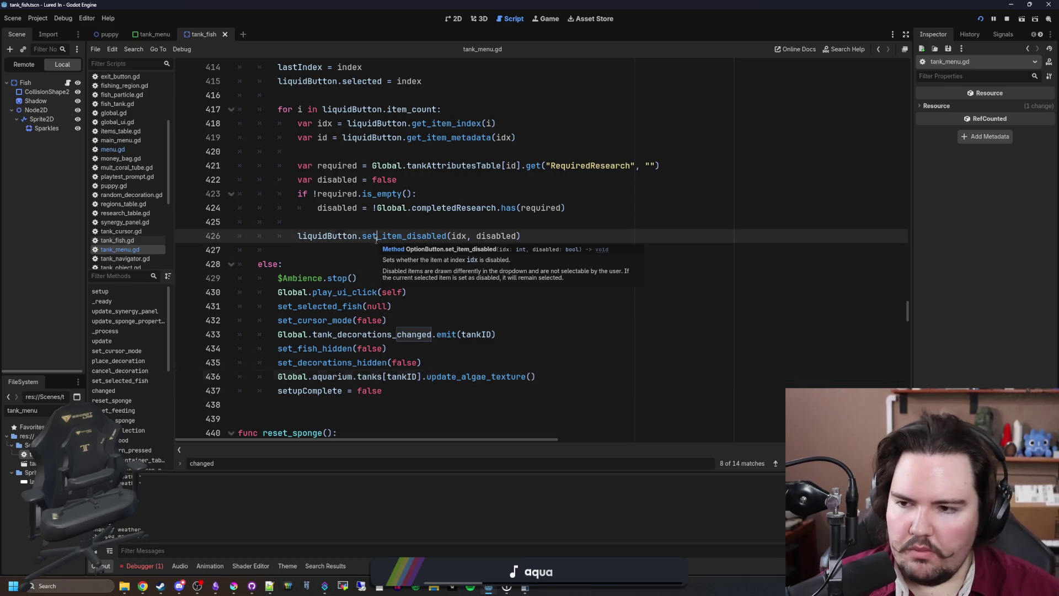
{"action": "left_click", "coordinate": [363, 249]}
{"action": "scroll", "coordinate": [364, 248], "scroll_direction": "up", "scroll_amount": 2}
{"action": "key", "text": "ctrl+f"}
{"action": "key", "text": "shift+Return"}
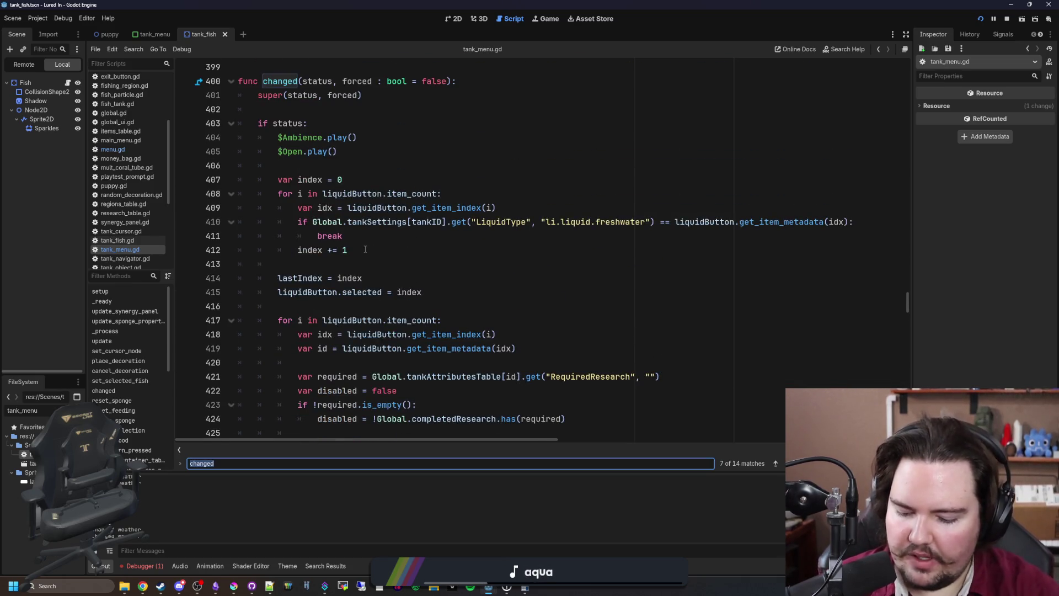
Search 'update', jump to the update() definition, and start an 'if' line at its top
{"action": "type", "text": "update"}
{"action": "key", "text": "Return"}
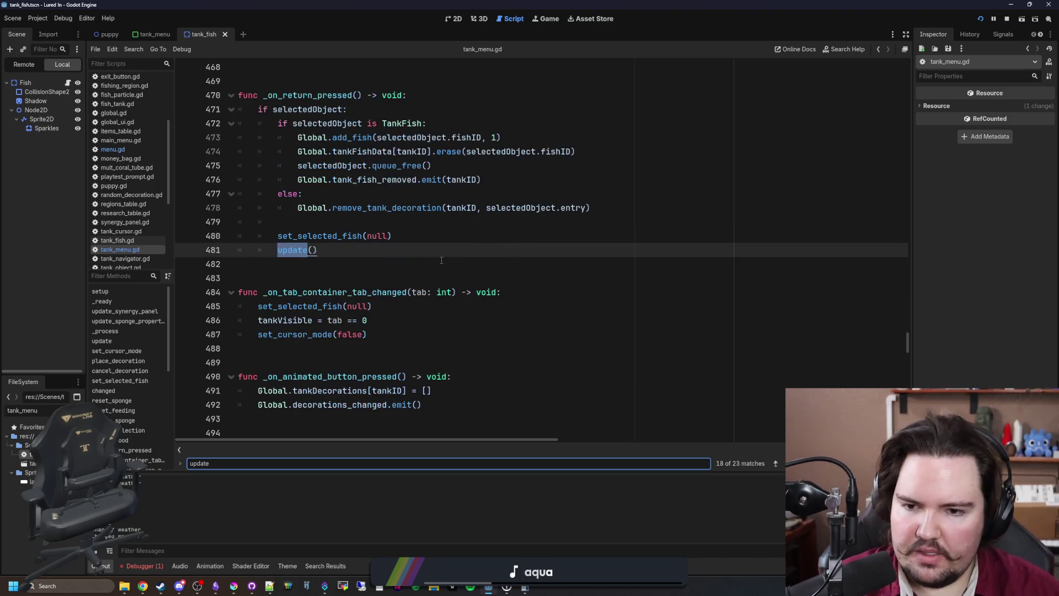
{"action": "left_click", "coordinate": [298, 251], "text": "ctrl"}
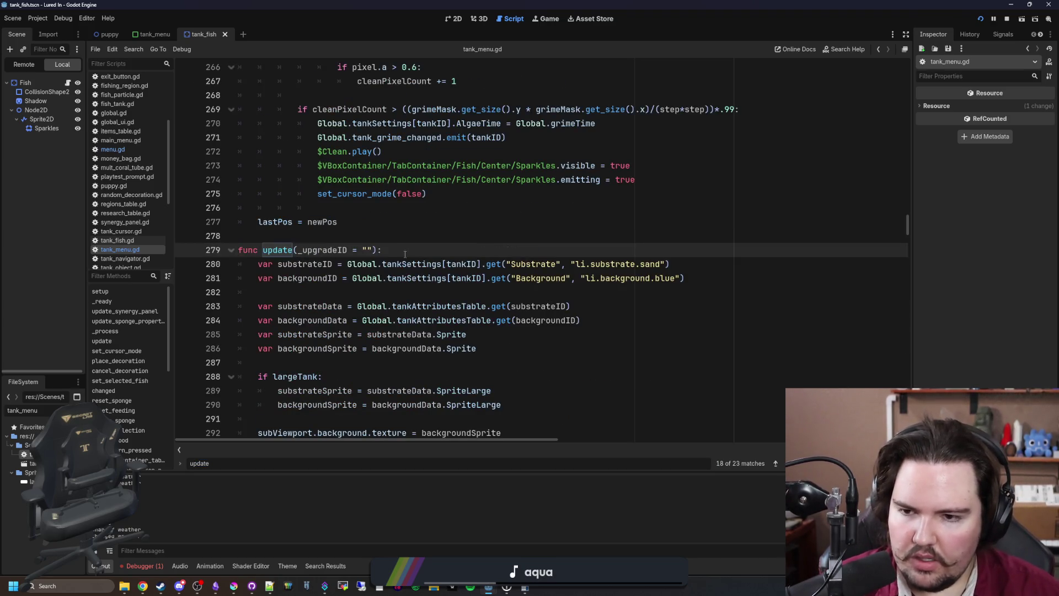
{"action": "key", "text": "Return"}
{"action": "type", "text": "if"}
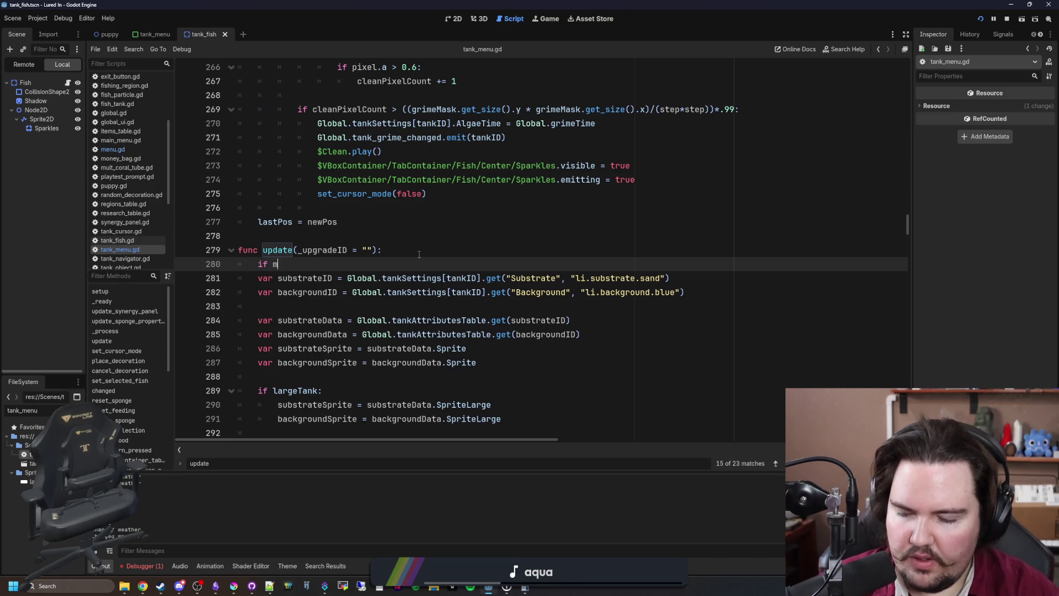